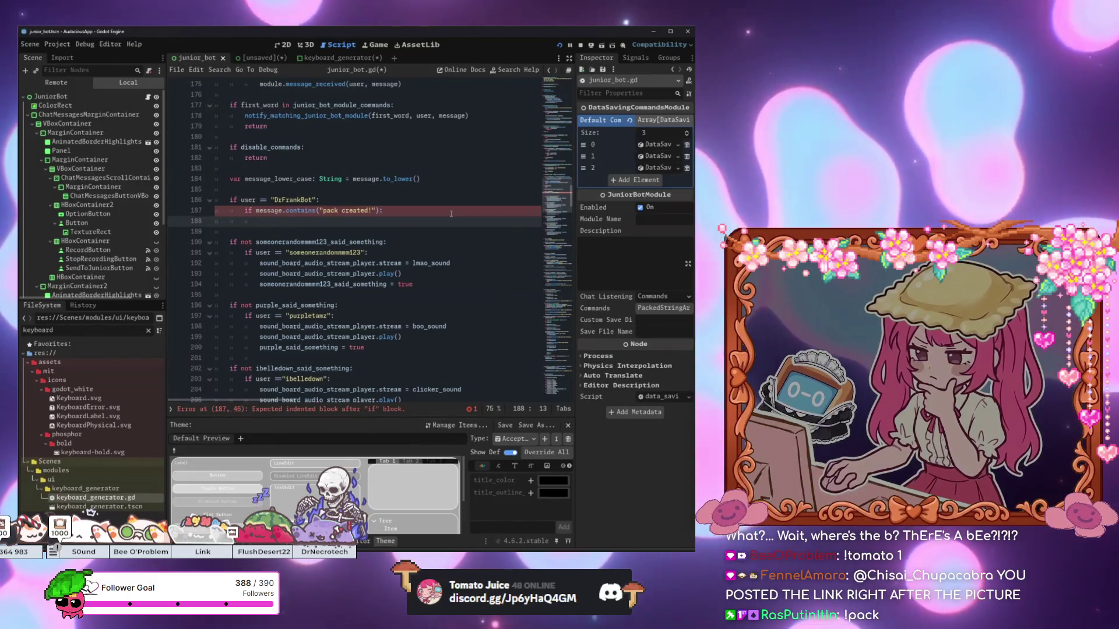
Step: Complete the twitch_module send_chat_message("!pack") reply and leave a blank line after it
key("Return")
type(".set")
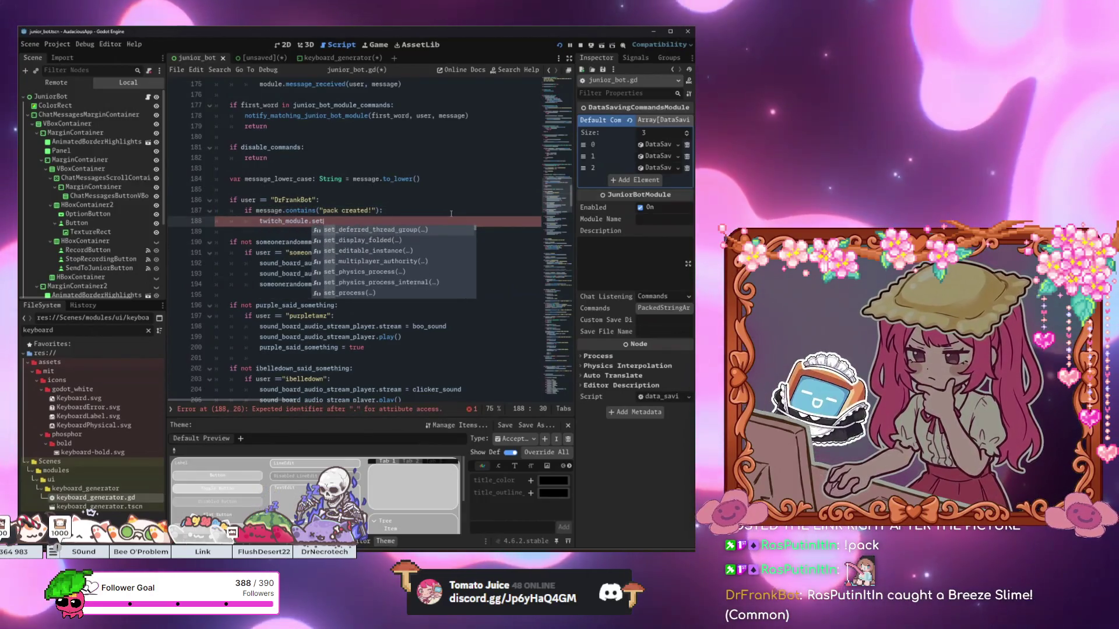
key("BackSpace")
type("nd")
key("Return")
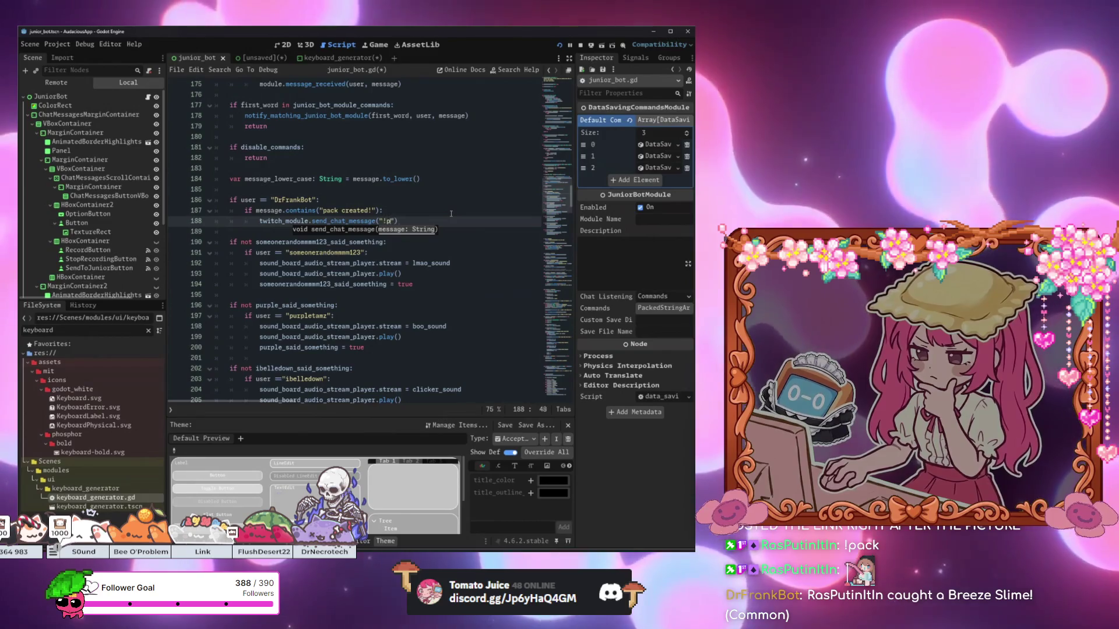
key("End")
key("Return")
key("Return")
Step: Write the condition if first_word == "!pack": and start its body
type("if ")
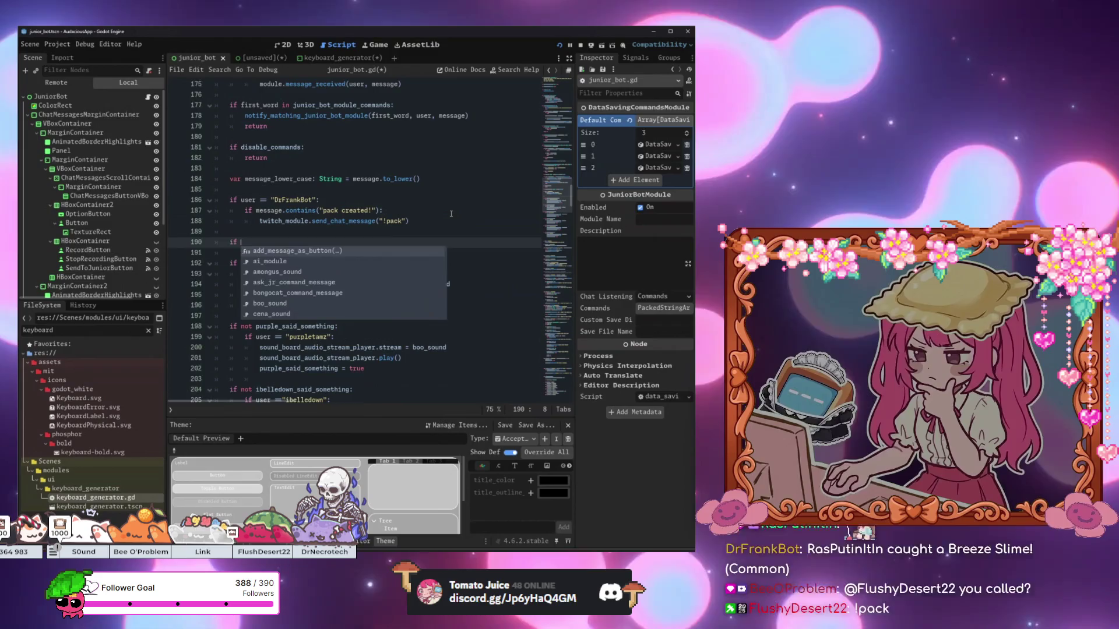
type("message ==")
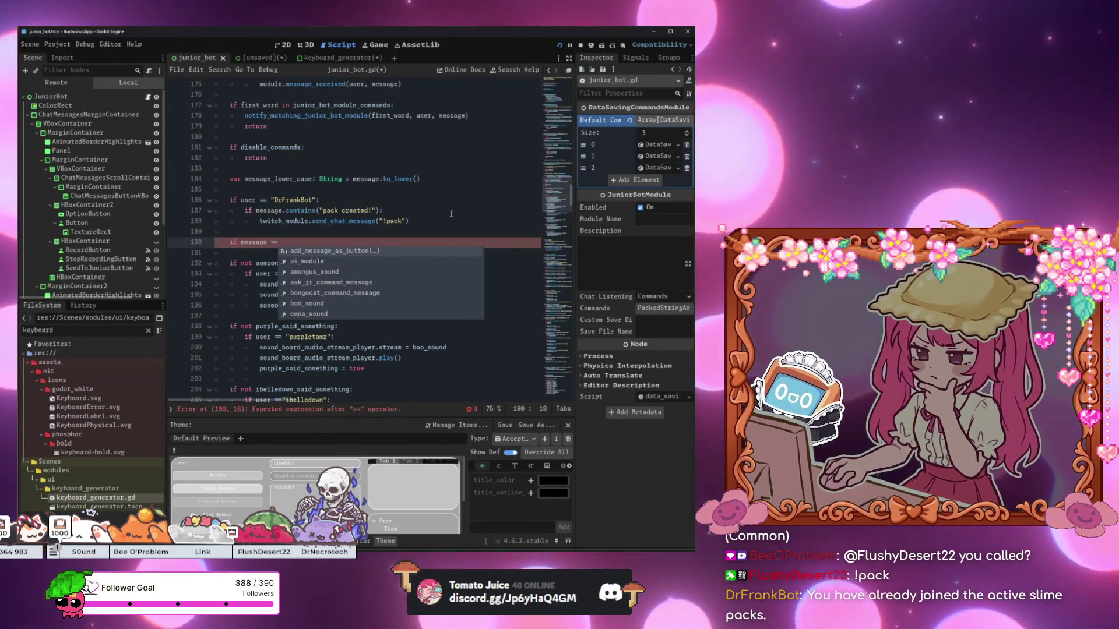
key("BackSpace")
key("BackSpace")
key("BackSpace")
type("first_word ")
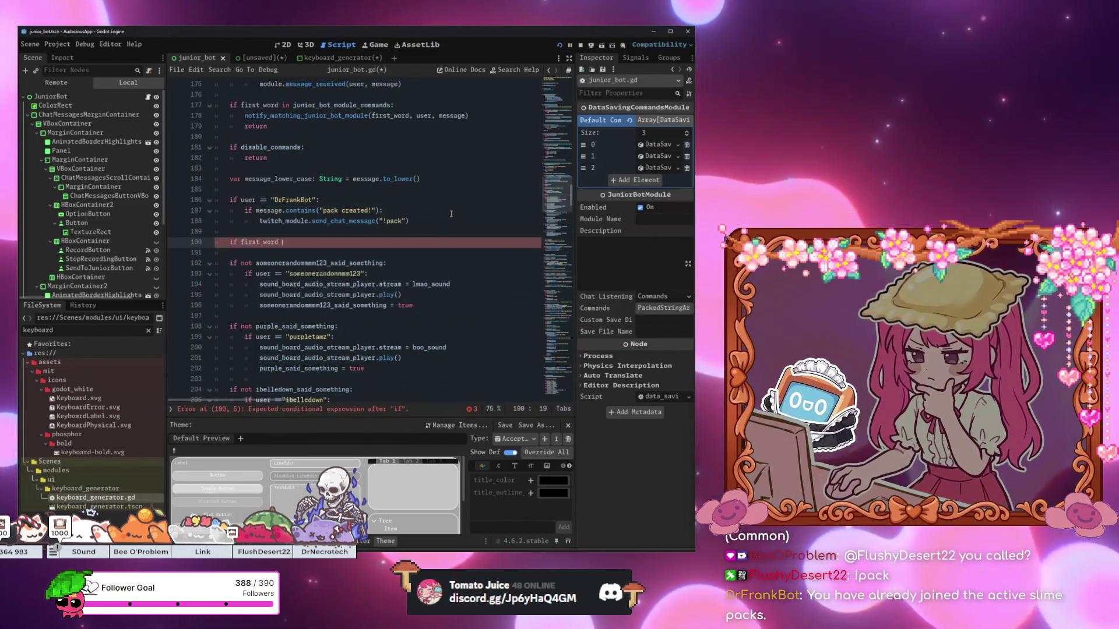
type("== \"")
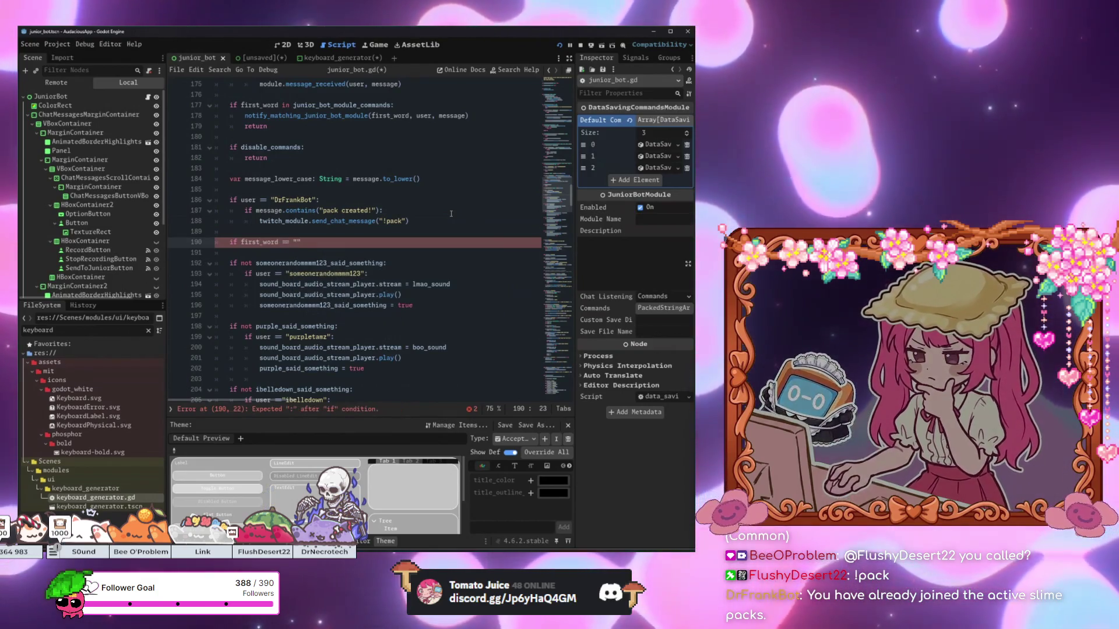
type("!")
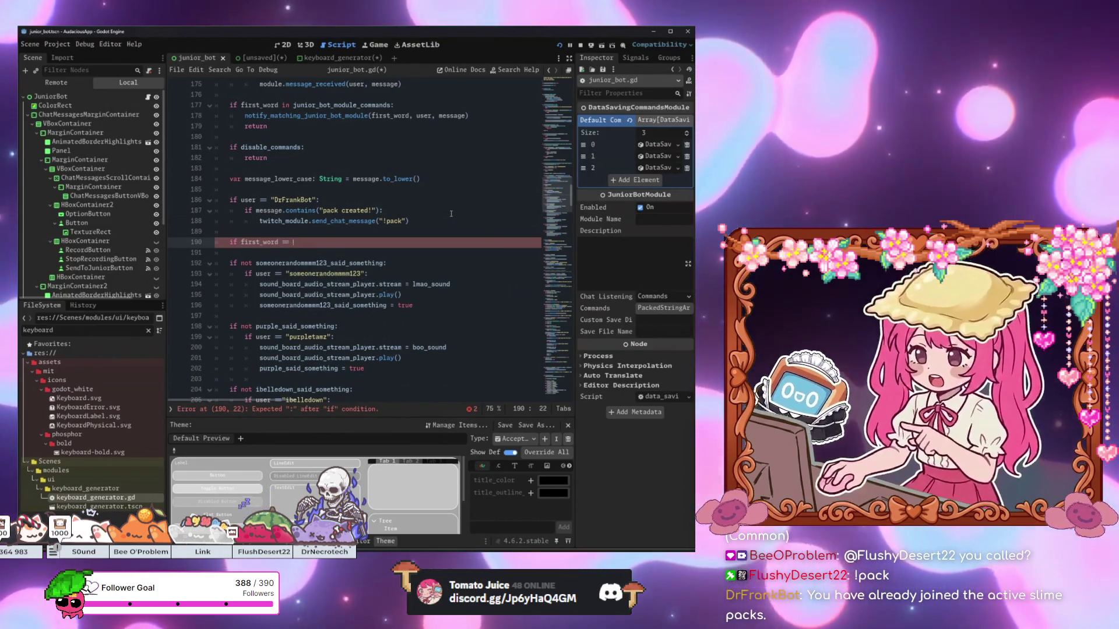
type("pack")
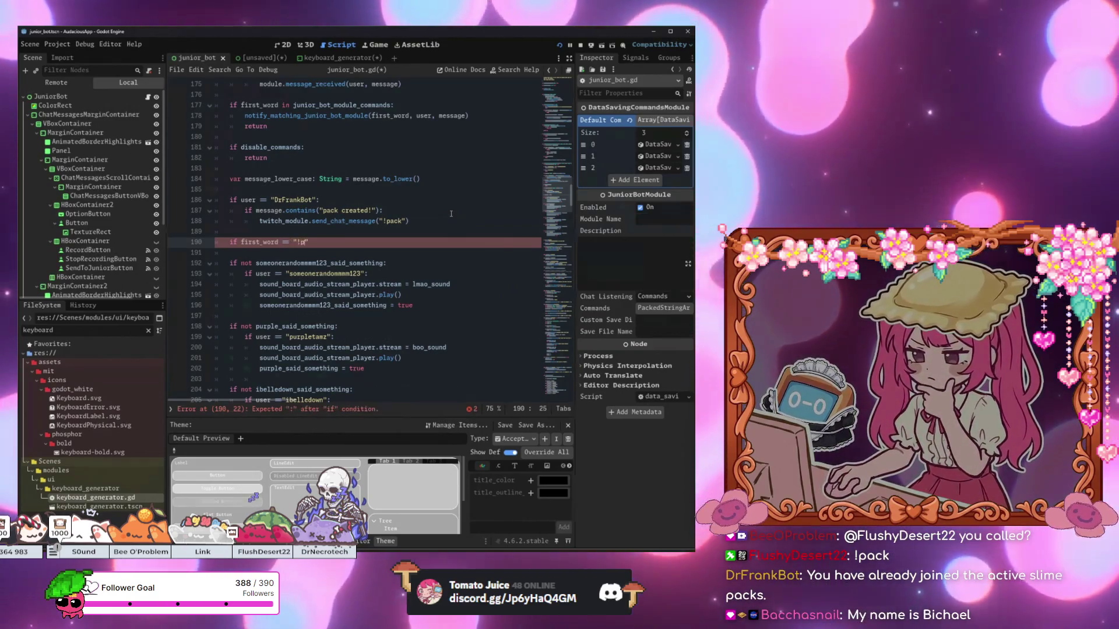
left_click(335, 243)
type(":")
key("Return")
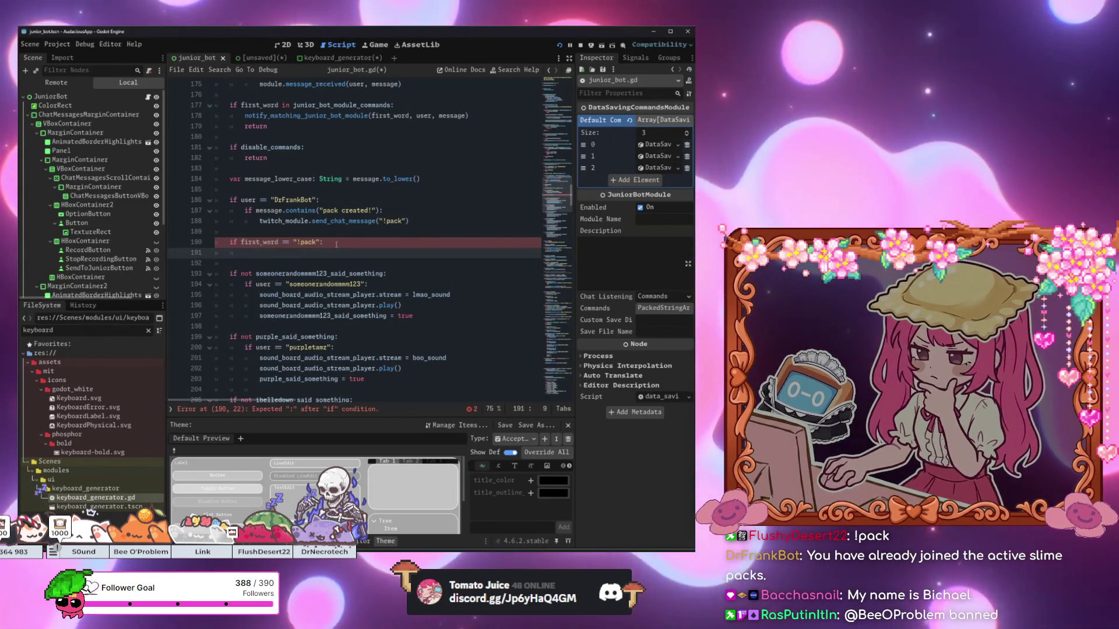
Step: Move the !pack chat message call into the new check, then cut both checks out
left_click_drag(409, 222, 307, 222)
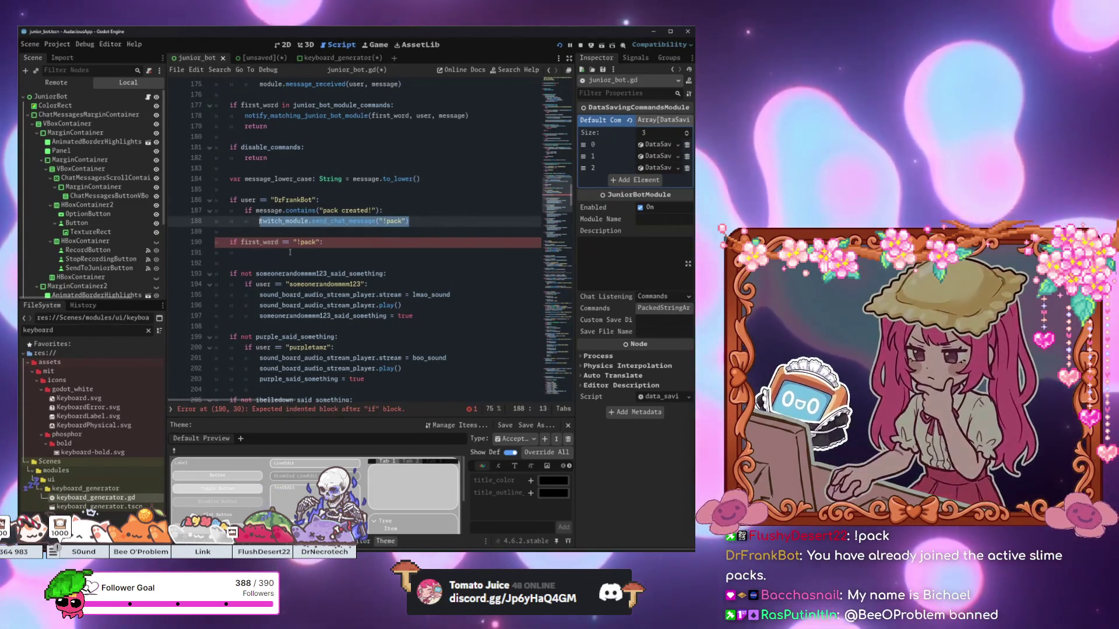
left_click(288, 253)
left_click(355, 260)
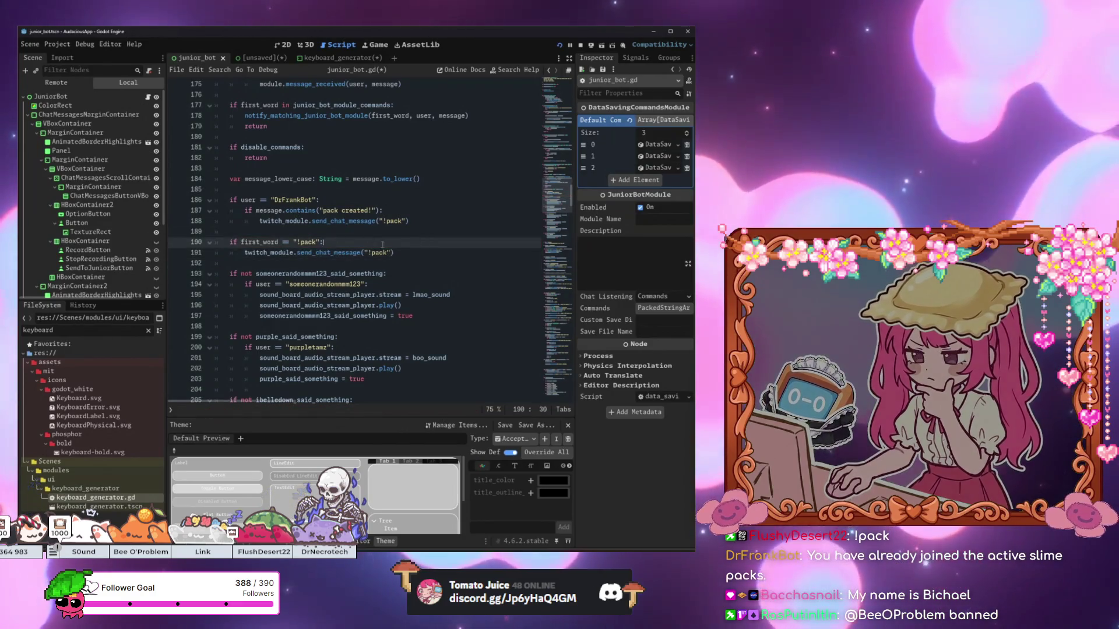
key("Return")
left_click(355, 231)
key("Return")
mouse_move(394, 263)
left_mouse_down()
mouse_move(233, 213)
mouse_move(225, 197)
left_mouse_up()
key("ctrl+x")
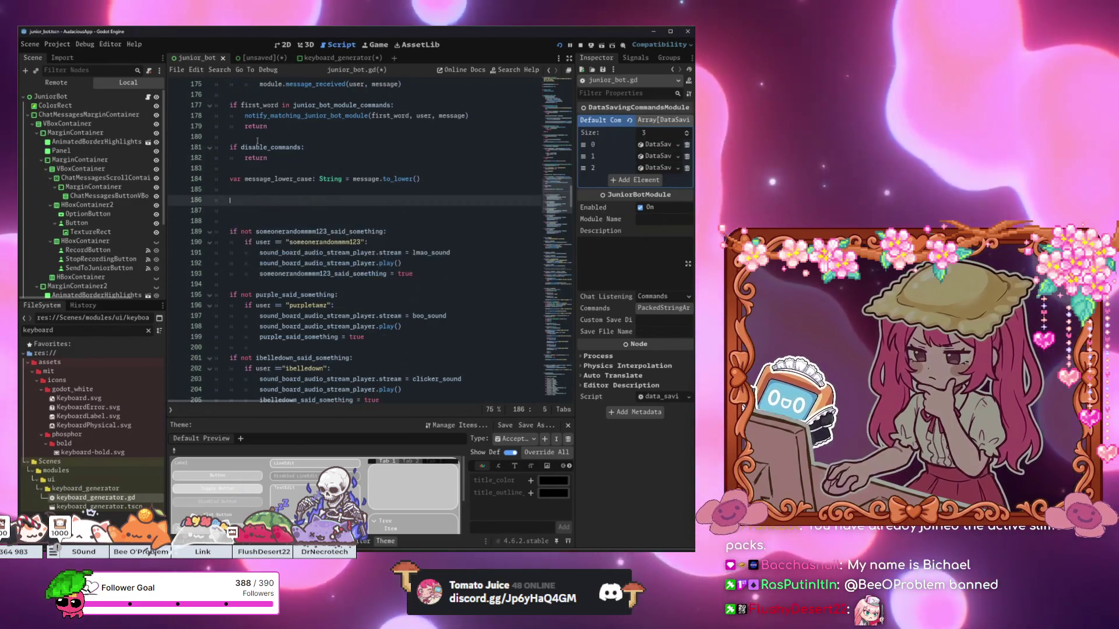
Step: Paste the DrFrankBot and !pack checks below the module-commands check, remove leftover blank lines, and save
left_click(257, 138)
key("Return")
key("Return")
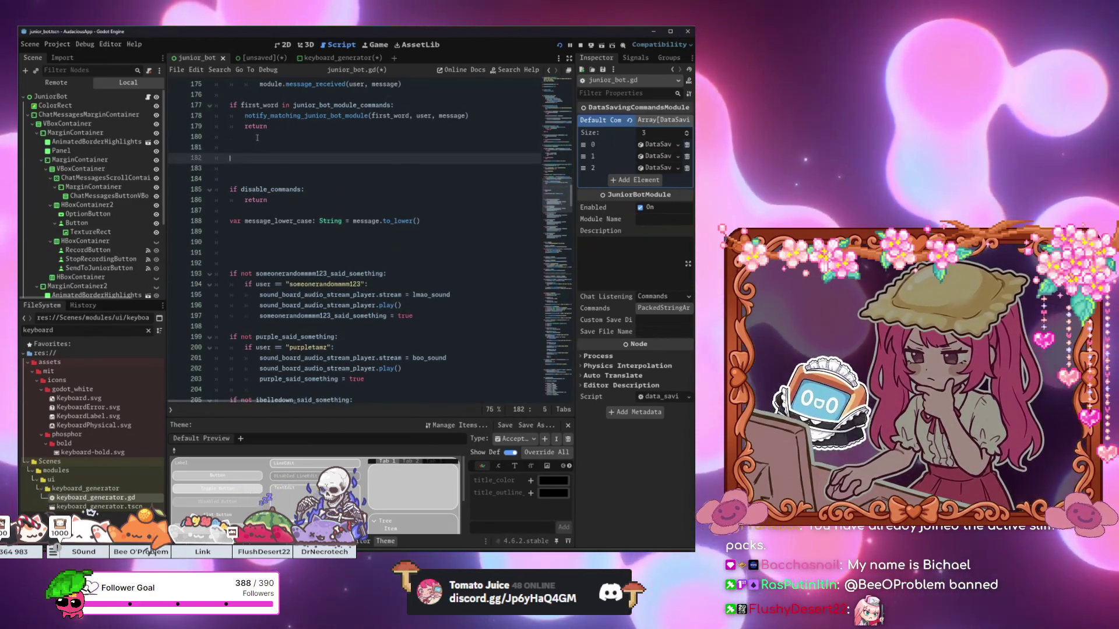
key("ctrl+v")
left_click(297, 325)
key("BackSpace")
key("BackSpace")
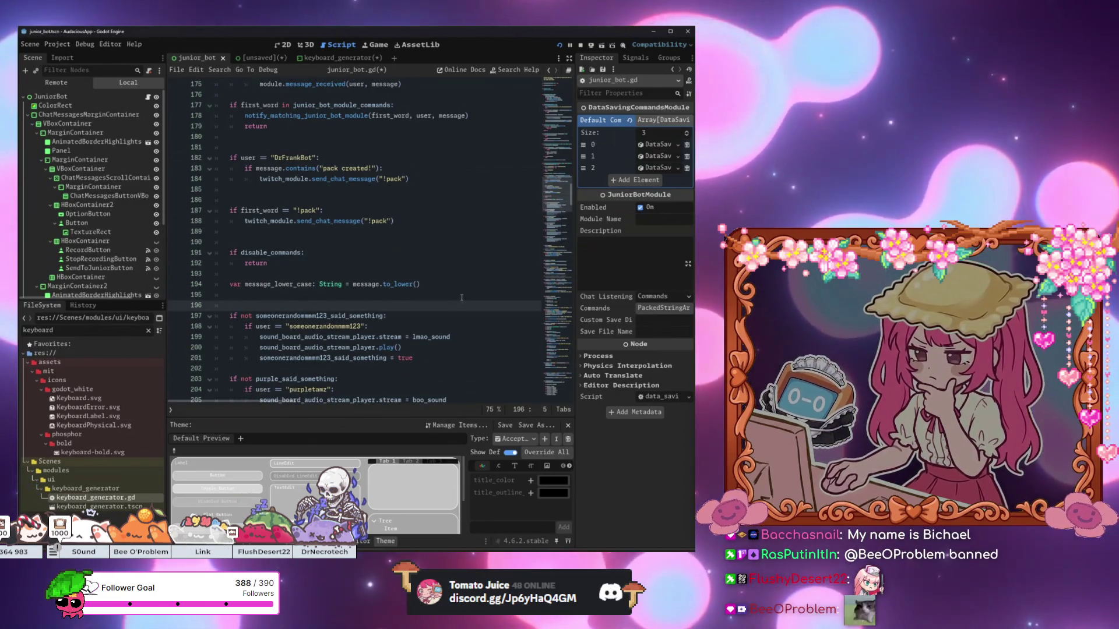
scroll(440, 268, "up", 2)
left_click(434, 264)
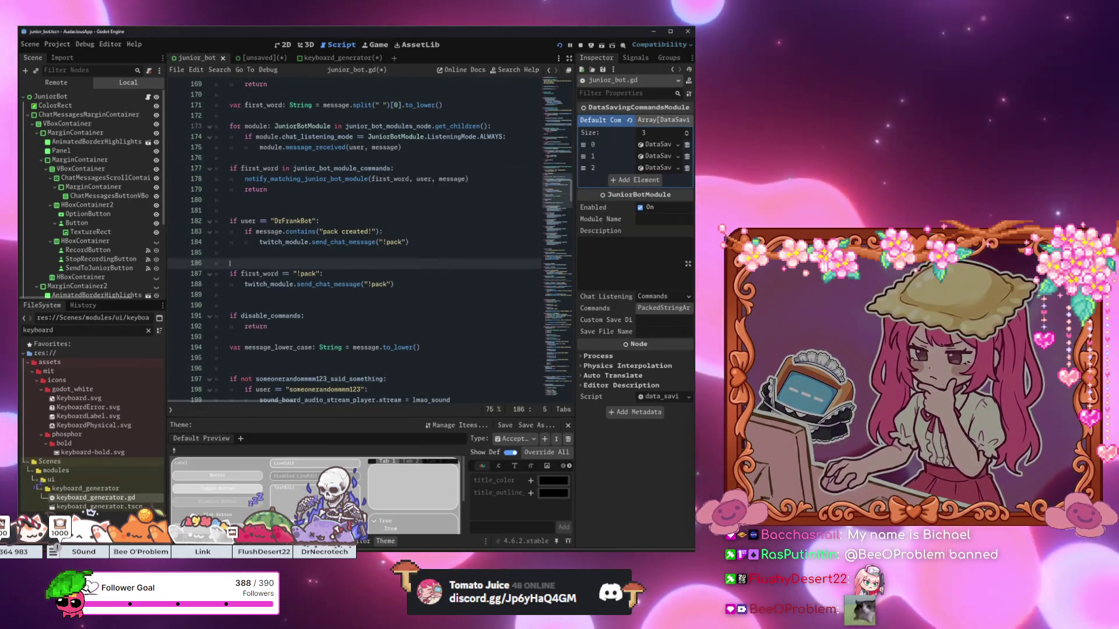
left_click(421, 310)
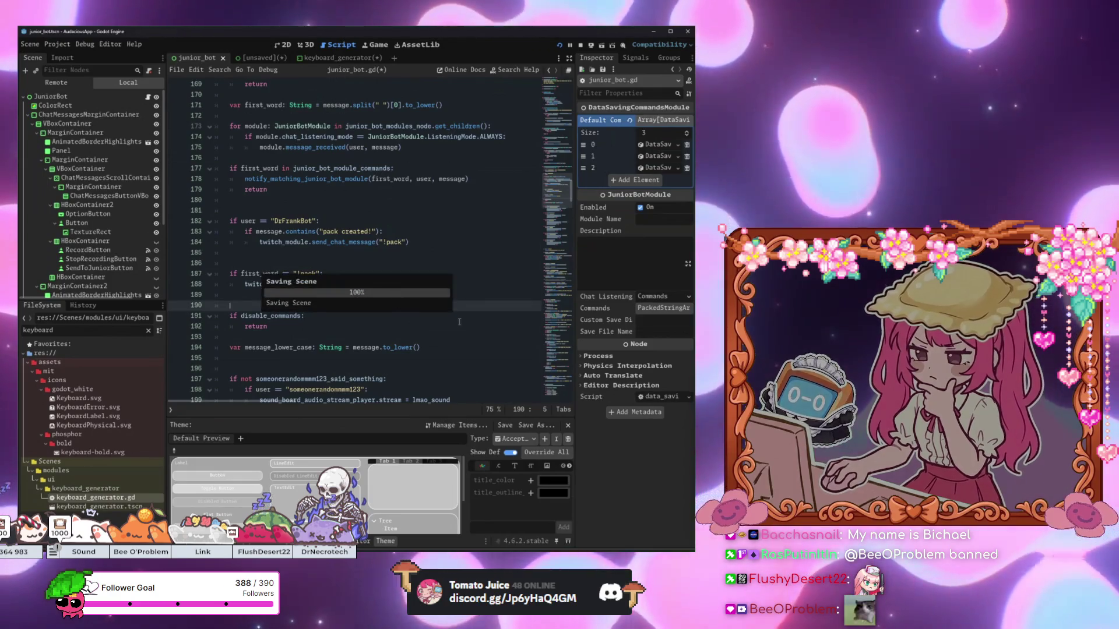
key("ctrl+s")
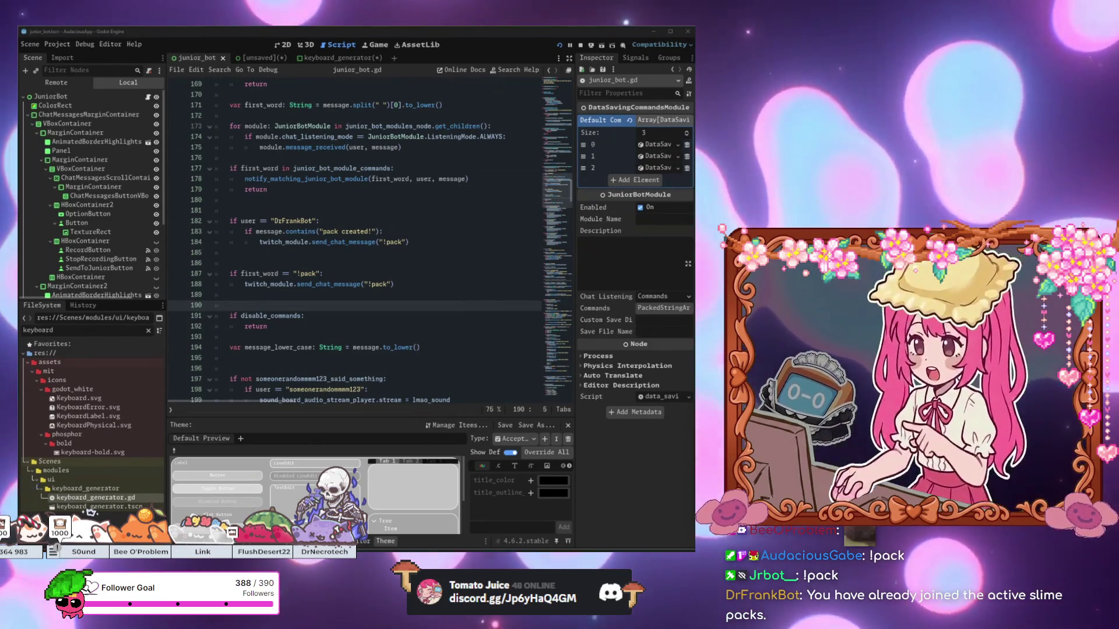
Step: Change the "!pack" condition and its chat message to "!fish"
left_click(316, 274)
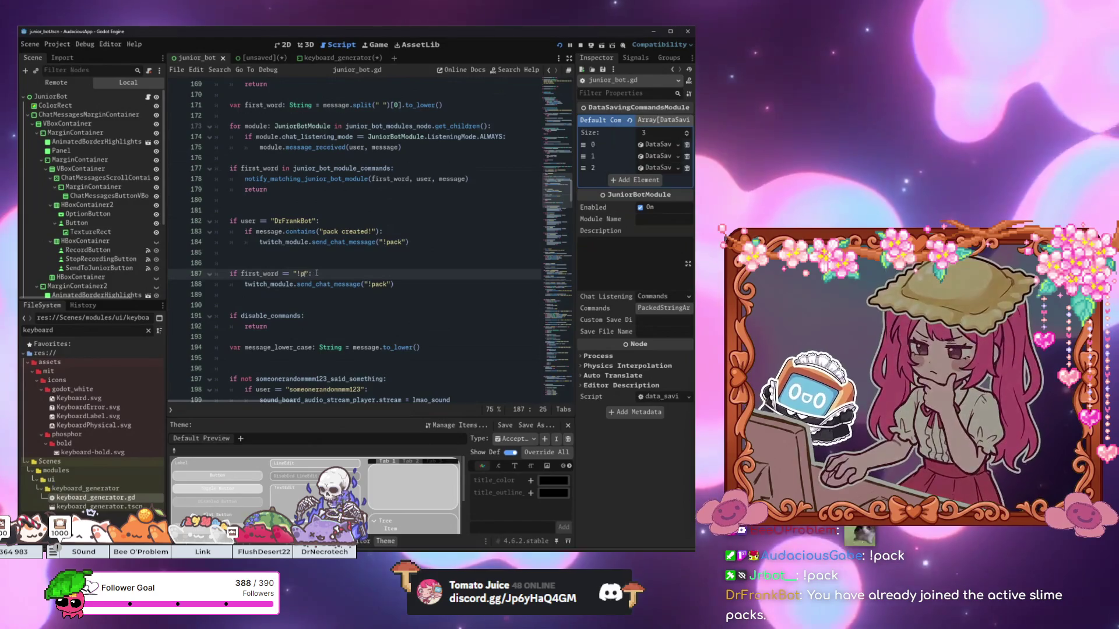
type("fish")
left_click(387, 285)
type("ish")
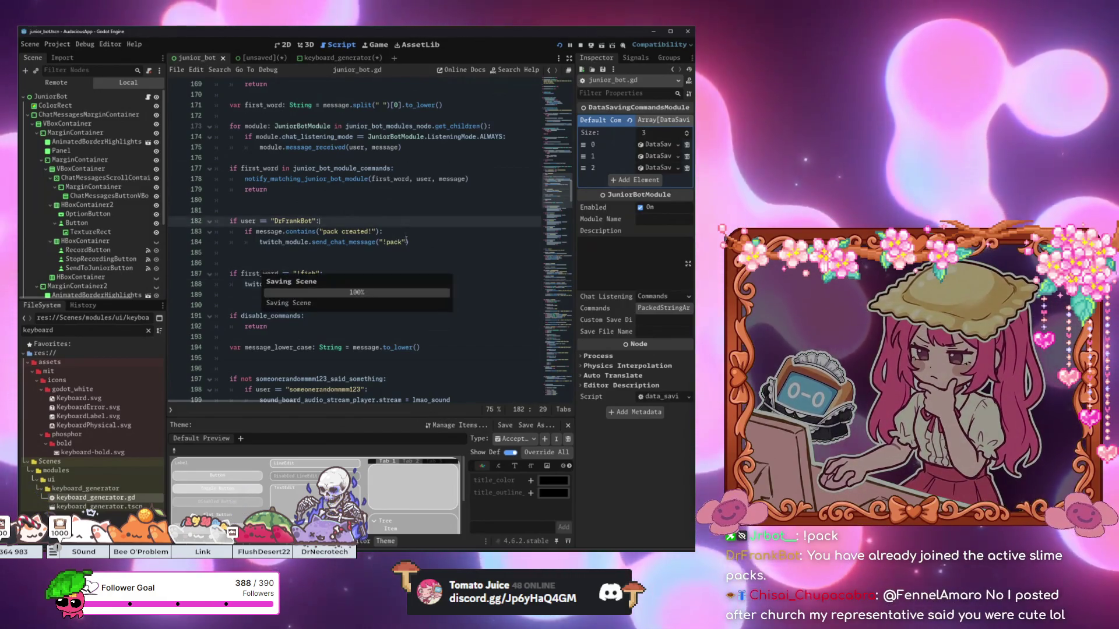
left_click(397, 284)
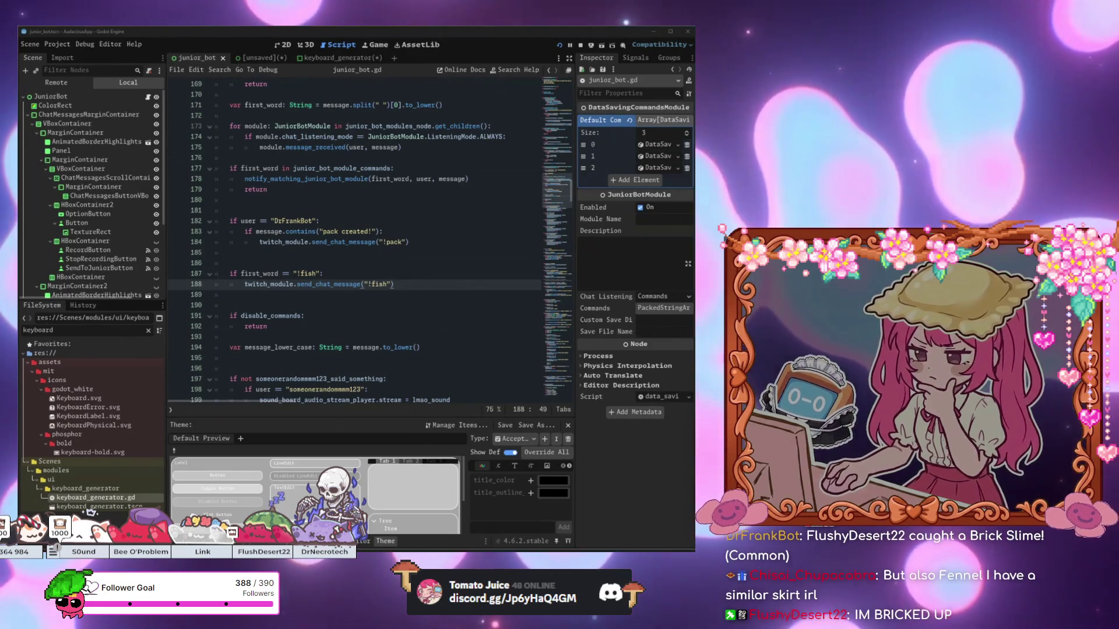
Step: Select the TwitchModule node in the Scene dock
left_click(402, 305)
left_click(350, 265)
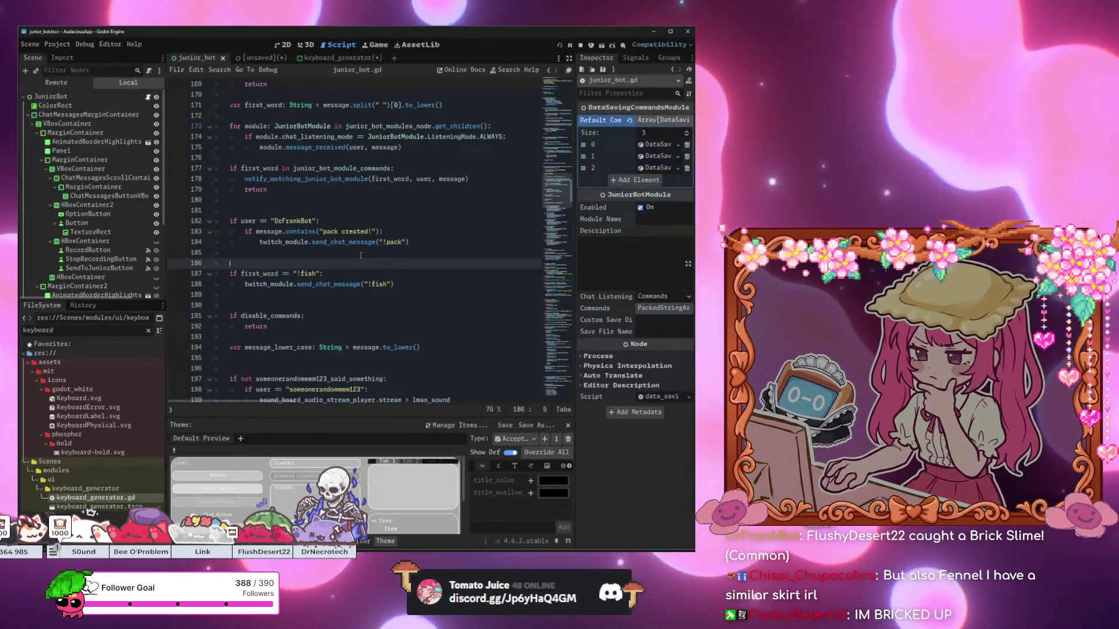
scroll(87, 278, "down", 5)
left_click(64, 242)
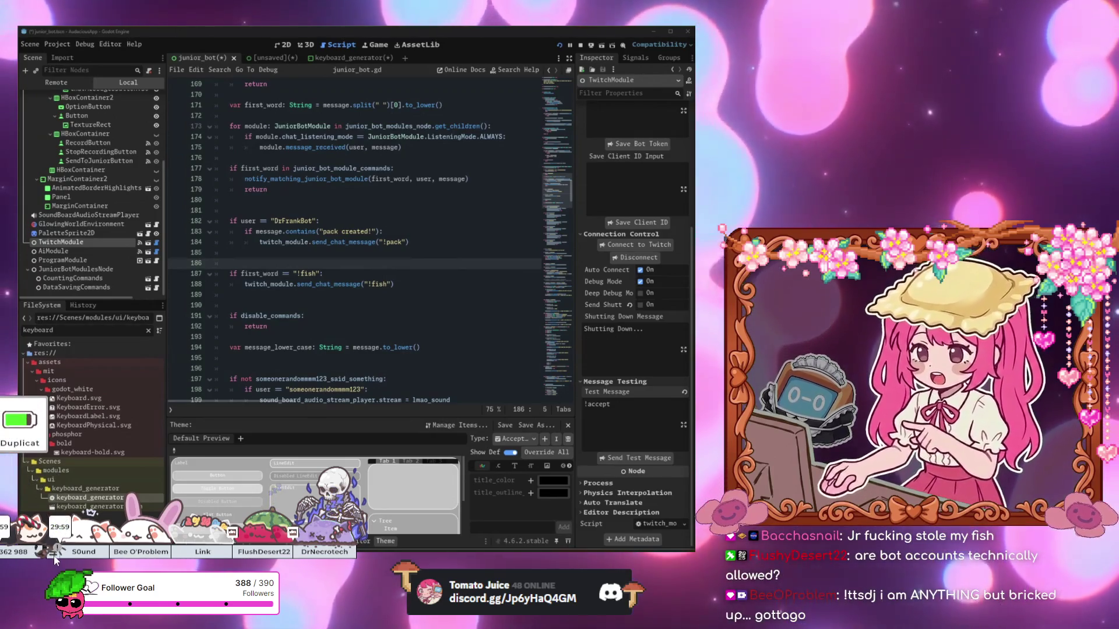
Step: Open the desktop pet's item exchange, bring up the todo list, and trade matching items
left_click(53, 552)
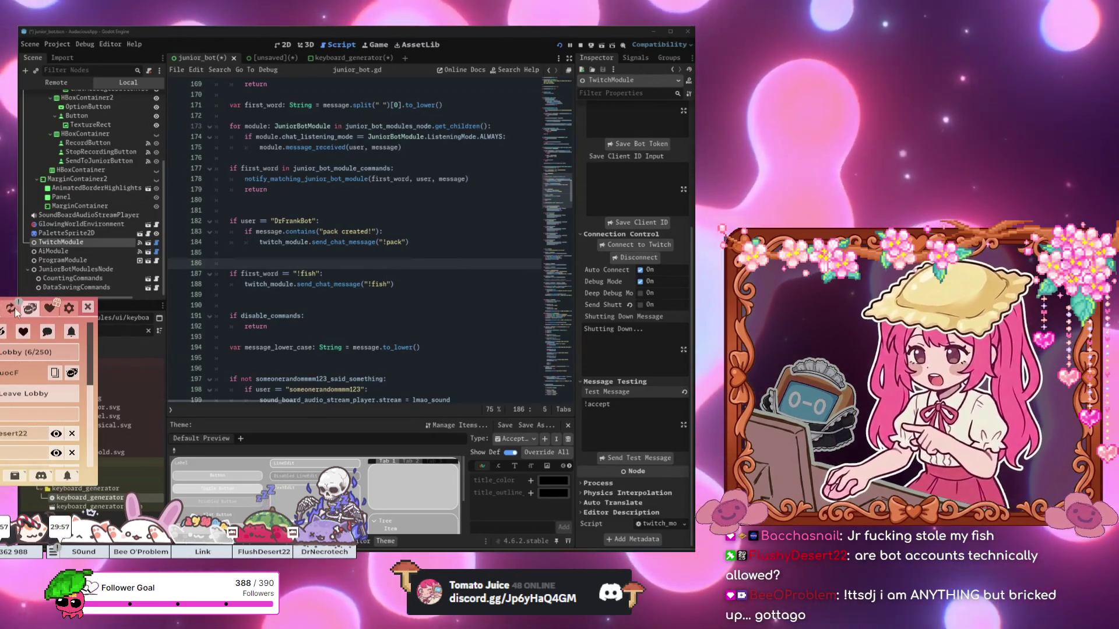
left_click(14, 310)
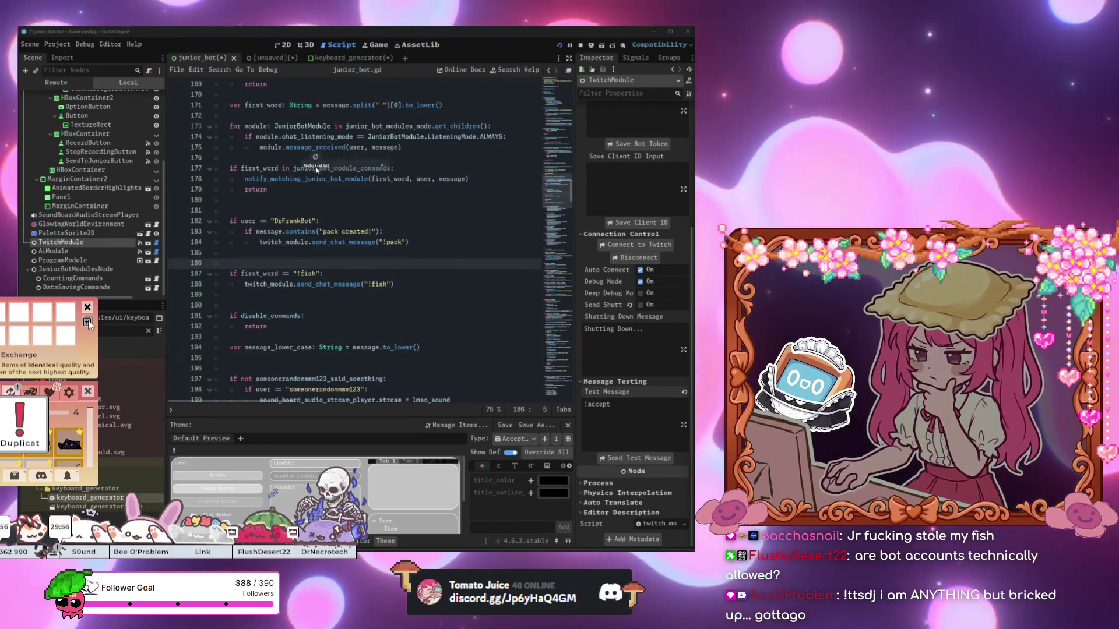
key("alt+Tab")
left_click(59, 352)
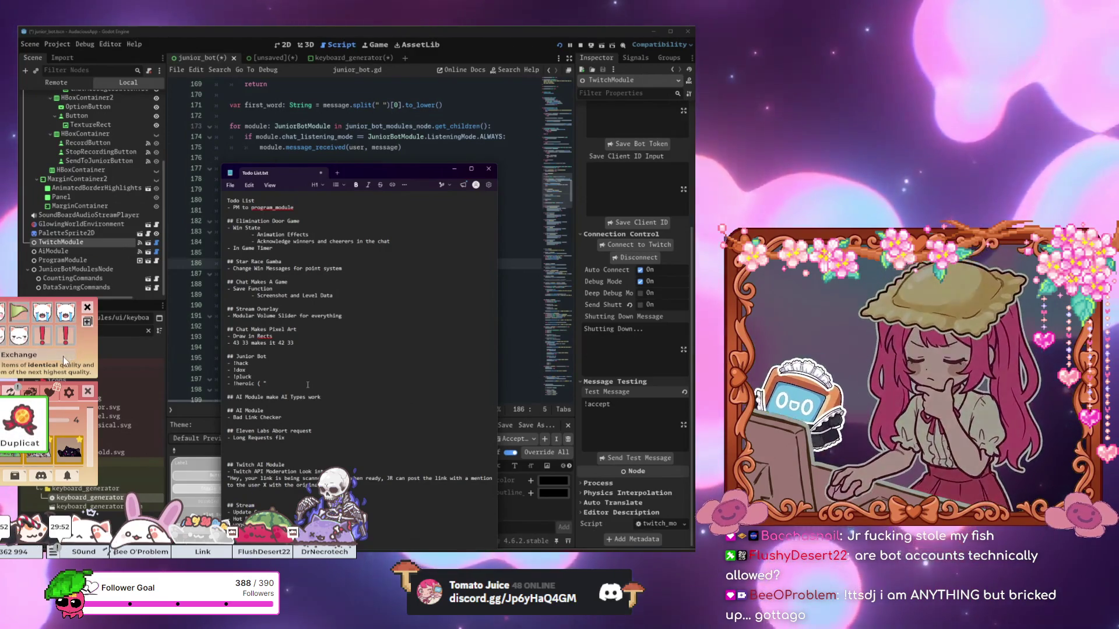
Step: Close the pet's exchange panel and move the pet cat over the stream frame
left_click(20, 425)
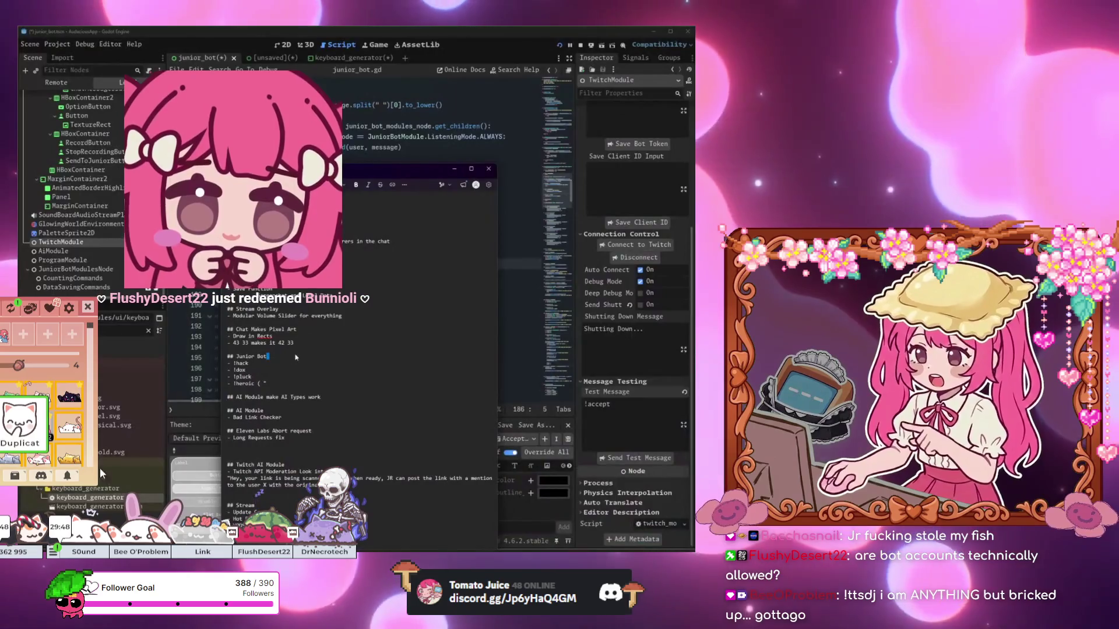
left_click(60, 395)
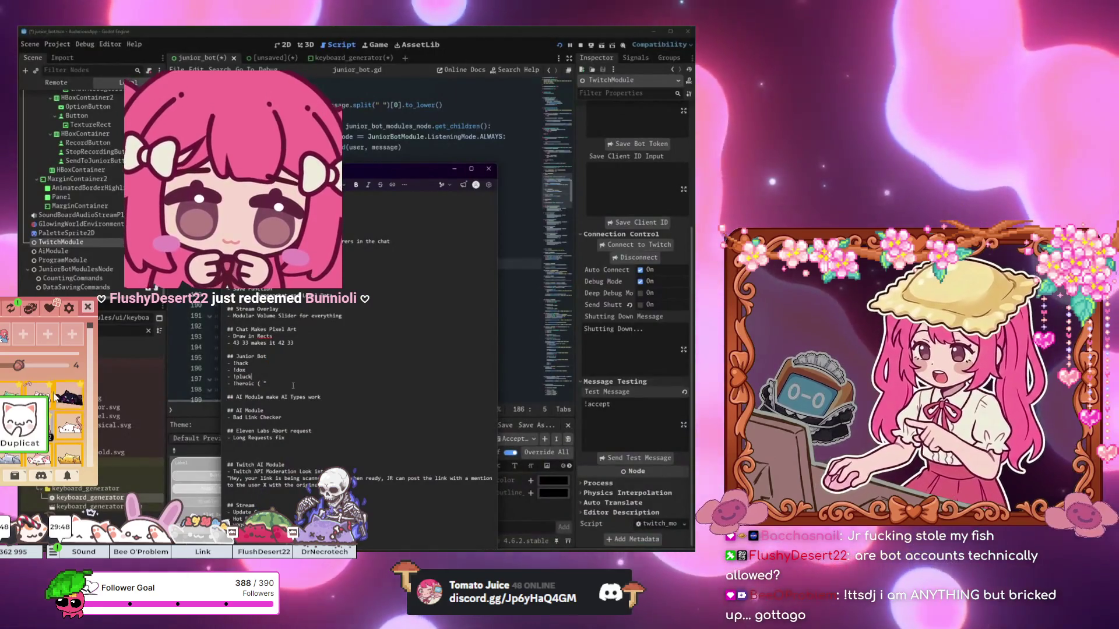
mouse_move(12, 552)
left_mouse_down()
mouse_move(501, 426)
mouse_move(752, 535)
mouse_move(726, 500)
mouse_move(705, 495)
mouse_move(737, 489)
left_mouse_up()
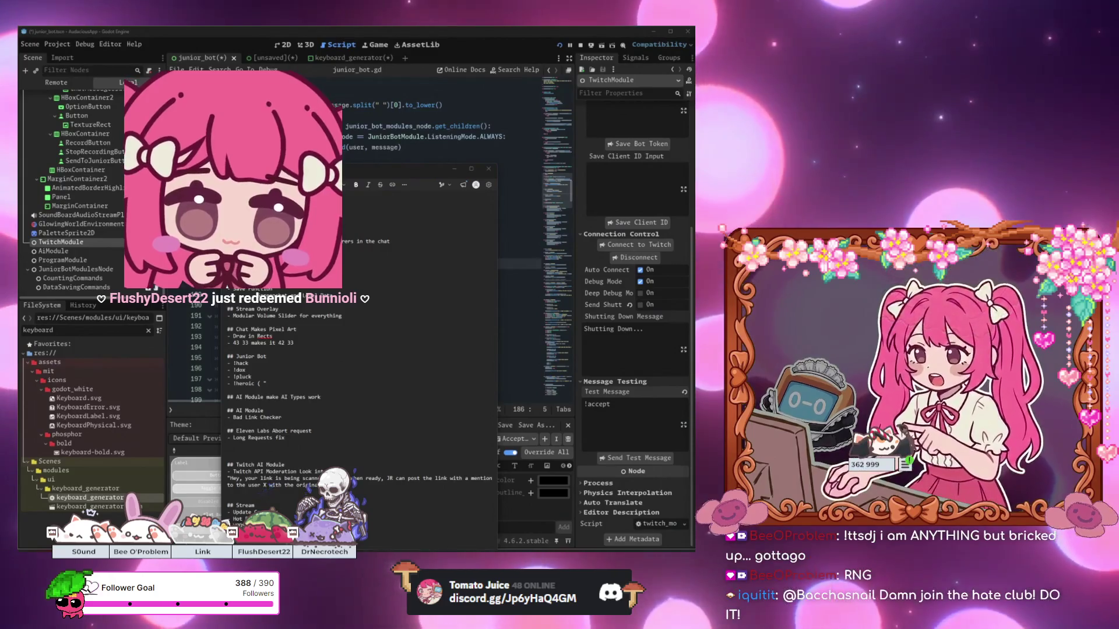
Step: Add the response (*blank is X% heroic today*) to the !heroic todo entry and switch away
type("*blank is X% heroic today*")
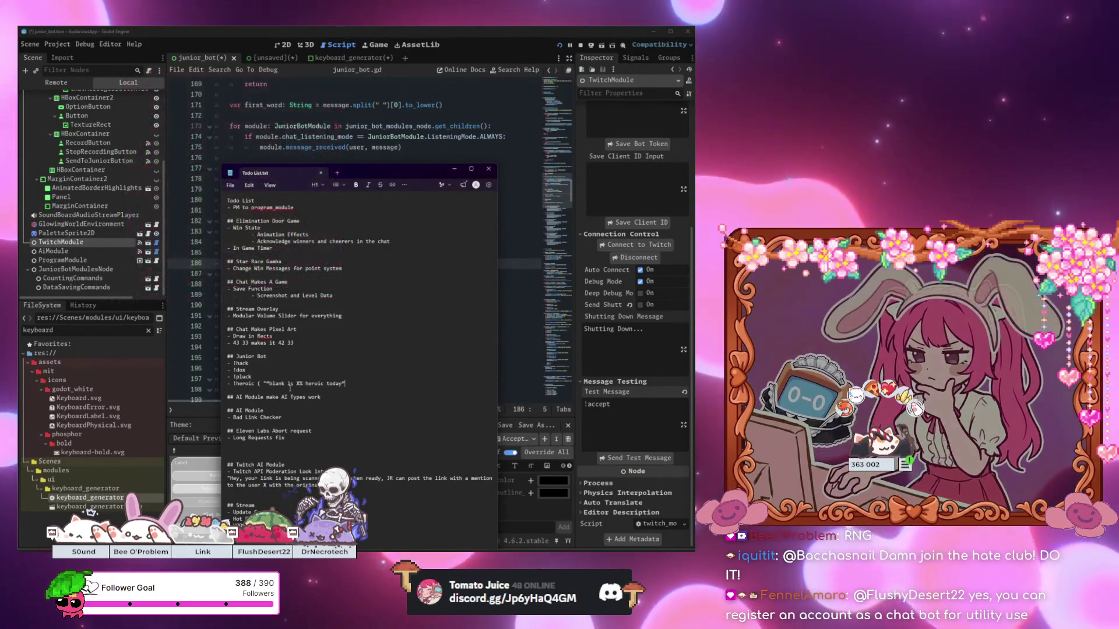
left_click(881, 462)
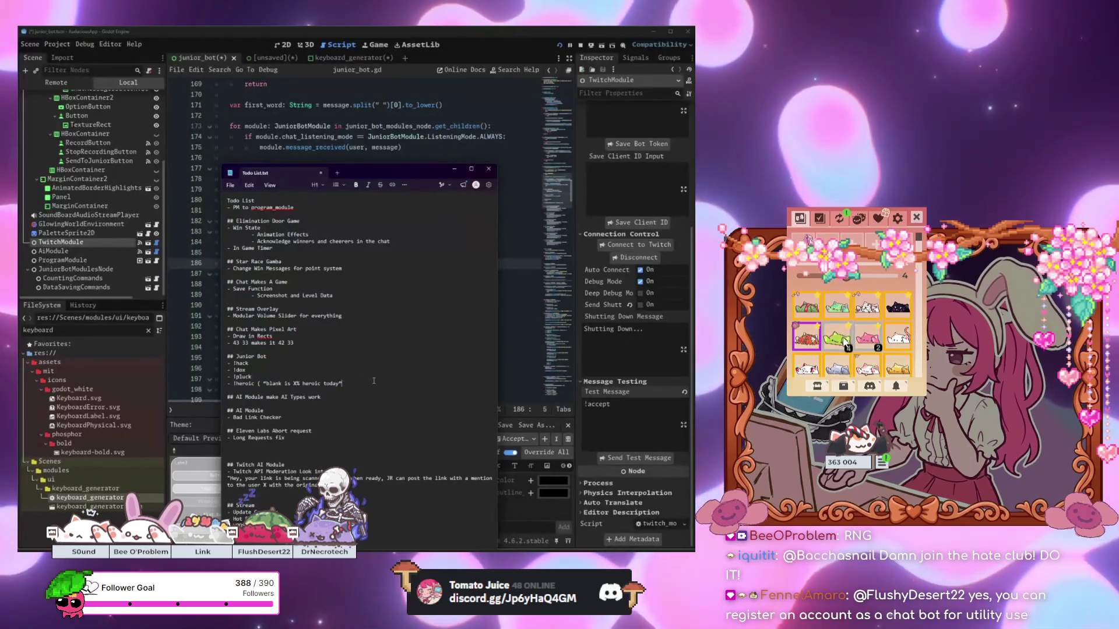
type(")")
scroll(845, 346, "down", 2)
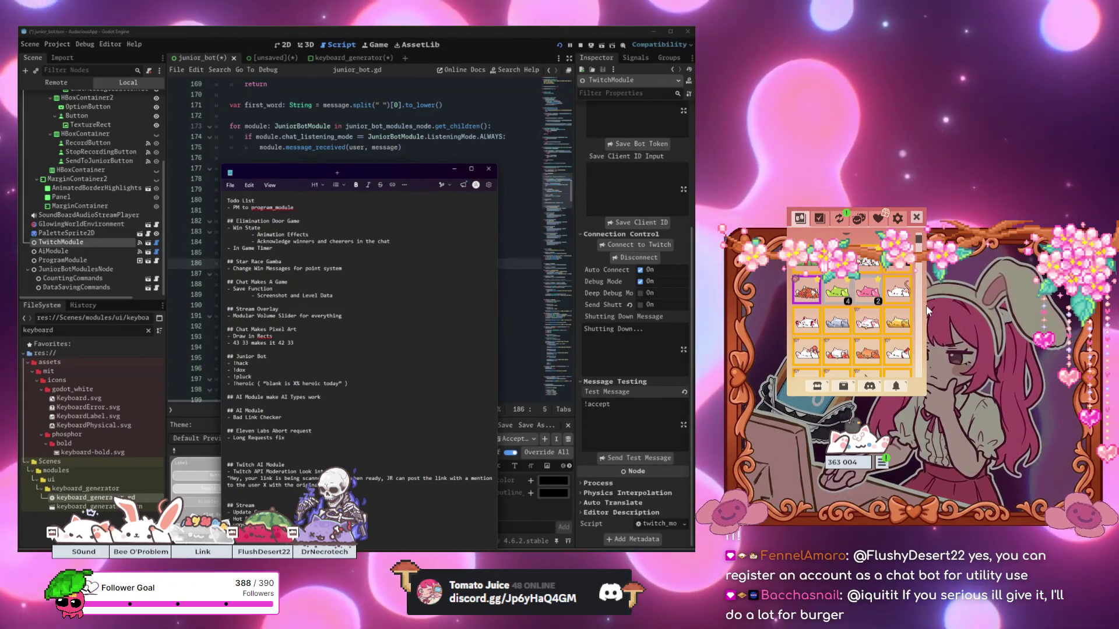
key("alt+Tab")
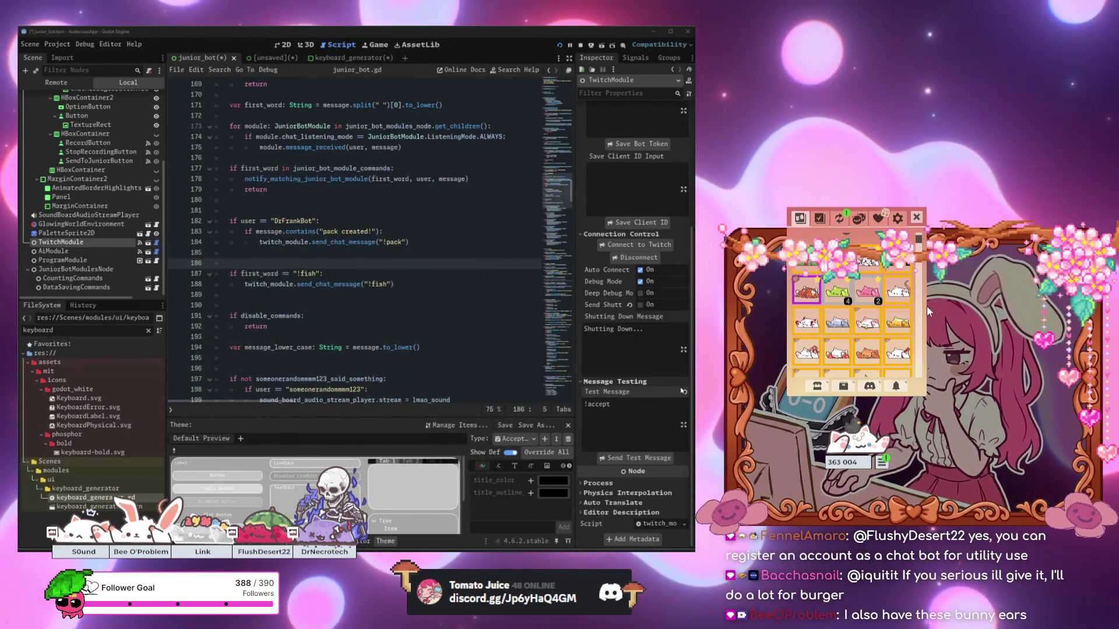
Step: Scroll down the pet inventory grid and equip the crown on the cat
left_click(387, 319)
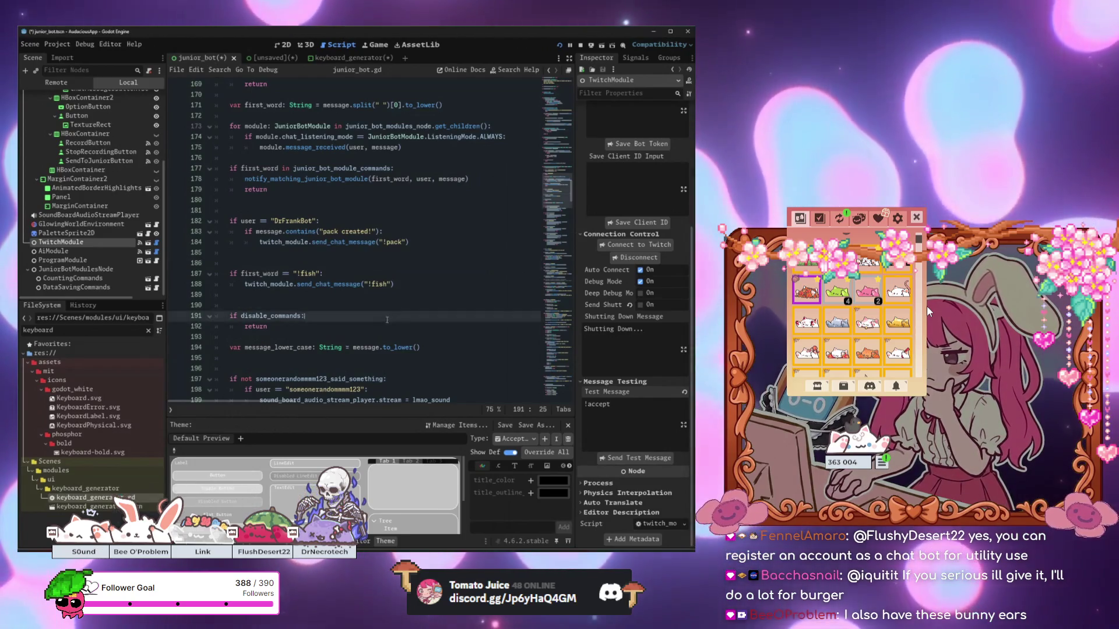
scroll(387, 320, "down", 1)
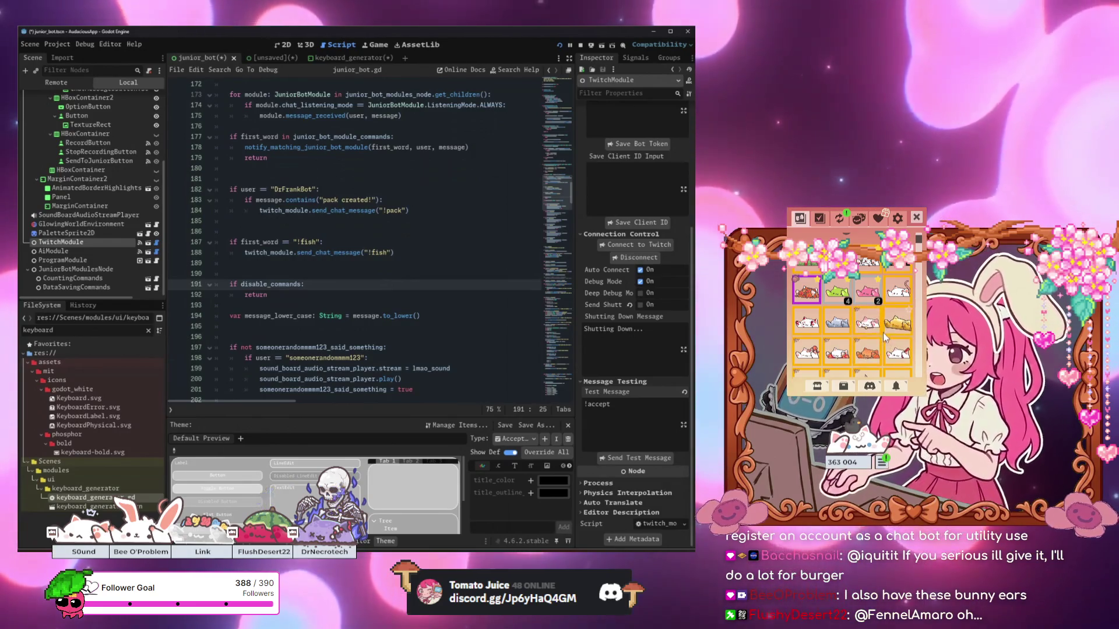
scroll(874, 315, "down", 2)
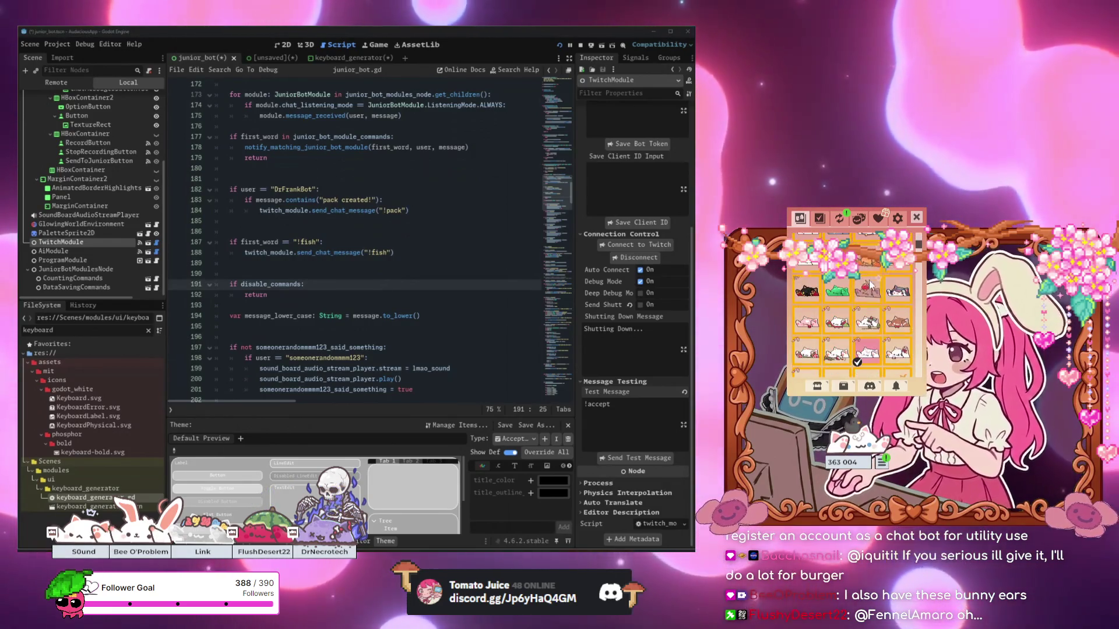
scroll(871, 286, "down", 3)
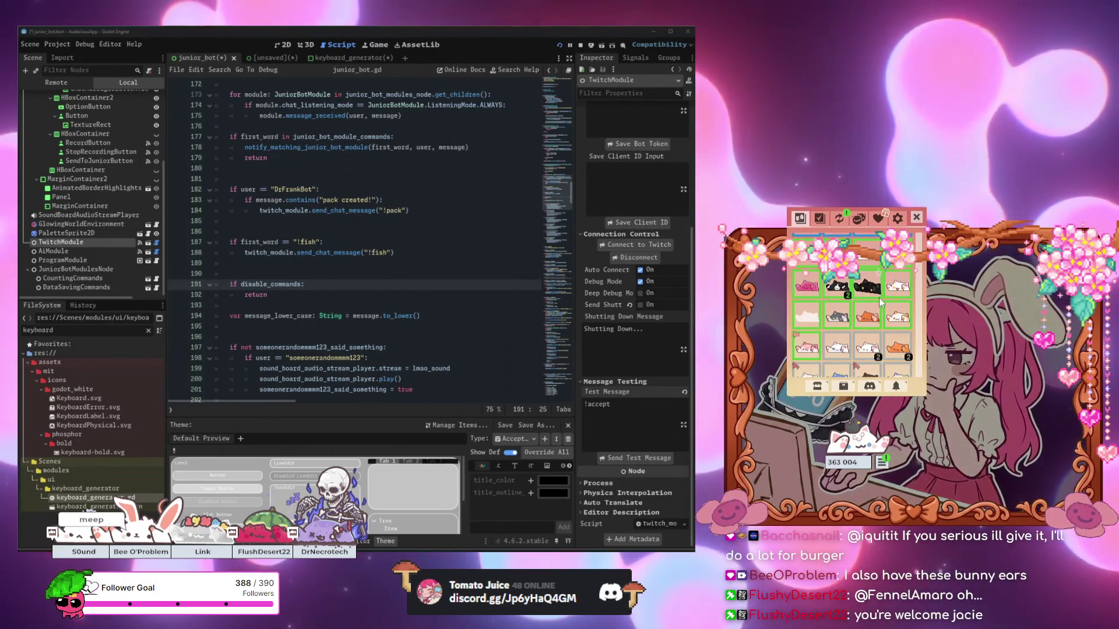
scroll(879, 301, "down", 4)
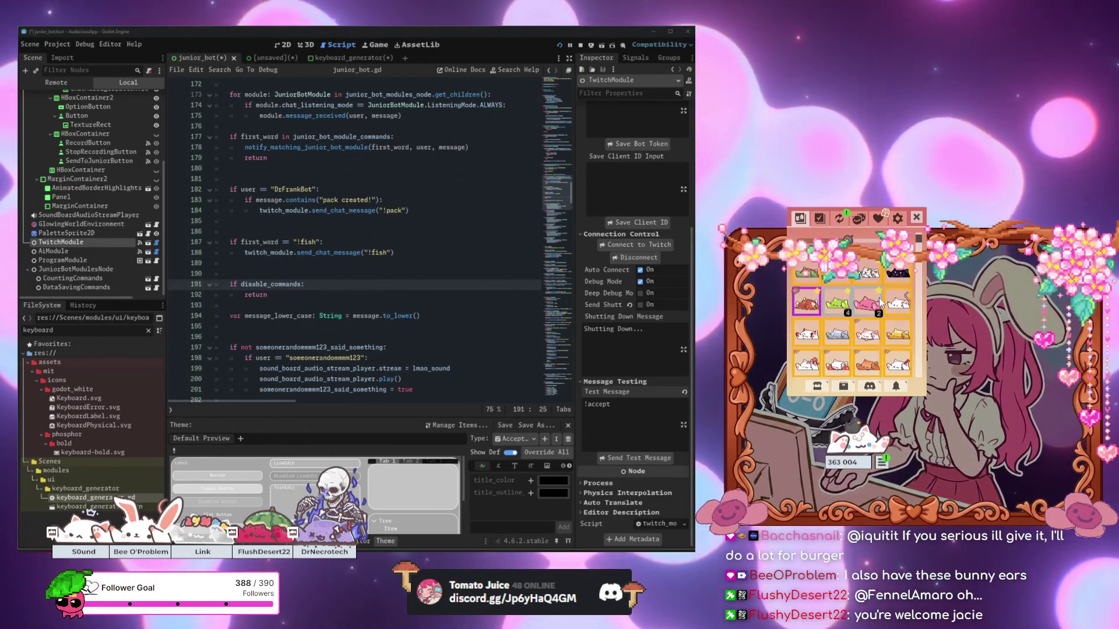
scroll(879, 299, "down", 3)
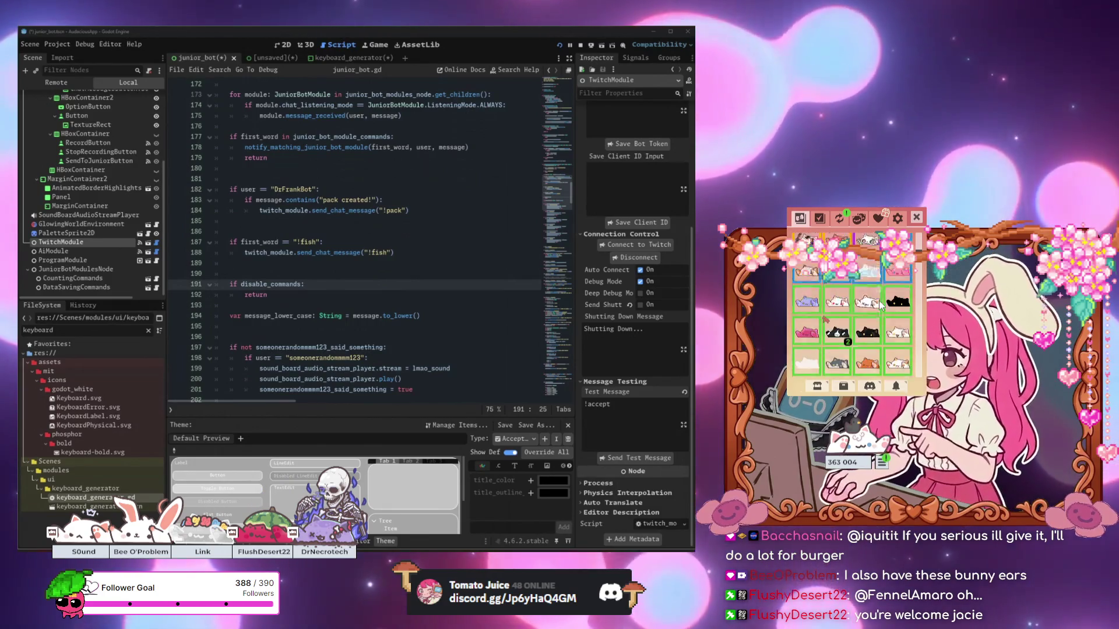
scroll(879, 299, "down", 5)
scroll(879, 297, "down", 5)
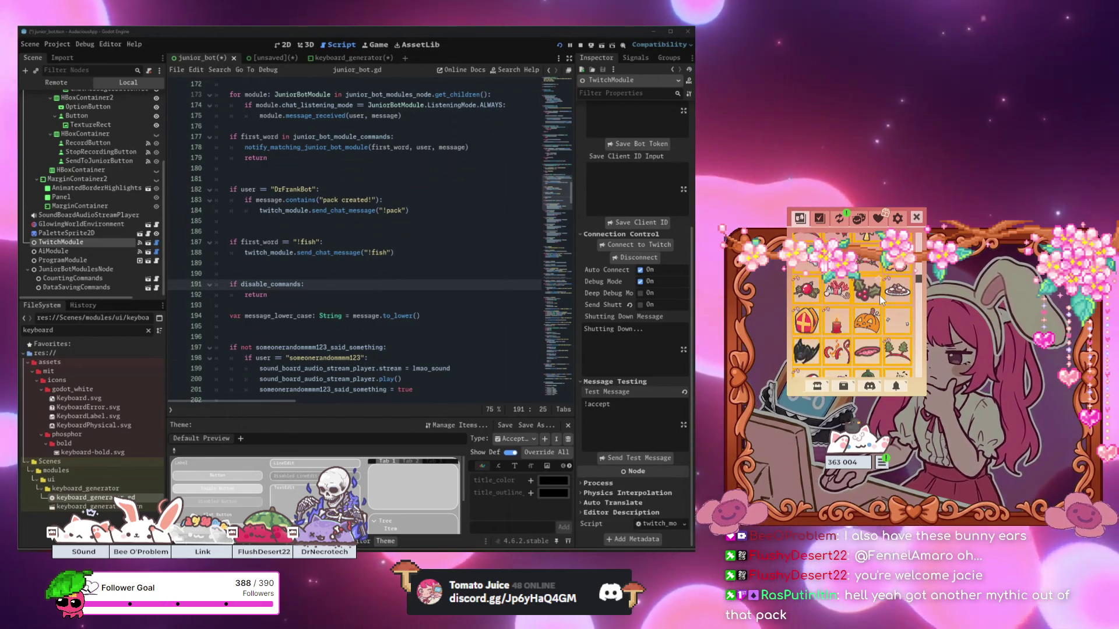
scroll(879, 294, "down", 2)
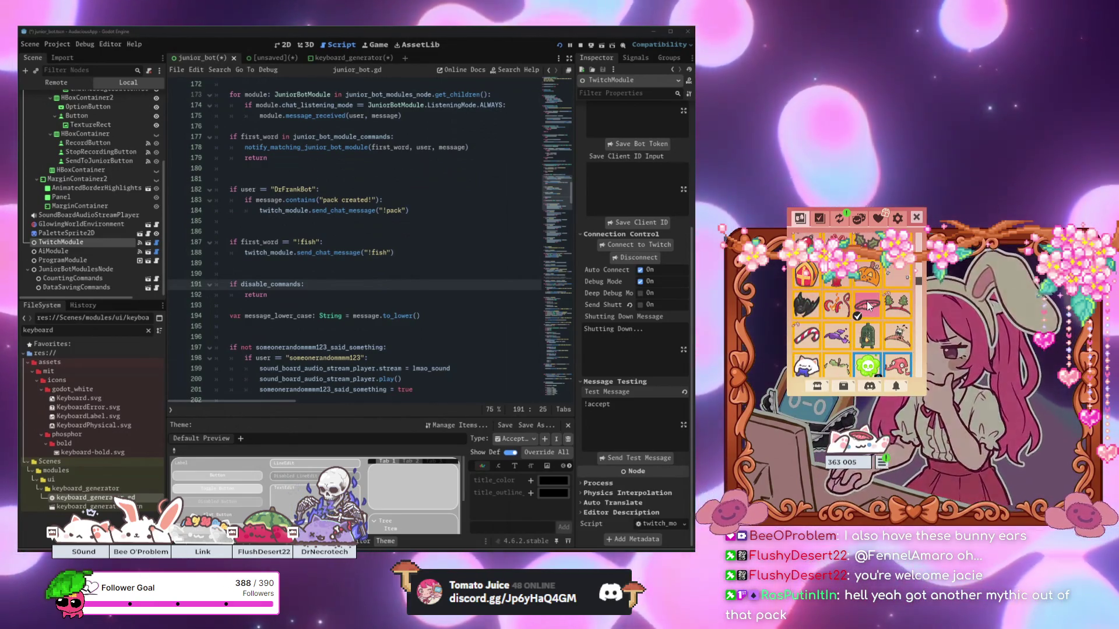
scroll(868, 305, "down", 3)
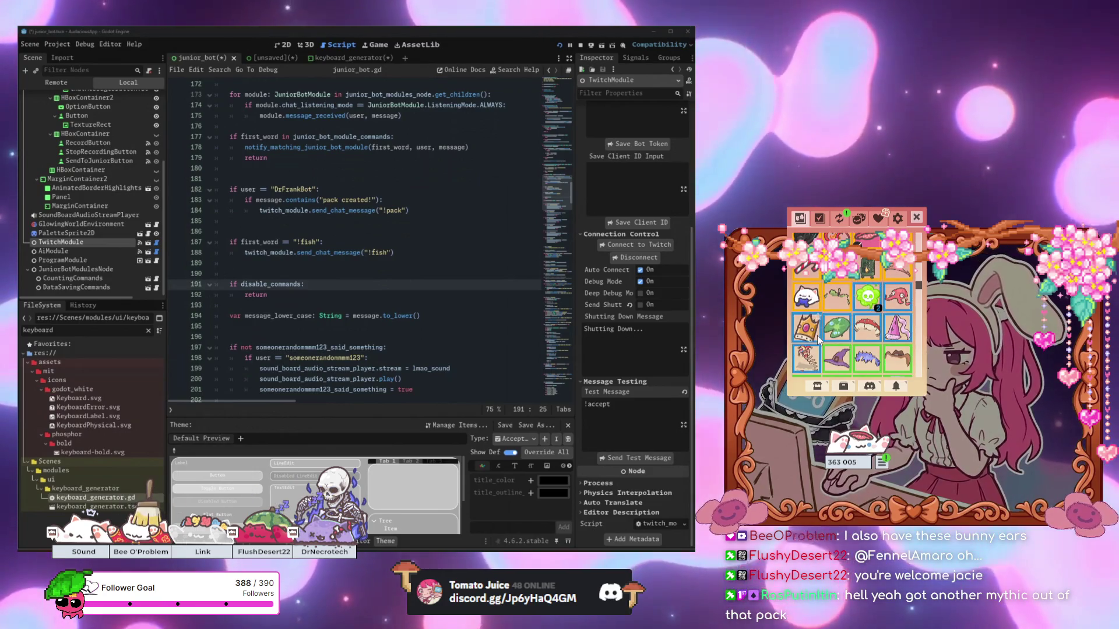
left_click(818, 338)
Step: Browse further through the pet inventory, then place the caret at the end of the !fish reply line
scroll(877, 326, "down", 2)
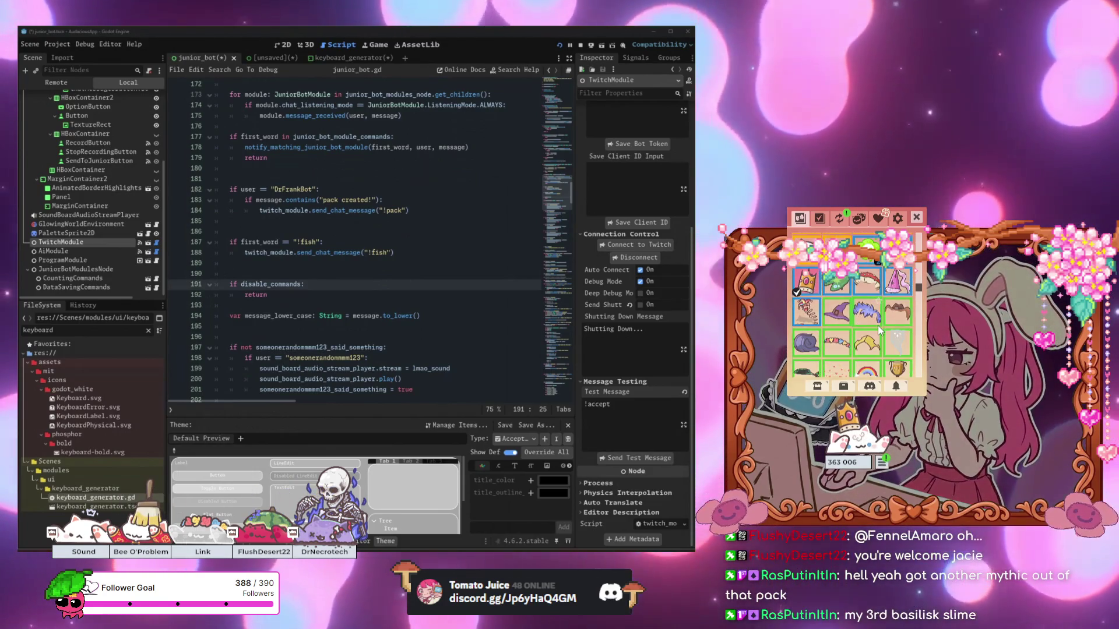
scroll(879, 329, "down", 4)
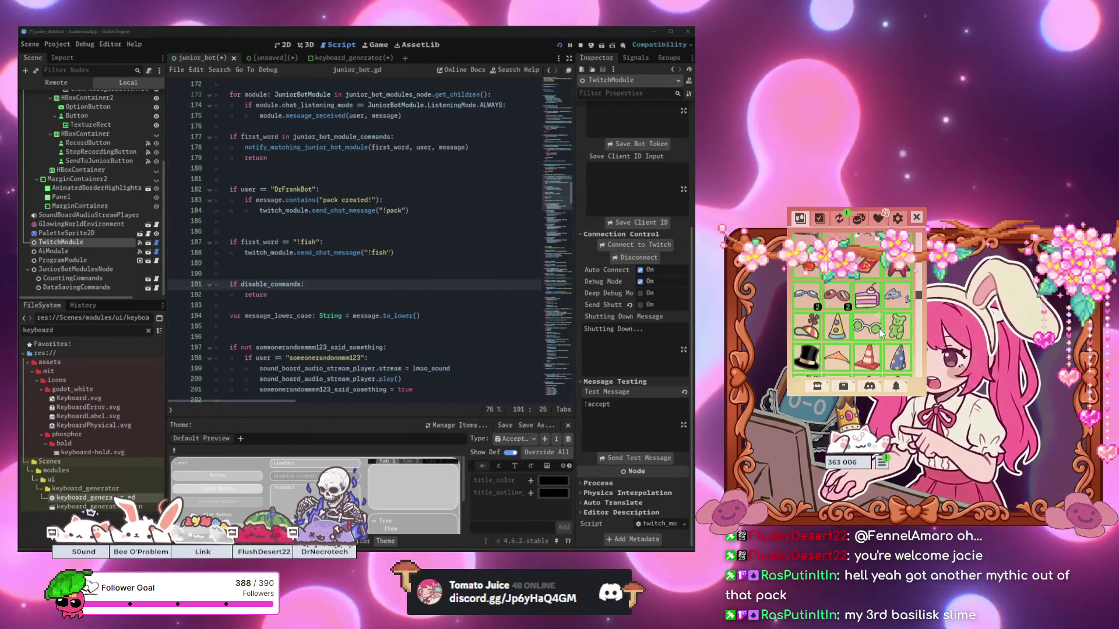
scroll(877, 332, "down", 5)
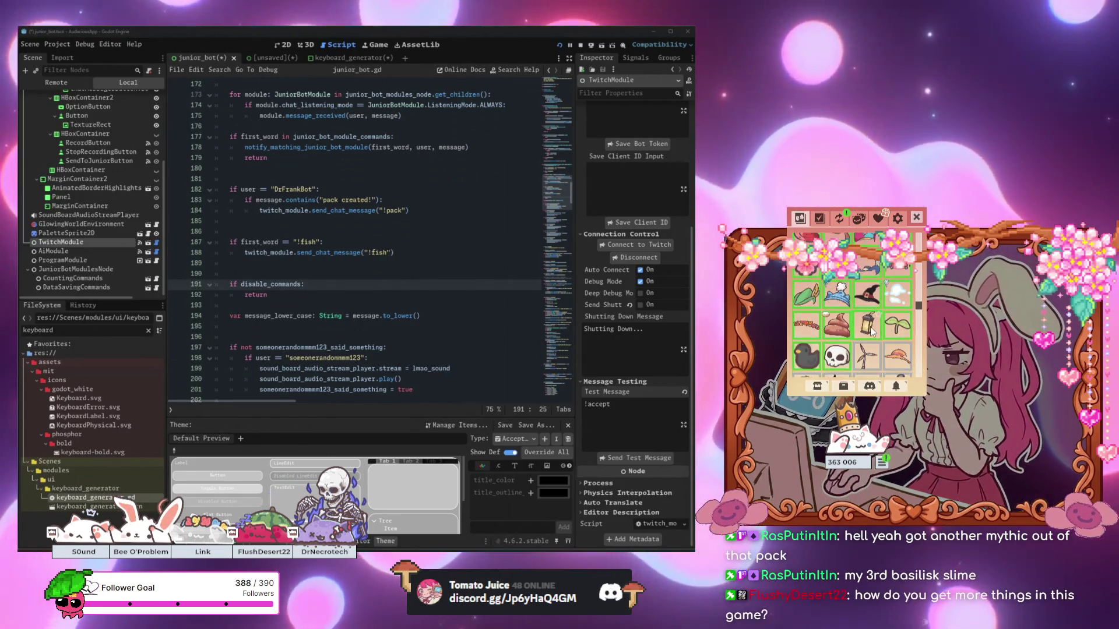
scroll(872, 331, "down", 5)
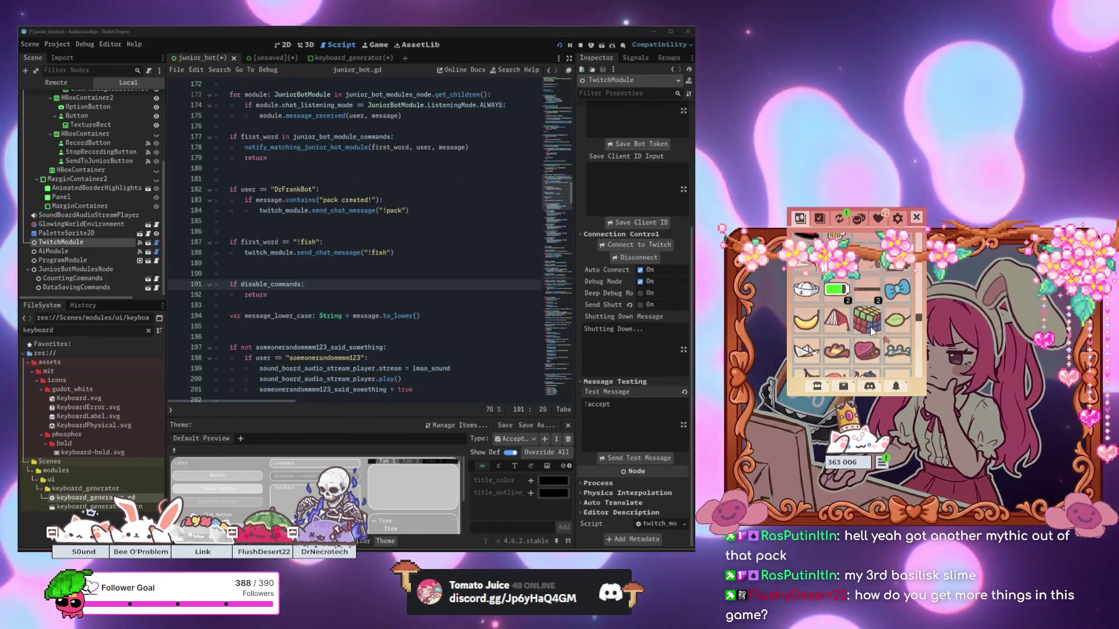
scroll(870, 329, "down", 5)
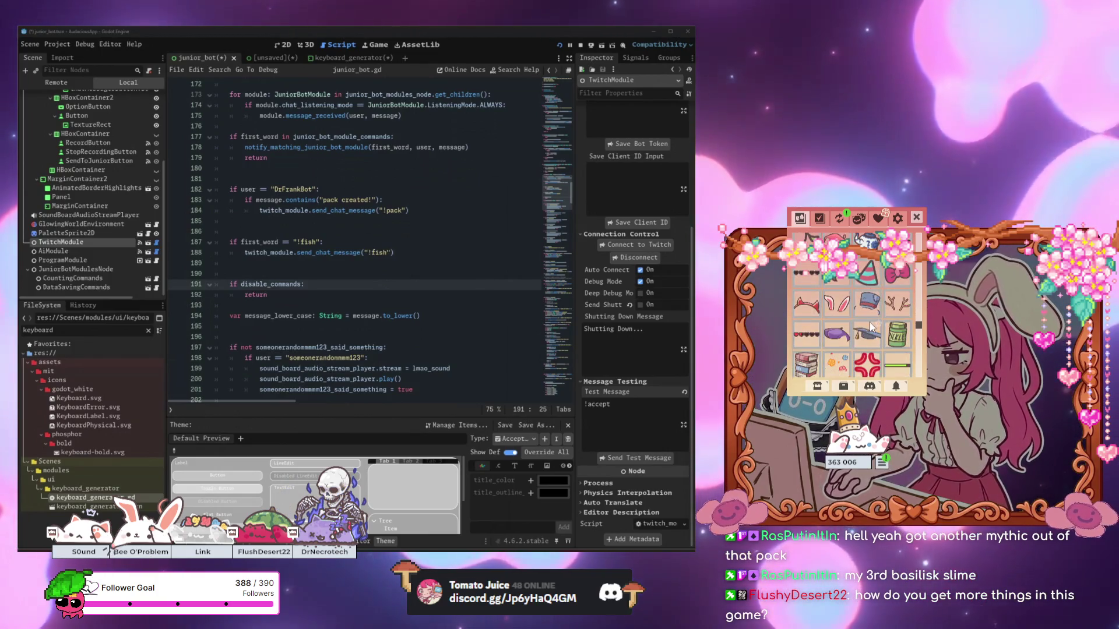
scroll(871, 327, "down", 3)
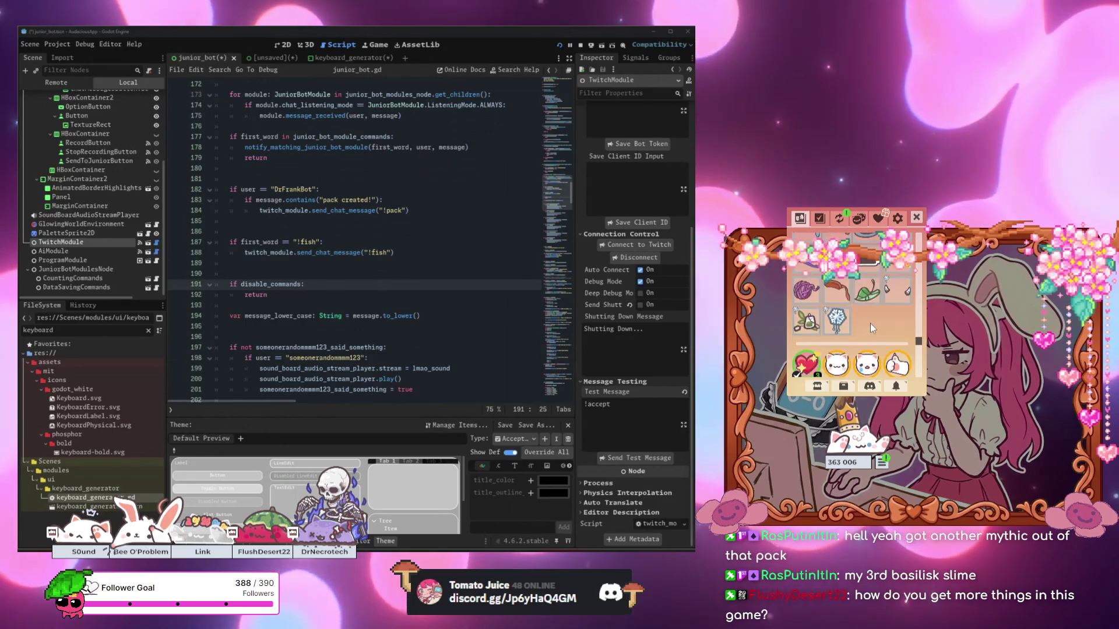
scroll(871, 324, "down", 3)
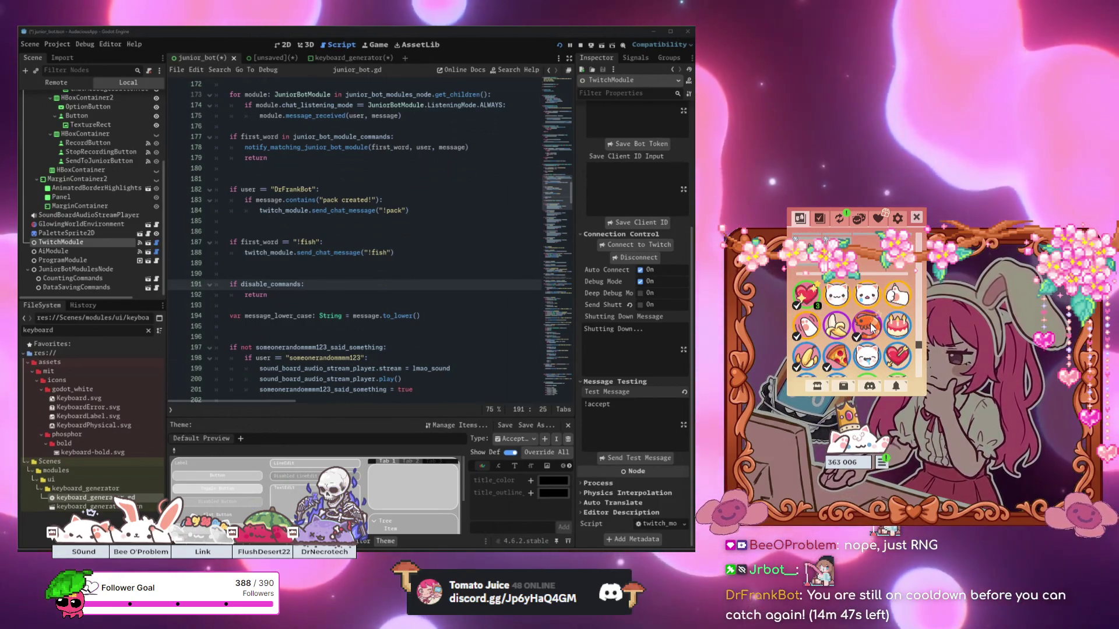
scroll(869, 325, "up", 4)
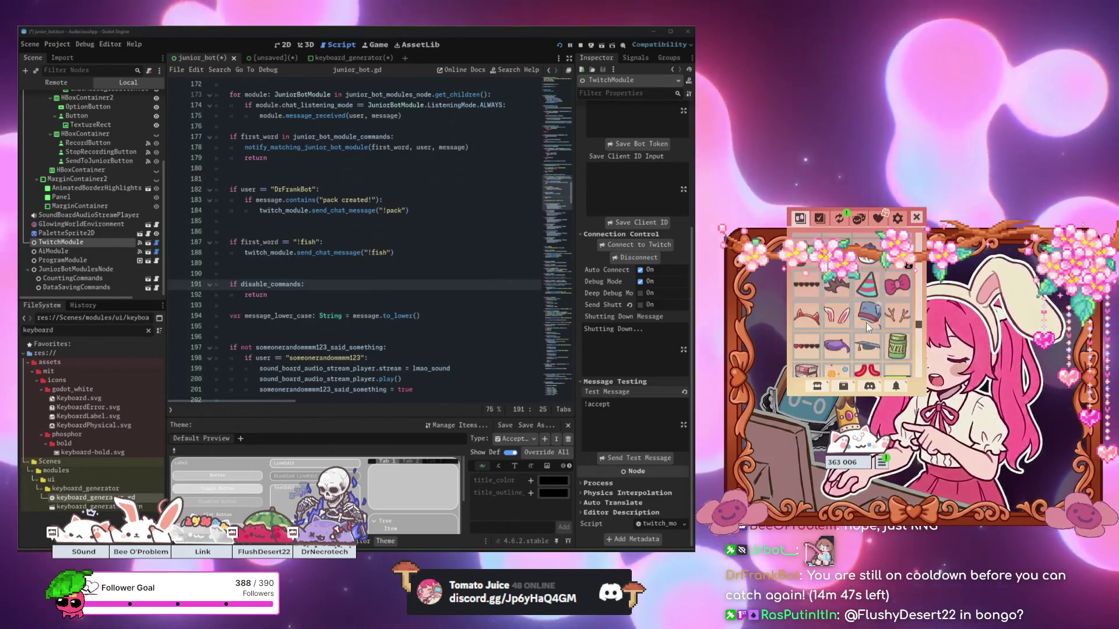
scroll(866, 322, "up", 3)
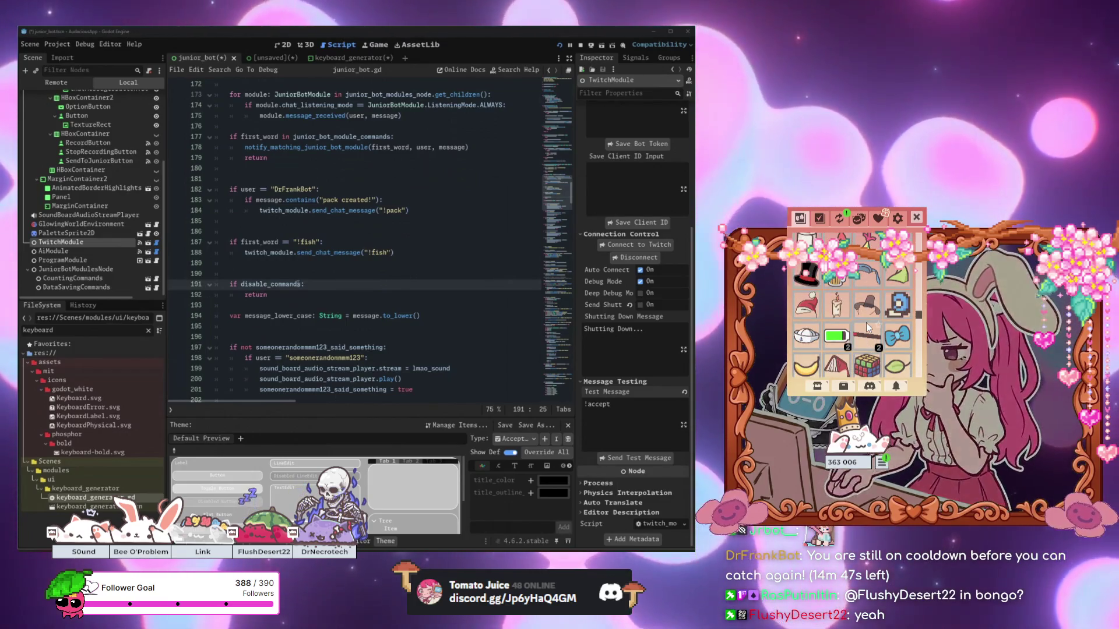
left_click(426, 253)
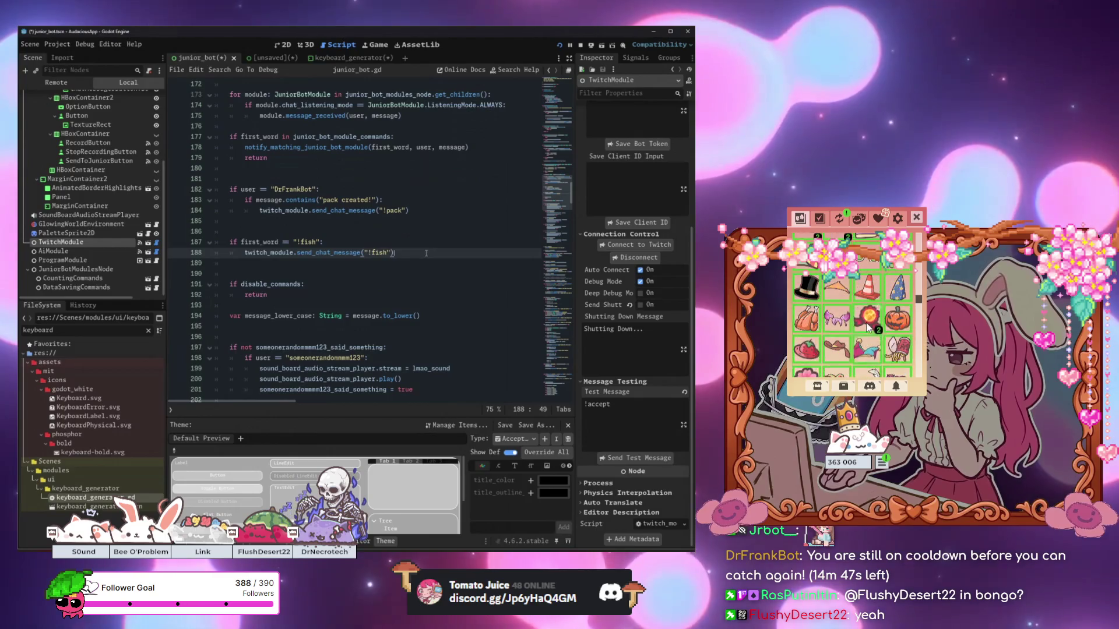
Step: Add an await get_tree().create_timer(...).timeout line above the !fish chat reply
key("Return")
scroll(917, 286, "up", 5)
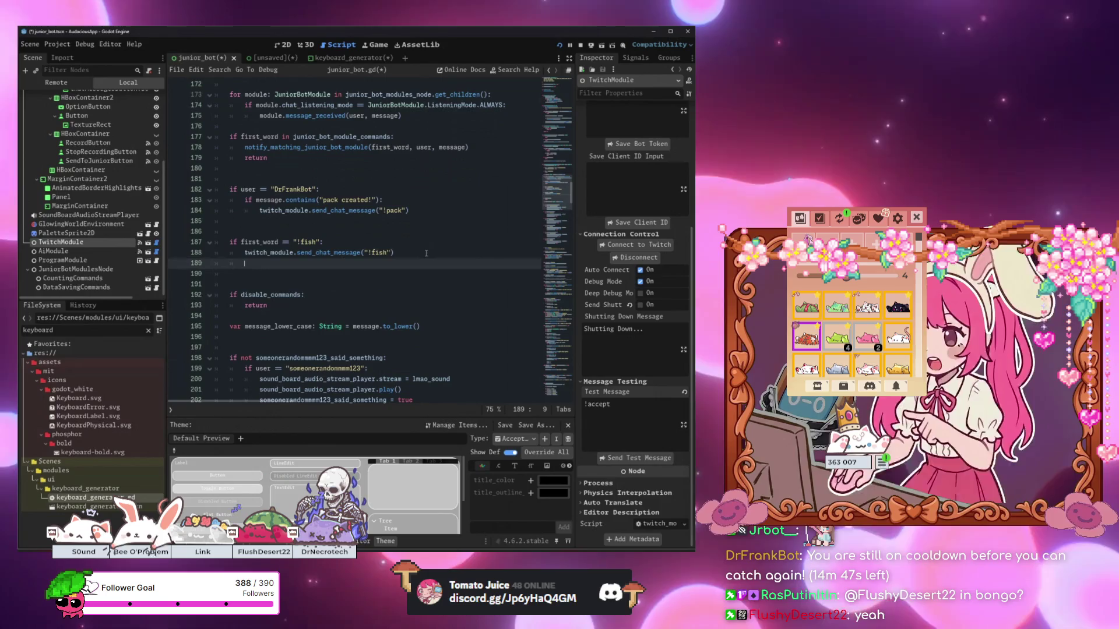
key("alt+Up")
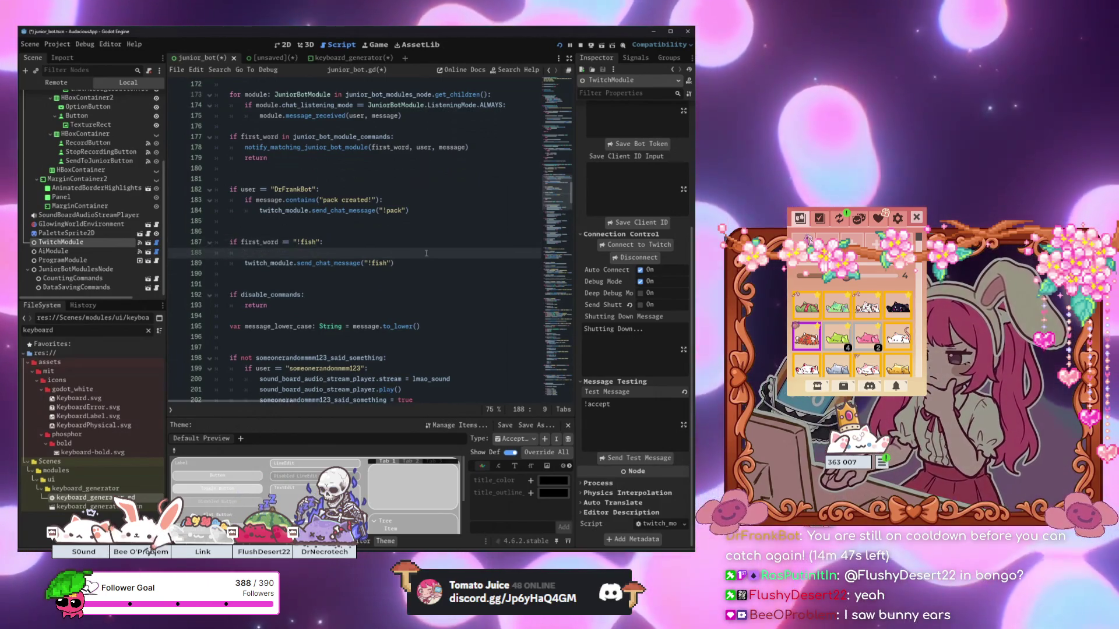
type("await get_tree().c")
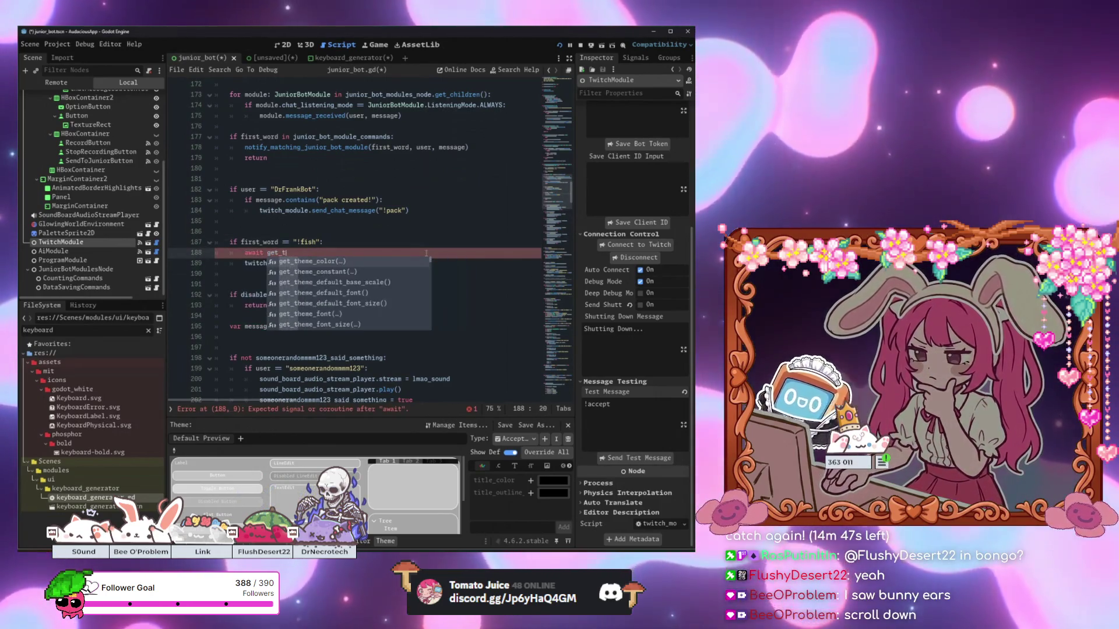
type("reate_t")
key("Return")
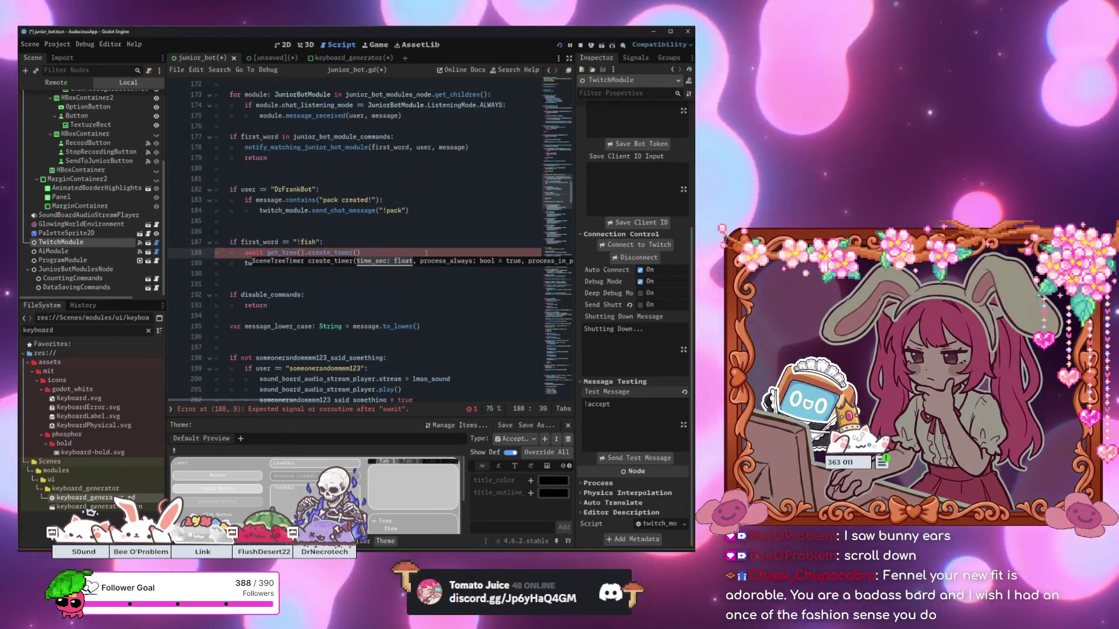
type("5.0")
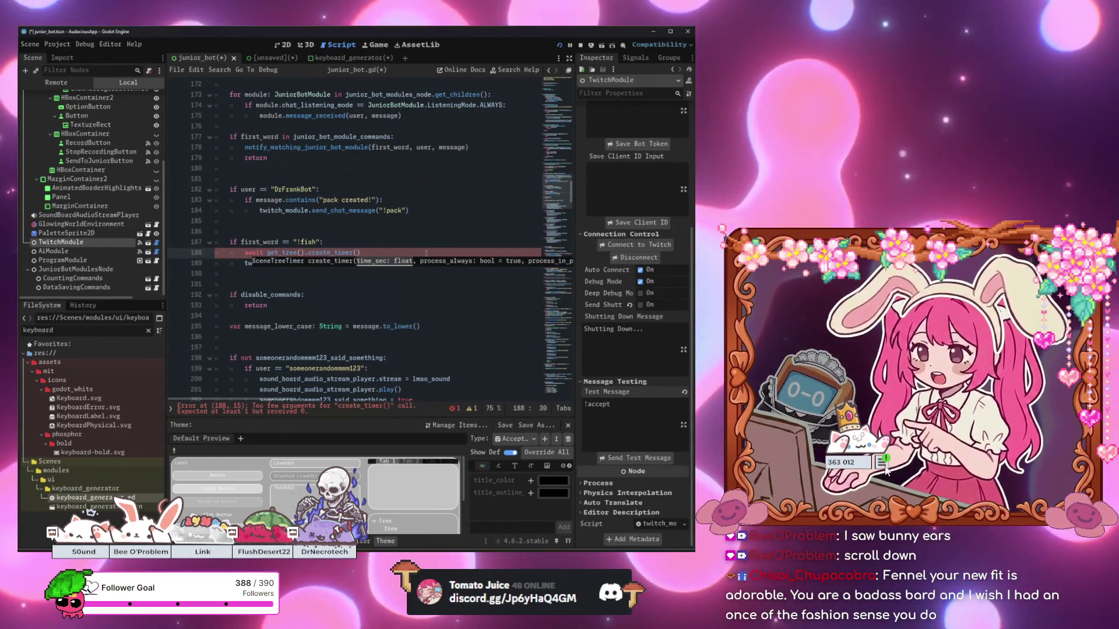
key("End")
type(".timeout")
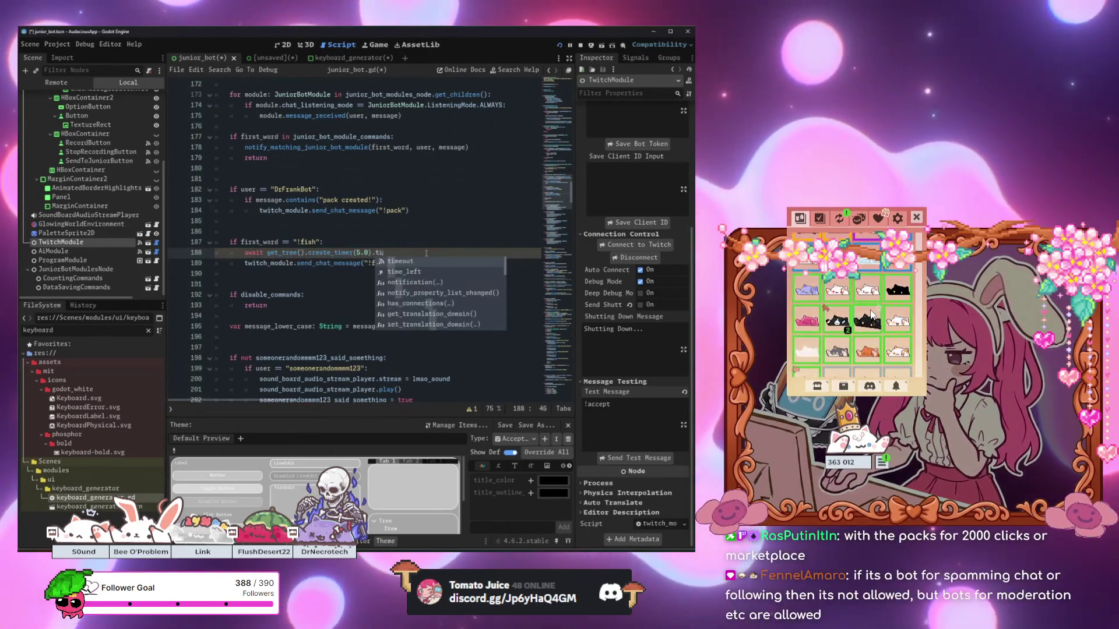
Step: Set the timer duration to 1.0 seconds and save junior_bot.gd
key("Left")
key("Left")
key("Left")
key("BackSpace")
scroll(869, 309, "down", 5)
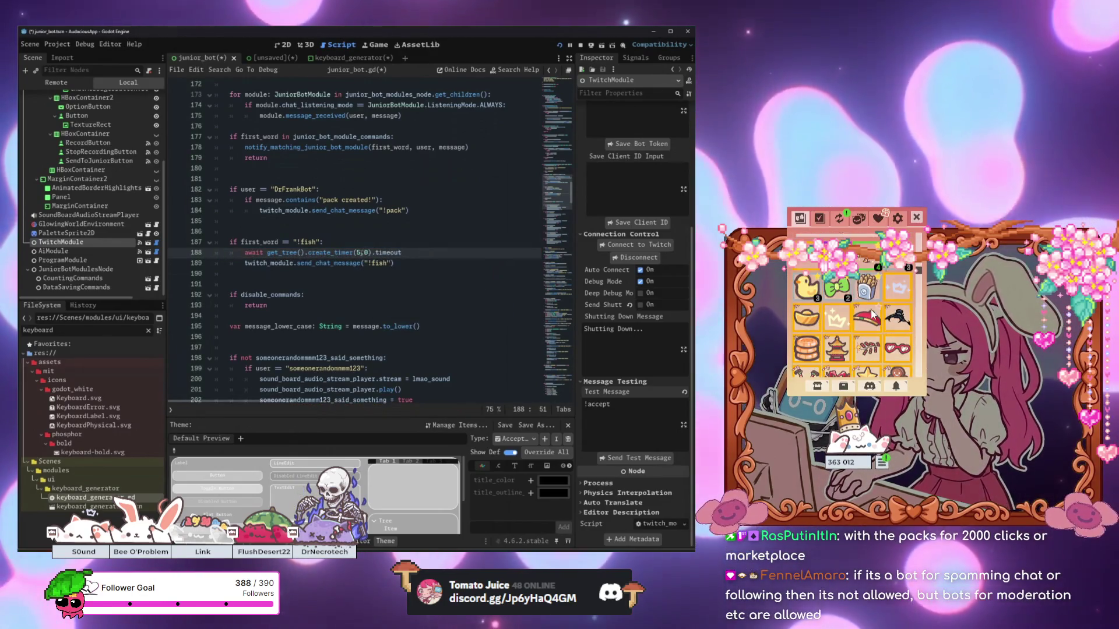
scroll(874, 311, "down", 1)
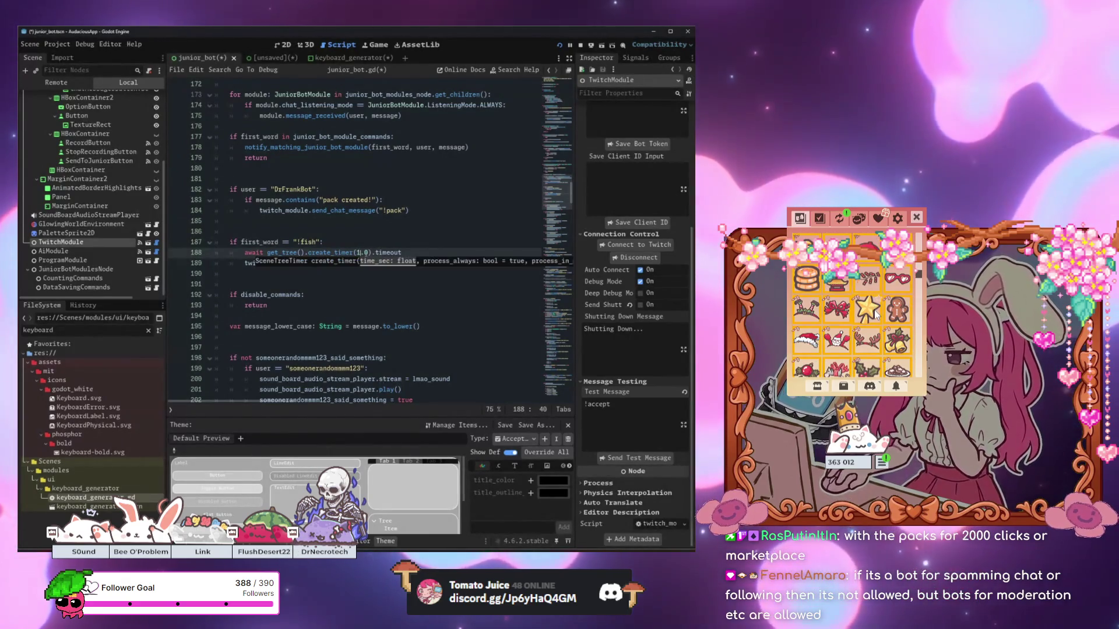
key("End")
scroll(876, 315, "down", 2)
key("ctrl+s")
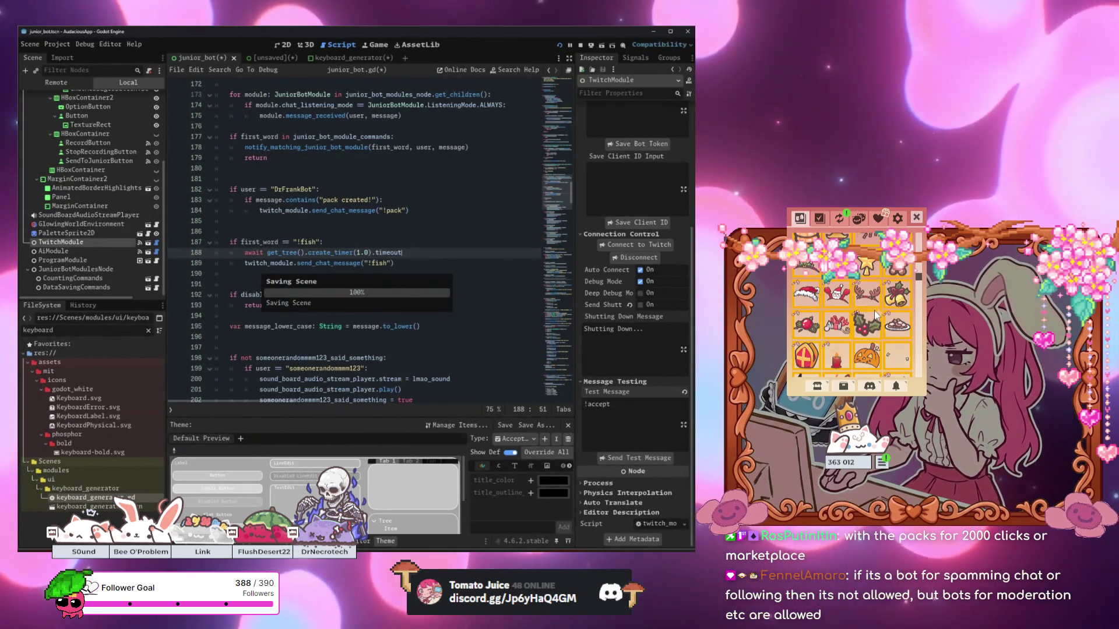
scroll(876, 314, "down", 3)
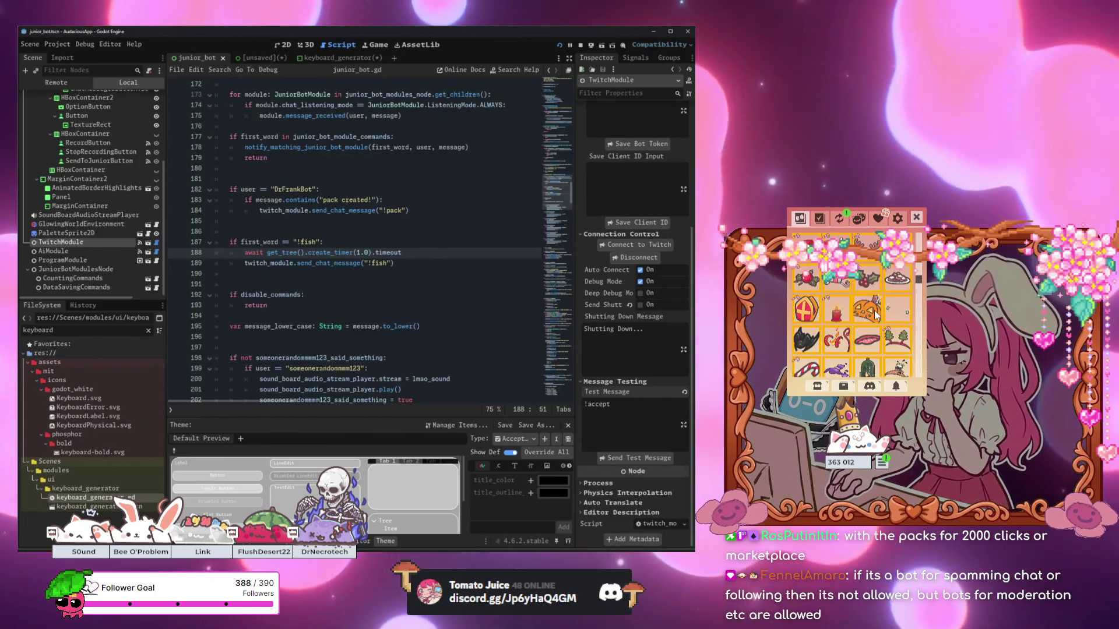
Step: Scroll down the pet inventory grid and equip the bunny ears on the cat
scroll(875, 313, "down", 2)
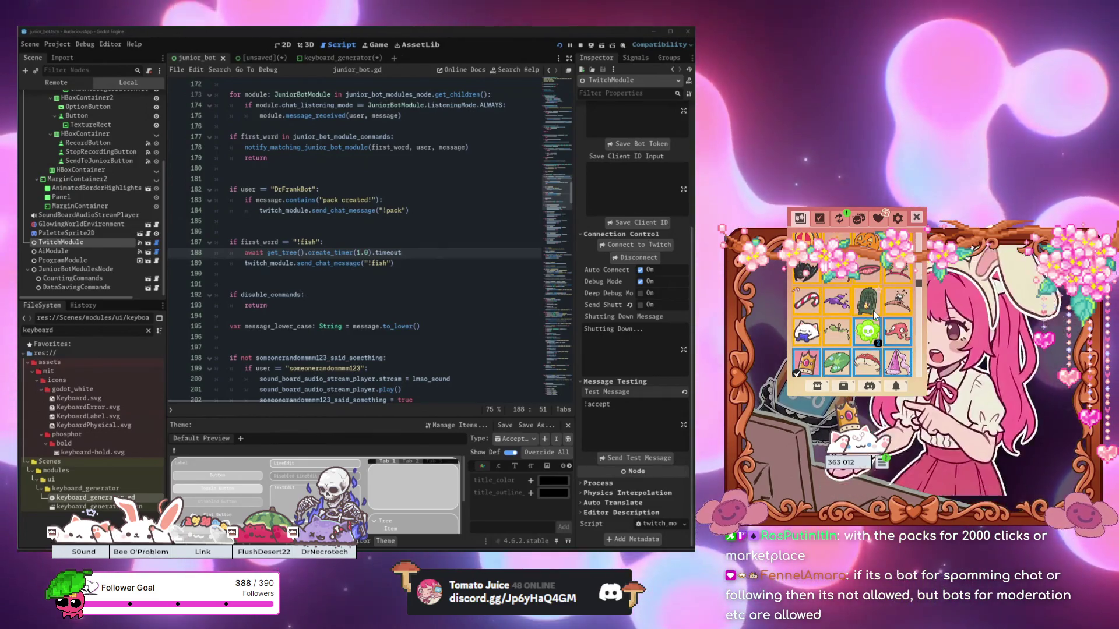
scroll(873, 313, "down", 5)
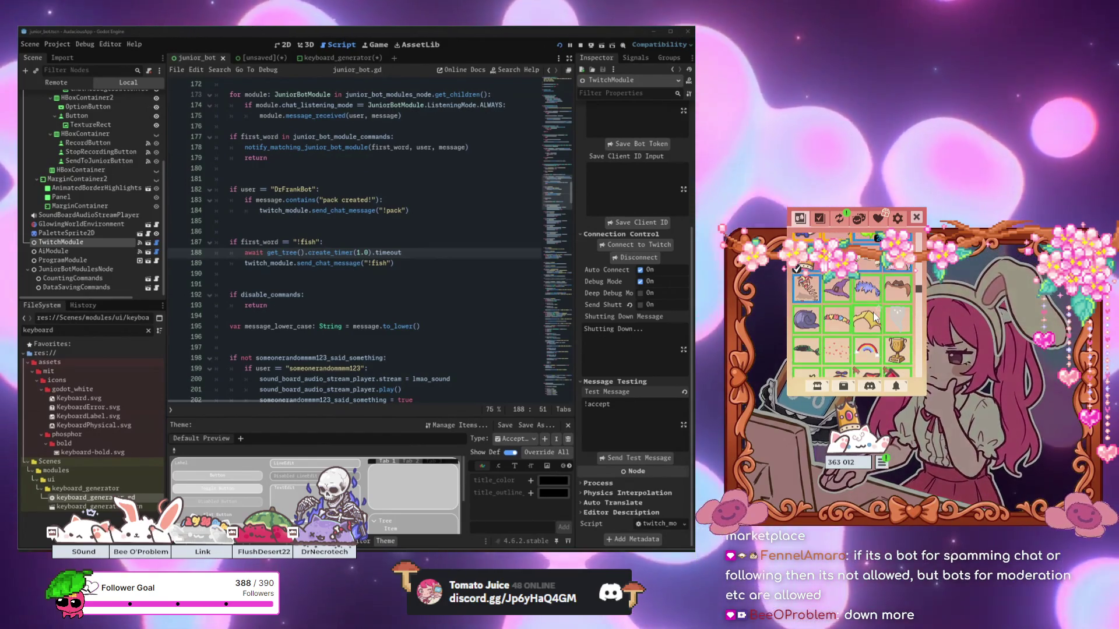
scroll(874, 317, "down", 2)
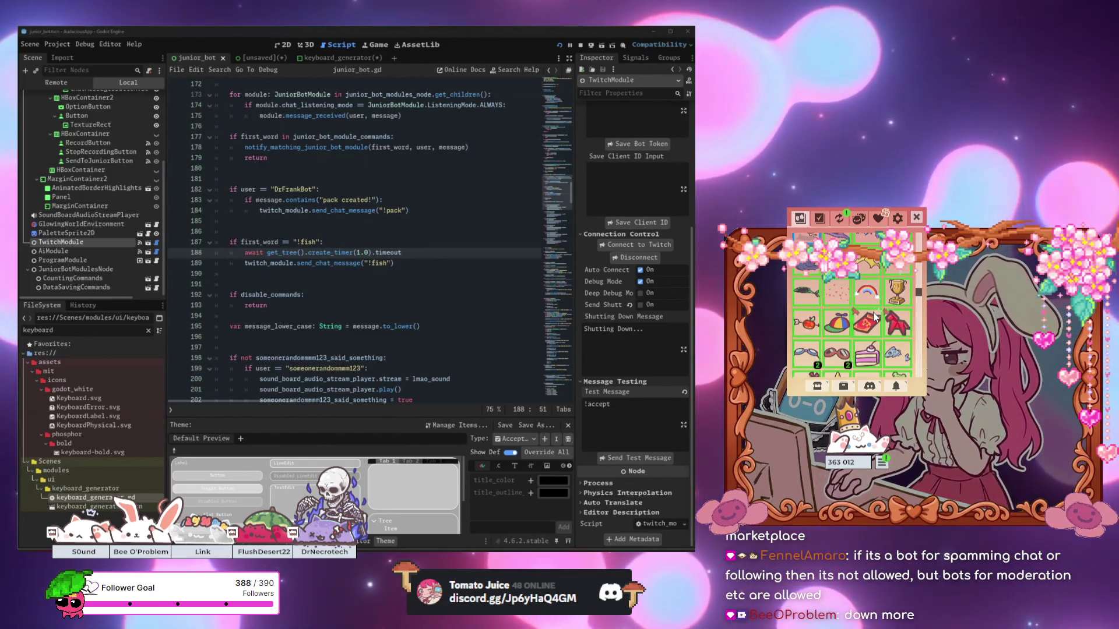
scroll(874, 316, "down", 4)
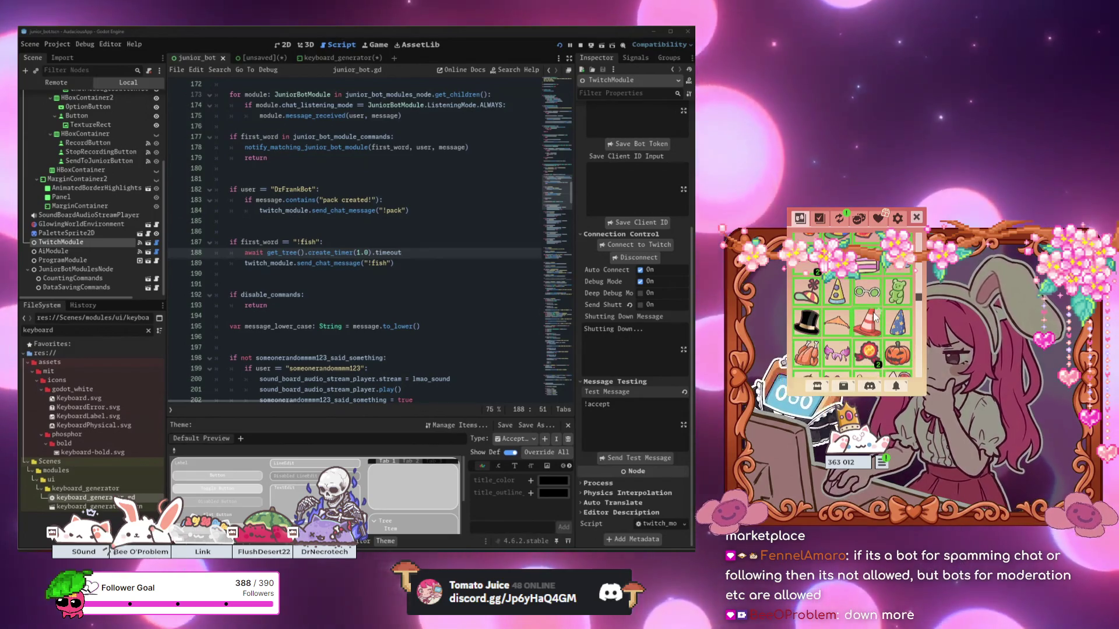
scroll(873, 314, "down", 3)
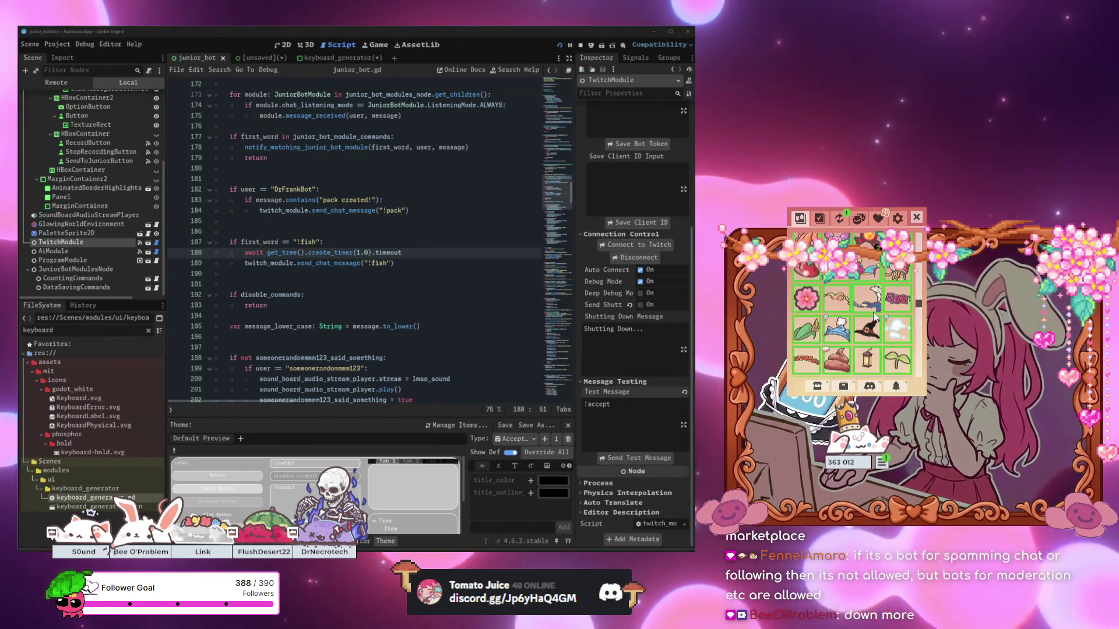
scroll(874, 314, "down", 2)
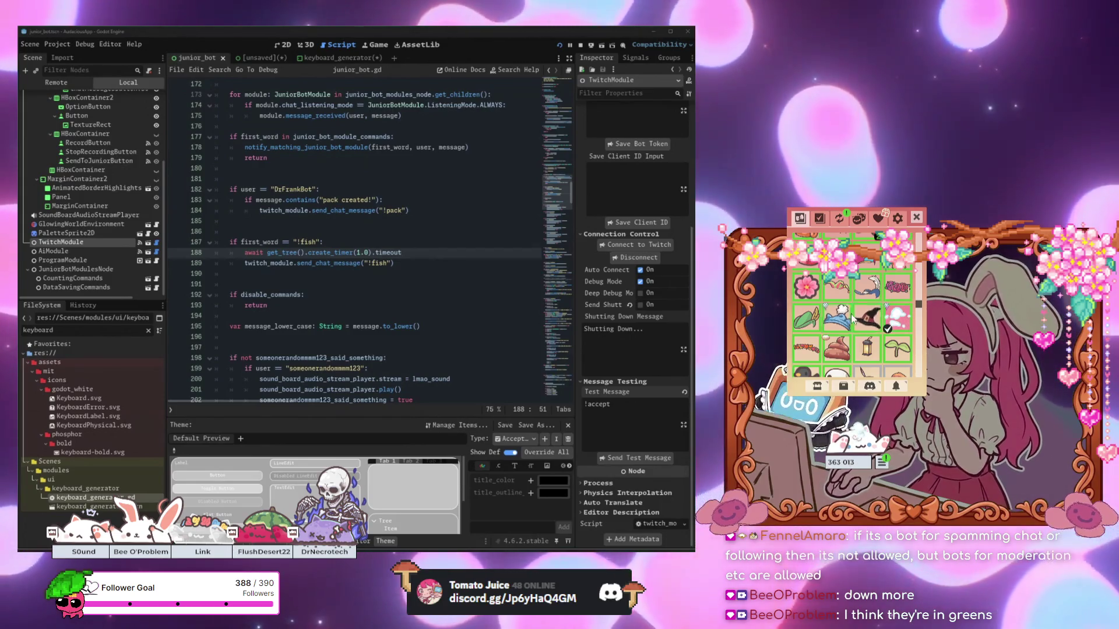
scroll(850, 314, "down", 2)
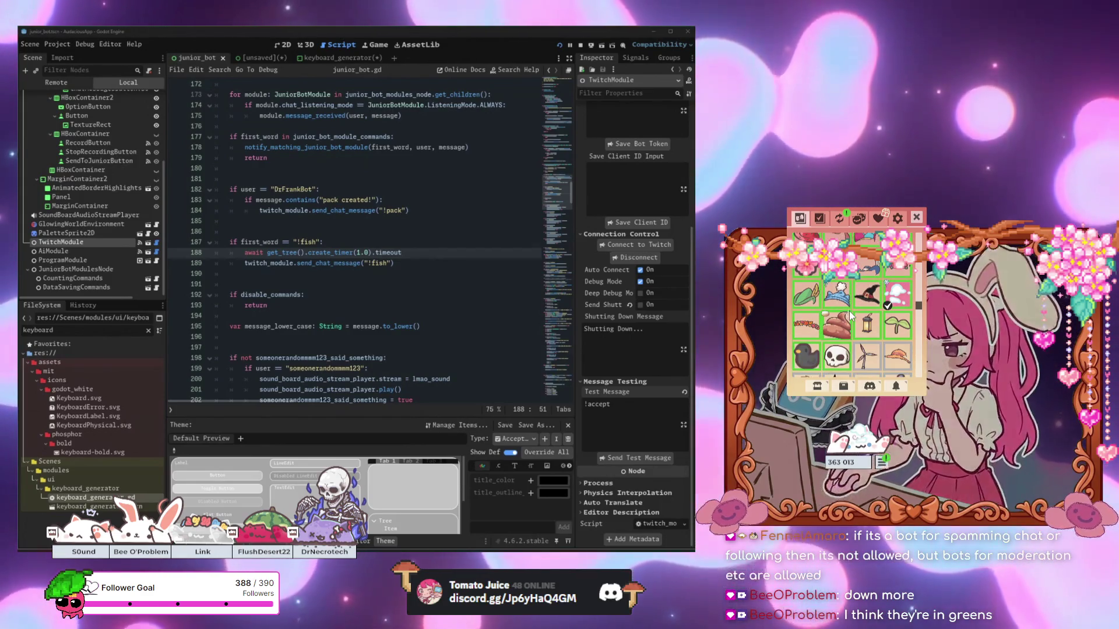
scroll(849, 315, "down", 5)
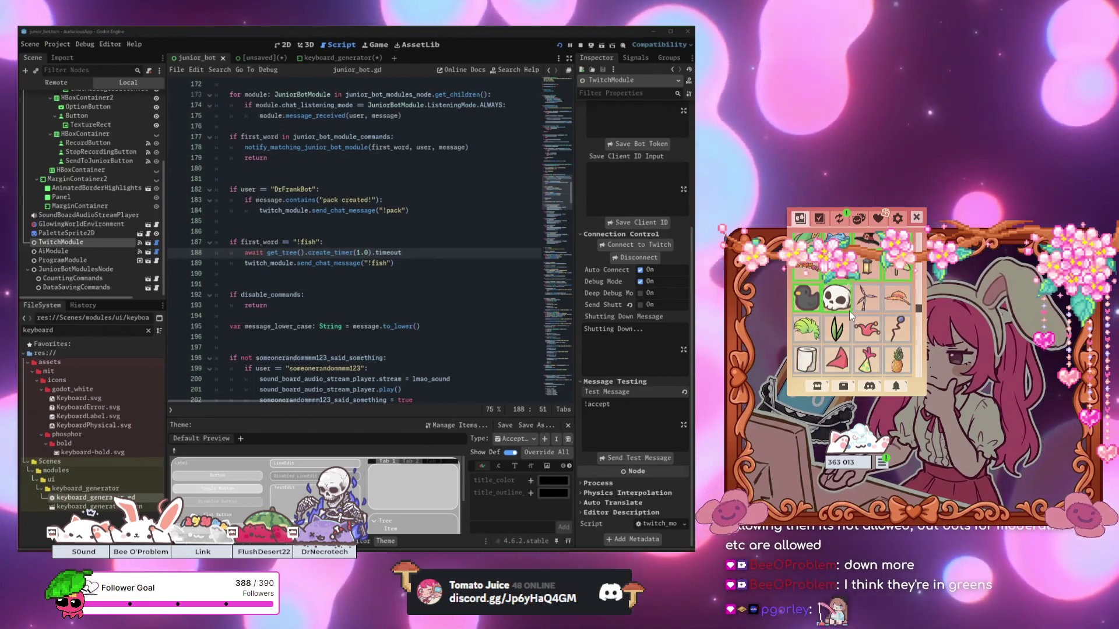
scroll(849, 314, "down", 5)
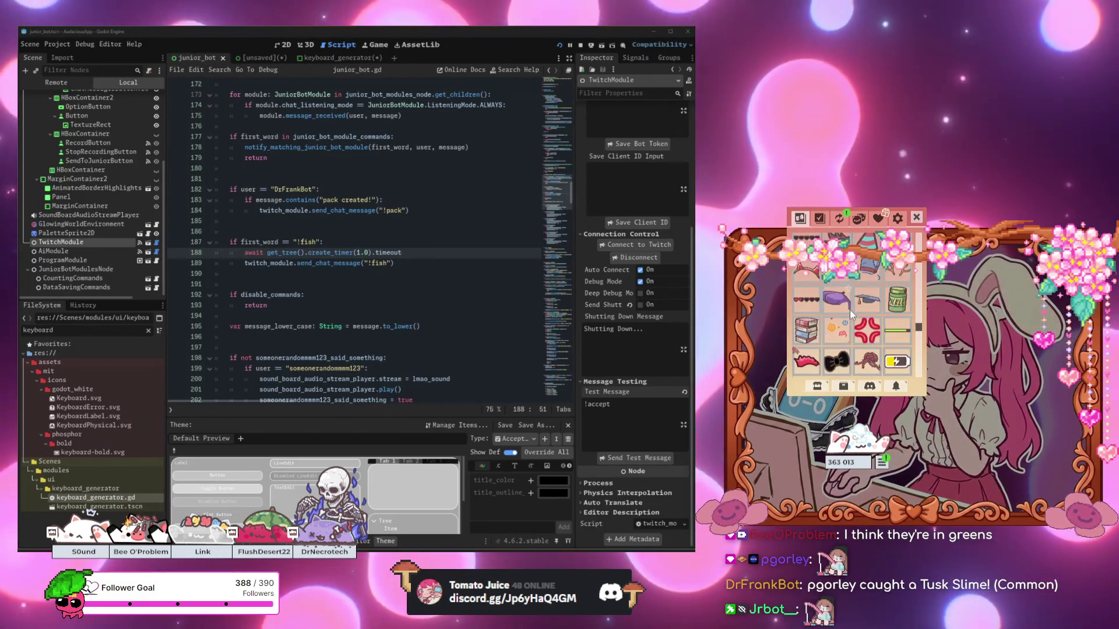
scroll(850, 310, "down", 4)
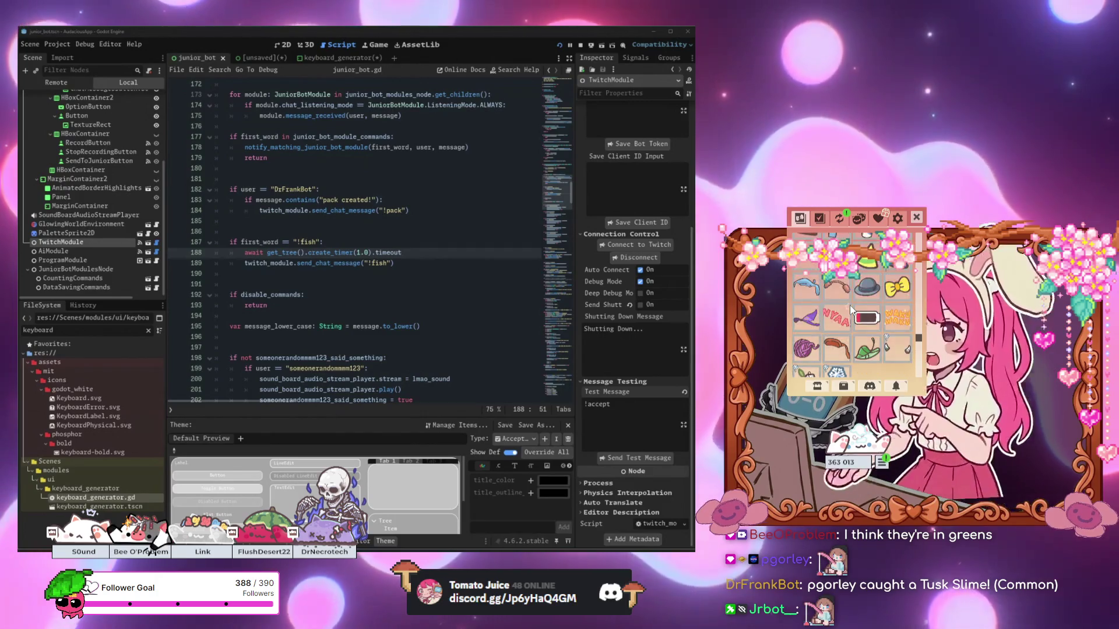
scroll(850, 309, "up", 5)
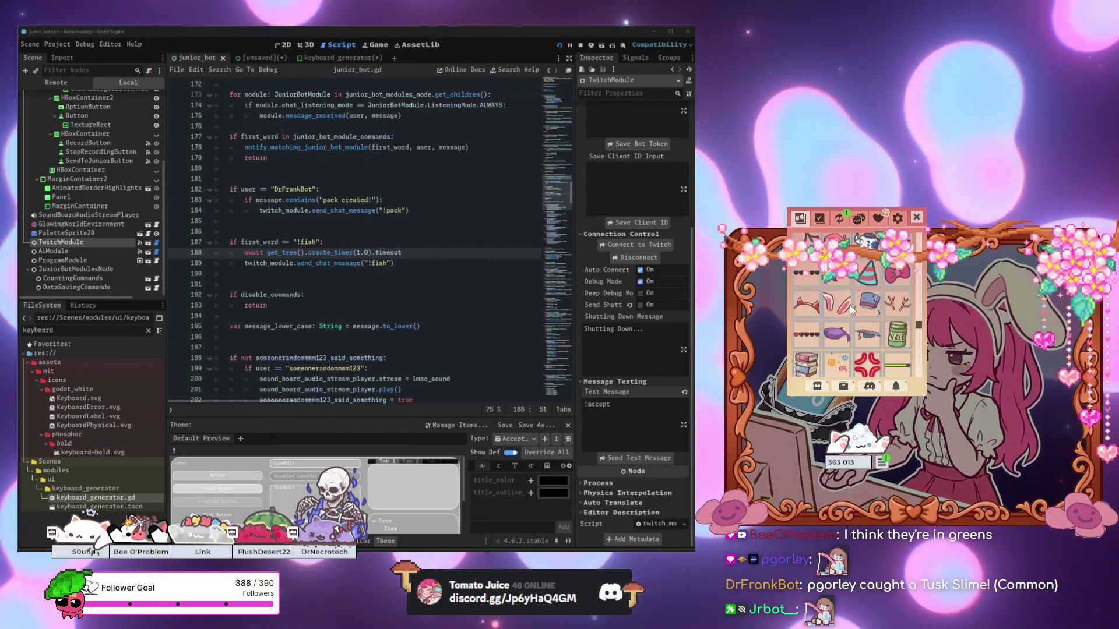
left_click(837, 309)
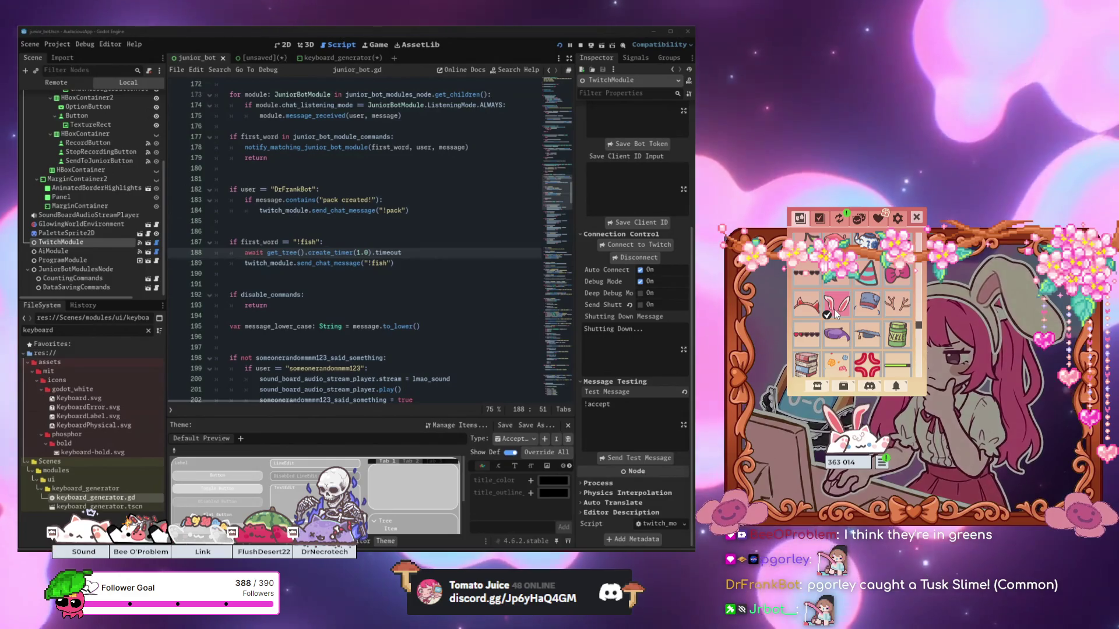
Step: Scroll back up to the pet's cat skin collection
scroll(855, 316, "up", 2)
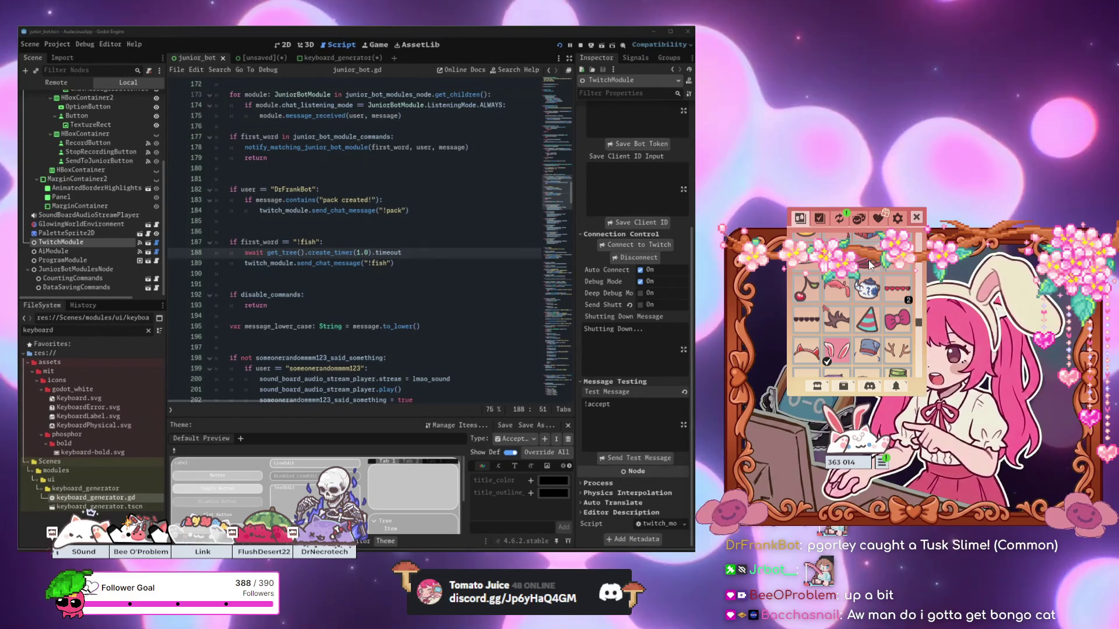
scroll(868, 268, "up", 1)
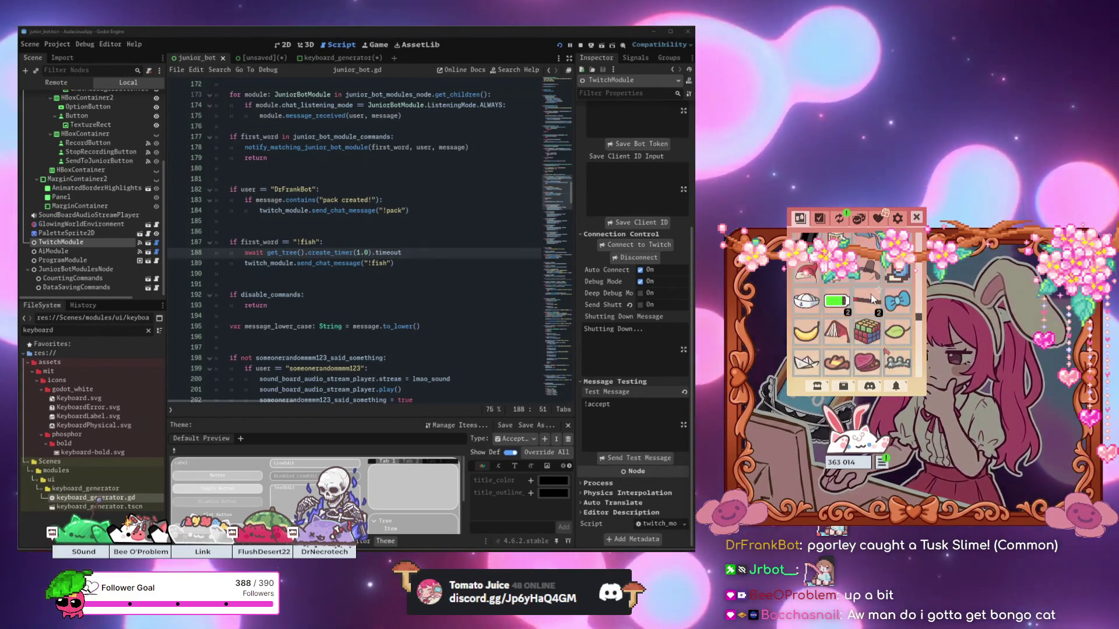
scroll(872, 294, "up", 3)
scroll(871, 294, "up", 2)
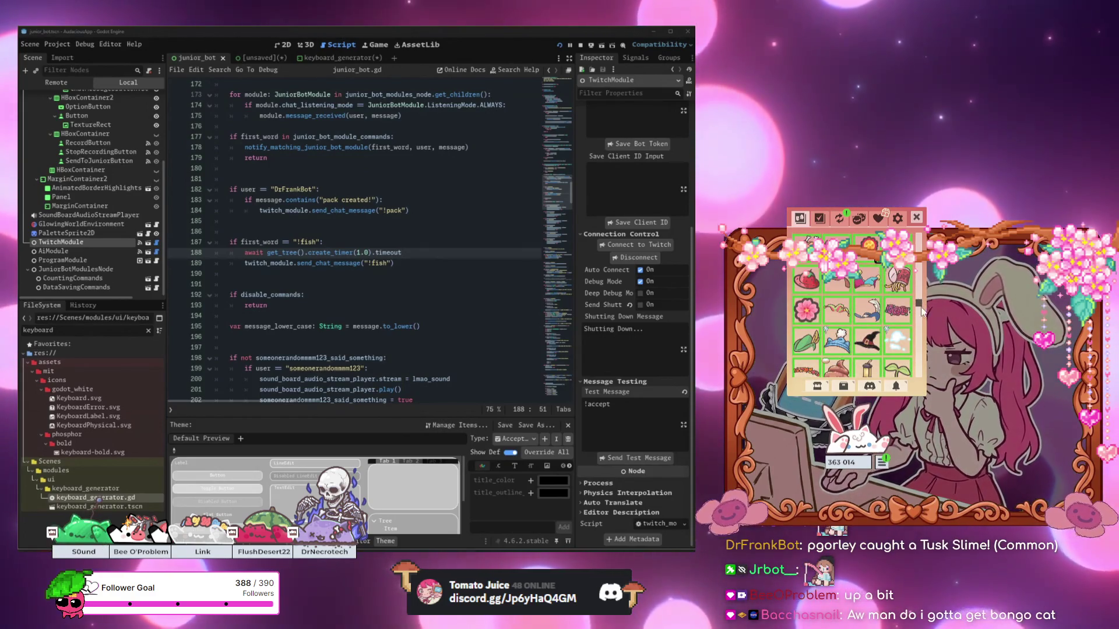
left_click_drag(920, 301, 917, 238)
Step: Switch the pet to the pink cat and move it to the screen's bottom-left
left_click(866, 319)
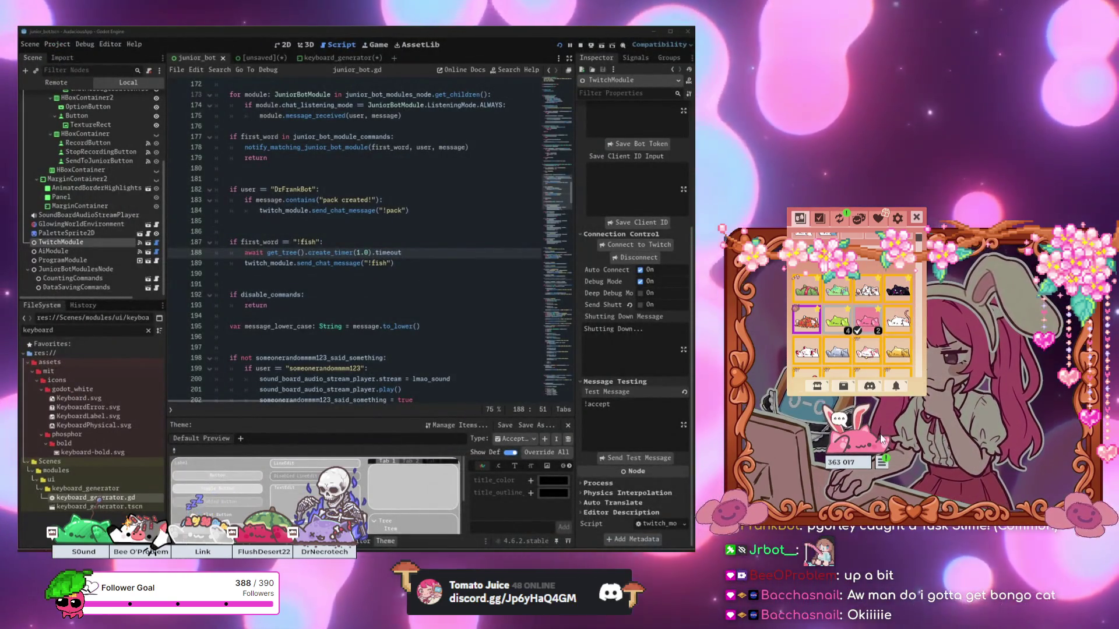
left_click(854, 448)
mouse_move(851, 443)
left_mouse_down()
mouse_move(216, 462)
mouse_move(15, 495)
mouse_move(13, 542)
left_mouse_up()
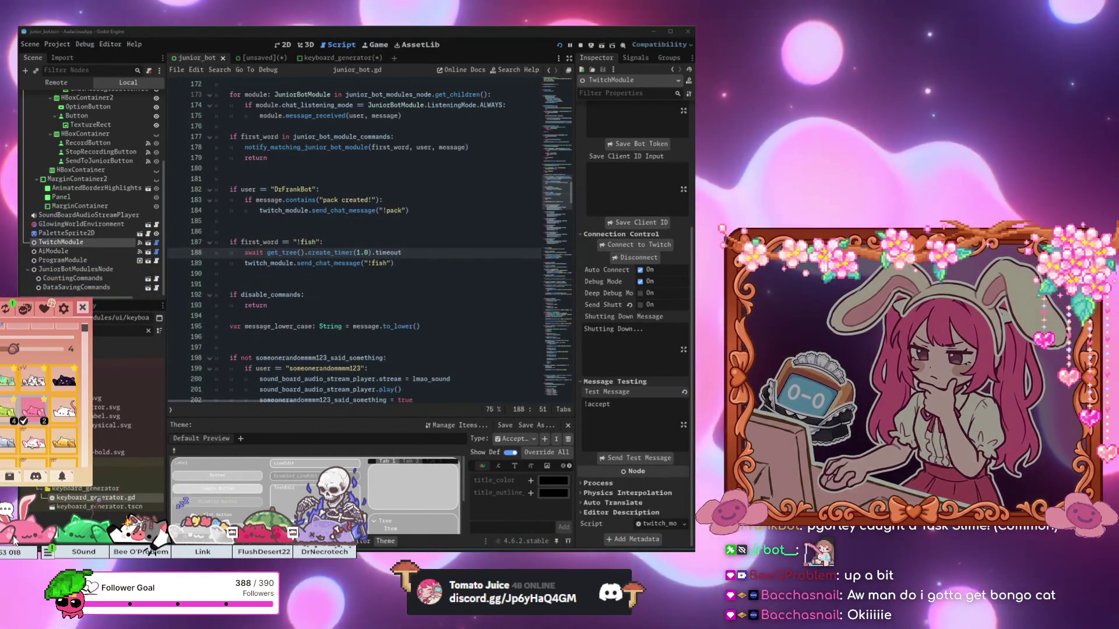
left_click(13, 536)
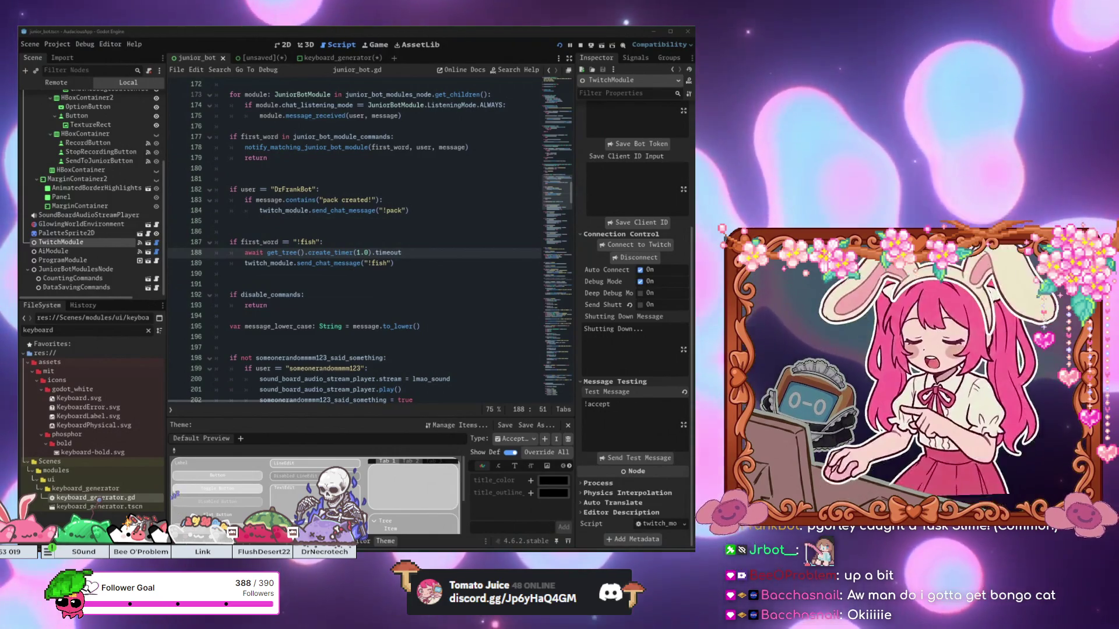
Step: Reopen the pet panel to pick a cat style, close it, and bring up the Twitch stream
left_click(13, 534)
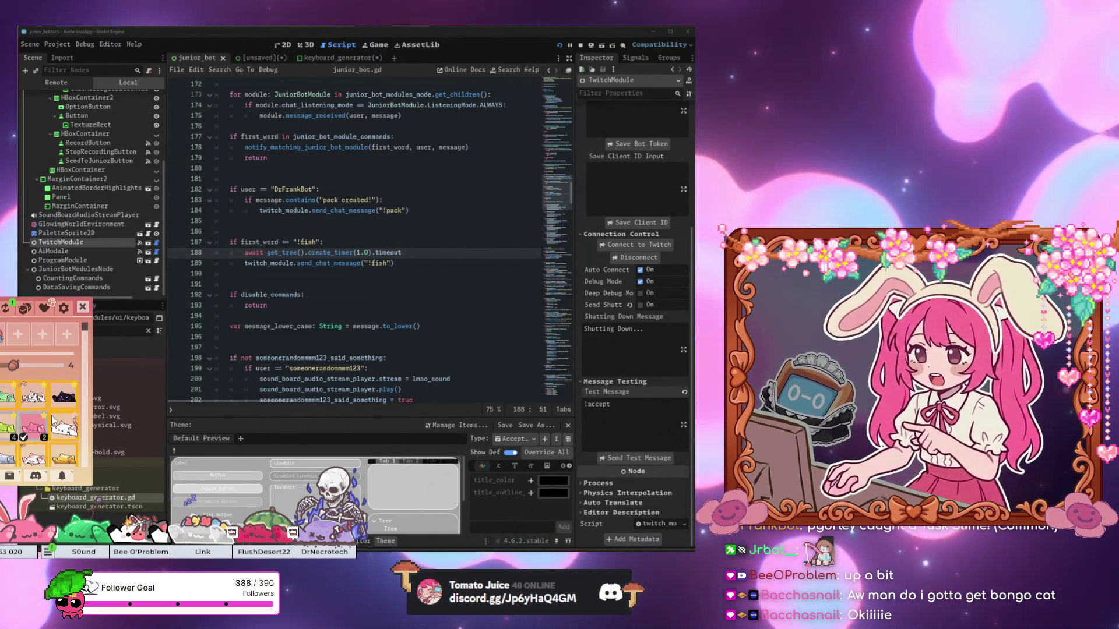
left_click(30, 418)
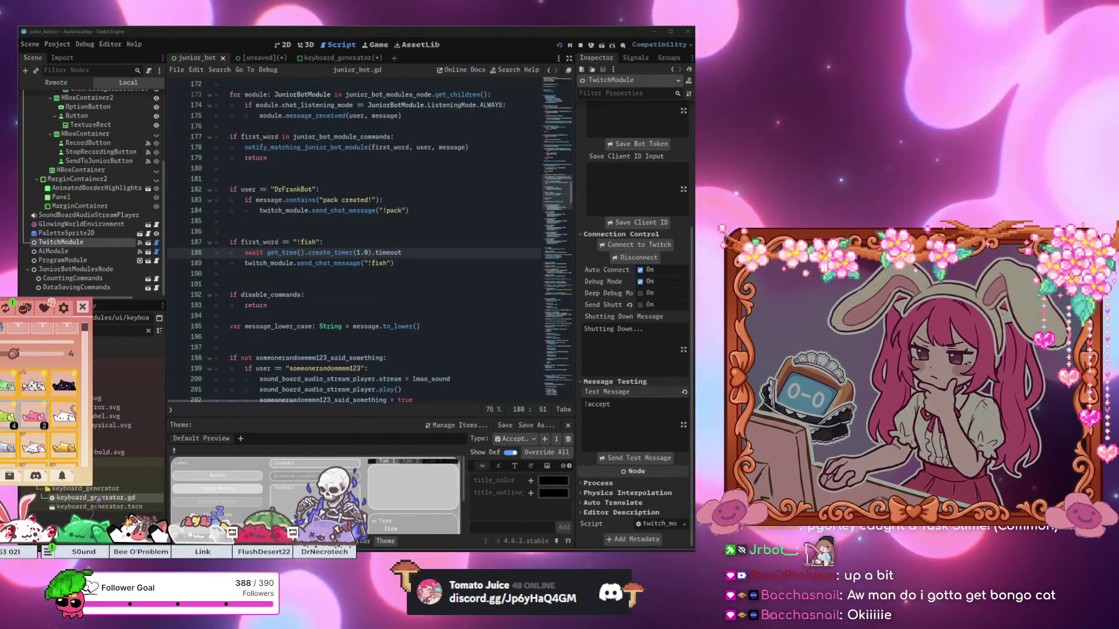
left_click(33, 447)
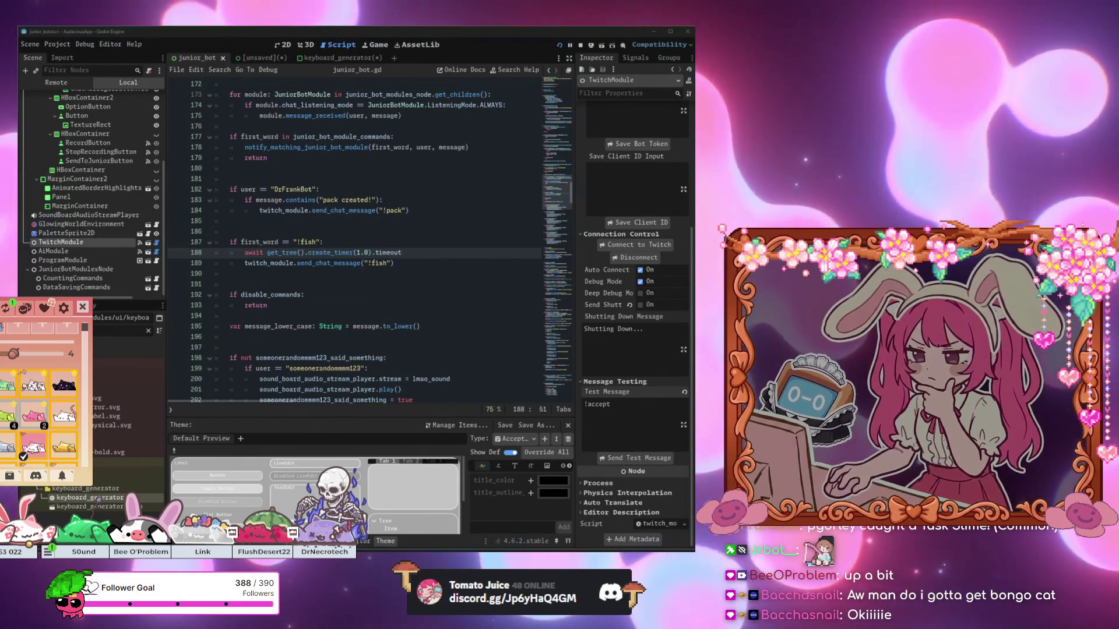
scroll(38, 422, "down", 2)
scroll(38, 423, "down", 2)
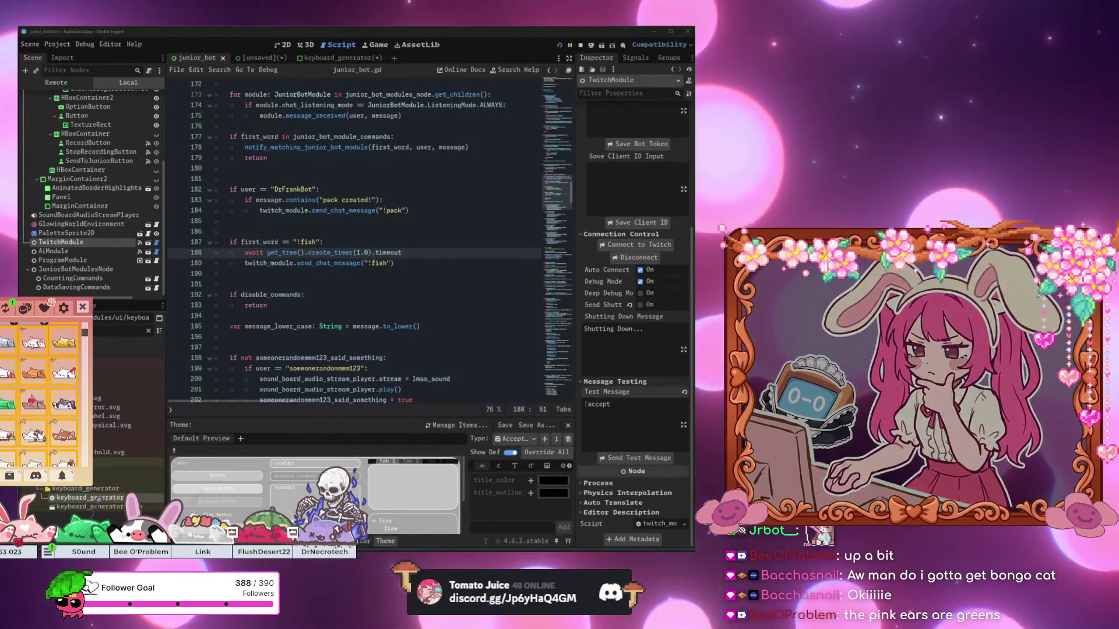
left_click(82, 307)
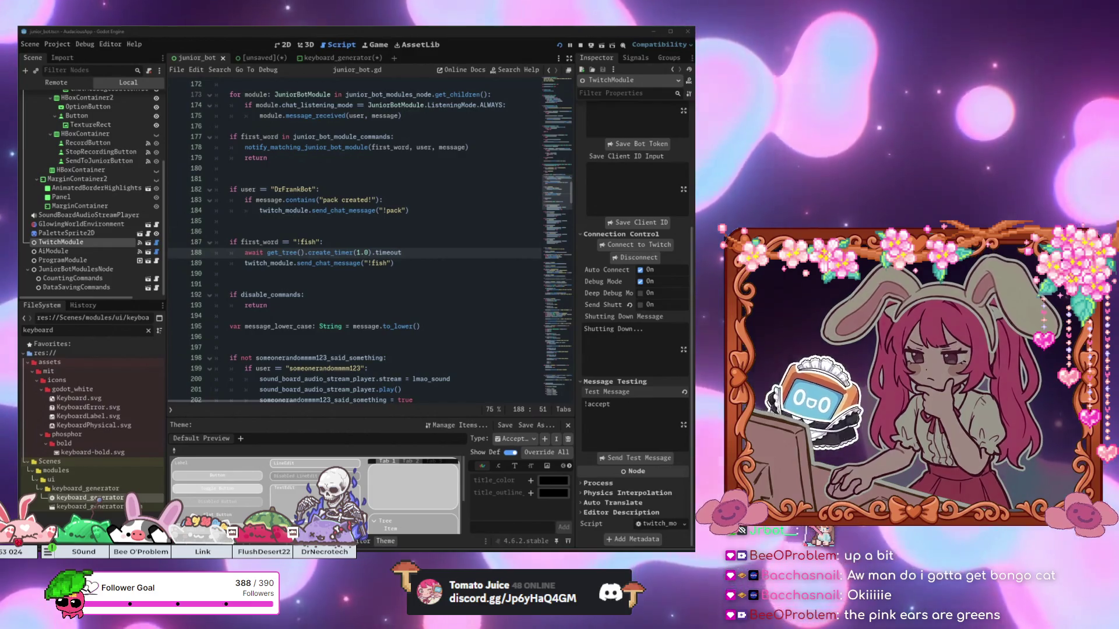
key("alt+Tab")
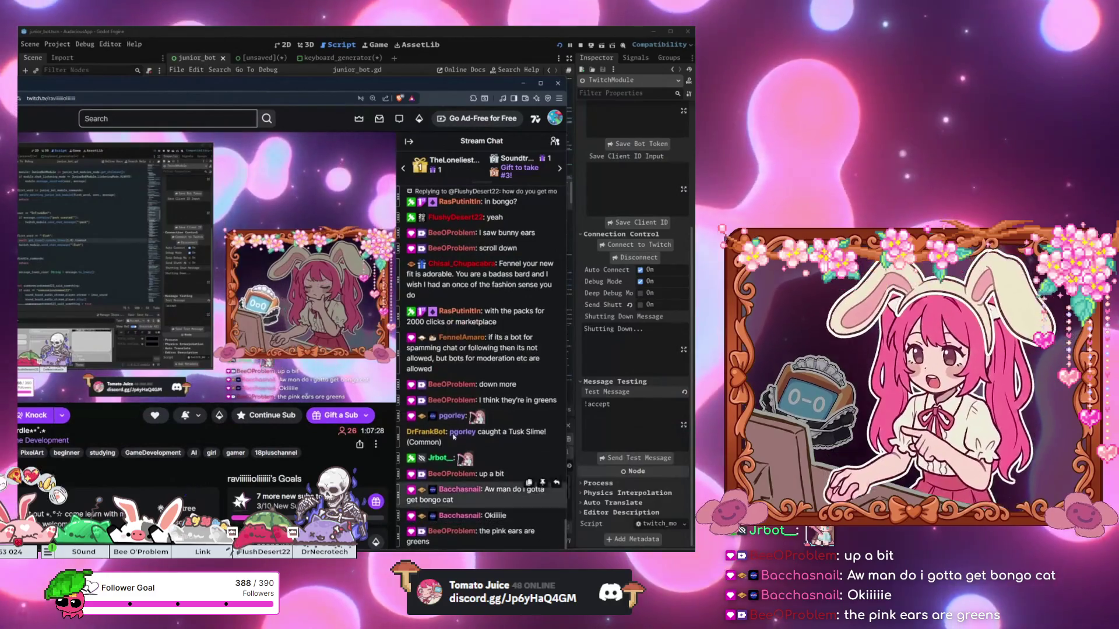
Step: Move the Twitch window up and right and scroll through the stream chat
left_click_drag(291, 83, 349, 42)
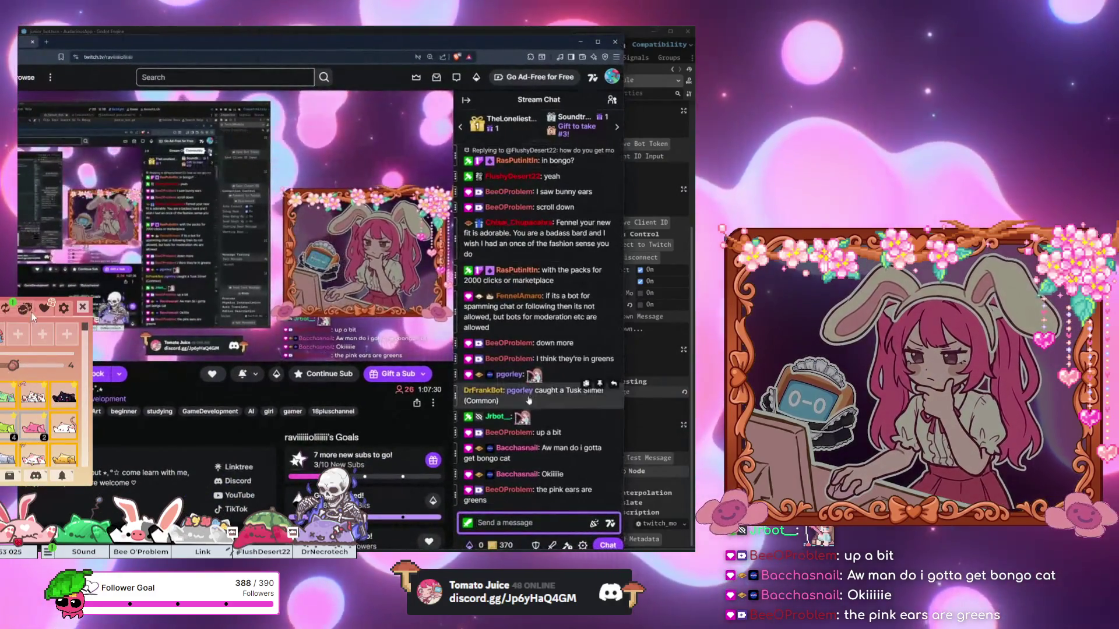
scroll(527, 391, "up", 6)
left_click(25, 310)
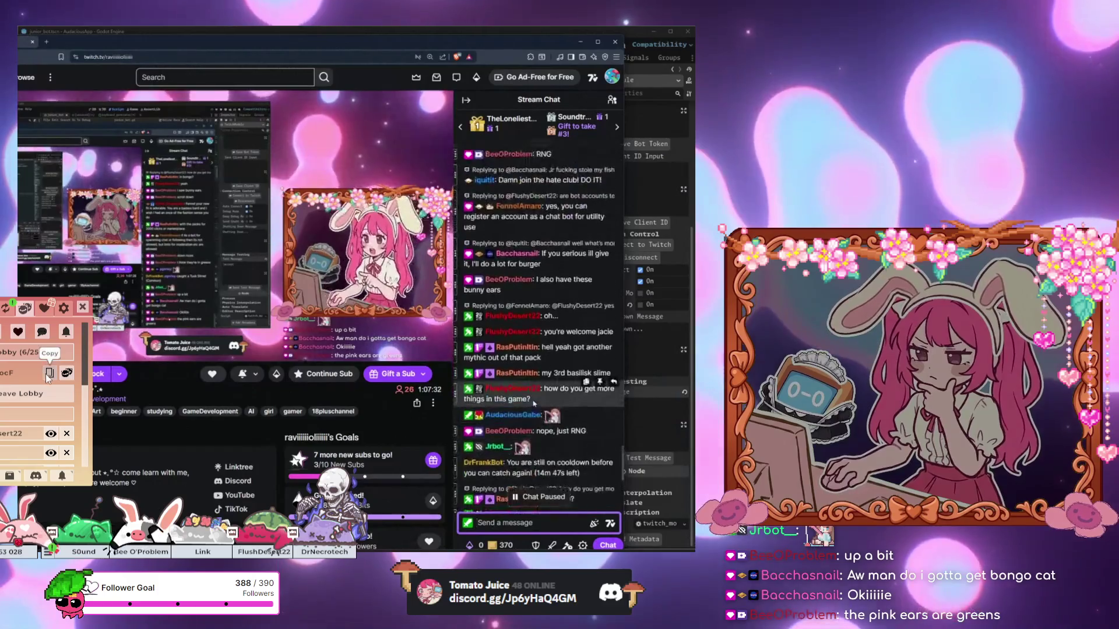
scroll(552, 385, "down", 10)
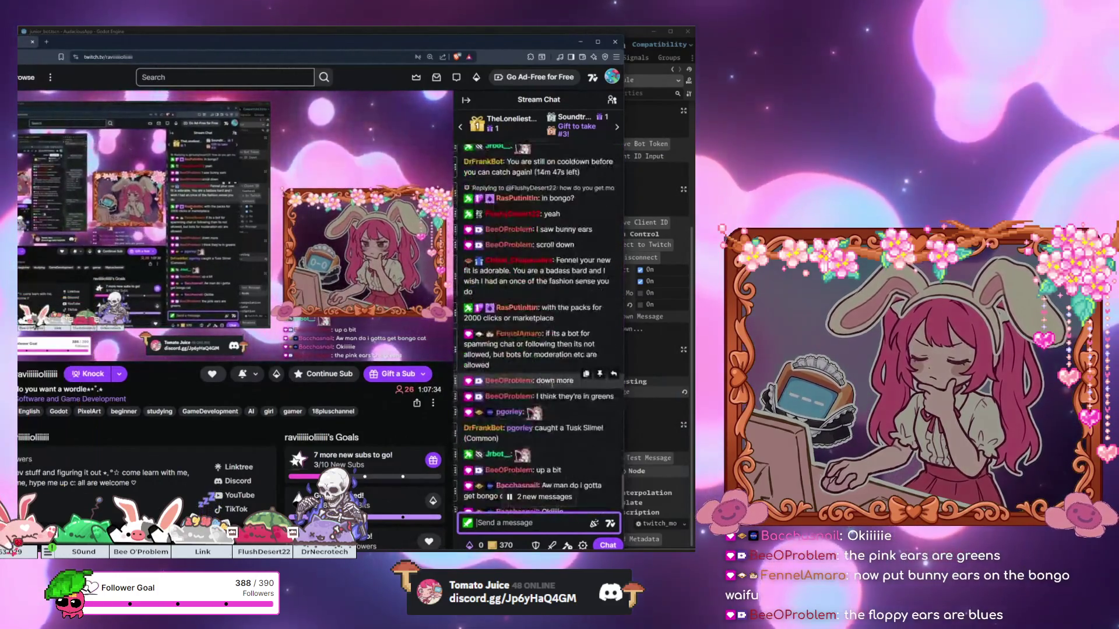
scroll(551, 385, "down", 3)
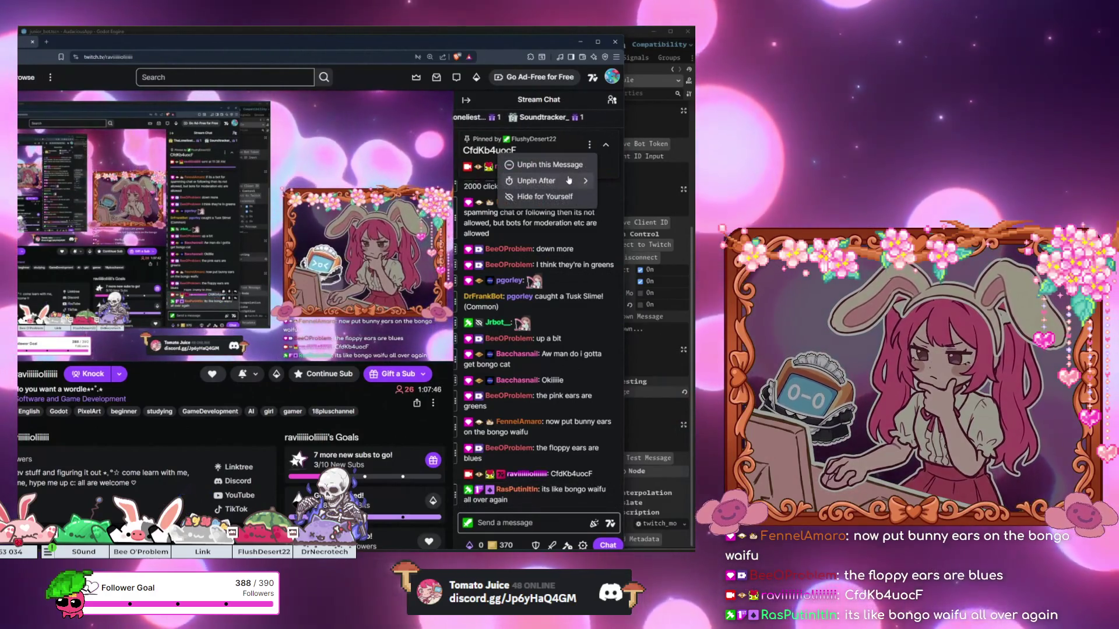
Step: Dismiss the pinned message's Unpin After options, keeping the pin, and return to Godot
left_click(568, 180)
left_click(567, 330)
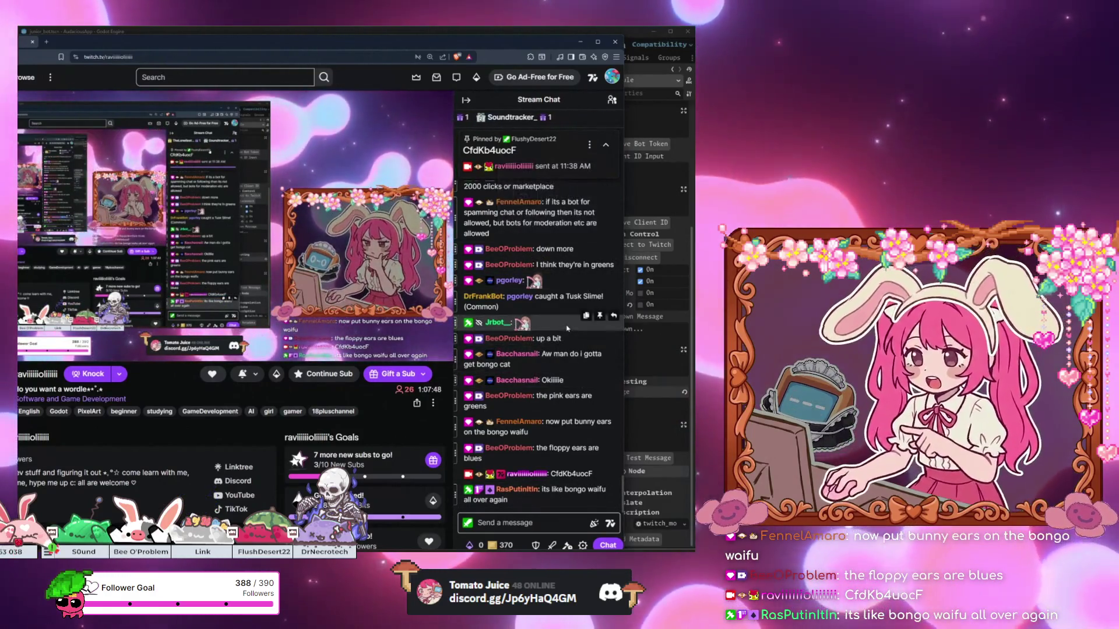
mouse_move(116, 562)
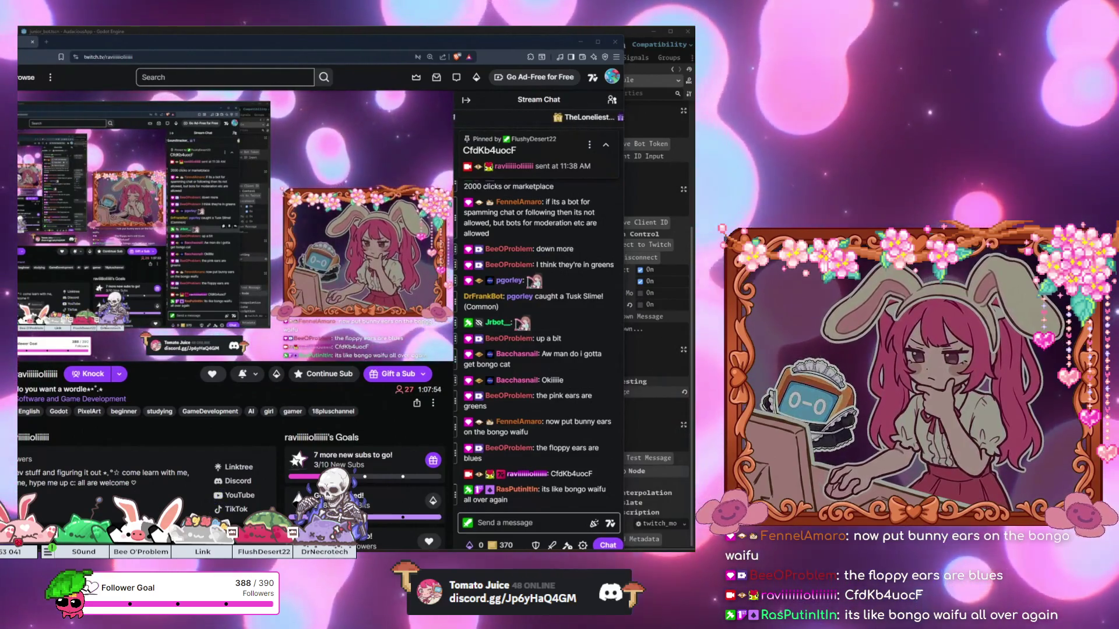
key("alt+Tab")
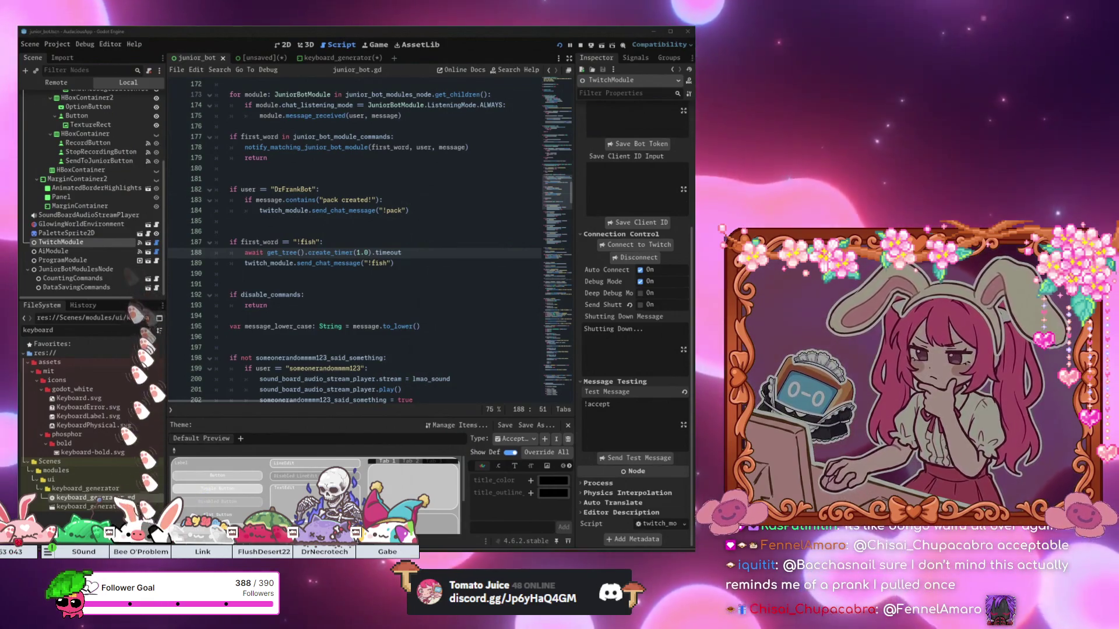
Step: Undo the stray edit near the !fish check and move back up toward the script's variable declarations
left_click(429, 257)
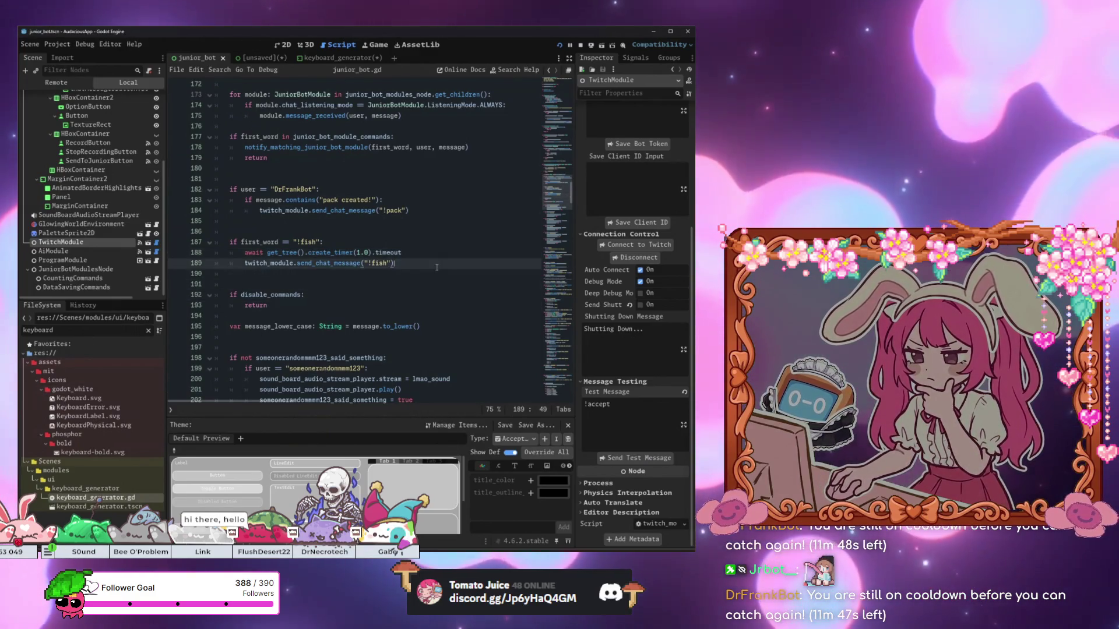
key("ctrl+z")
key("ctrl+z")
key("ctrl+z")
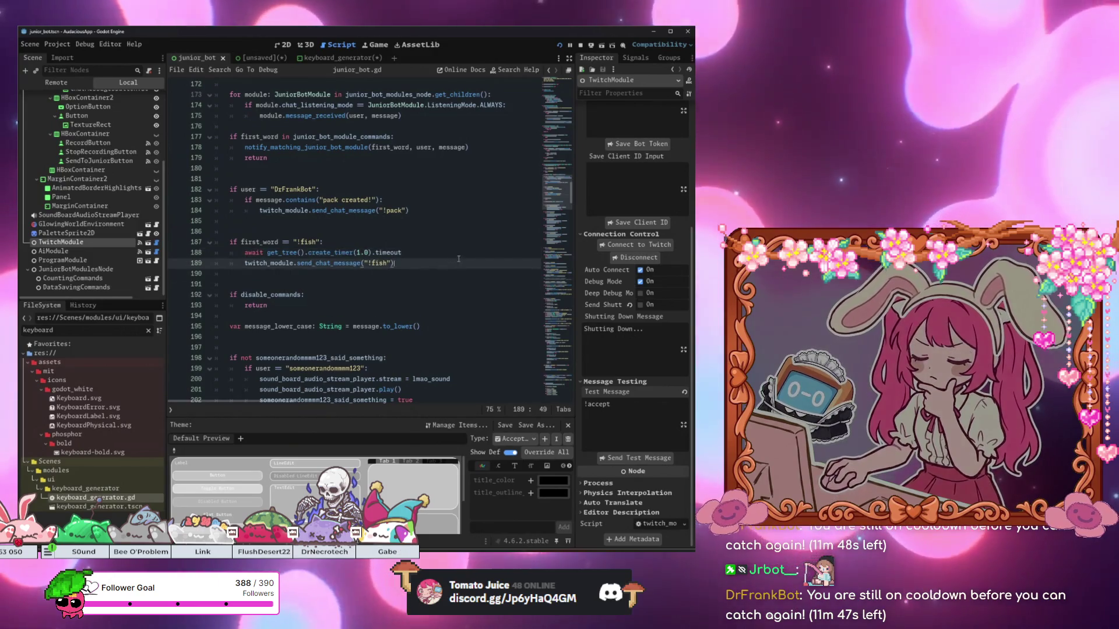
left_click(558, 154)
key("Page_Up")
key("Page_Up")
key("Page_Up")
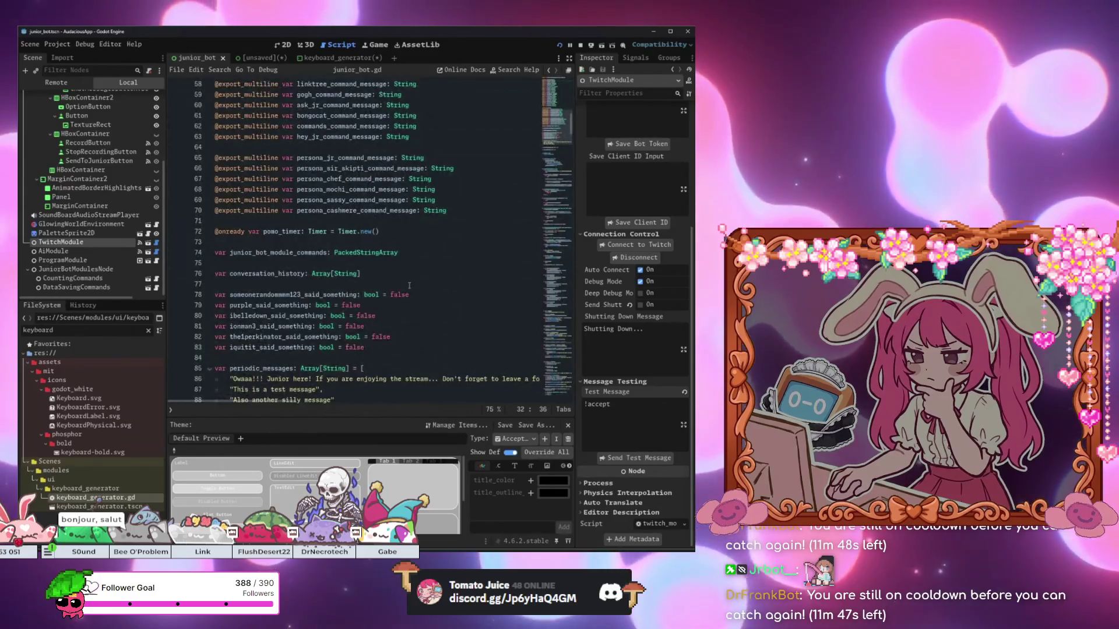
Step: Add 'var fish_cooldown: bool = false' on a new line after pomo_timer_enabled
scroll(409, 286, "down", 2)
left_click(429, 205)
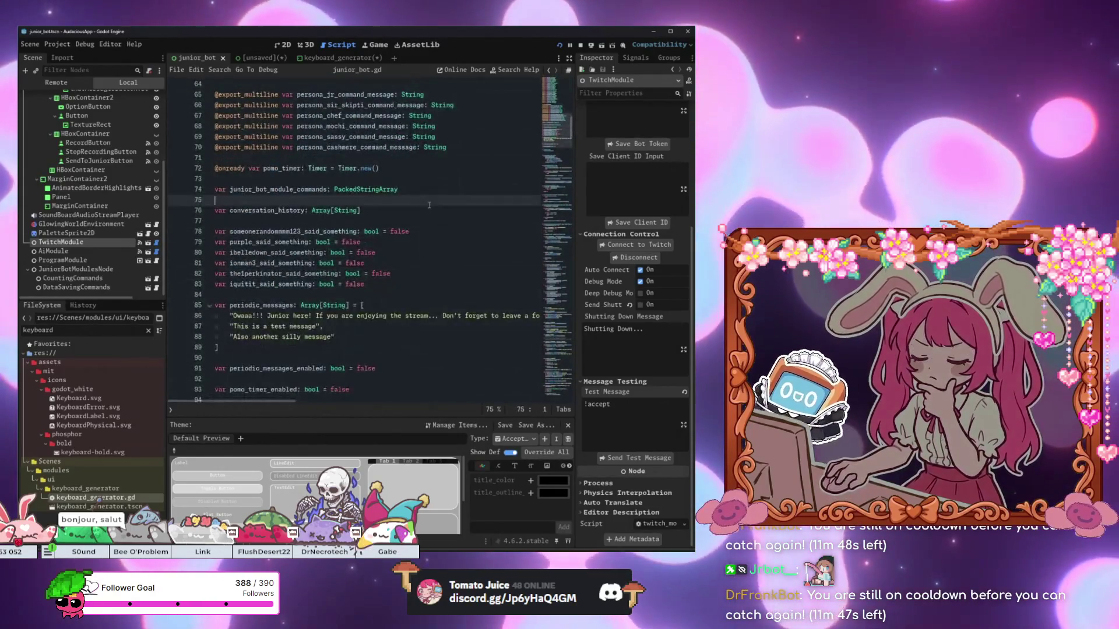
left_click(429, 210)
scroll(377, 303, "down", 4)
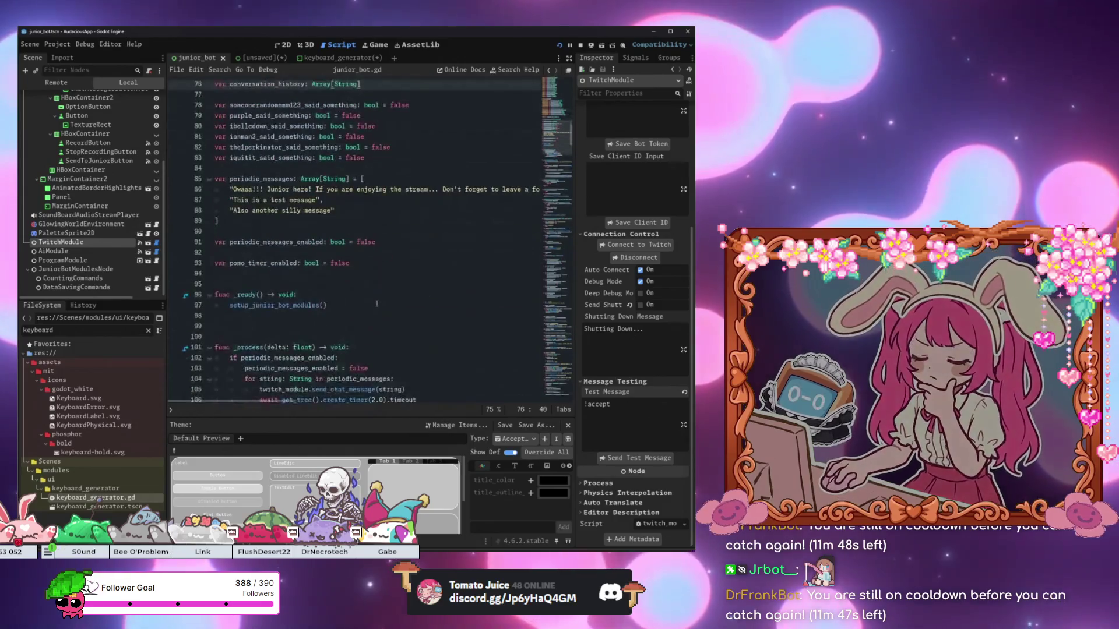
left_click(407, 263)
key("Return")
type("var fish_cooldown")
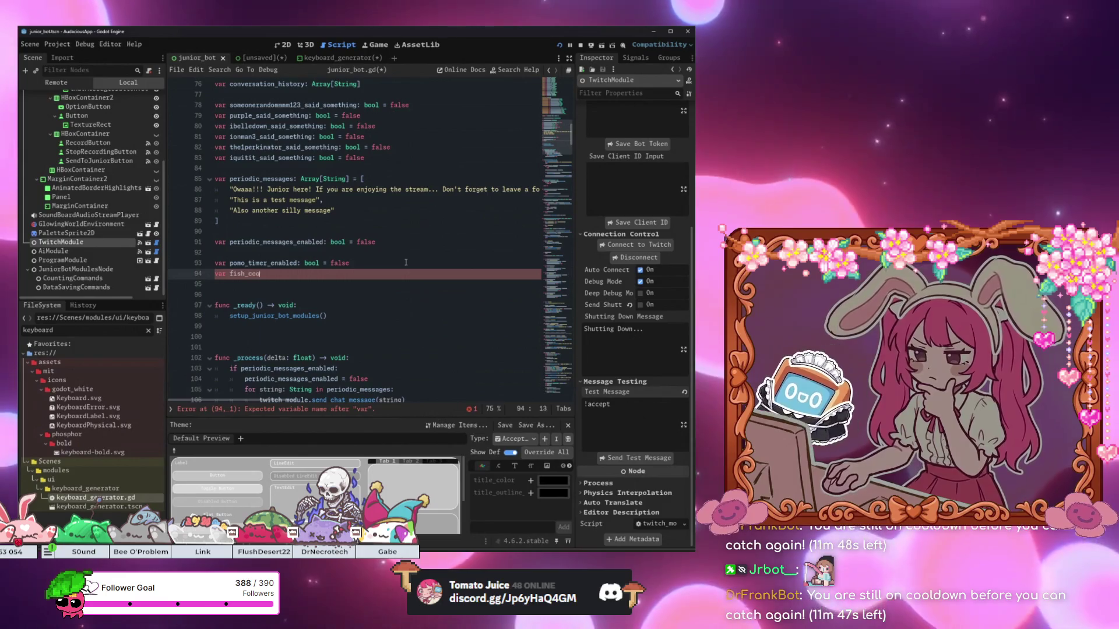
type(": bool = ")
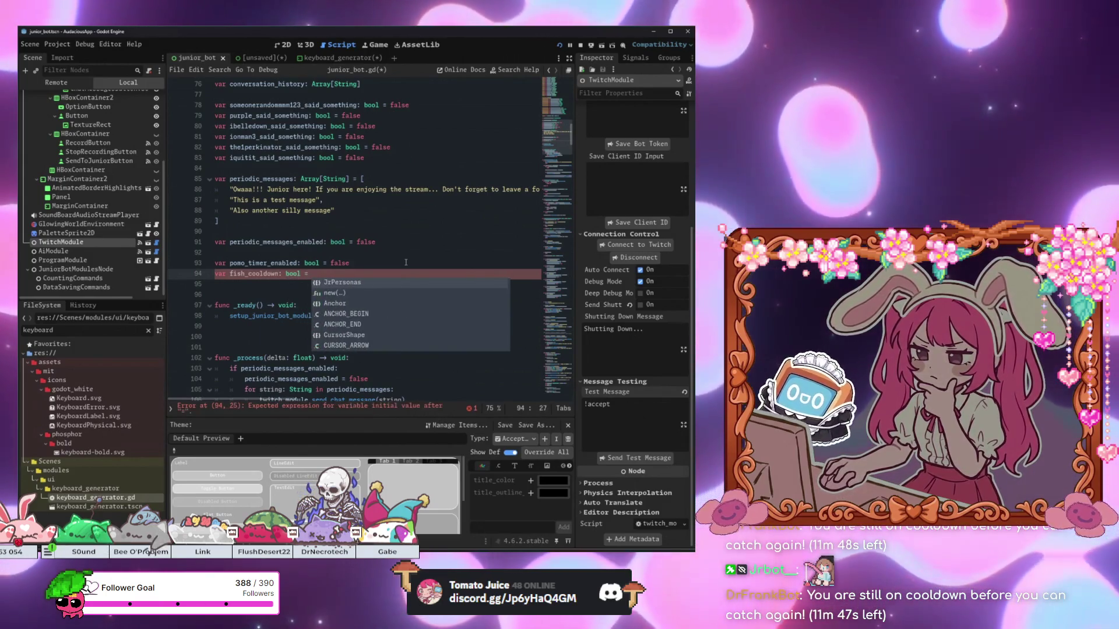
type("fa")
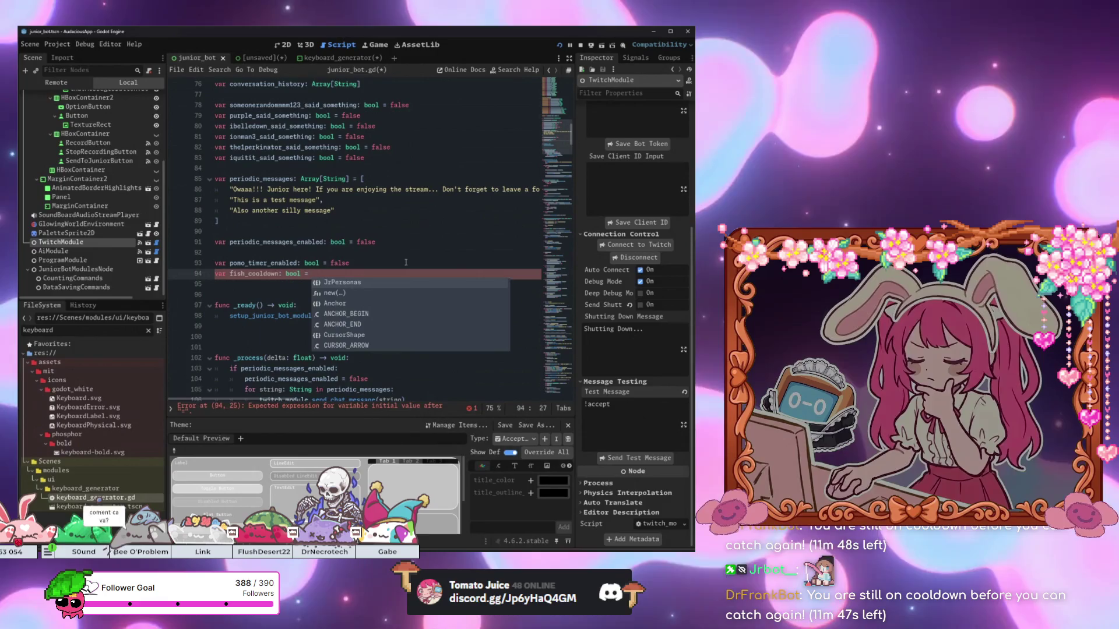
key("Return")
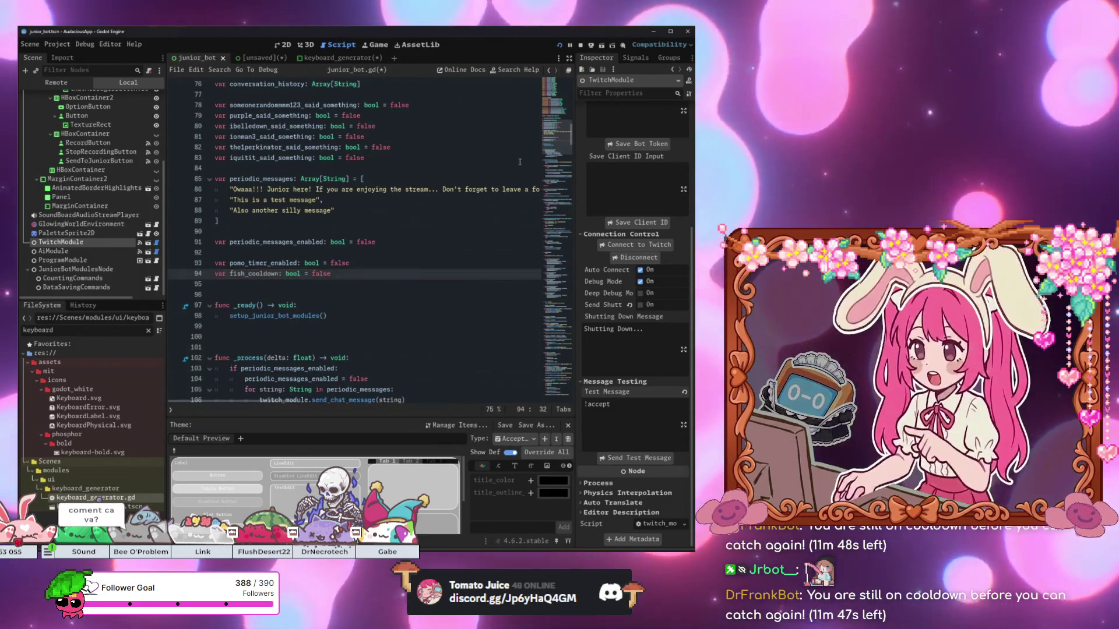
scroll(562, 146, "down", 2)
scroll(563, 145, "down", 20)
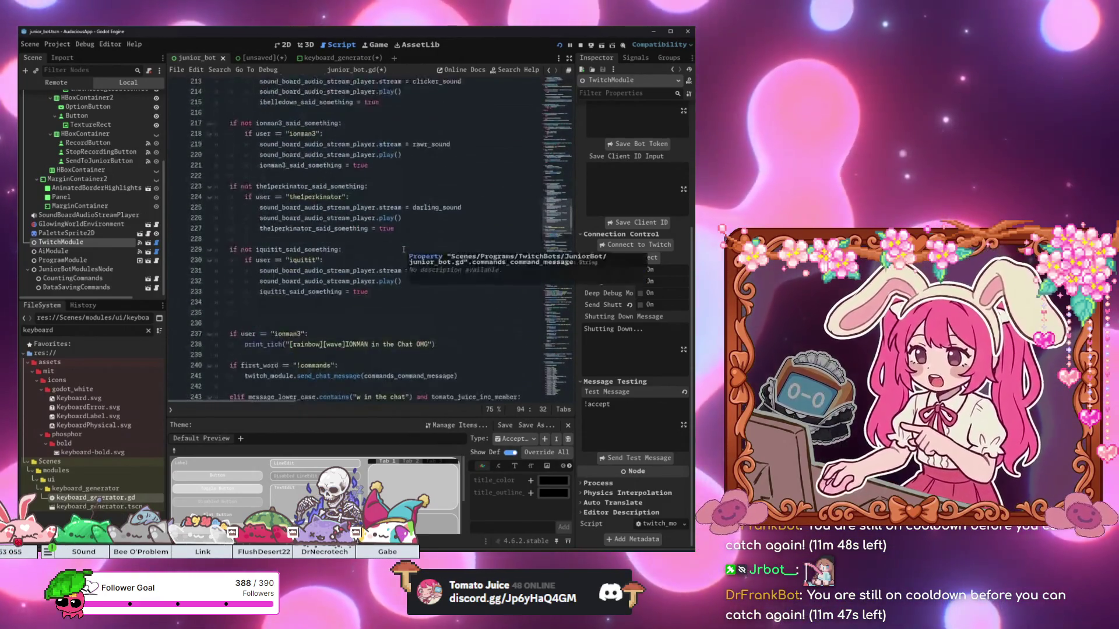
Step: Start a condition below the !fish check, discard it, and save the script
scroll(390, 253, "up", 18)
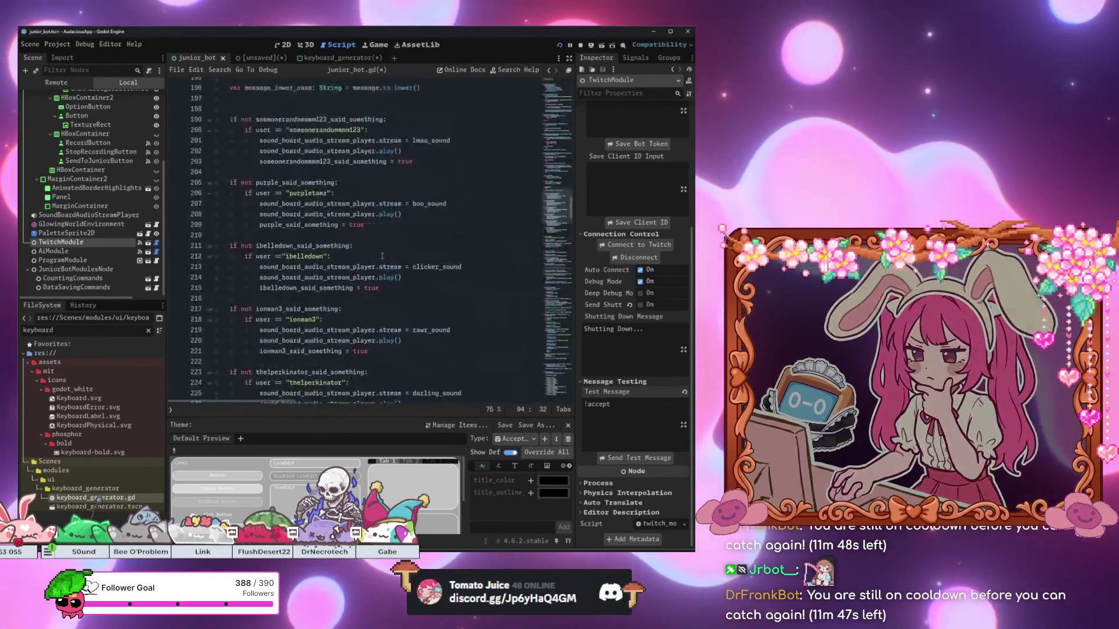
left_click(383, 201)
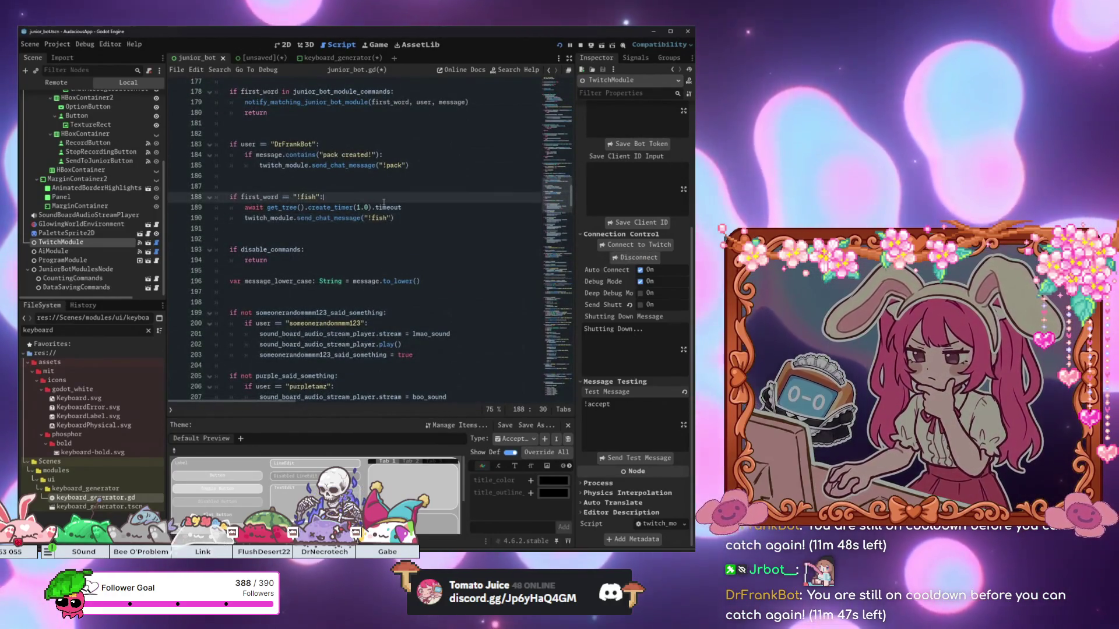
key("Return")
key("Return")
key("Up")
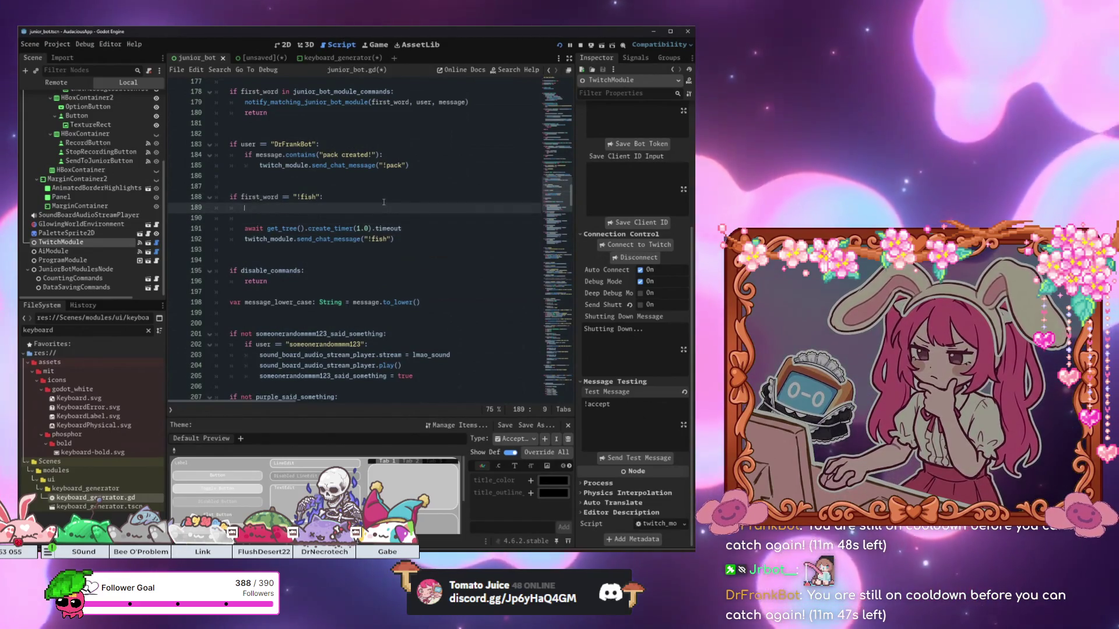
type("if")
key("BackSpace")
key("BackSpace")
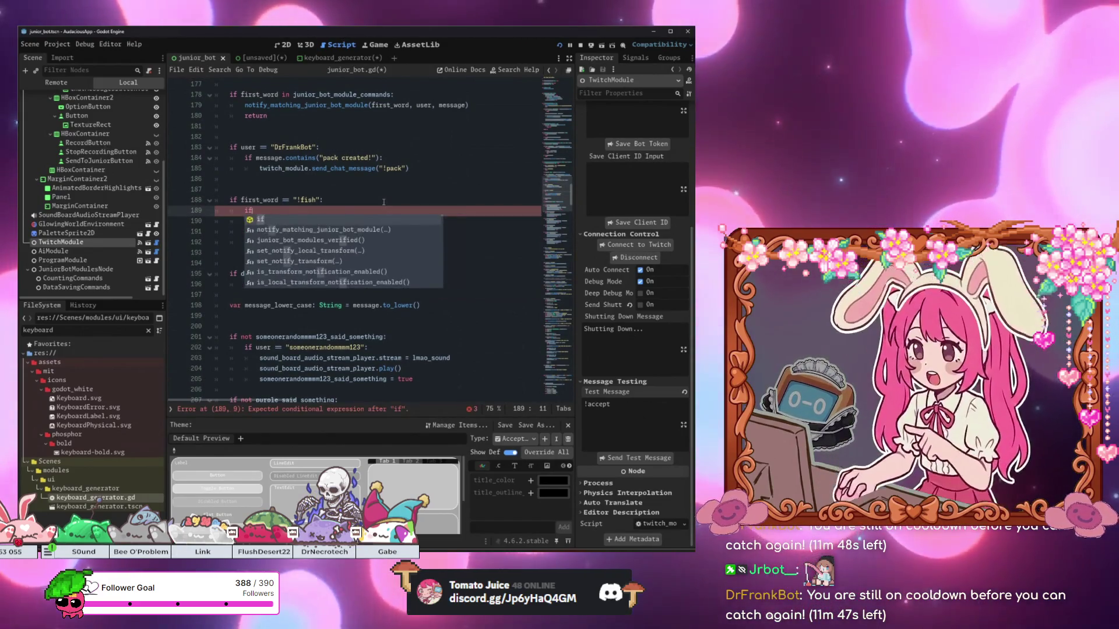
key("ctrl+s")
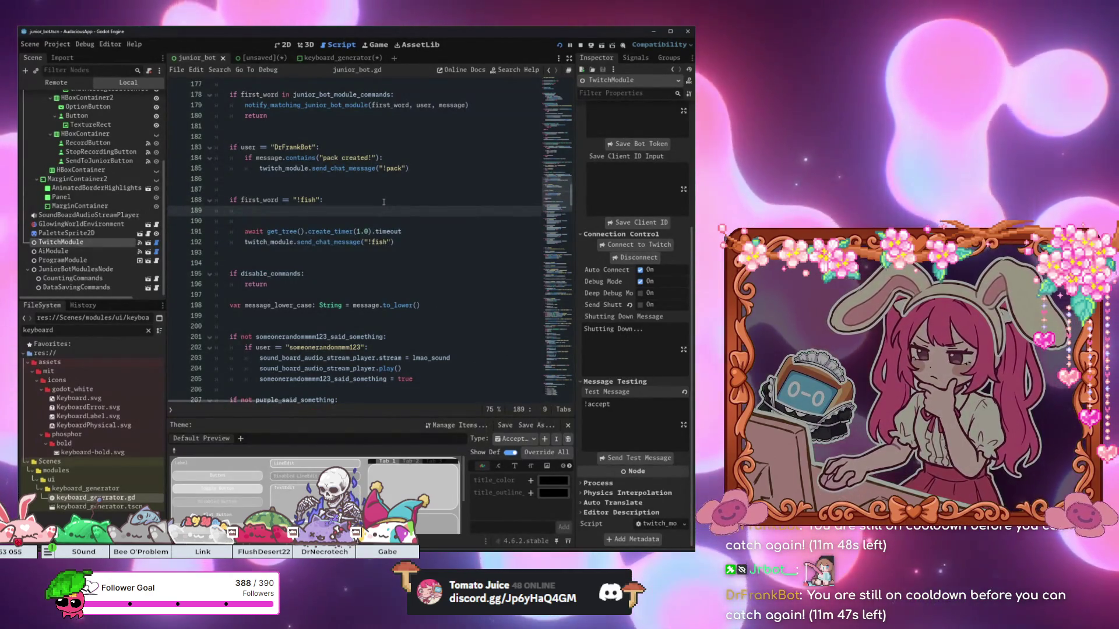
Step: Insert 'if not fish_cooldown:' above the !fish check and indent the !fish block beneath it
left_click(231, 200)
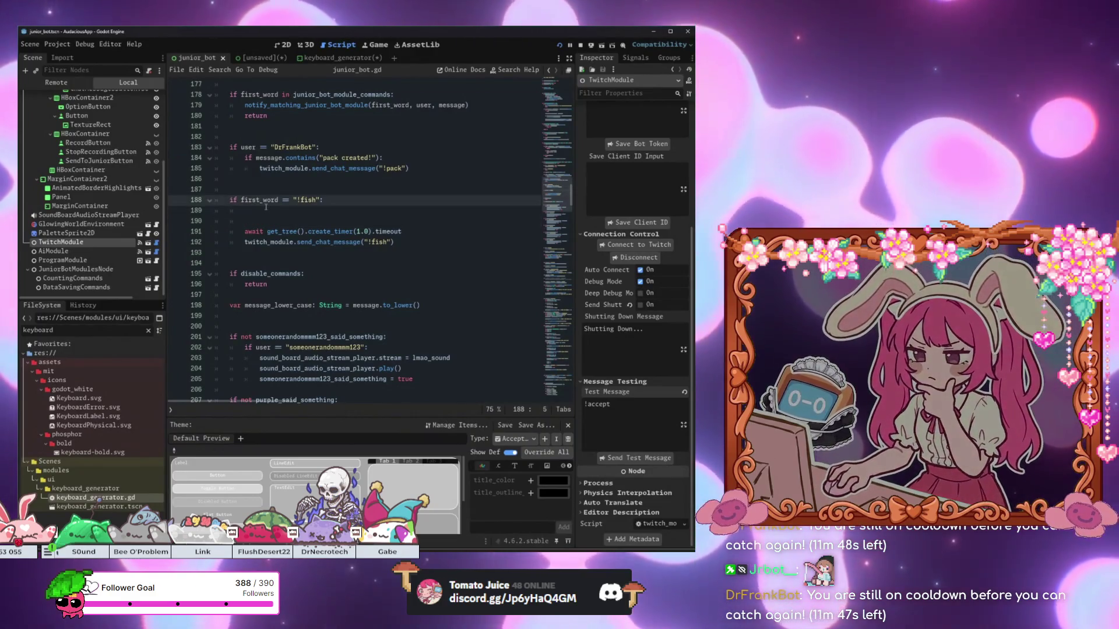
key("Return")
key("Up")
type("if fi")
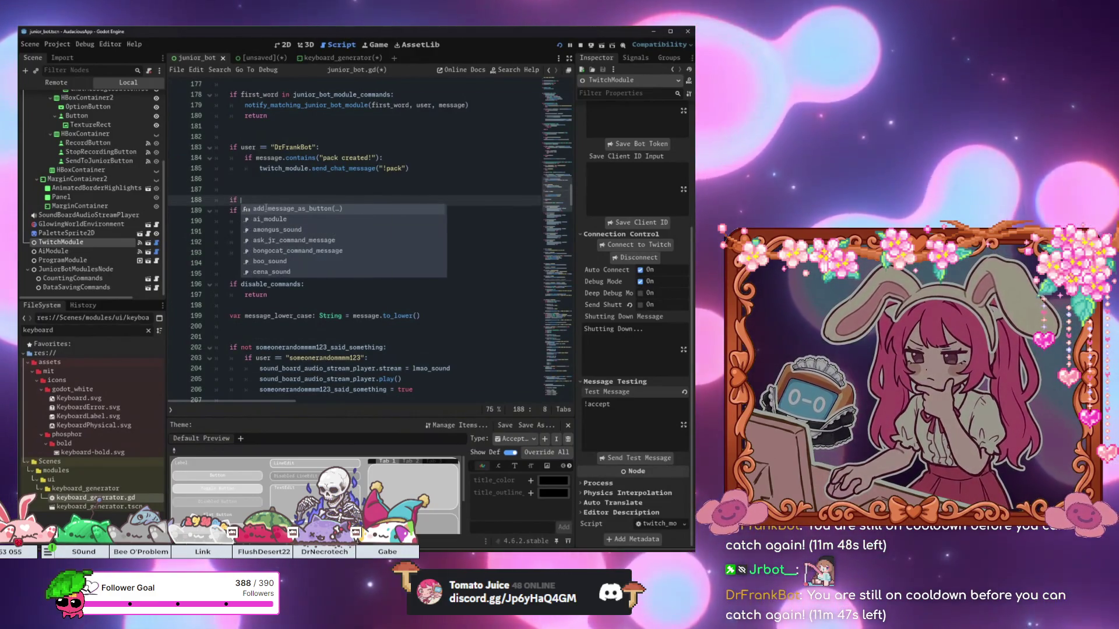
type("s")
key("Return")
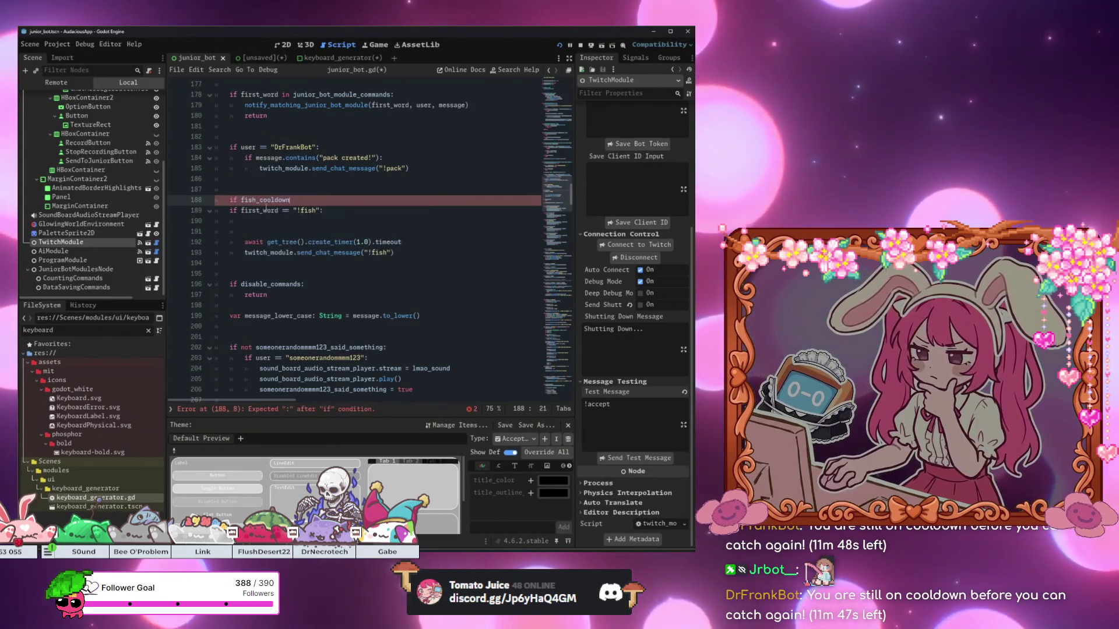
type(":")
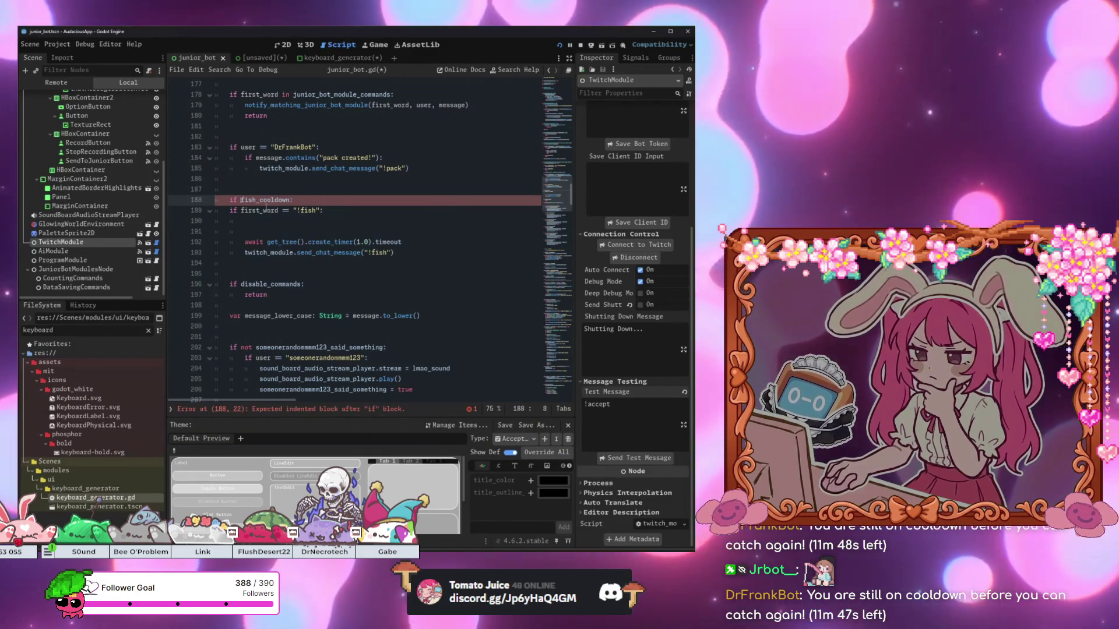
left_click(241, 200)
type("not")
mouse_move(249, 210)
left_mouse_down()
mouse_move(244, 224)
mouse_move(298, 254)
left_mouse_up()
key("Tab")
left_click(312, 232)
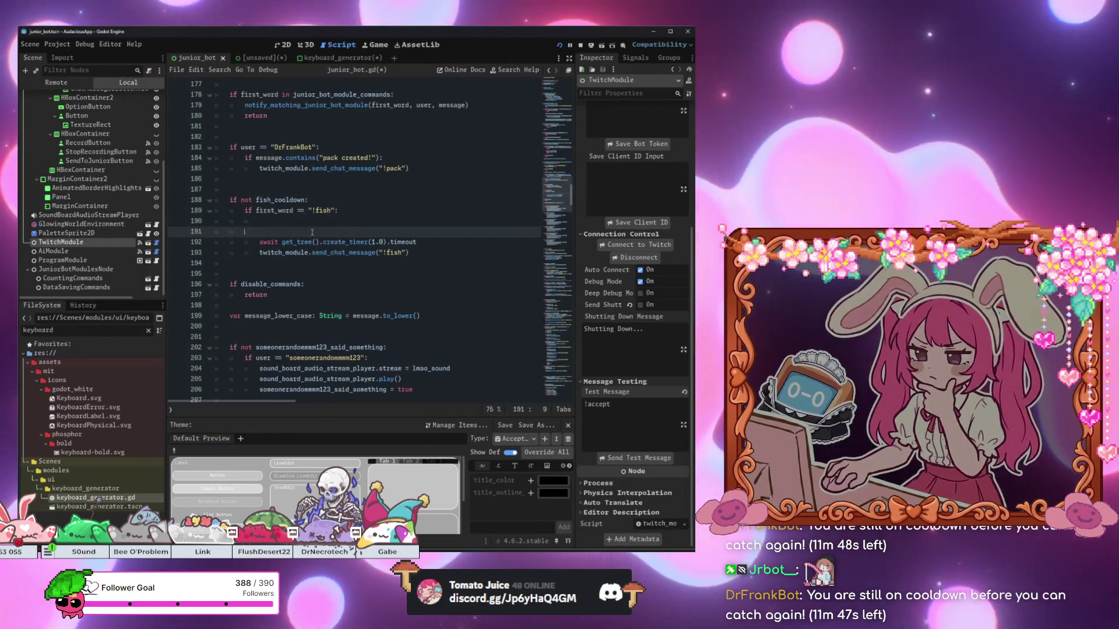
Step: Set fish_cooldown = true at the block's start and fish_cooldown = false after sending the message
key("BackSpace")
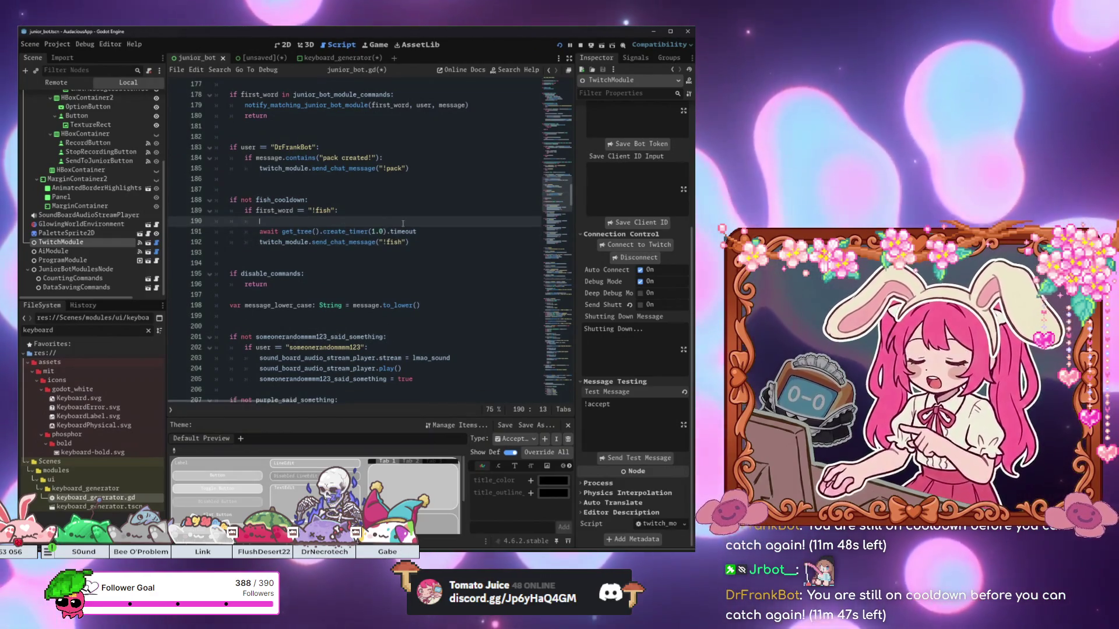
type("fish_cooldown = true")
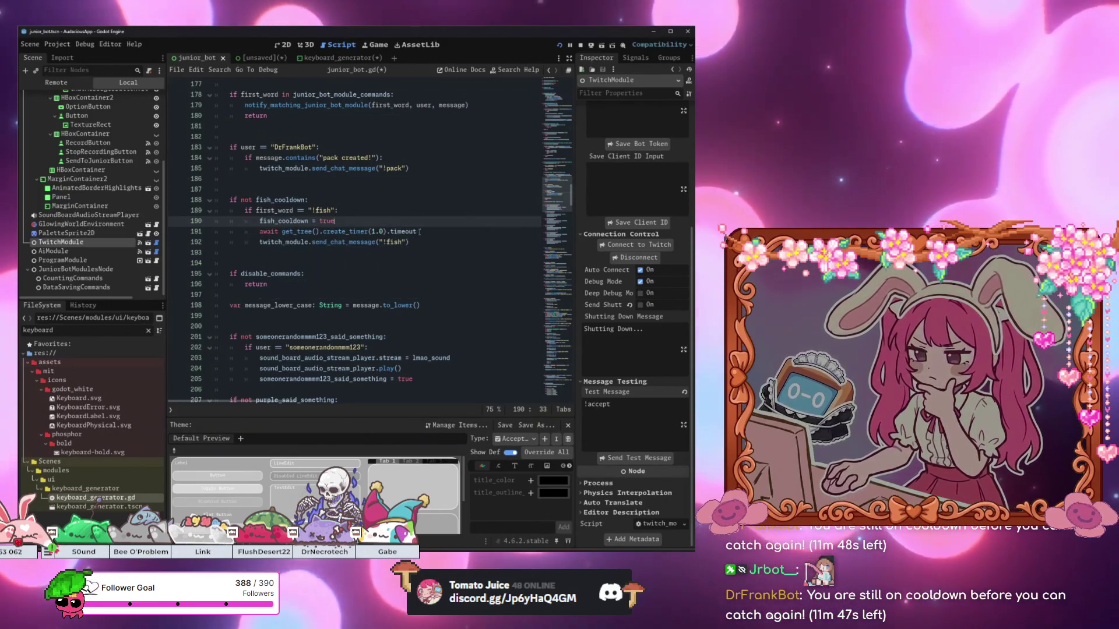
left_click(433, 246)
key("Return")
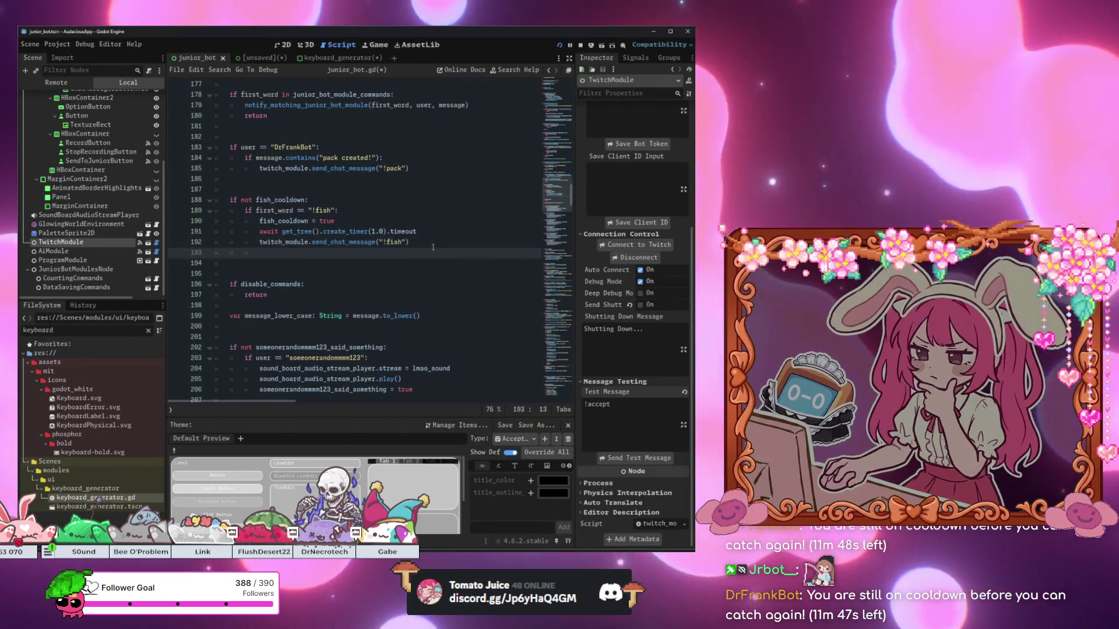
type("fish_cooldown ")
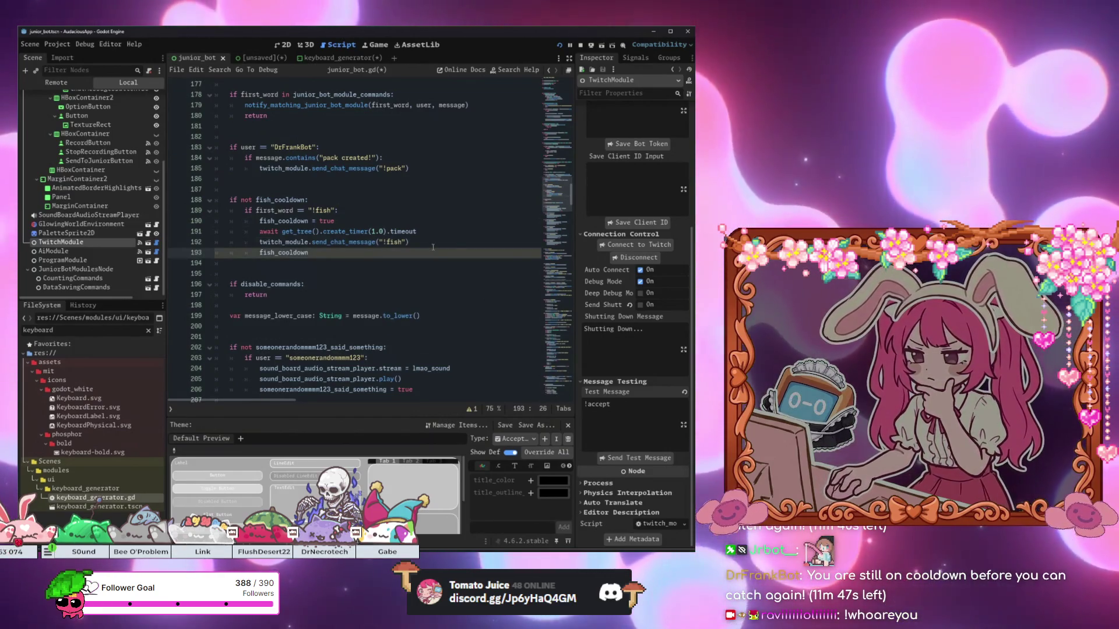
type("= false")
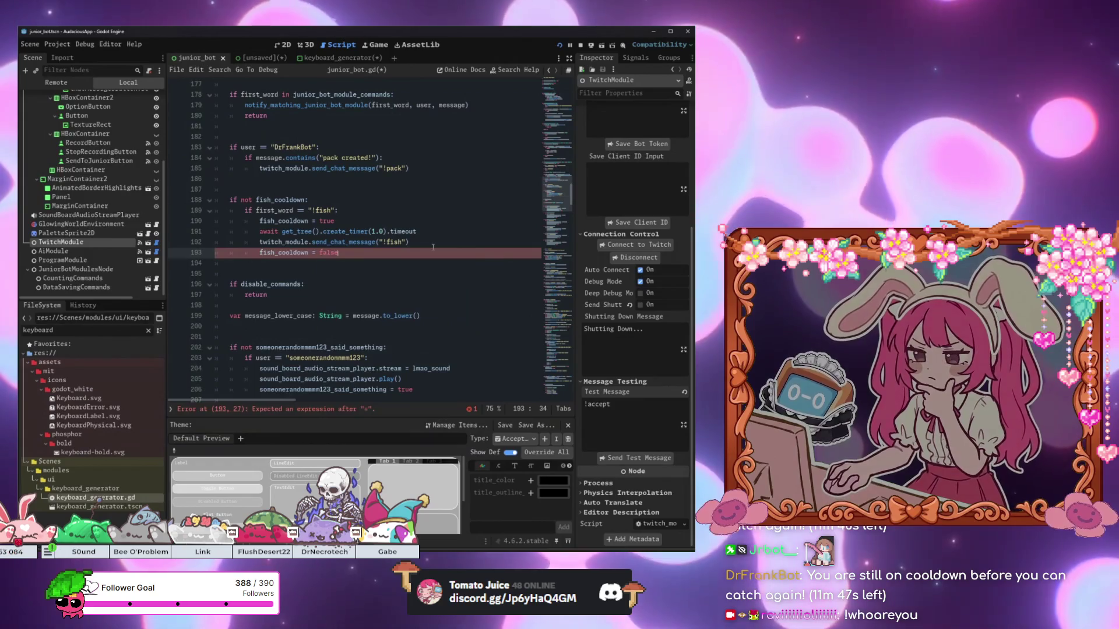
Step: Before the reset, add 'await get_tree().create_timer(ChronoHelper.convert_to_seconds(0, 15)).timeout'
left_click(438, 238)
key("Return")
type("await")
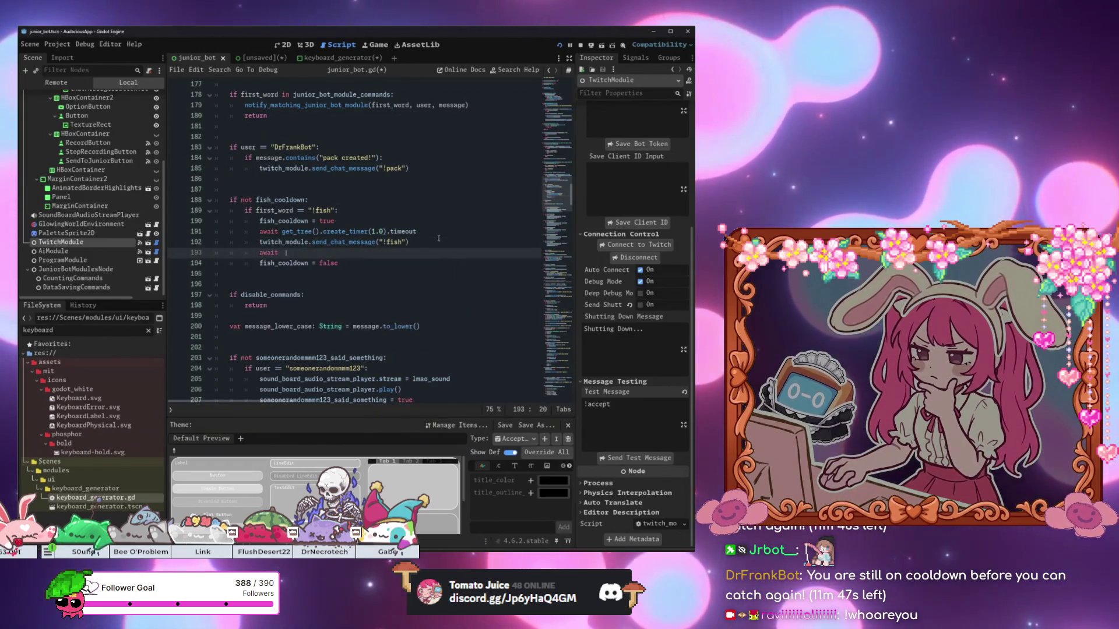
type(" get_tree")
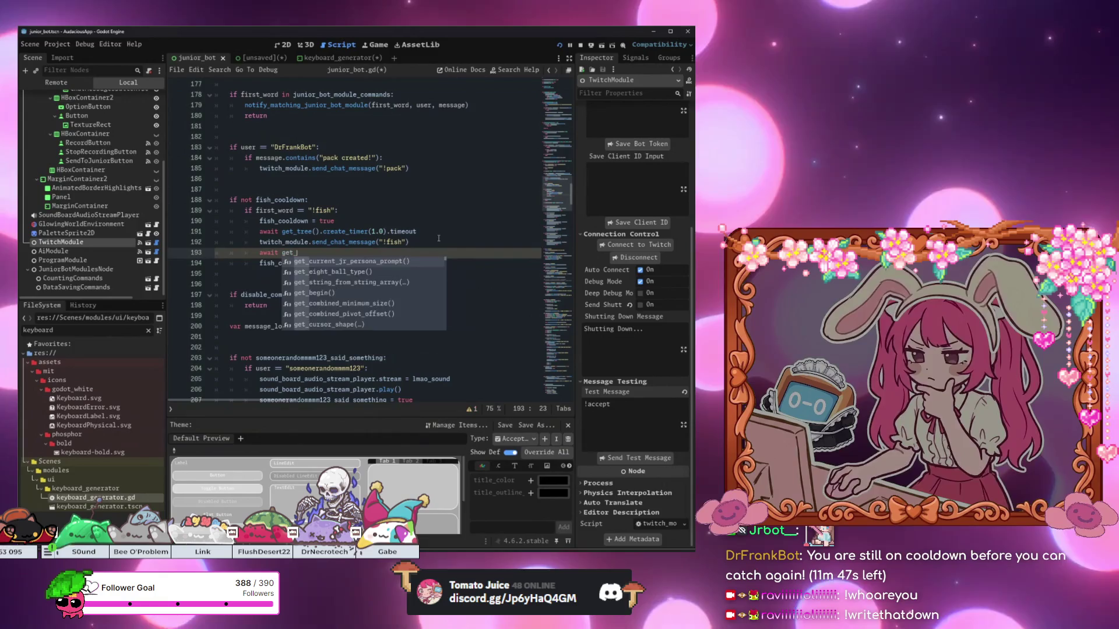
key("Return")
type(".create")
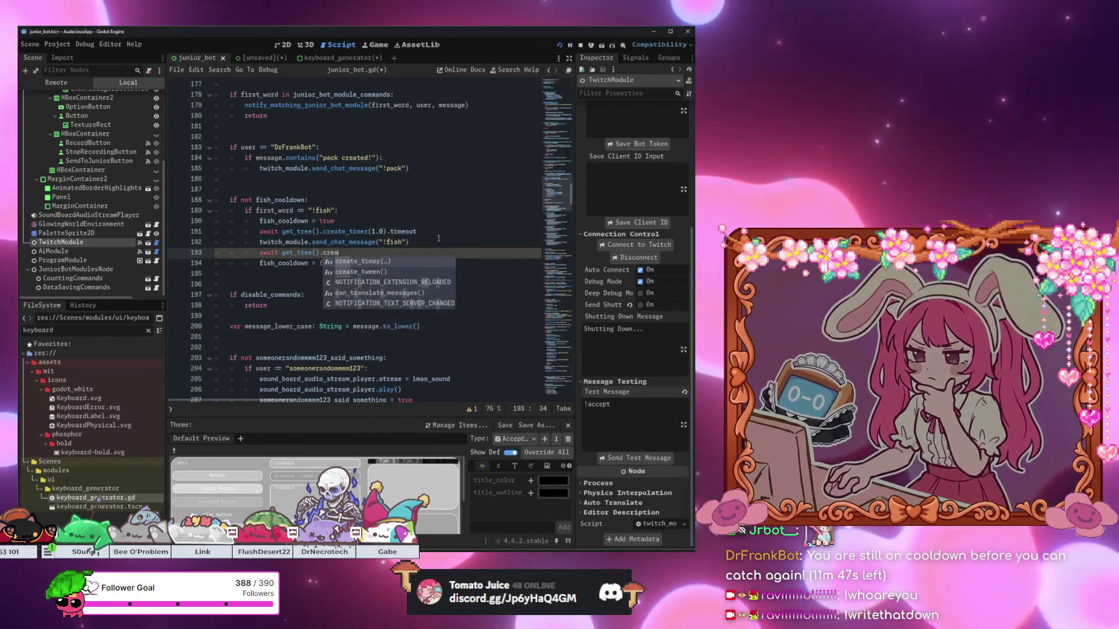
key("Return")
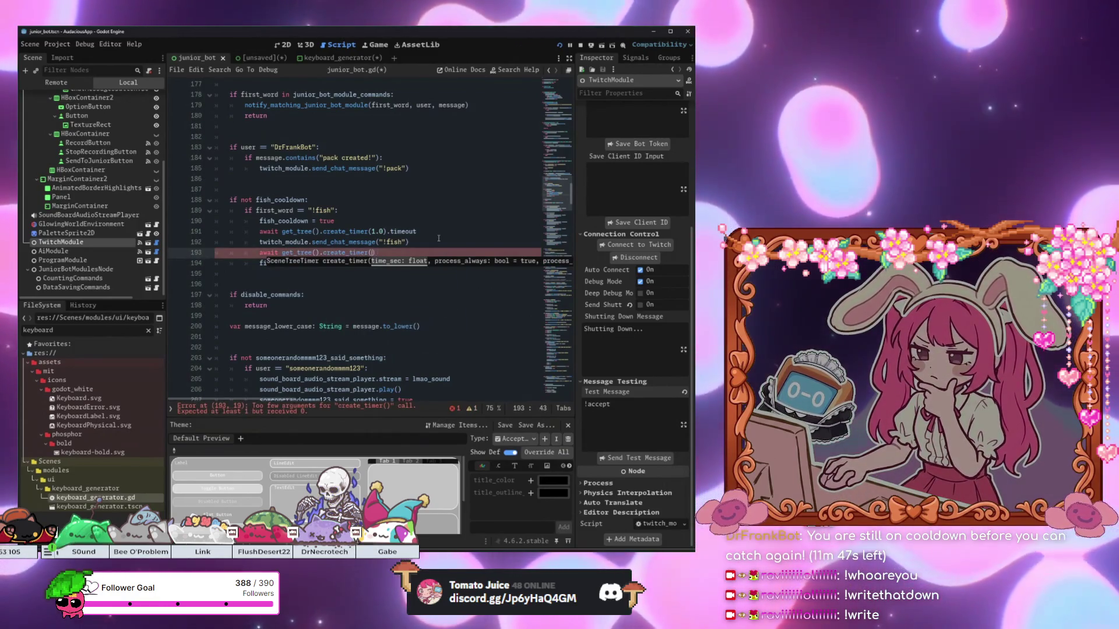
type("ChronoHelper.")
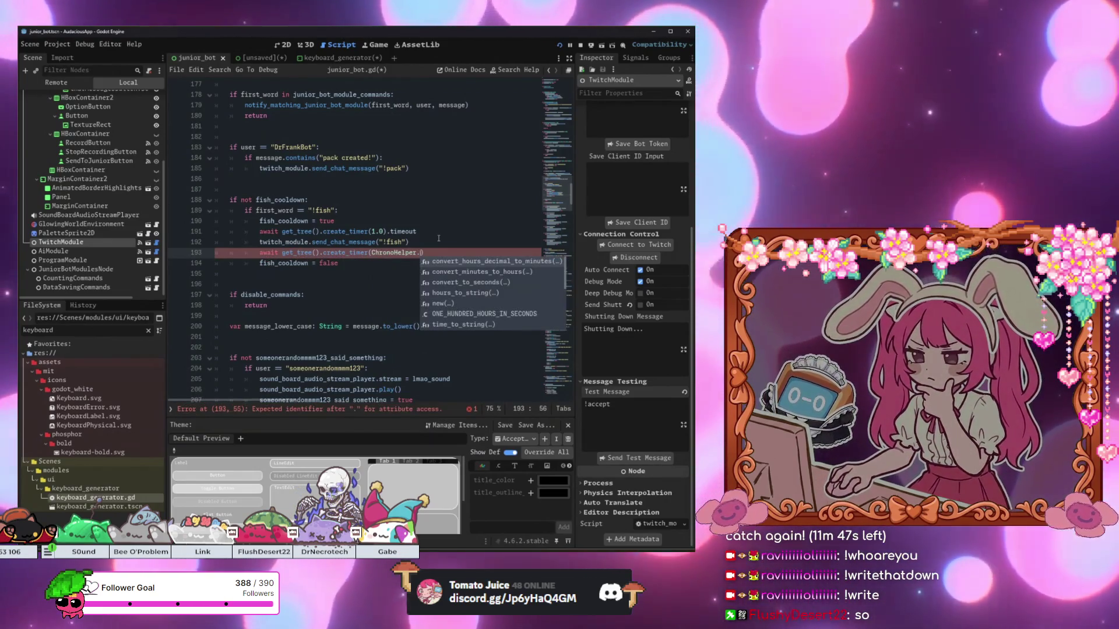
key("Down")
key("Down")
key("Return")
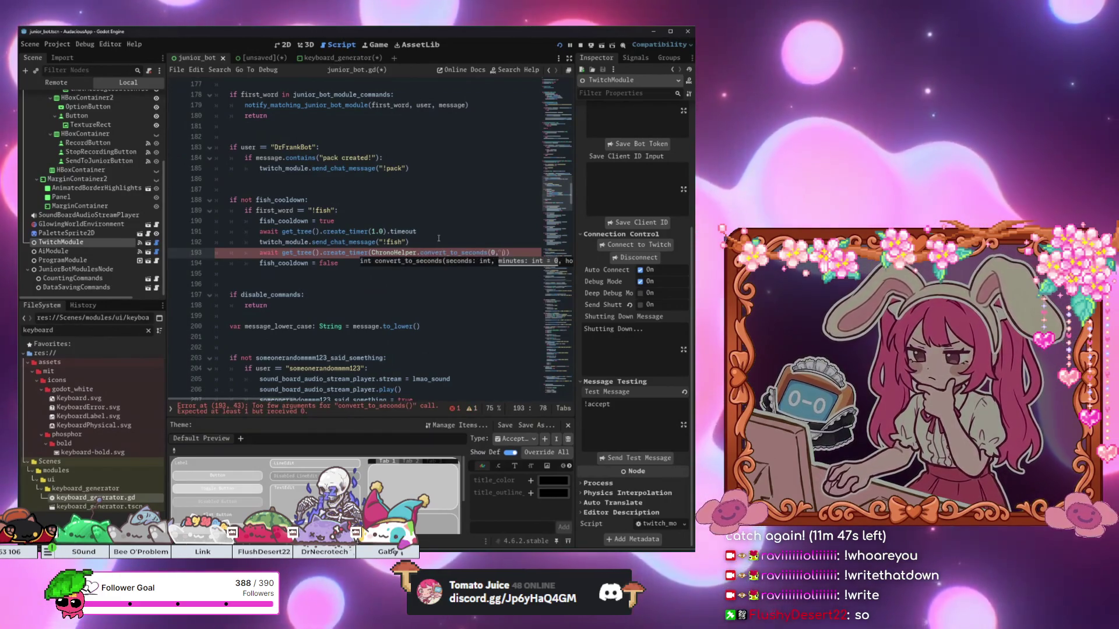
type("0, ")
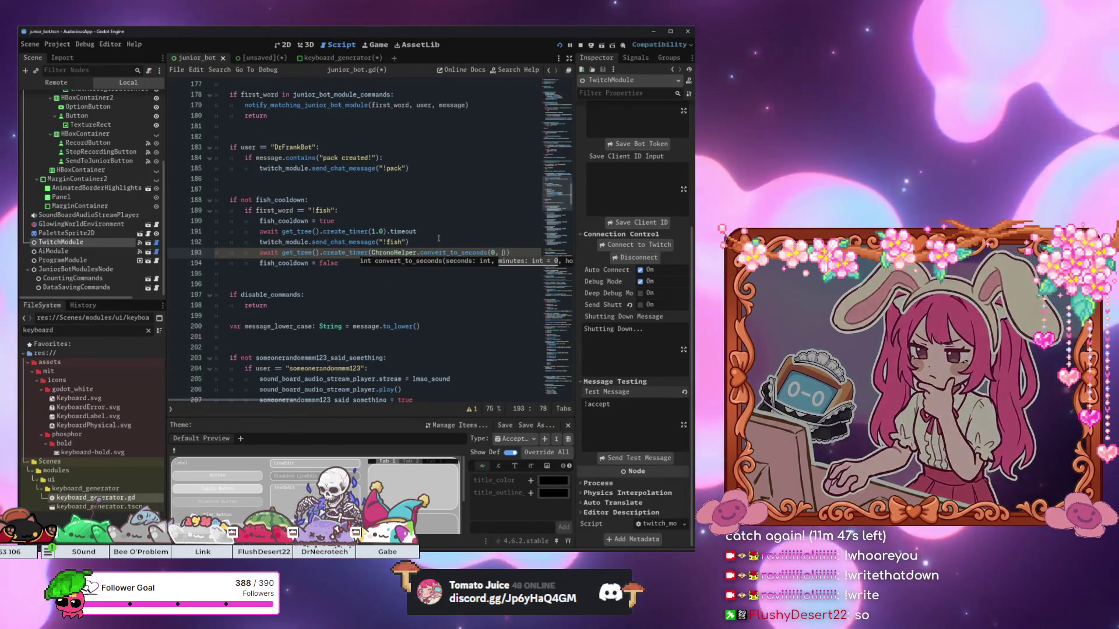
type("14")
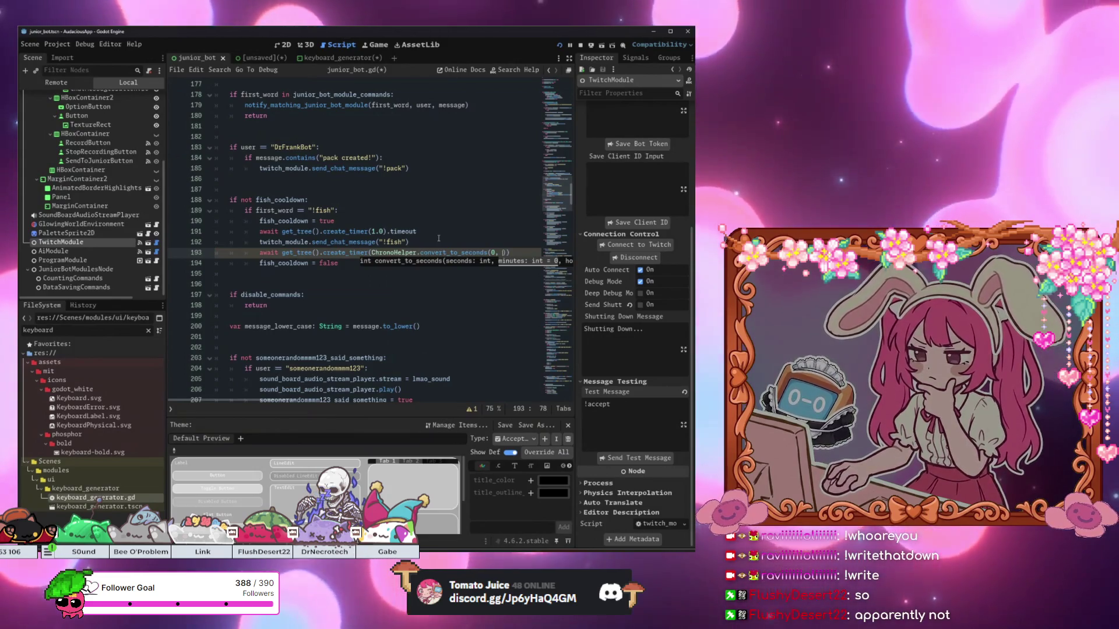
key("BackSpace")
key("BackSpace")
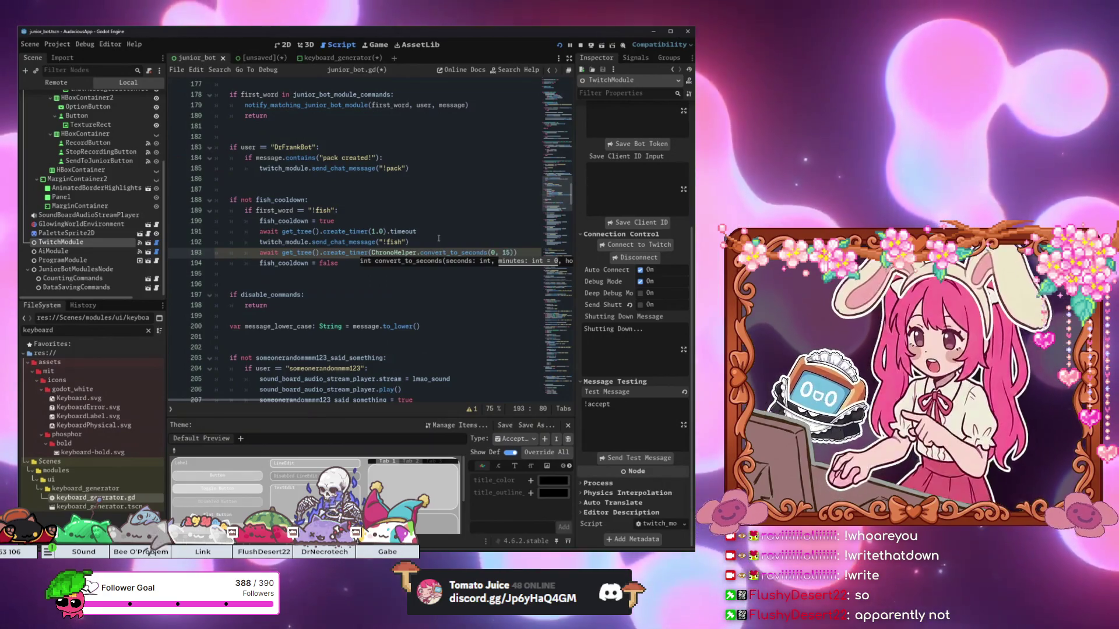
type(")")
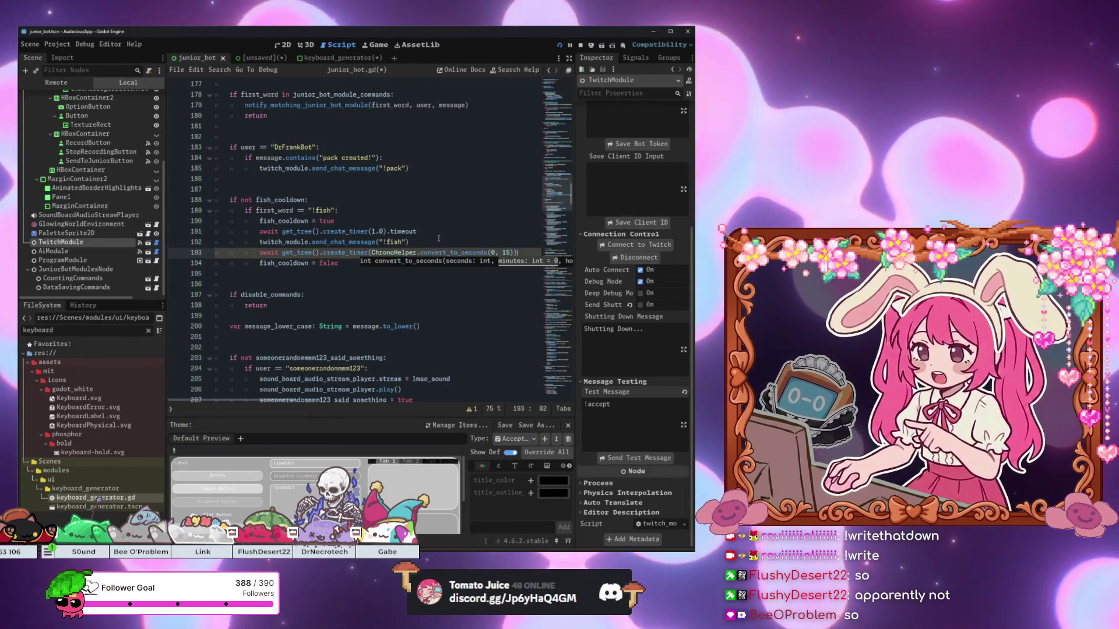
type(".ti")
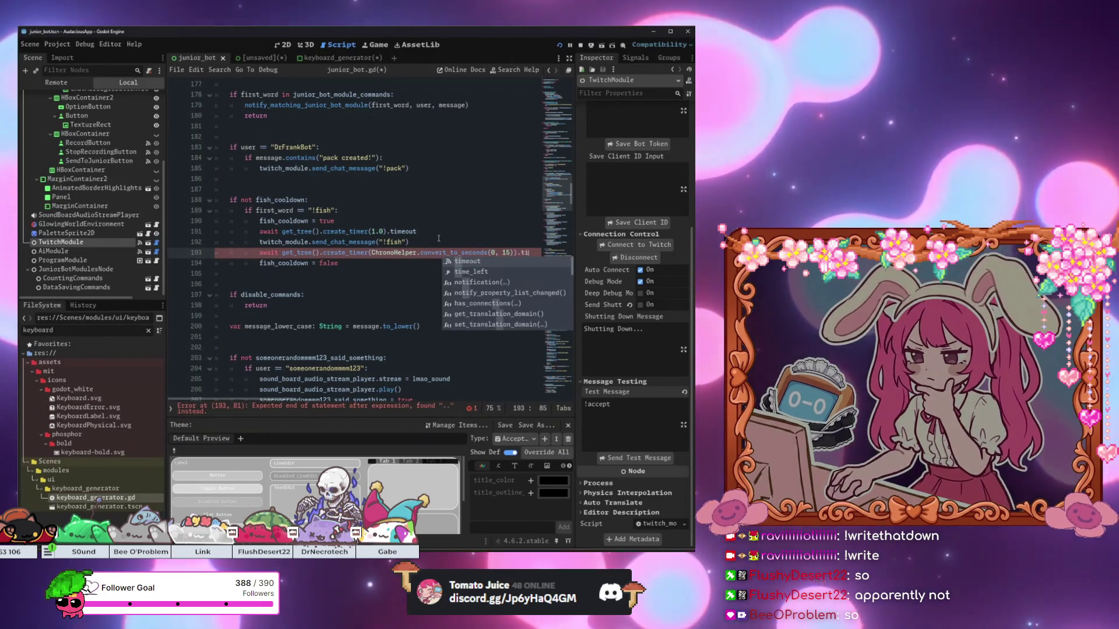
key("Return")
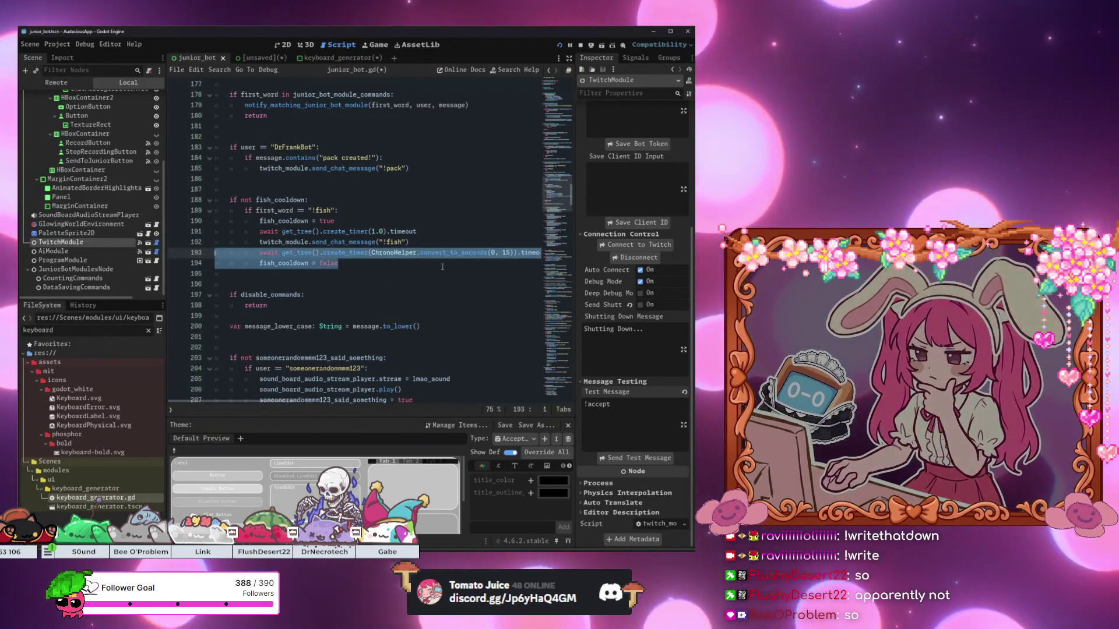
left_click(443, 264)
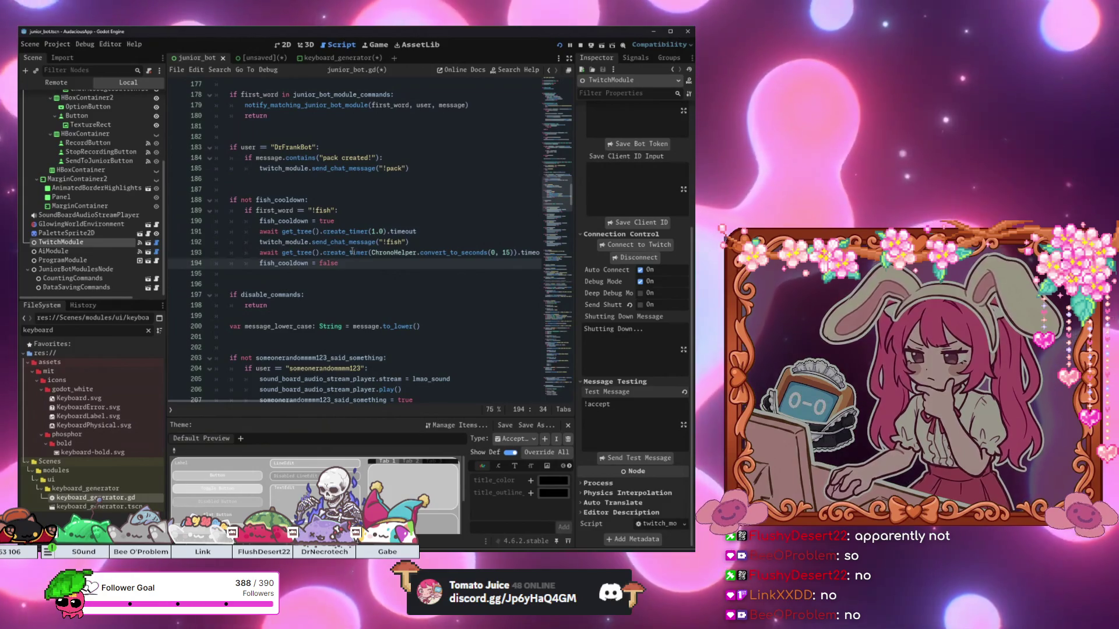
Step: Save junior_bot.gd with the fish cooldown timer, then briefly switch to another window
mouse_move(351, 252)
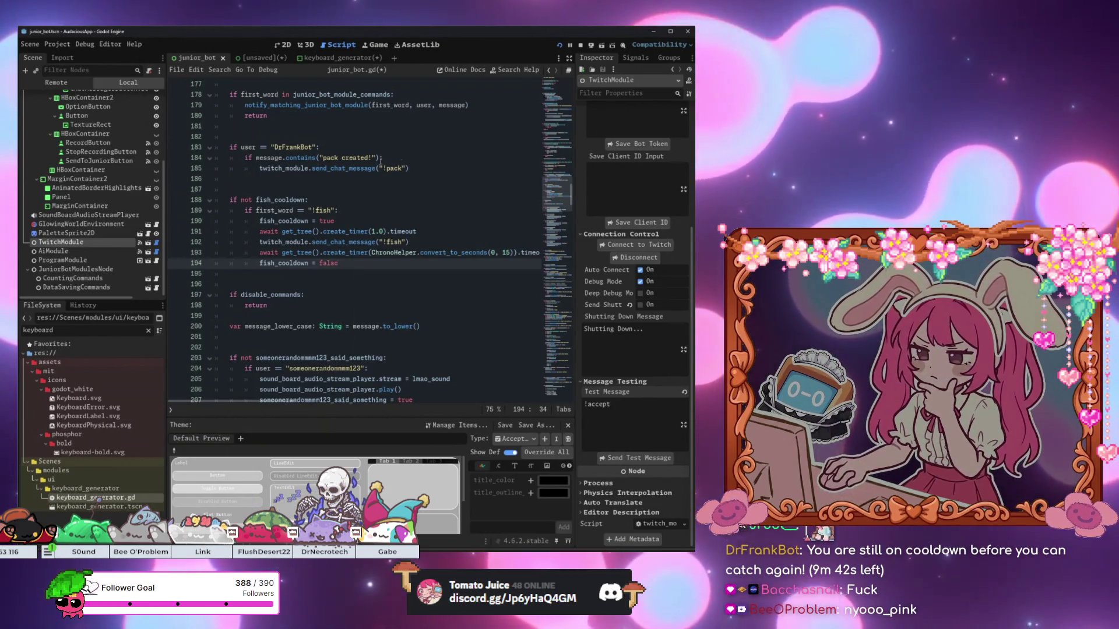
left_click(384, 220)
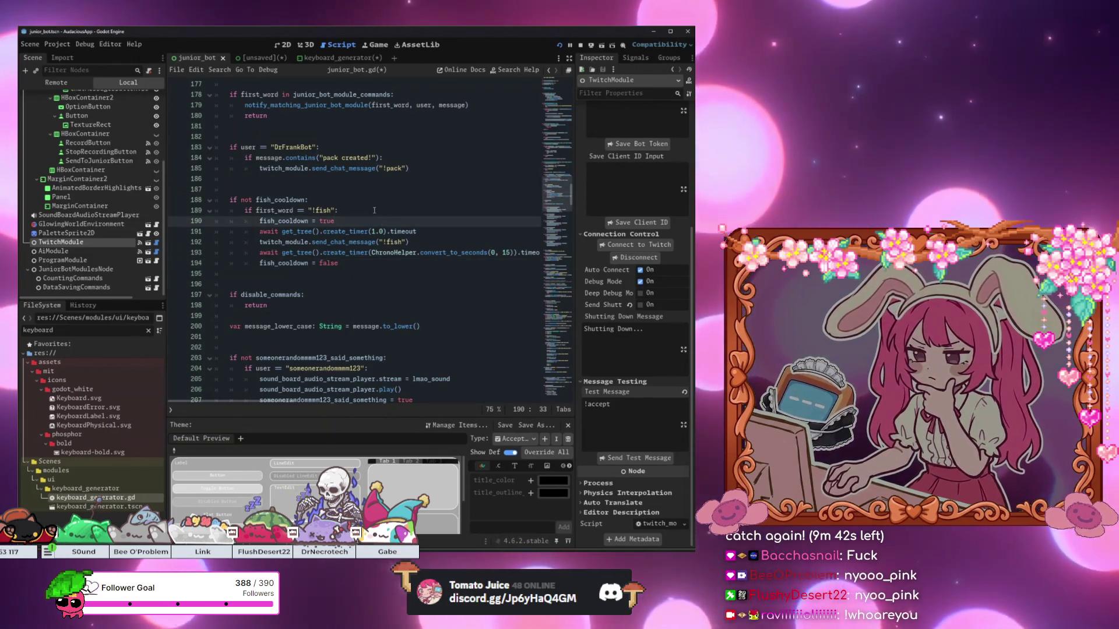
key("ctrl+s")
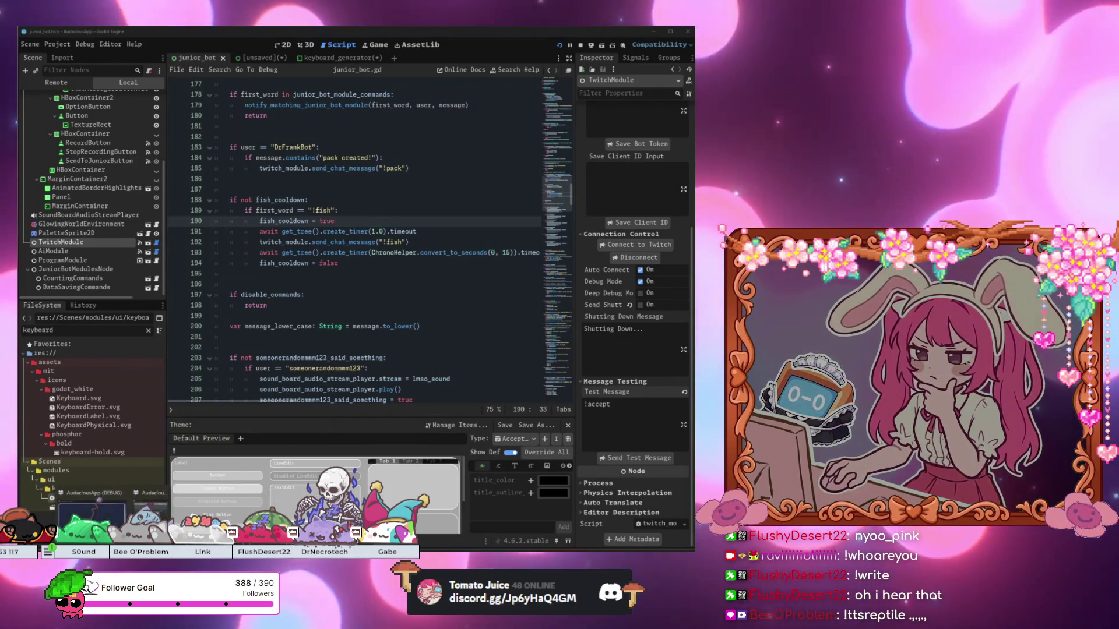
left_click(145, 502)
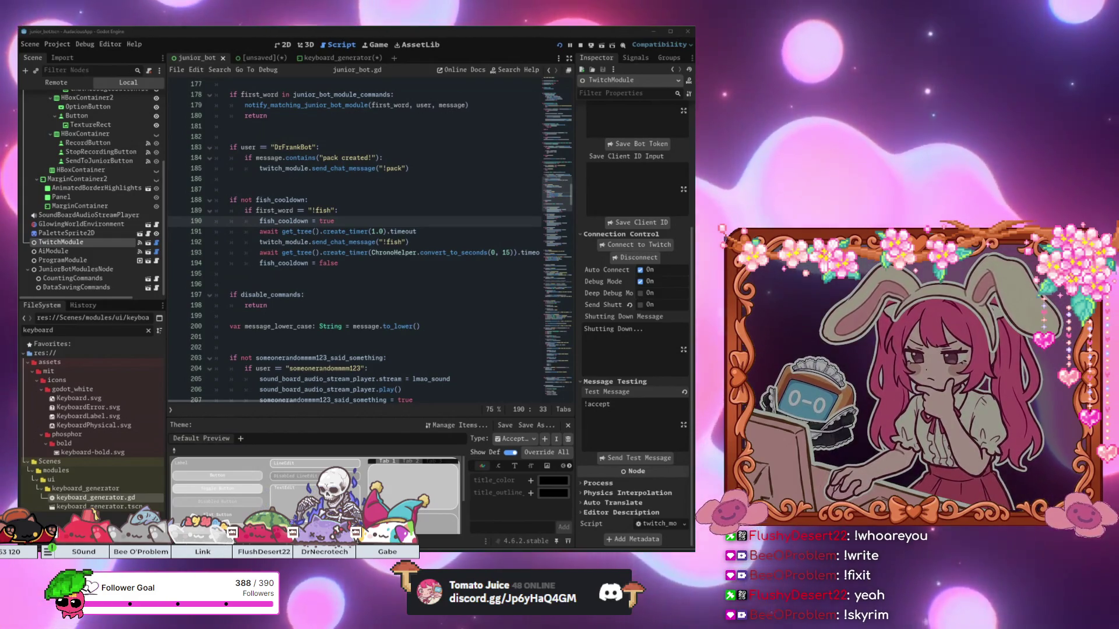
left_click(414, 275)
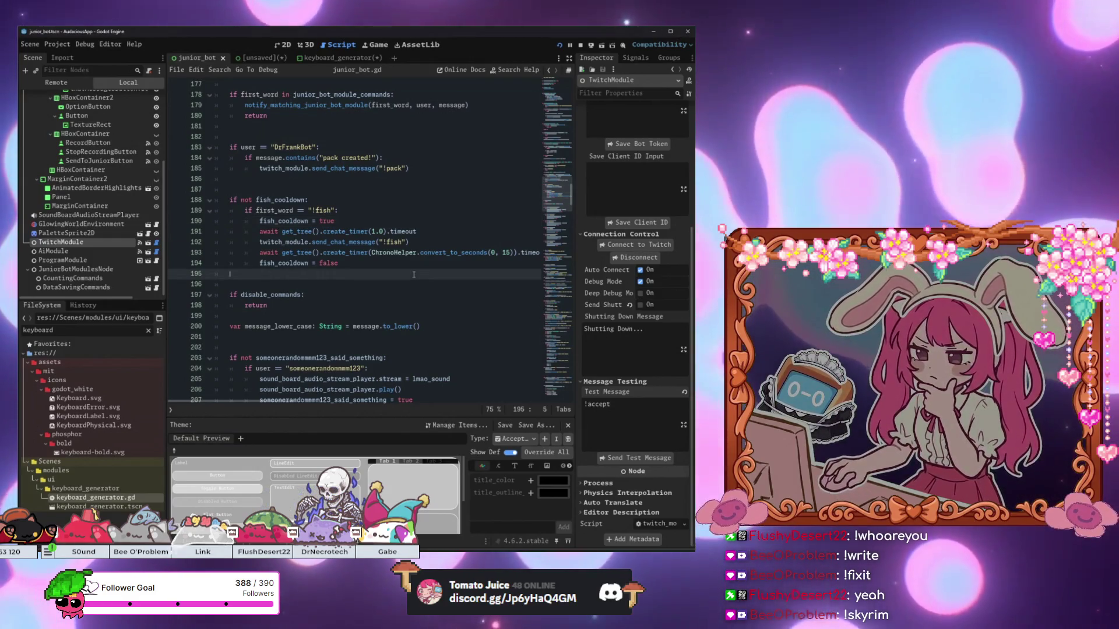
Step: Paste the 'await get_tree().create_timer(1.0).timeout' line under the pack created check and save
scroll(313, 290, "up", 8)
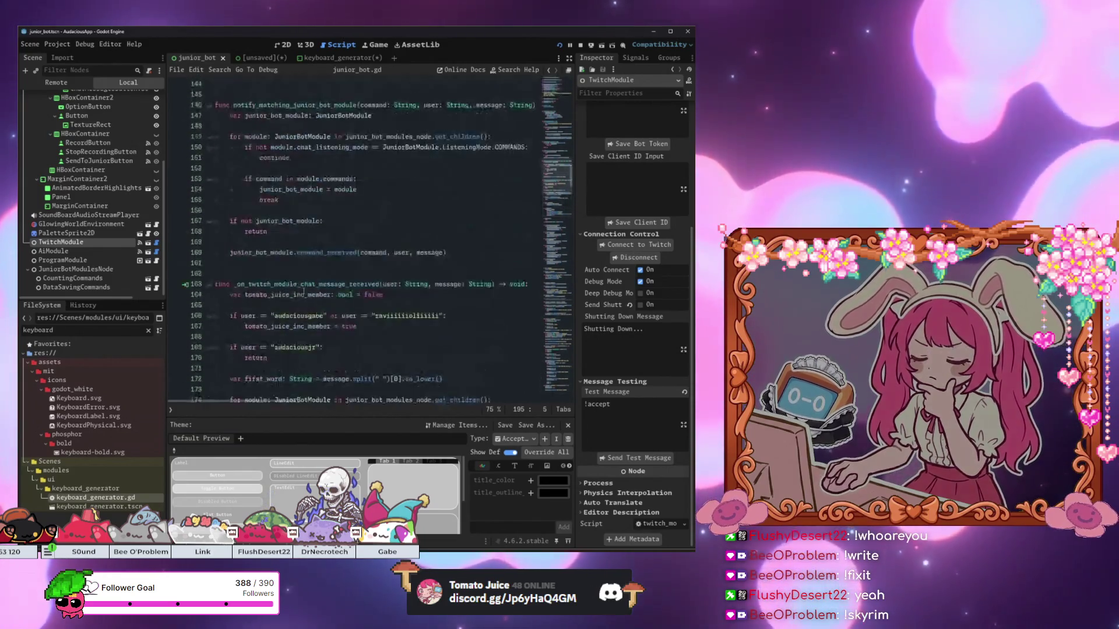
scroll(338, 272, "down", 5)
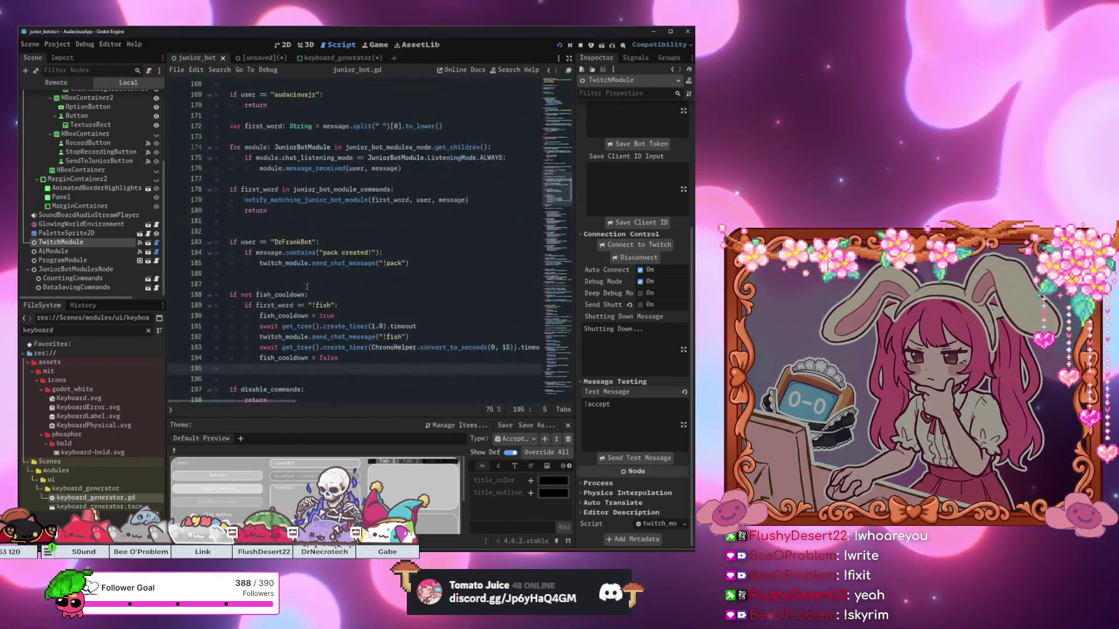
left_click(429, 263)
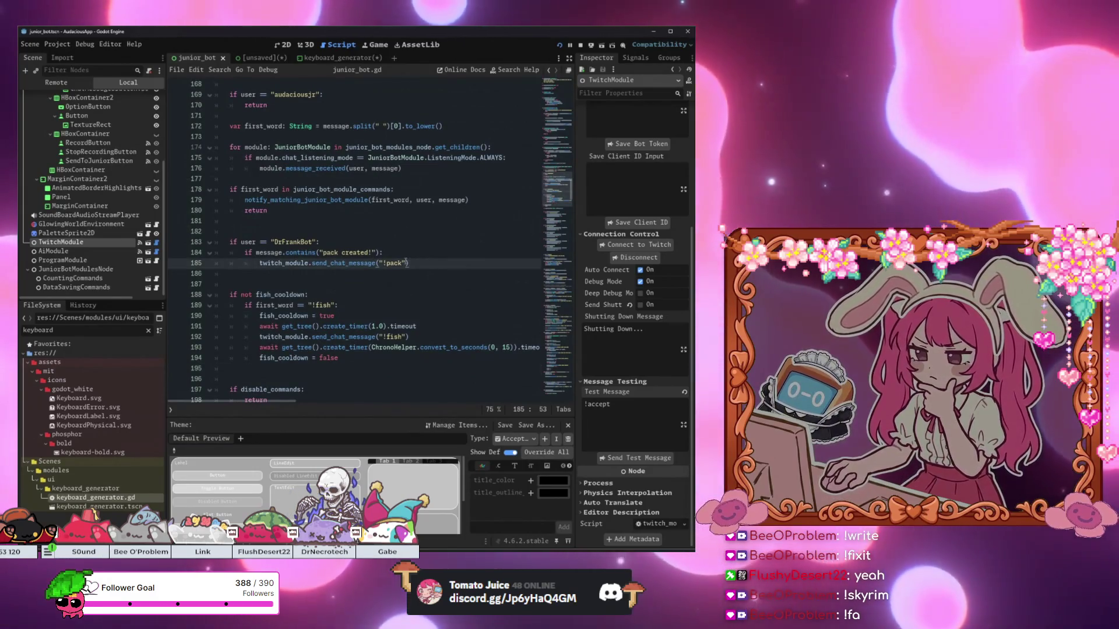
left_click_drag(416, 326, 260, 324)
key("ctrl+c")
key("BackSpace")
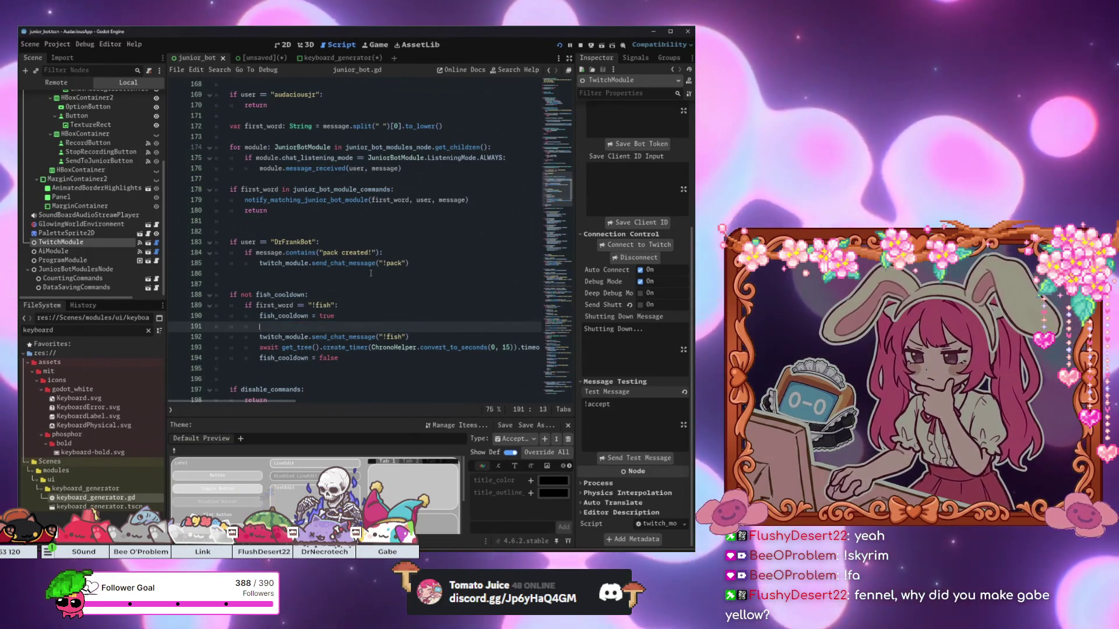
key("ctrl+z")
left_click(401, 252)
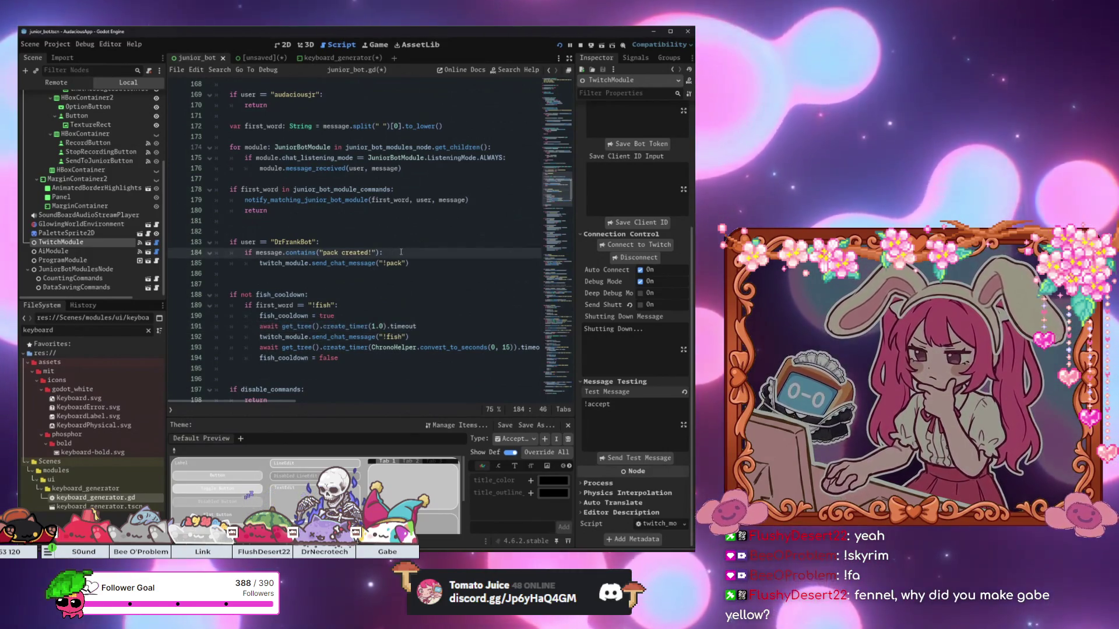
key("Return")
key("ctrl+v")
left_click(364, 293)
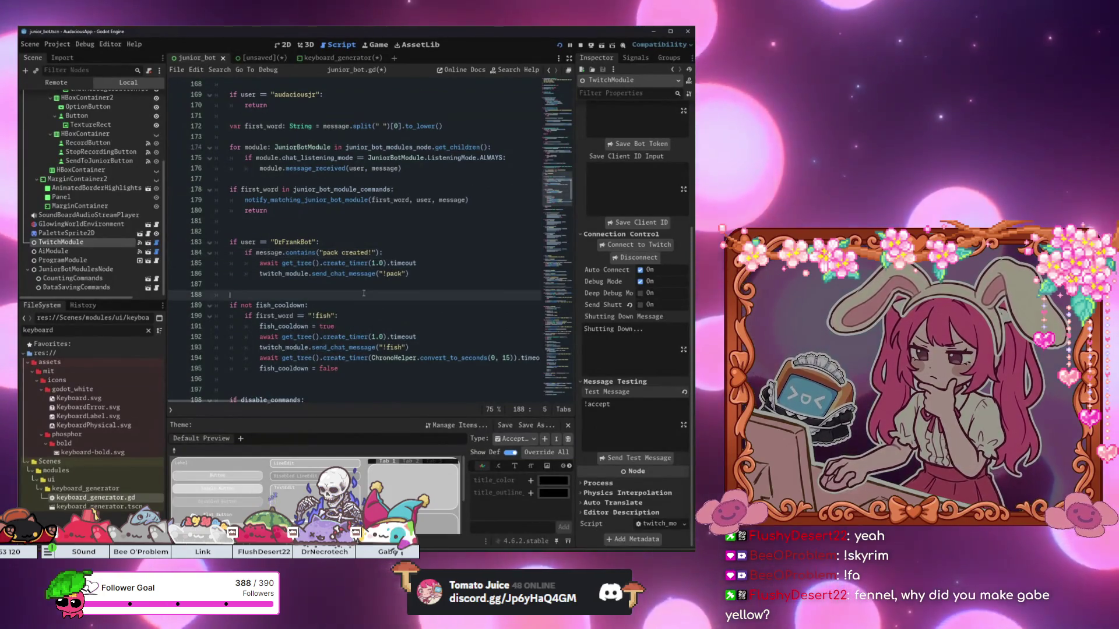
key("ctrl+s")
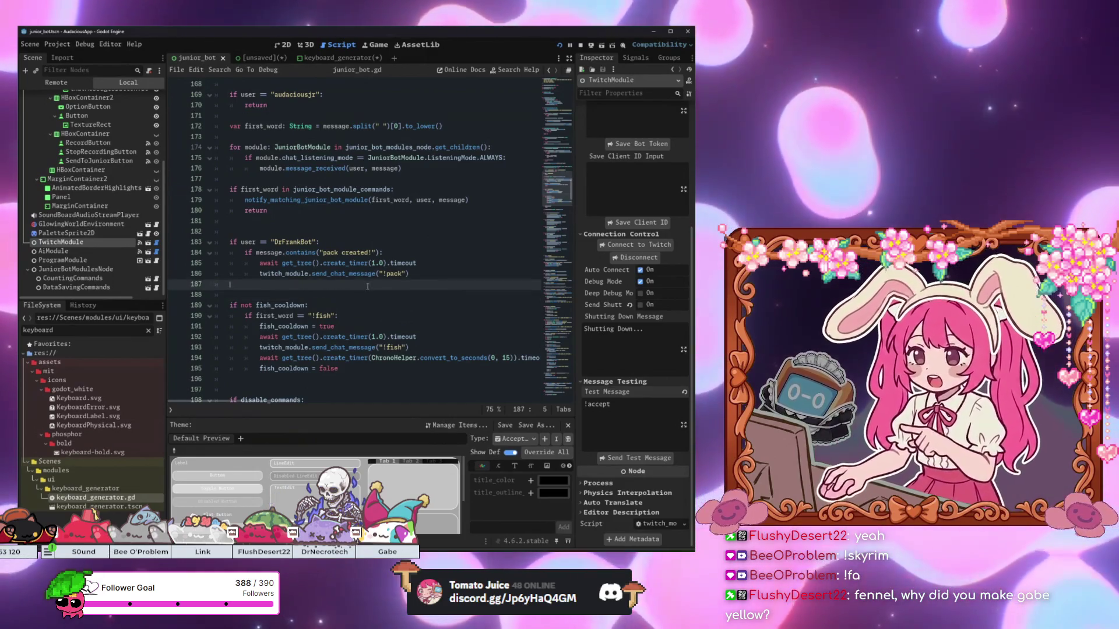
Step: Step through the blank lines and the fish timer and reset lines to review the block
left_click(329, 285)
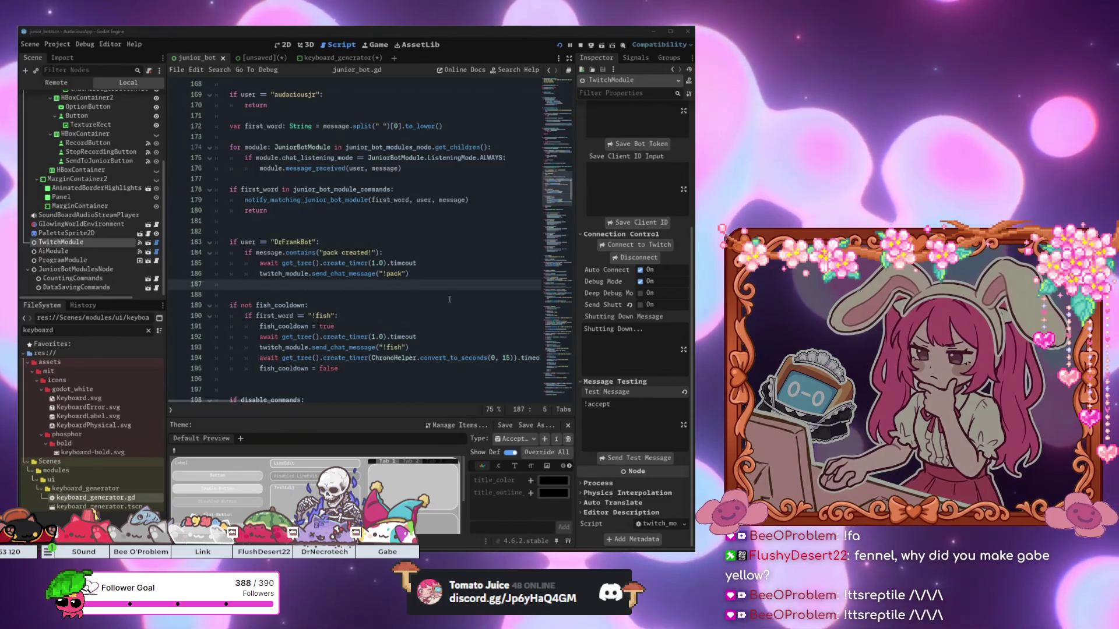
left_click(452, 295)
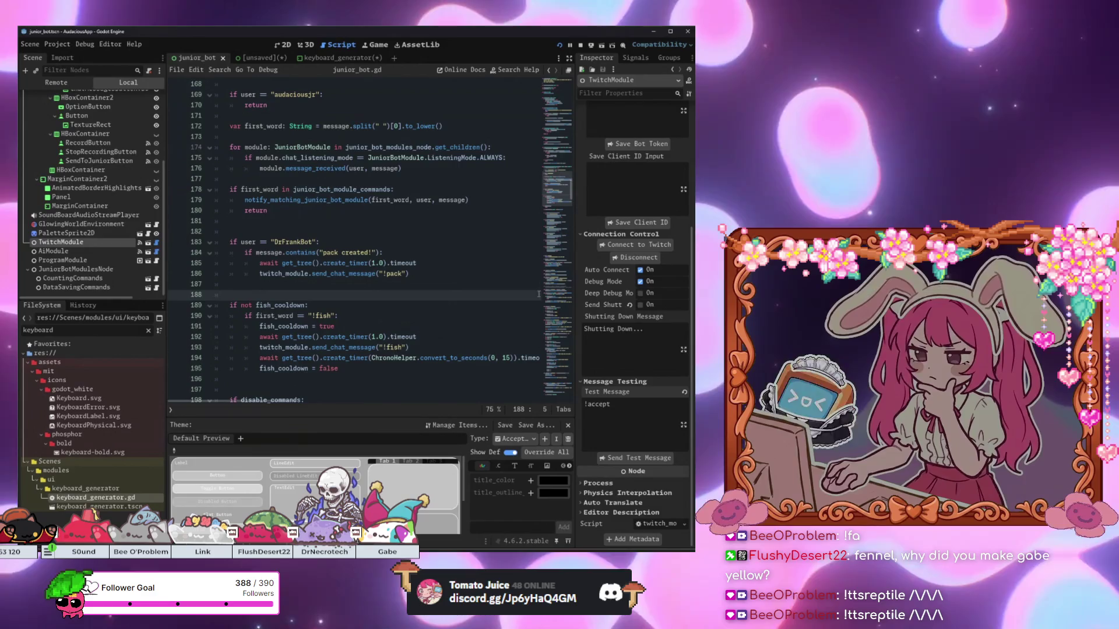
left_click(432, 348)
key("Down")
key("Down")
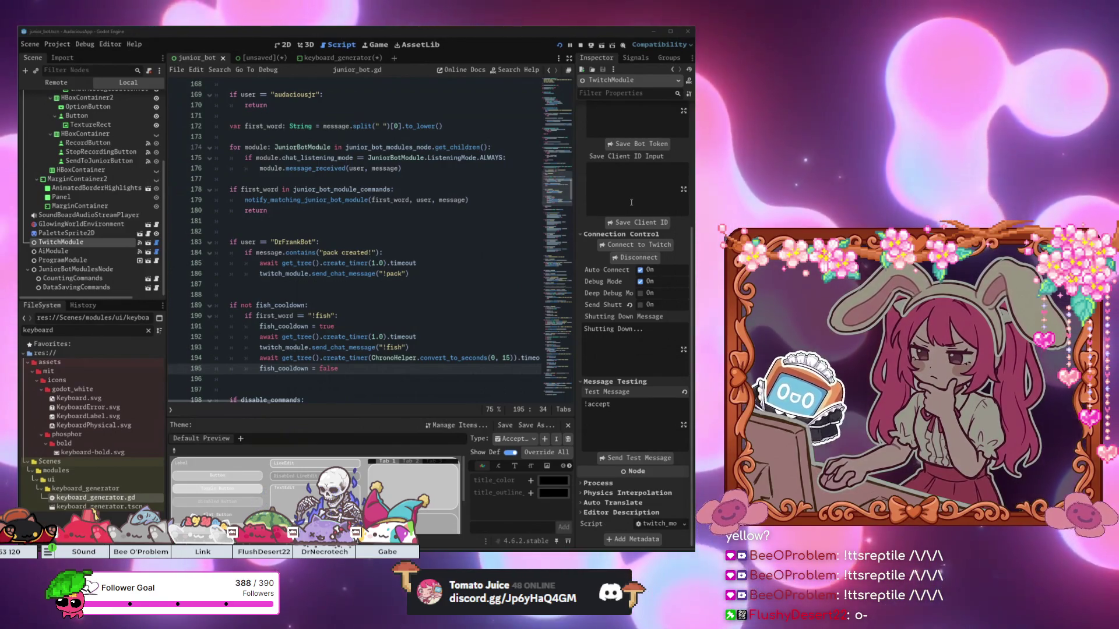
left_click(231, 294)
scroll(101, 148, "up", 4)
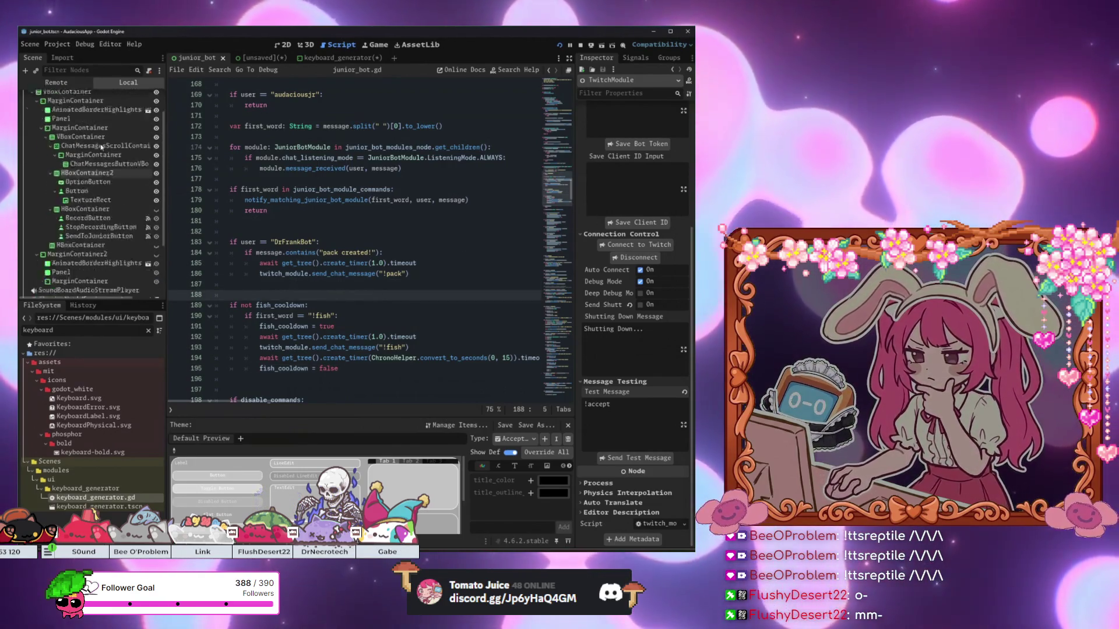
Step: Open keyboard_generator.gd and bring up a fresh Wordle board in the browser
left_click(329, 57)
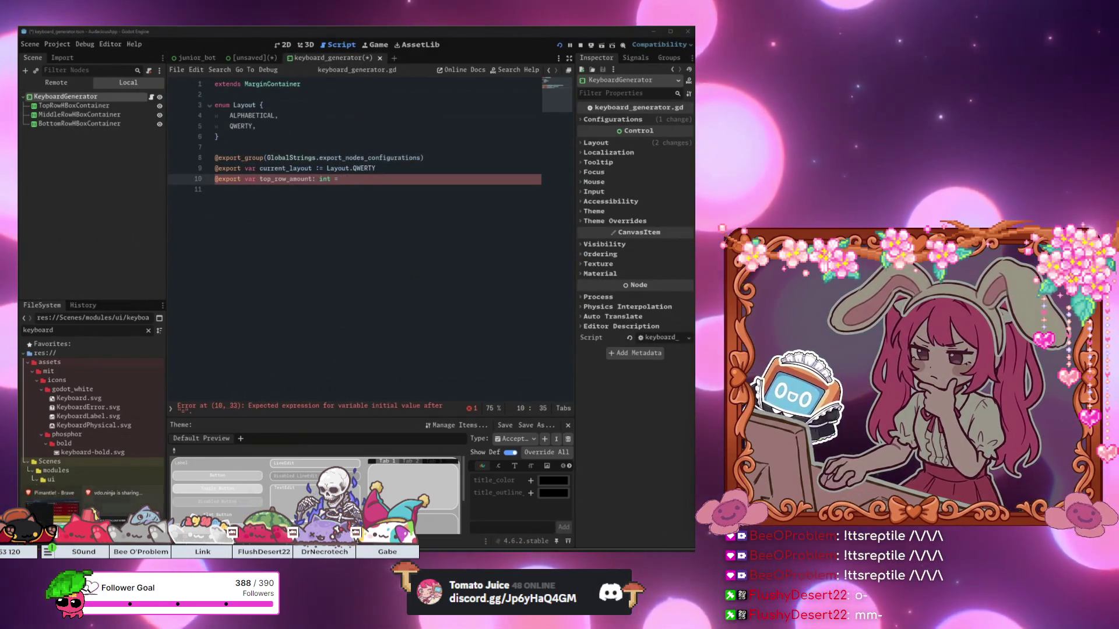
key("alt+Tab")
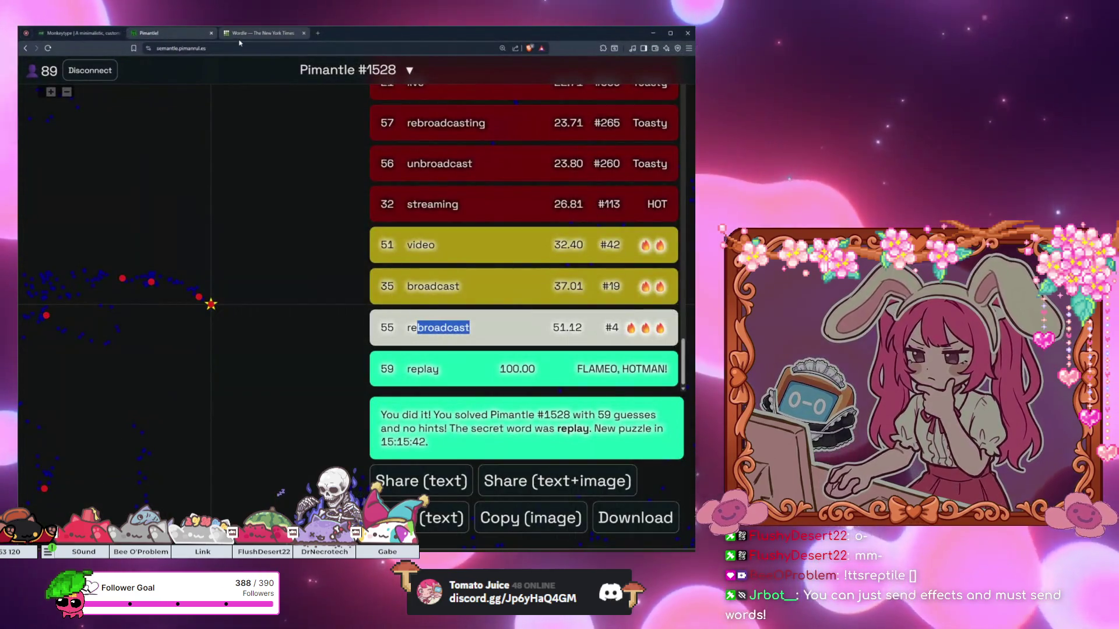
left_click(251, 34)
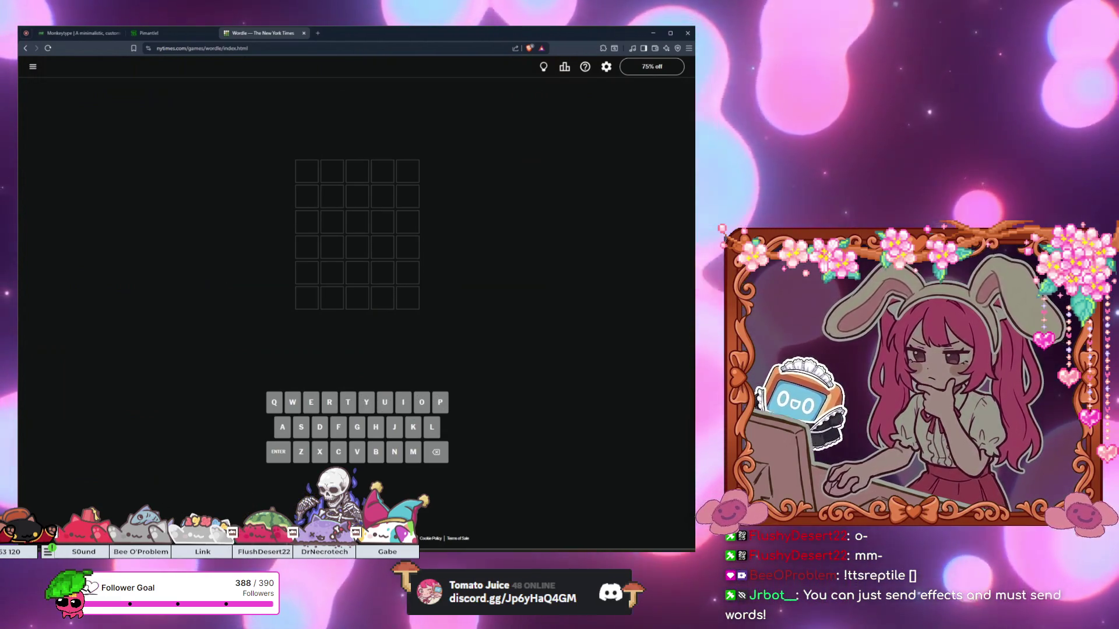
key("alt+Tab")
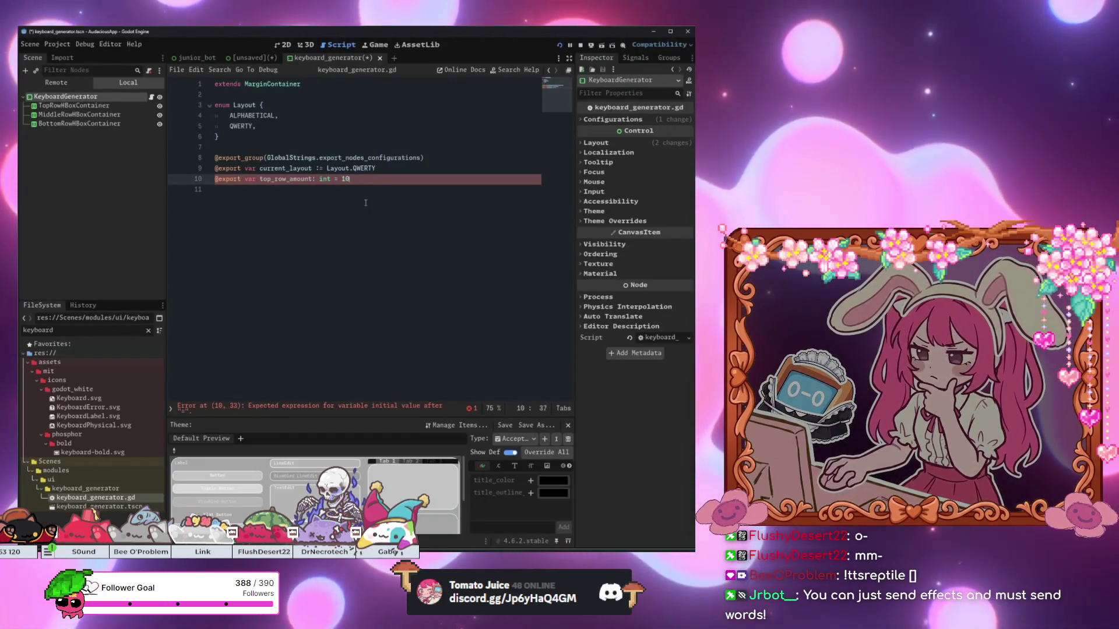
Step: Set top_row_amount's default to 10 and begin an exported middle_row_amount int
type("10")
key("Return")
type("@export var middle")
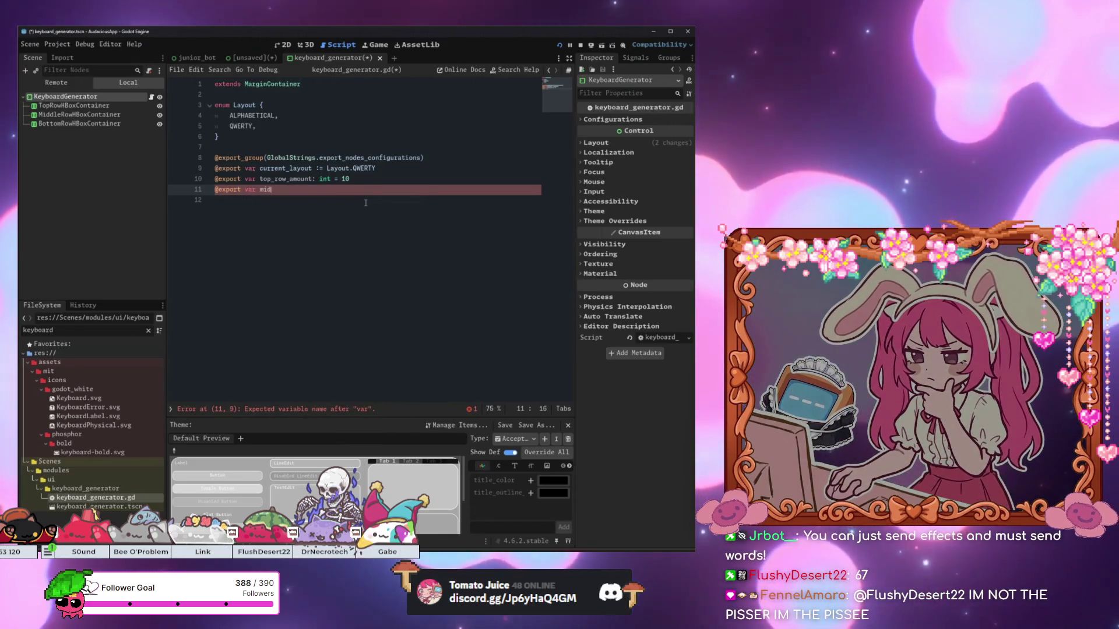
type("_row_amount: int ")
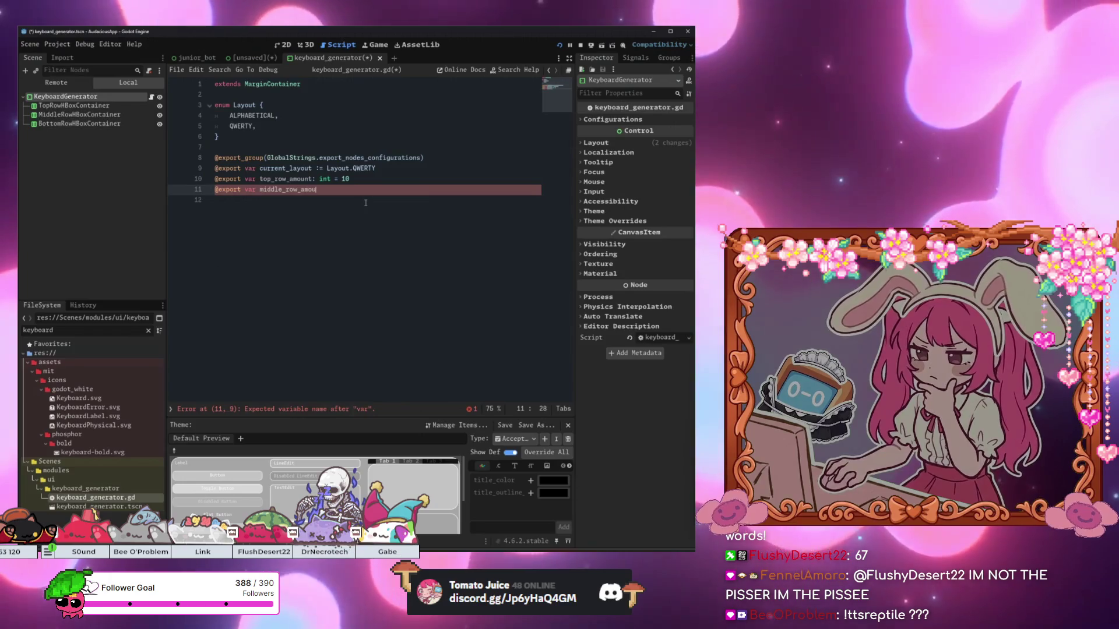
type("=")
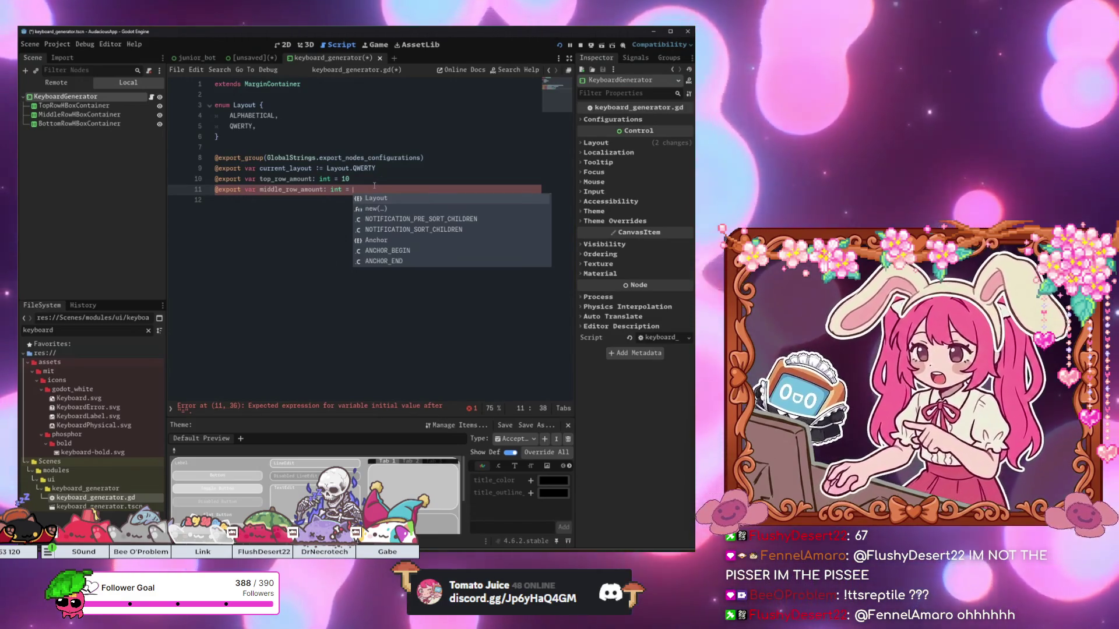
Step: Finish middle_row_amount = 9, check the Wordle game, and start a new line
left_click(374, 185)
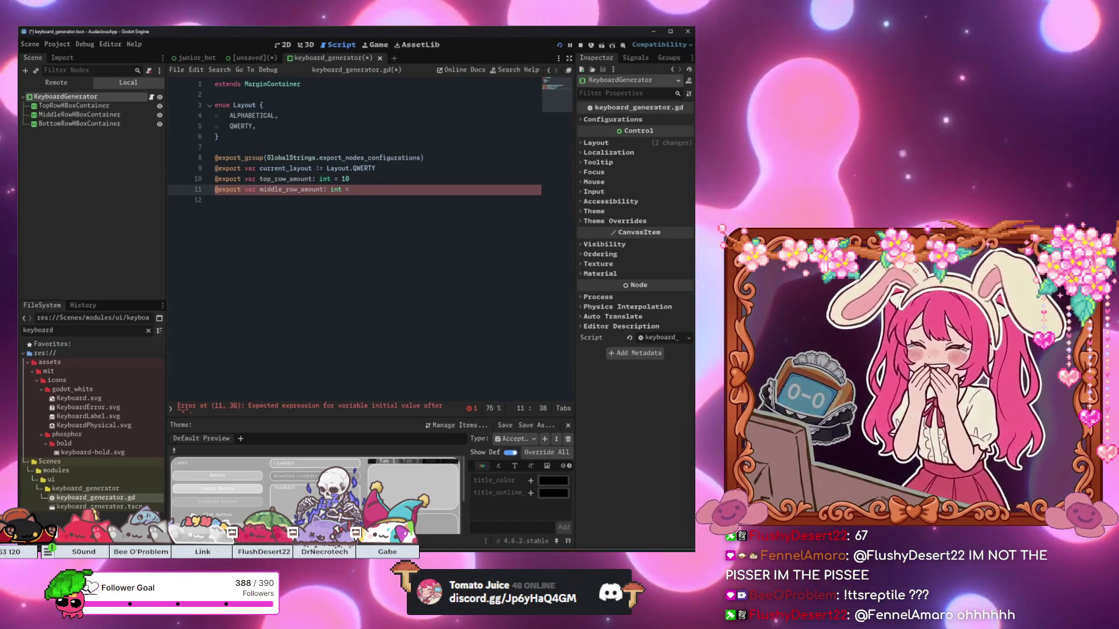
left_click(49, 504)
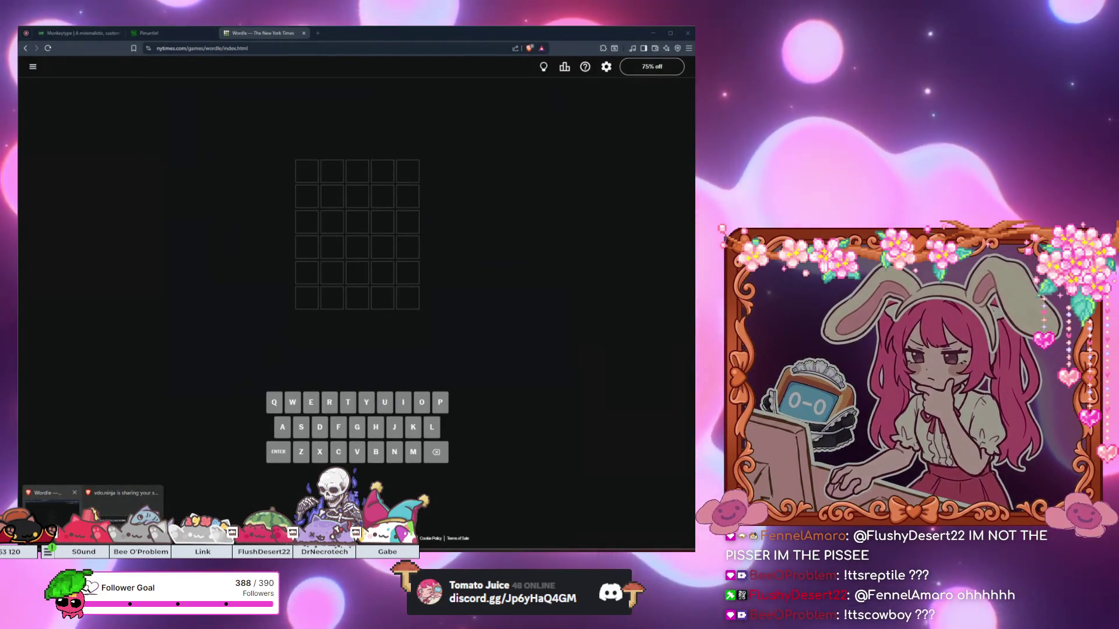
key("alt+Tab")
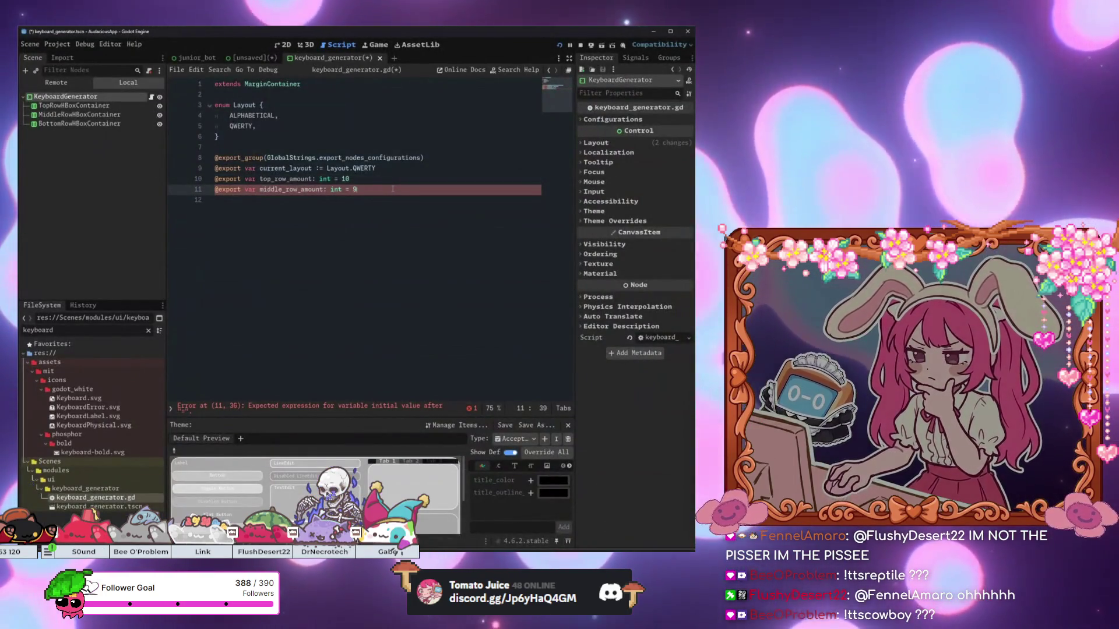
key("Return")
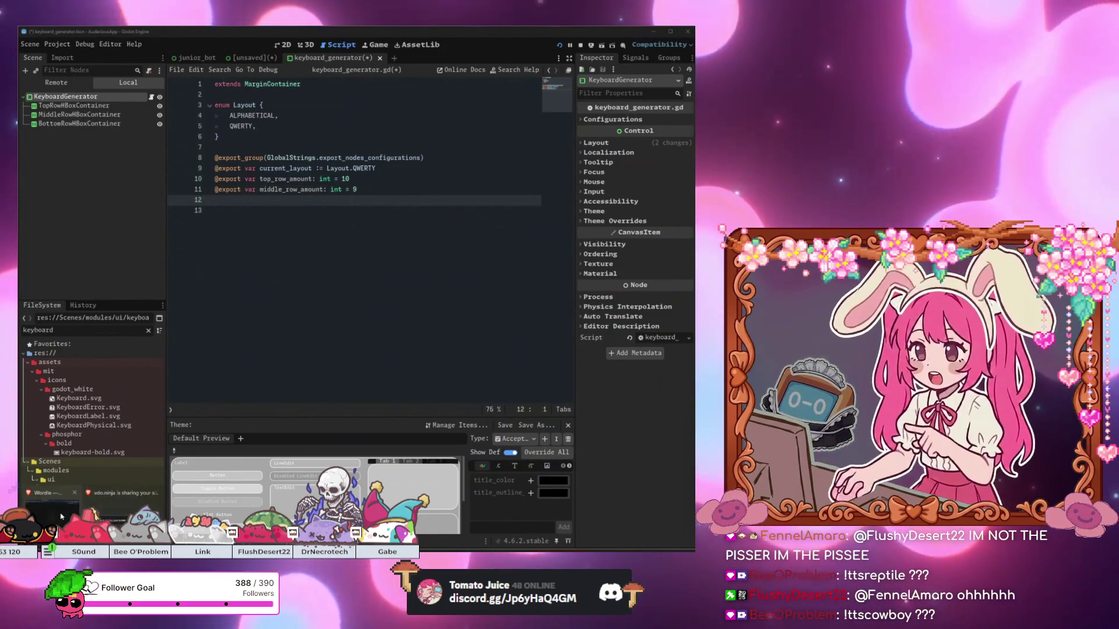
left_click(61, 516)
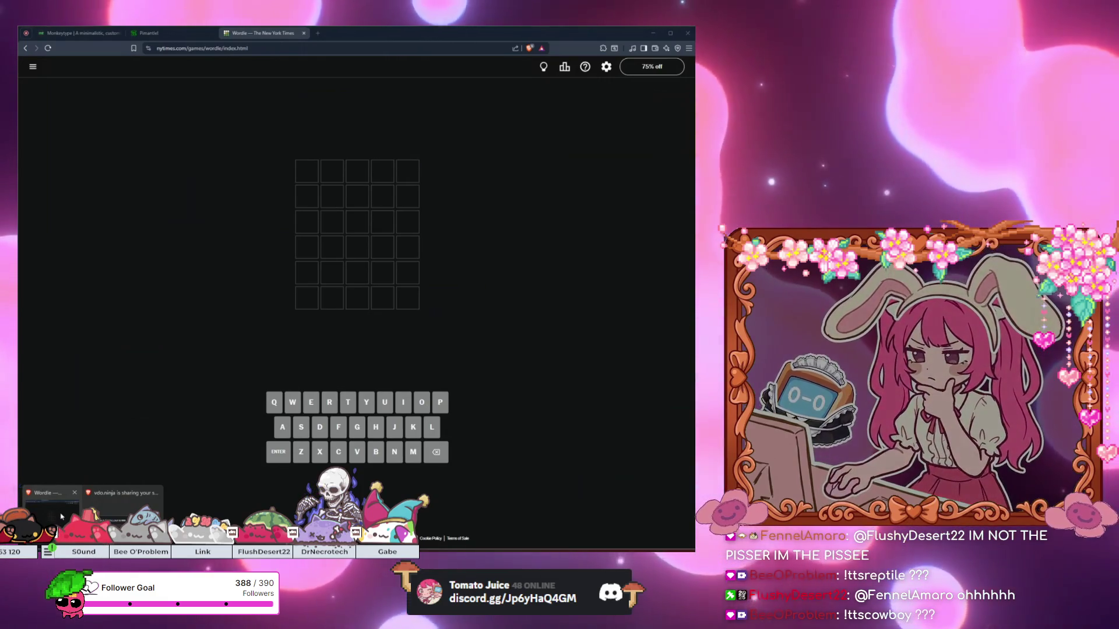
key("alt+Tab")
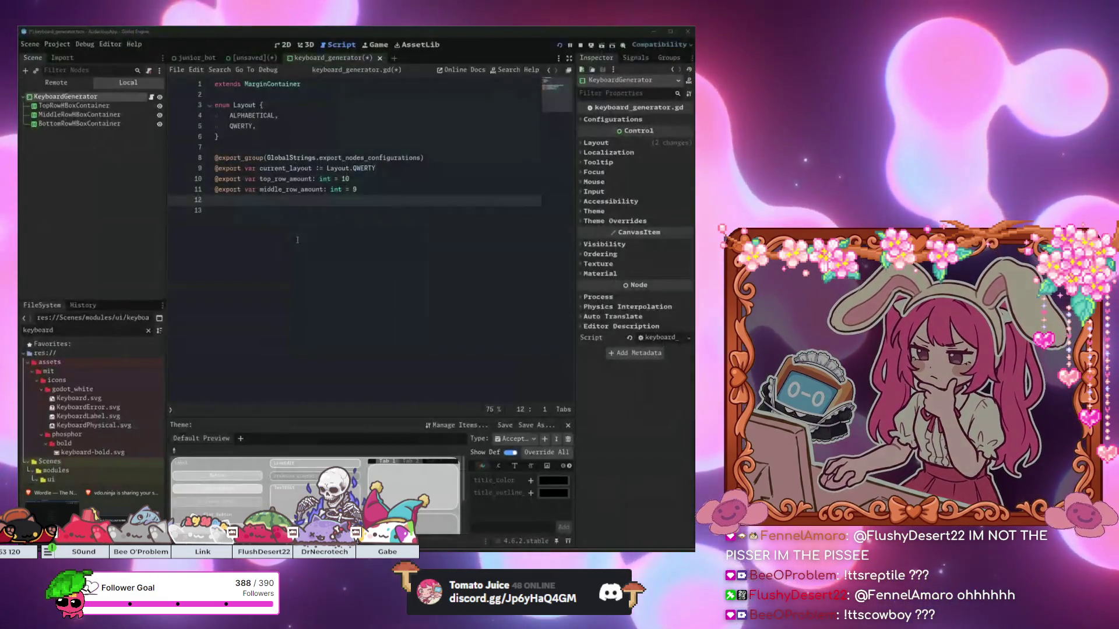
Step: Duplicate the middle_row_amount declaration and rename it bottom_row_amount = 7
left_click(380, 188)
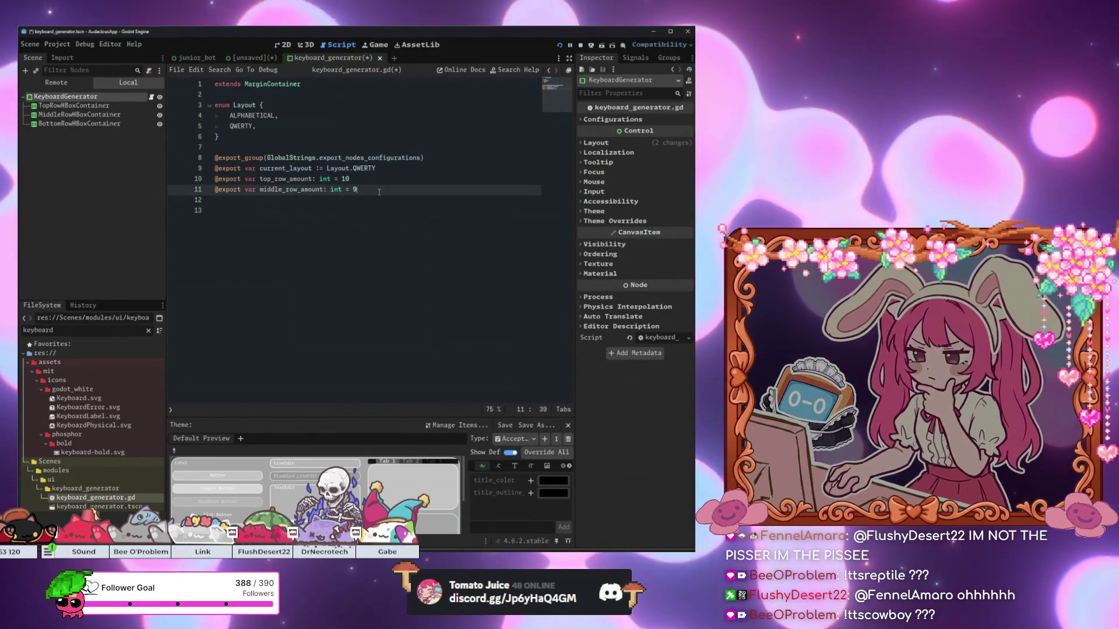
key("ctrl+shift+d")
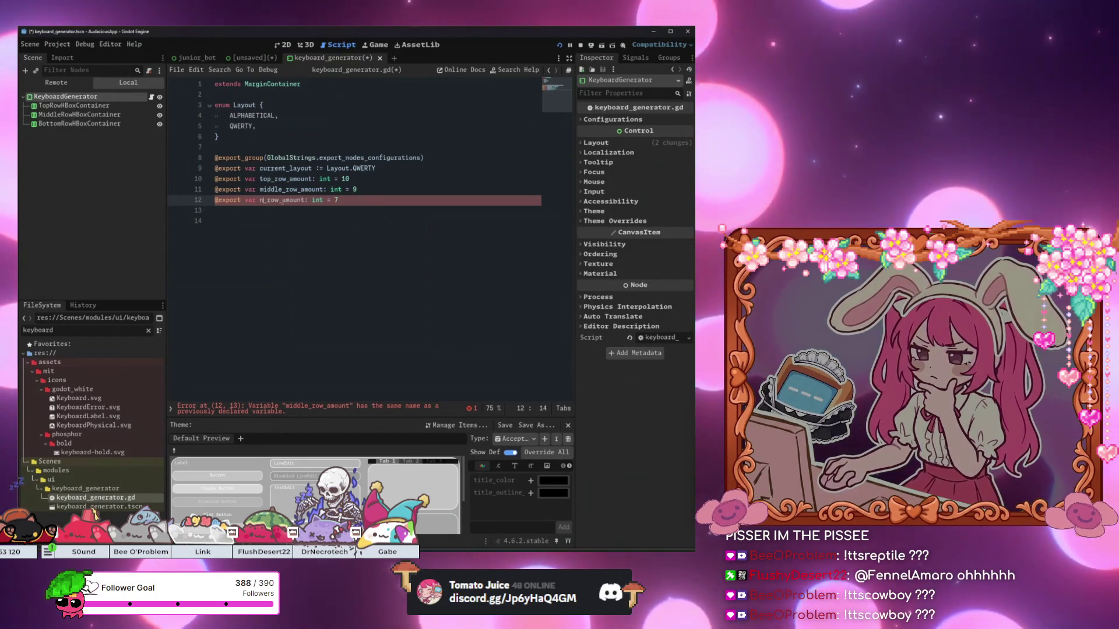
key("BackSpace")
type("bottom")
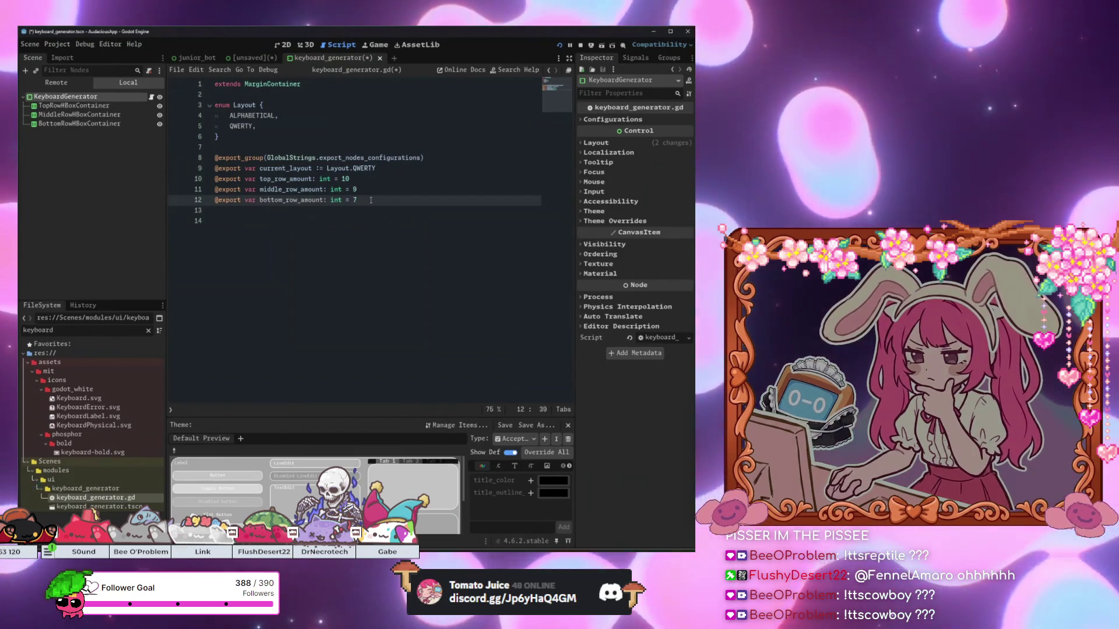
key("Return")
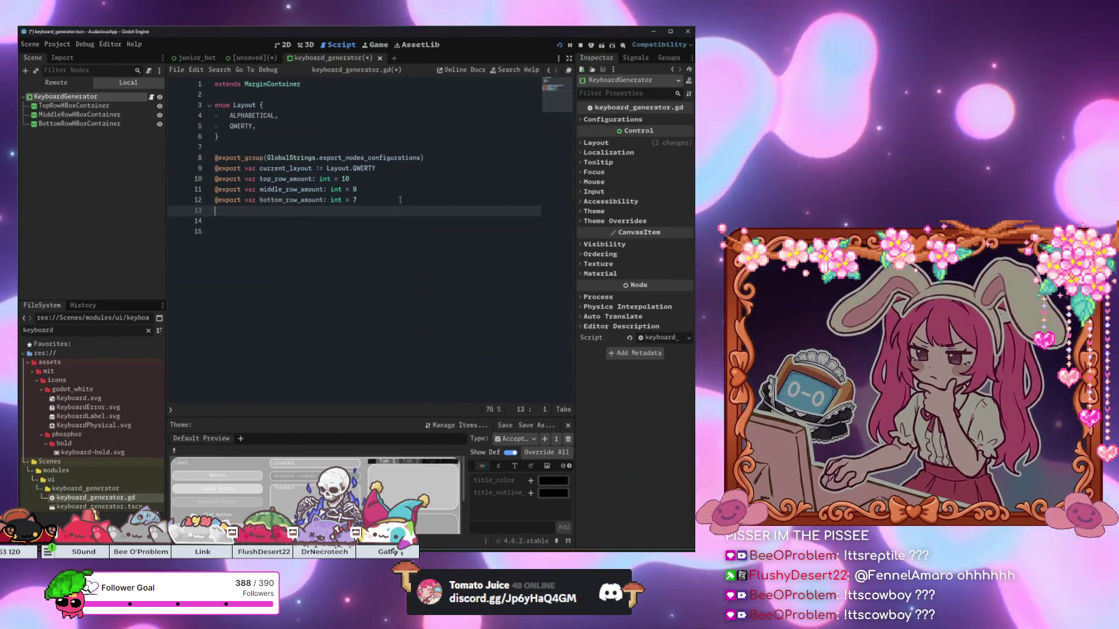
type("@export")
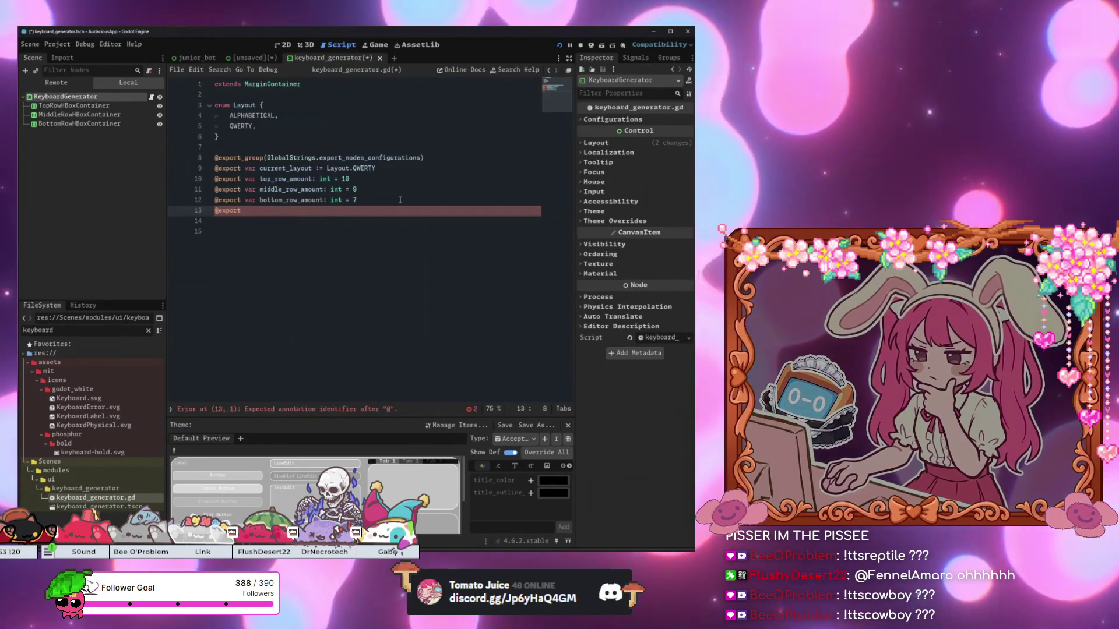
key("BackSpace")
key("BackSpace")
key("BackSpace")
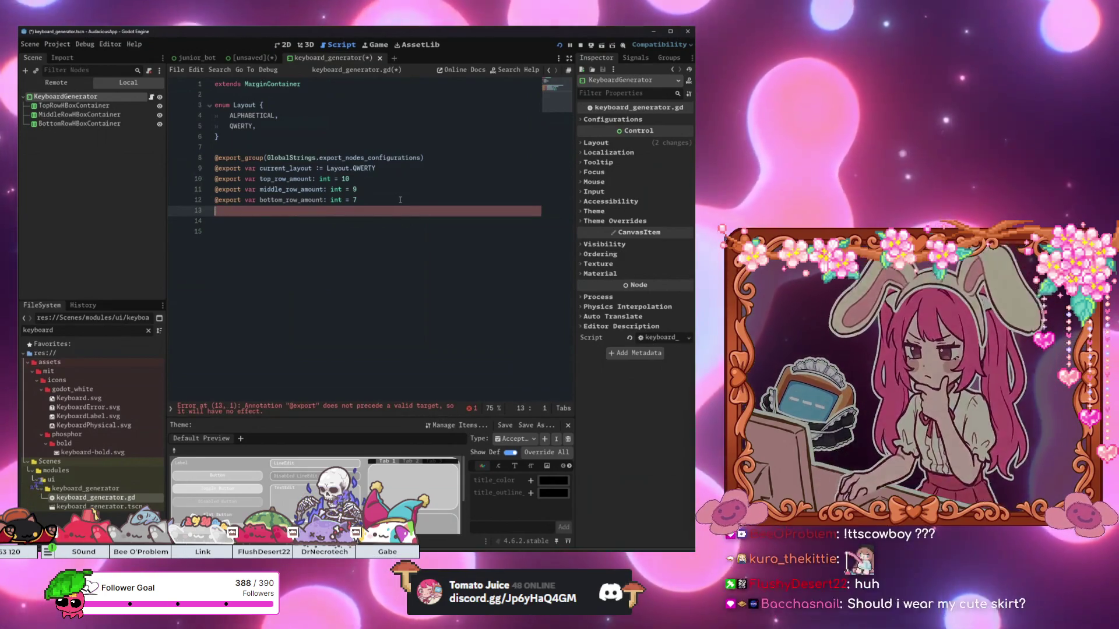
key("Up")
key("Up")
key("Up")
key("Return")
key("Up")
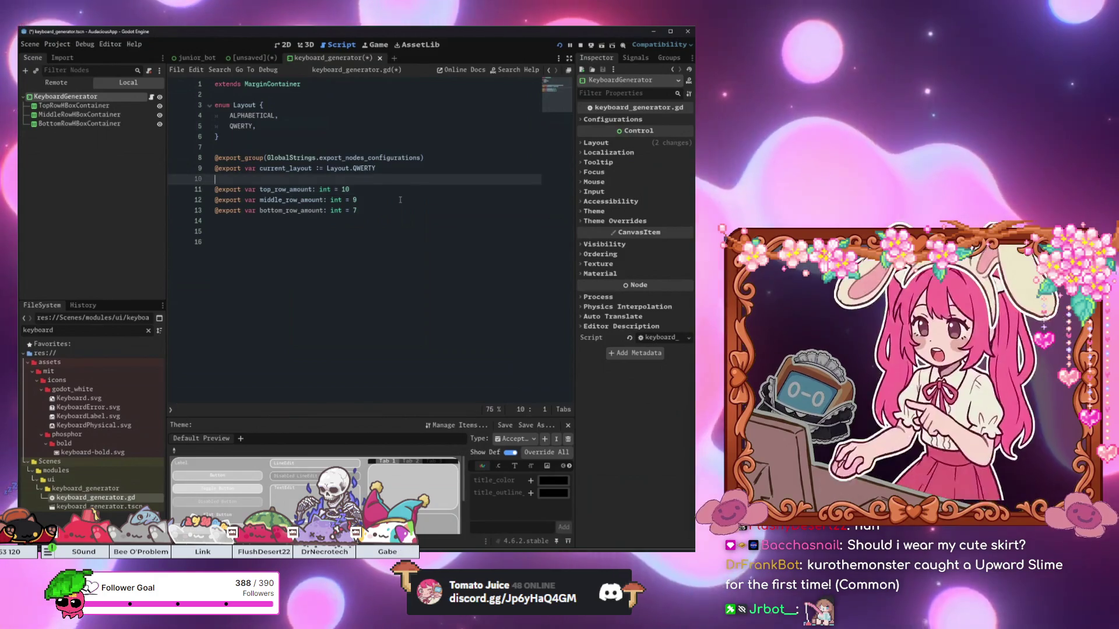
type("@export")
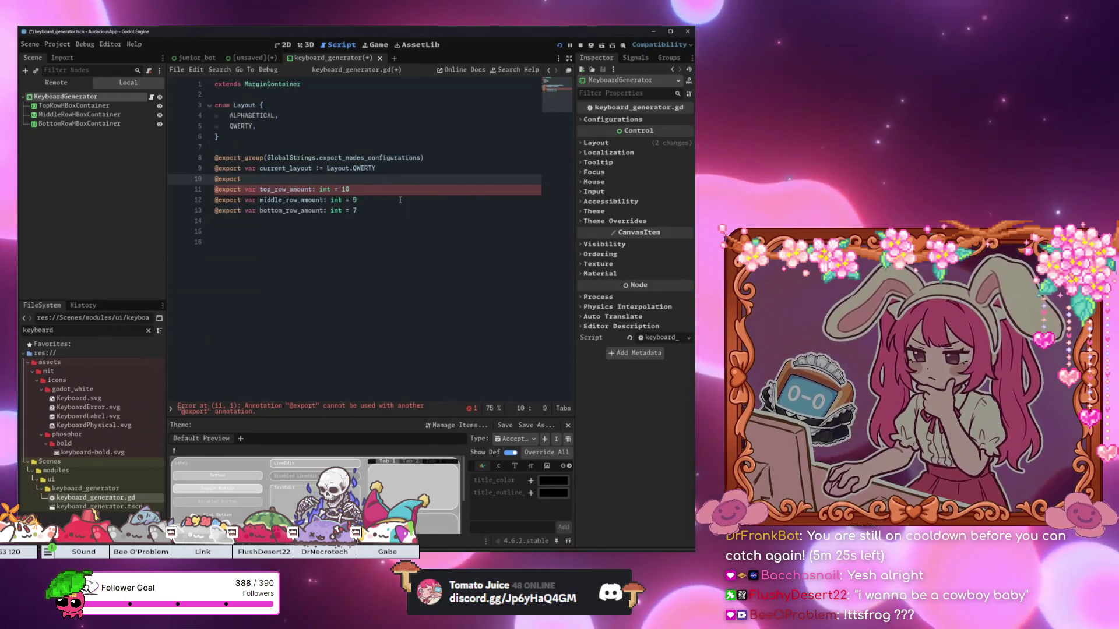
key("shift+Home")
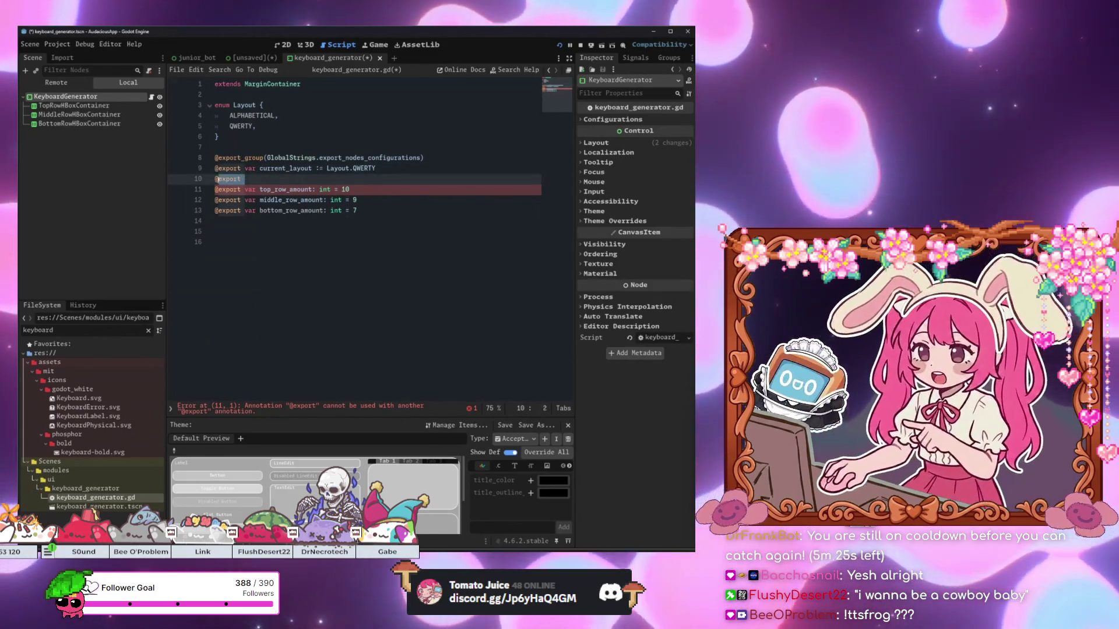
left_click(302, 145)
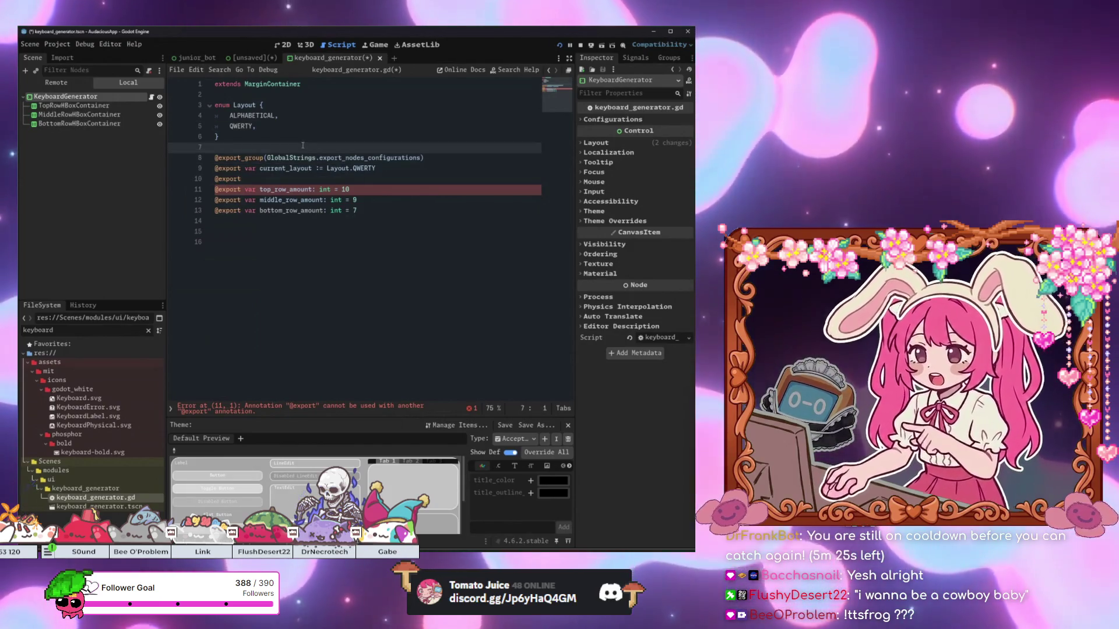
key("Return")
key("Return")
key("Up")
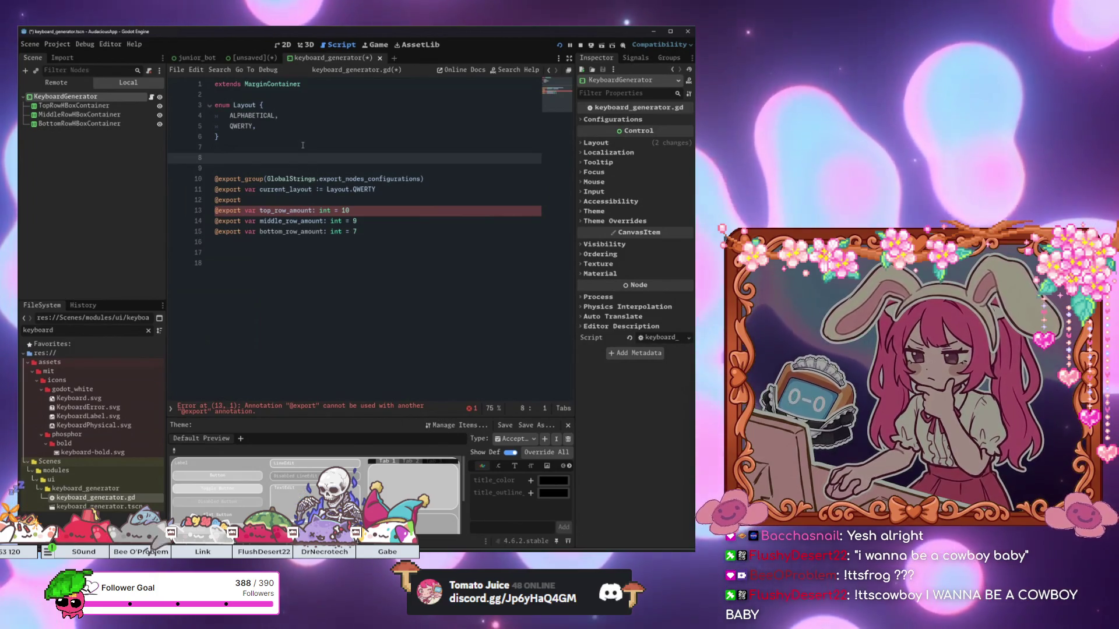
Step: Start an 'enum ExtraKeyPosition {' declaration below the Layout enum
key("BackSpace")
type("enum ")
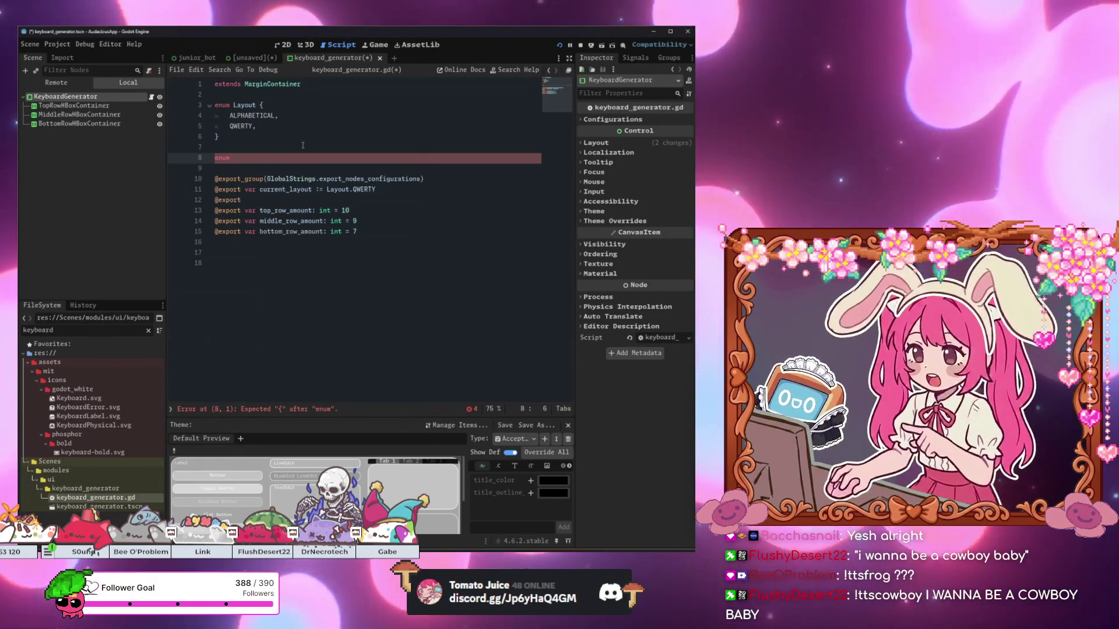
type("A")
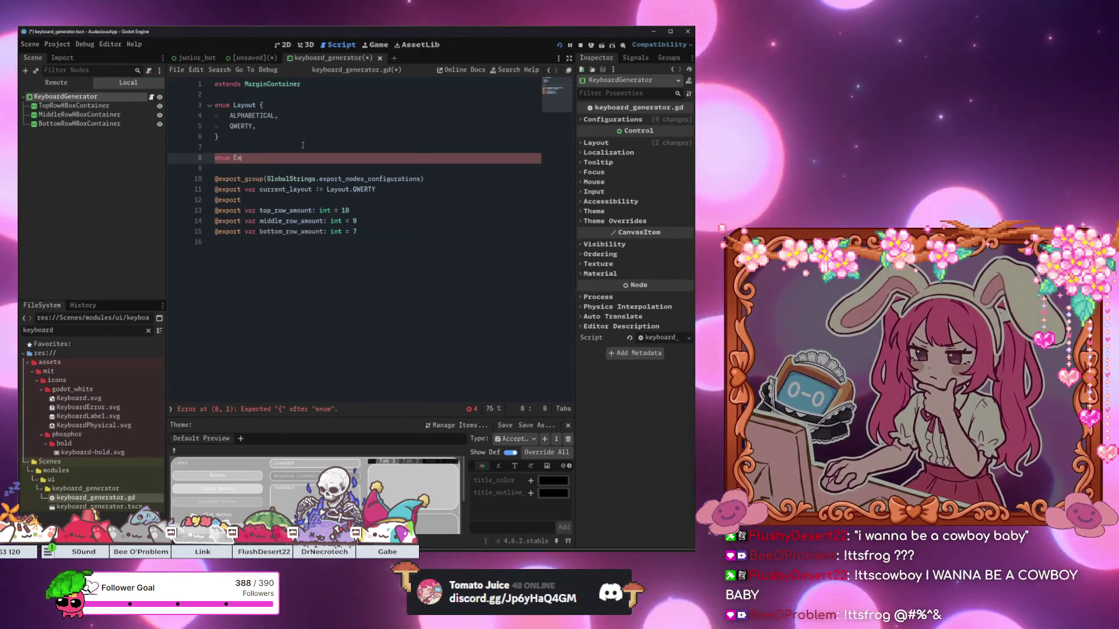
type("traKeysPo")
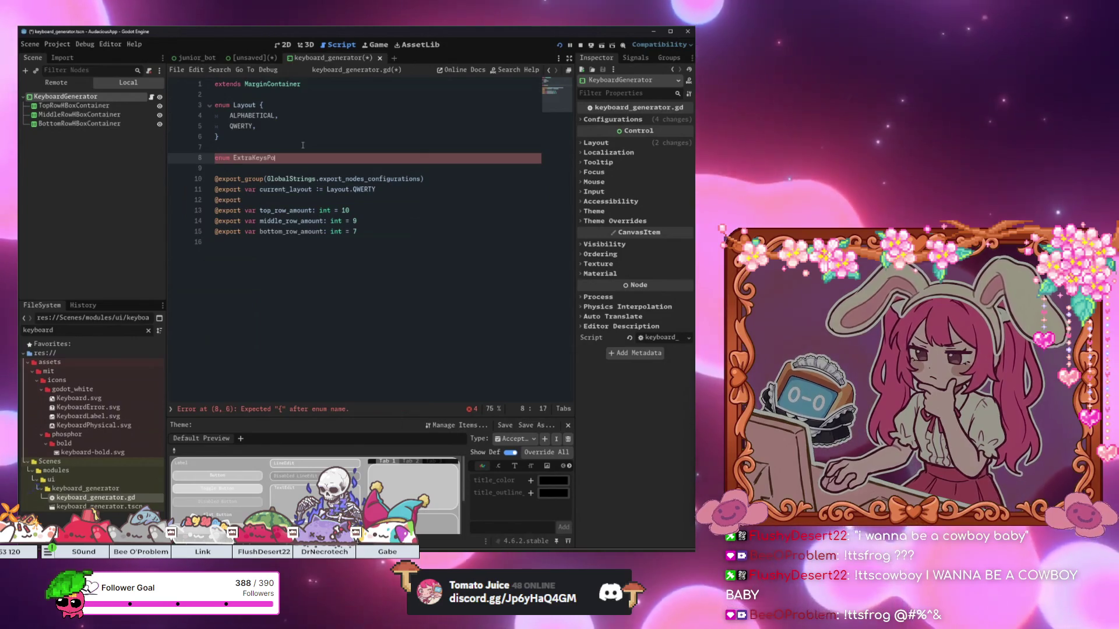
key("BackSpace")
key("BackSpace")
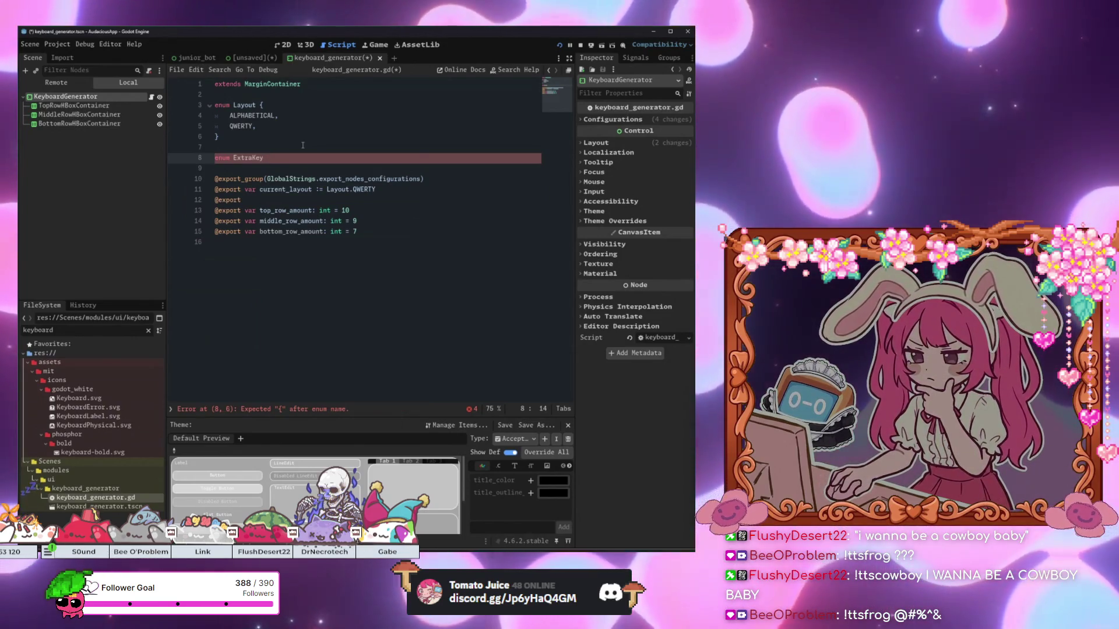
type("osition {")
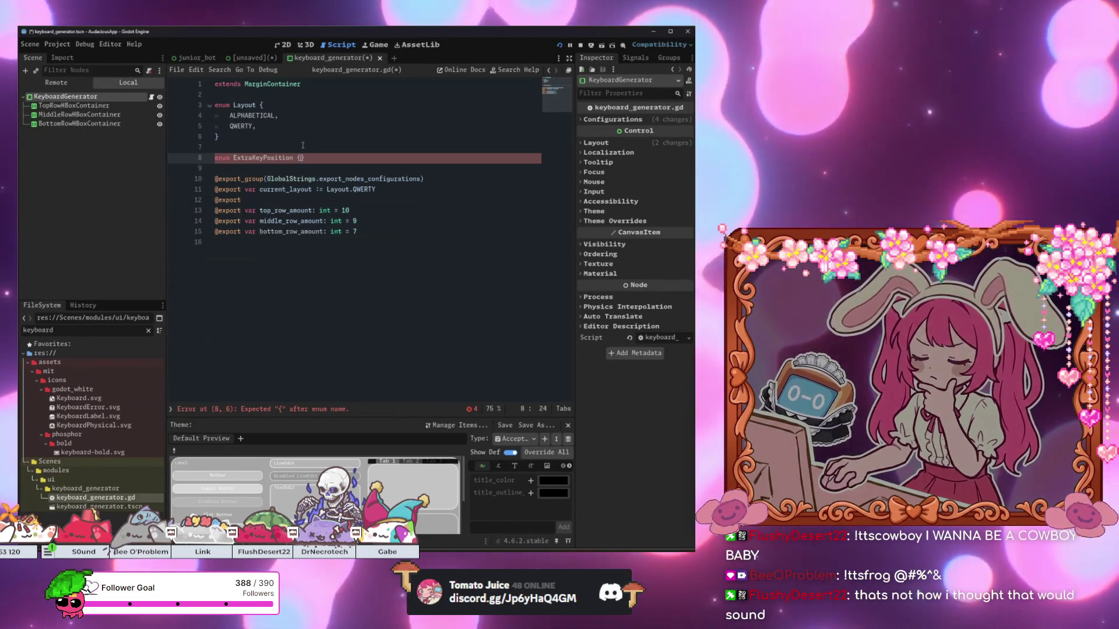
type(" {")
key("Return")
Step: List TOP_LEFT, TOP_RIGHT, MIDDLE_LEFT, MIDDLE_RIGHT, BOTTOM_LEFT and BOTTOM_RIGHT in the enum
type("TOO")
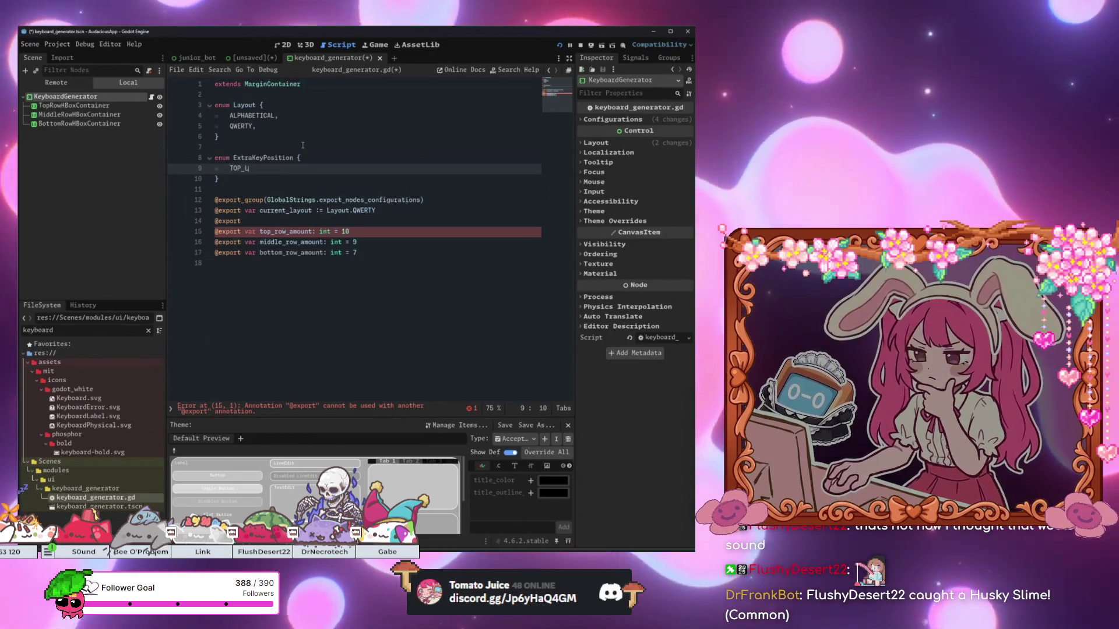
type("Le")
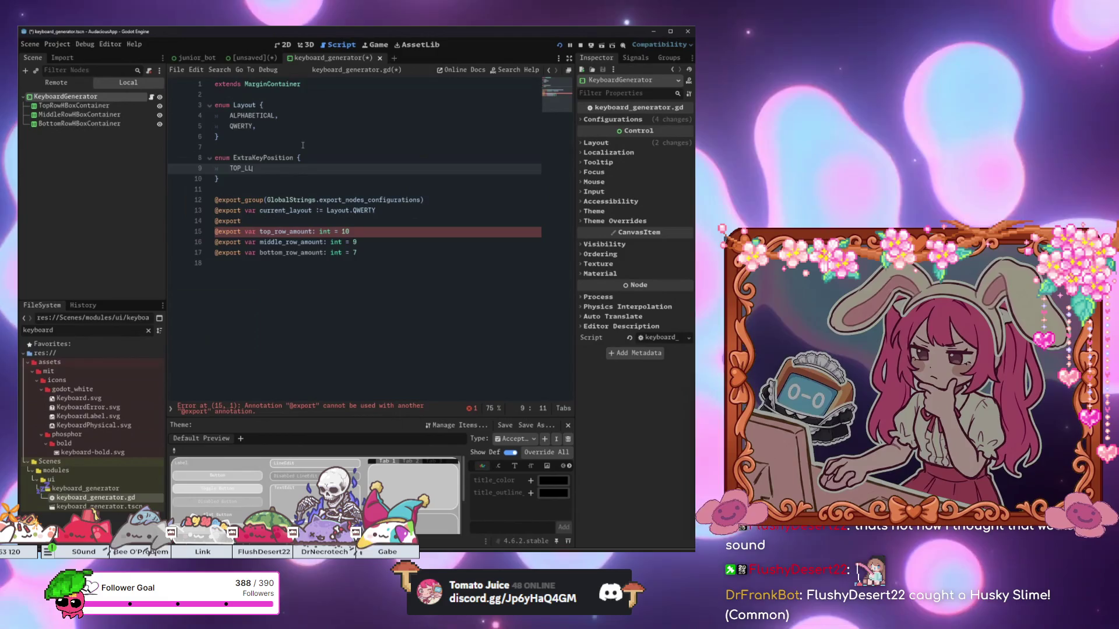
key("Return")
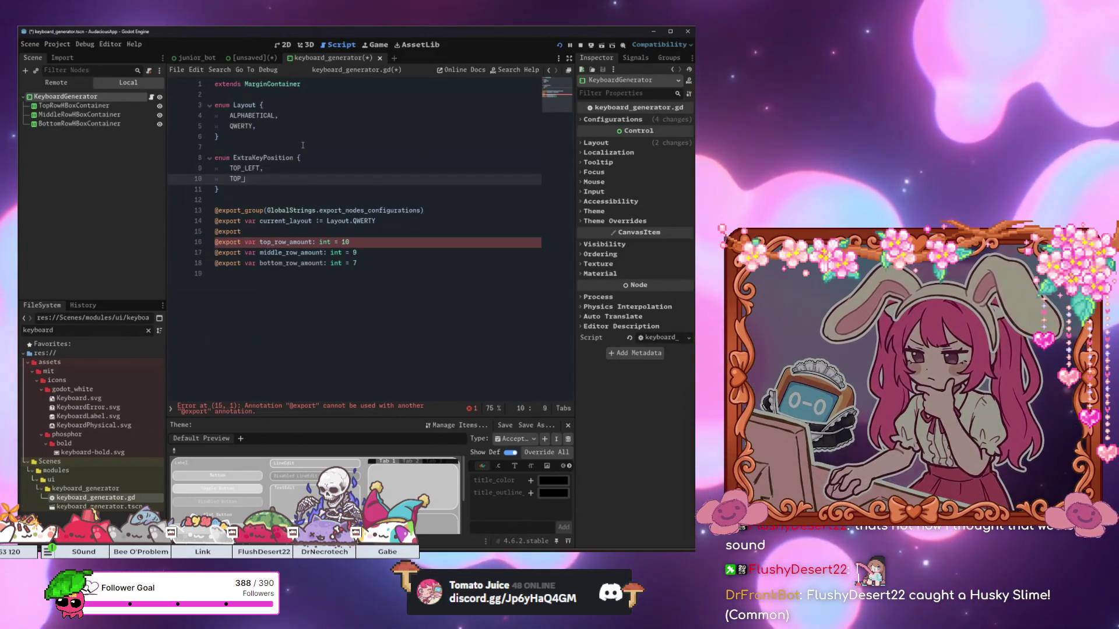
type(",")
key("Return")
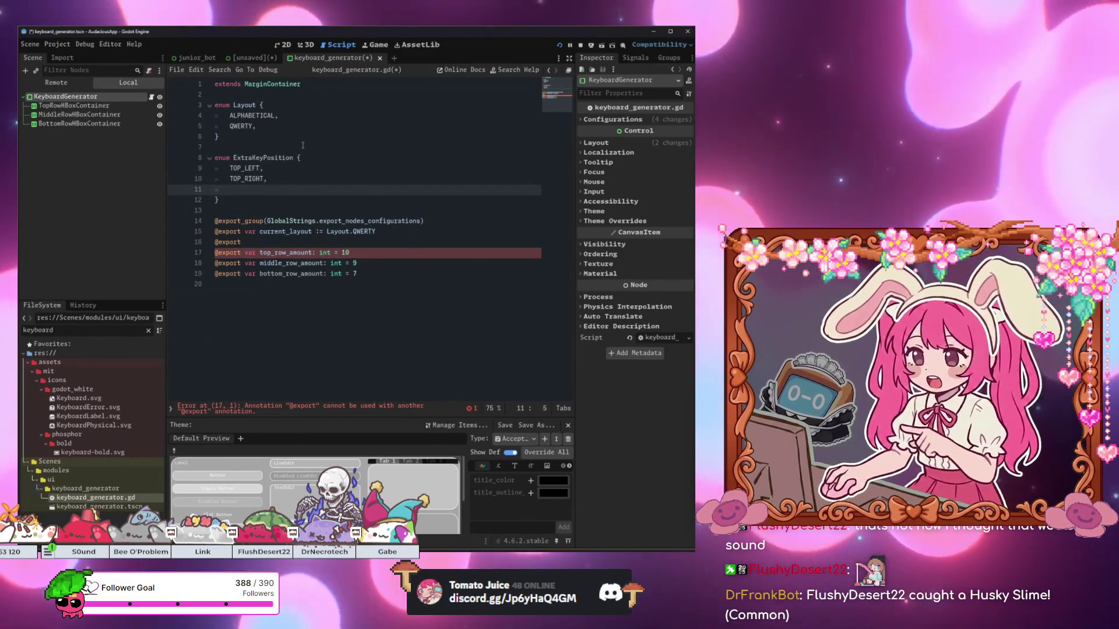
type("MIDDLE_LEFT,")
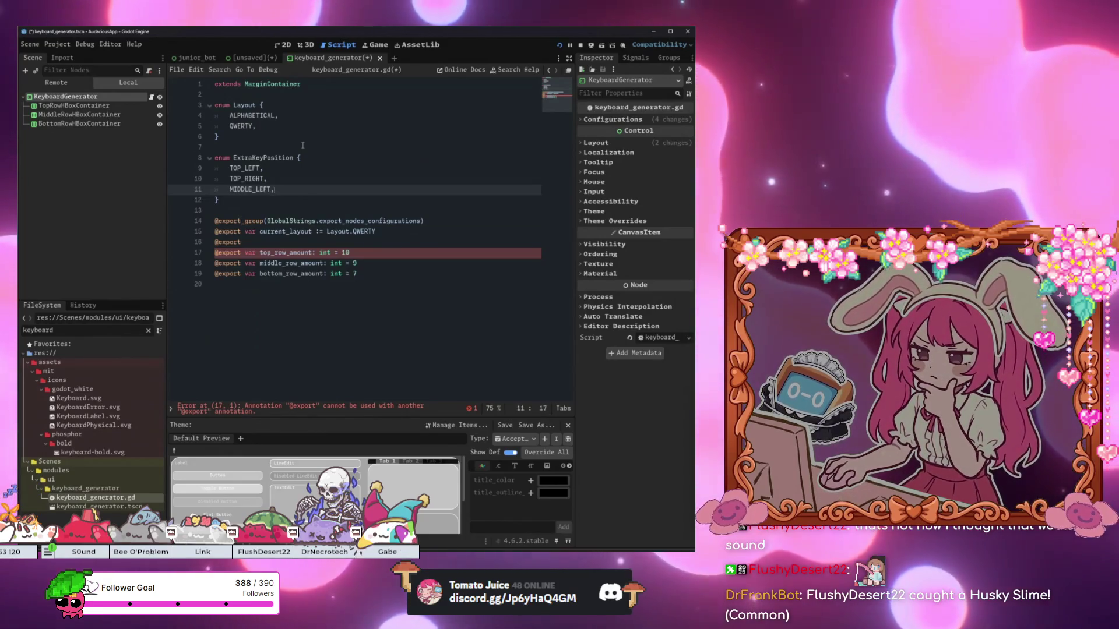
key("Return")
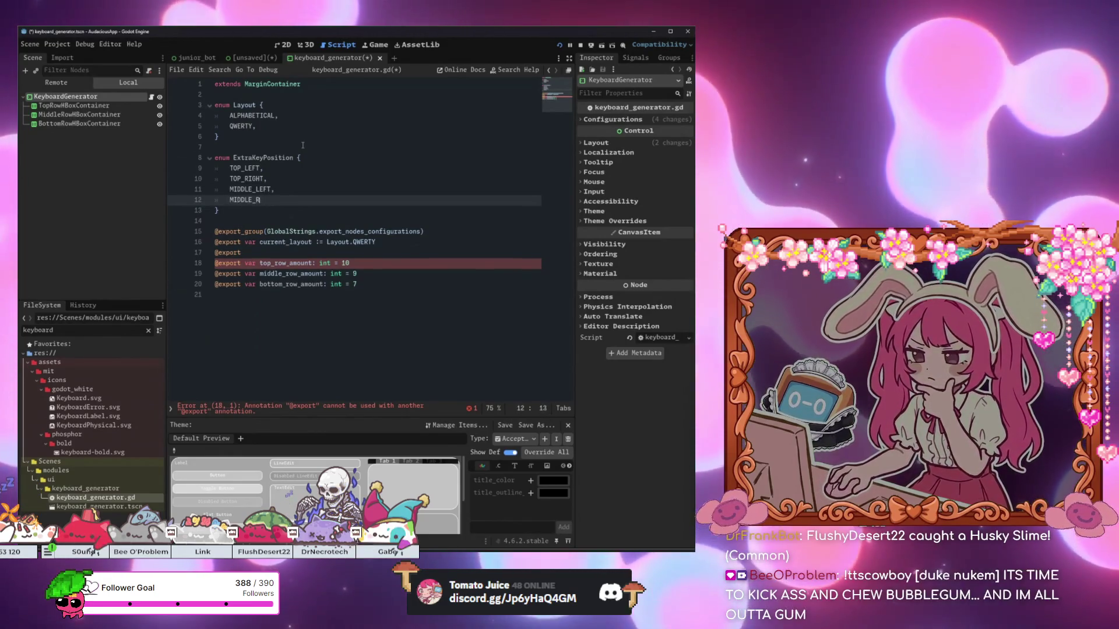
key("Return")
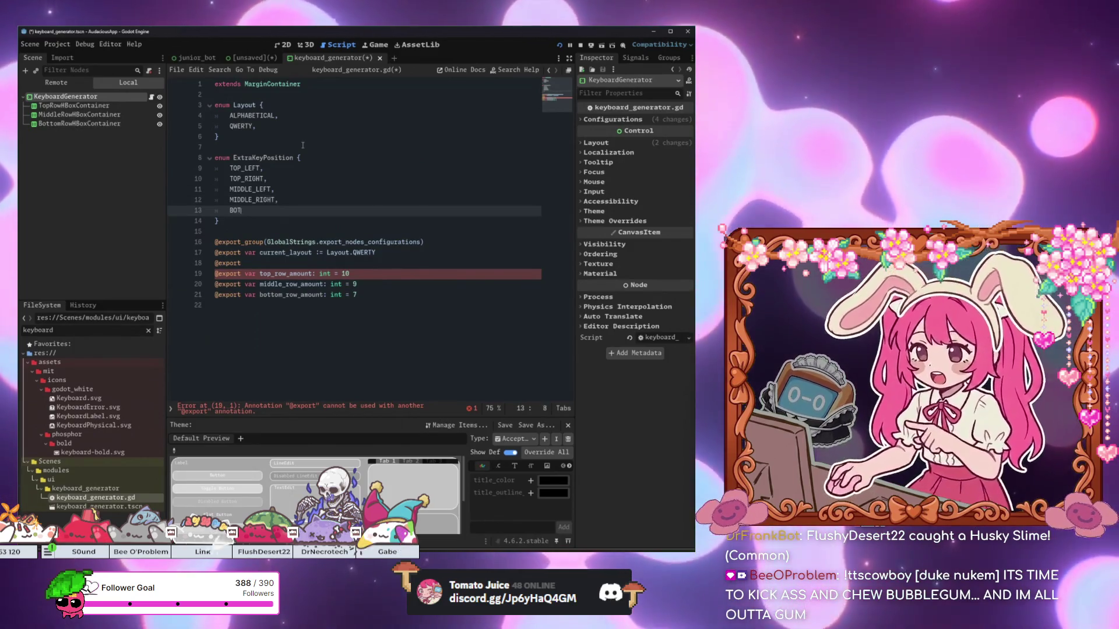
type("M_LEFT")
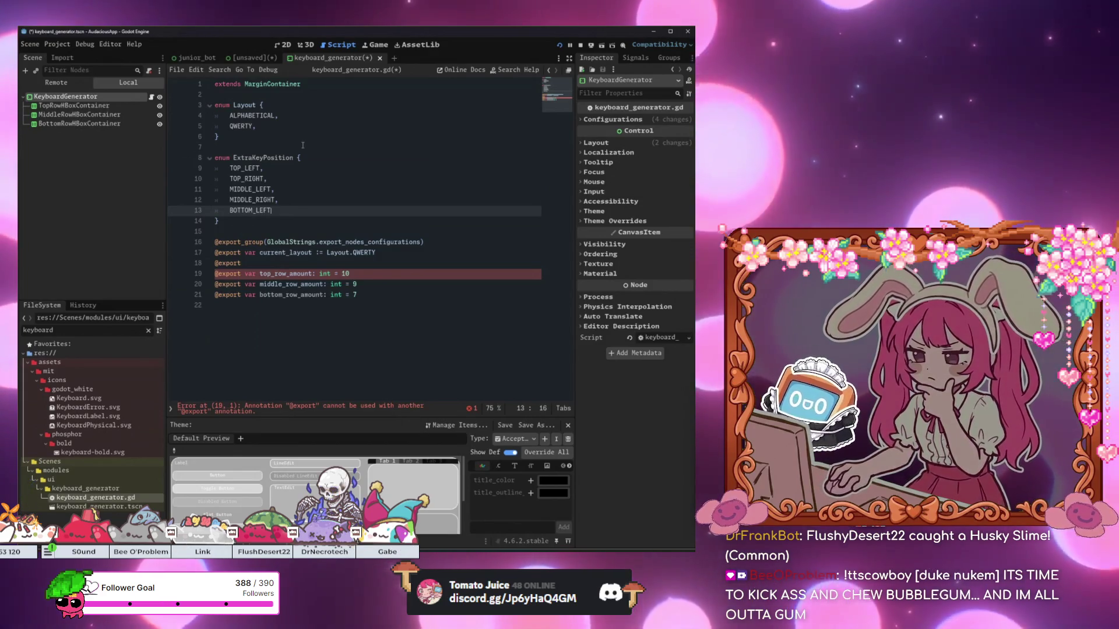
type(",")
key("Return")
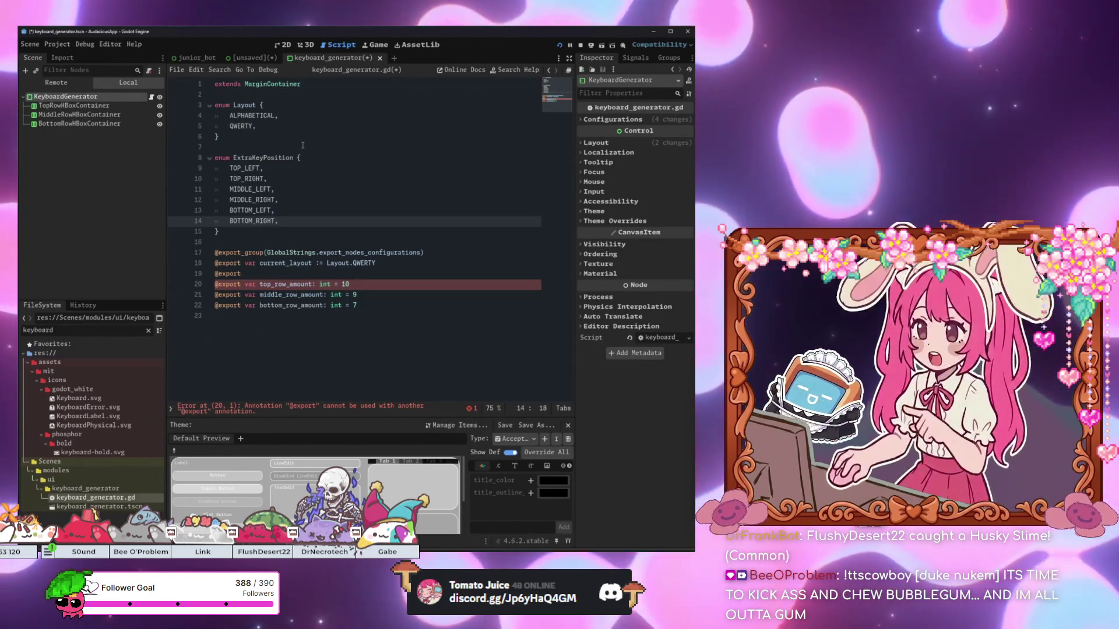
left_click(348, 201)
left_click_drag(327, 262, 262, 272)
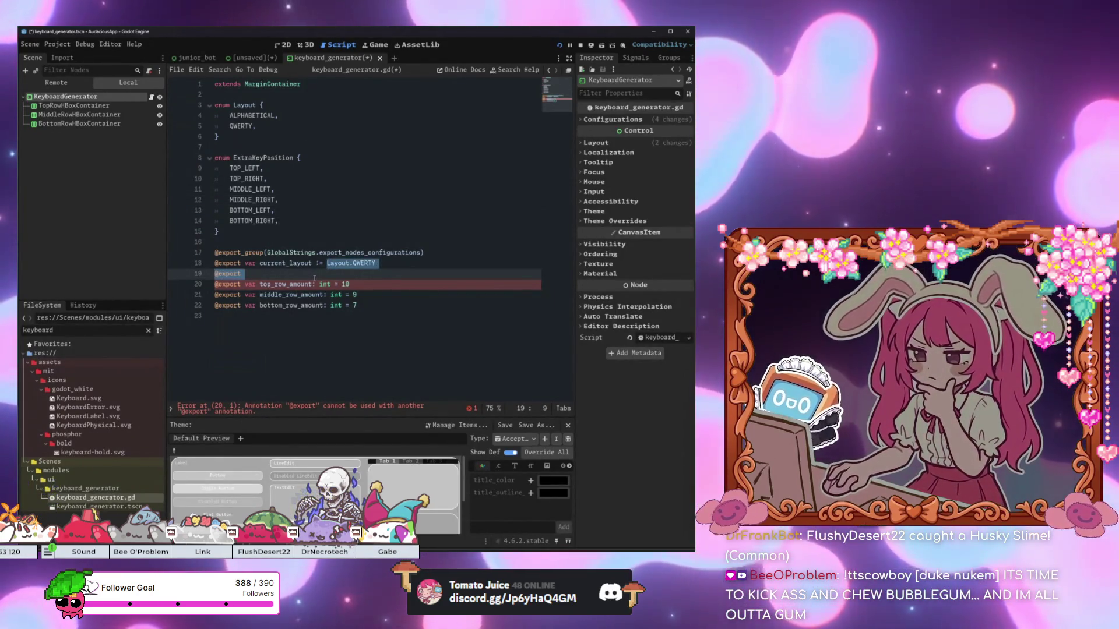
left_click(264, 273)
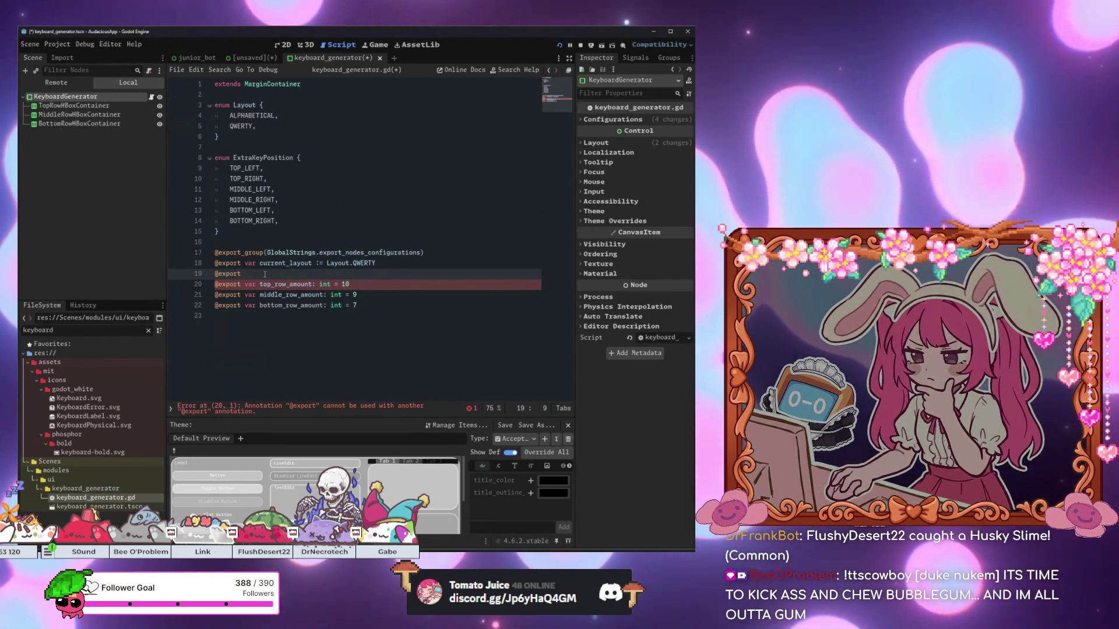
Step: Type a first extra_keys Dictionary declaration and add blank lines at the script's end
type("ar ext")
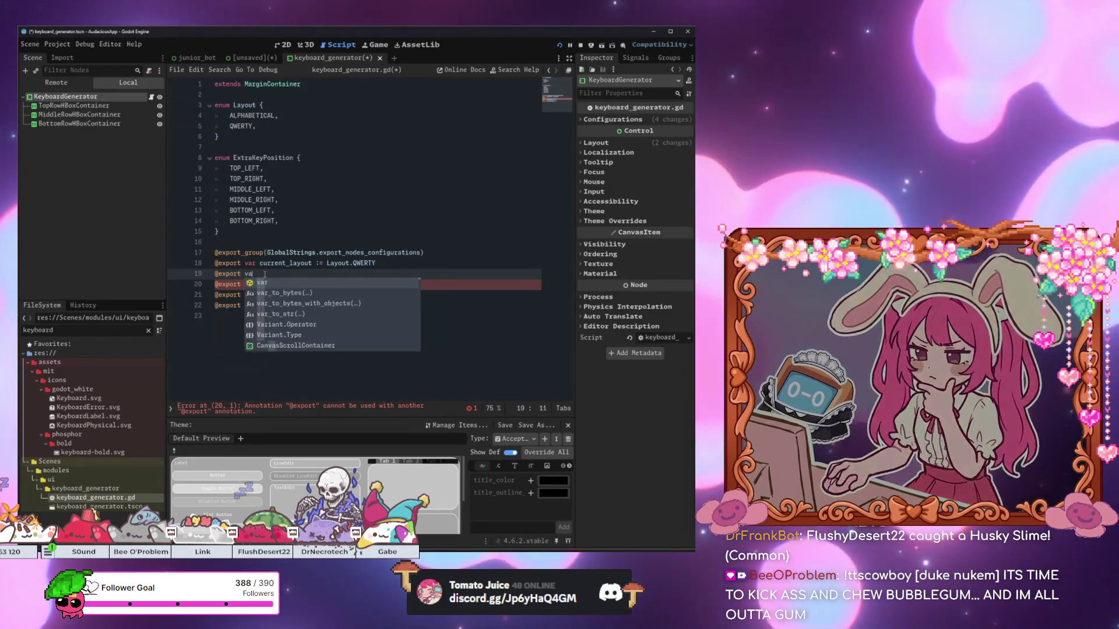
type("ra_keys: D")
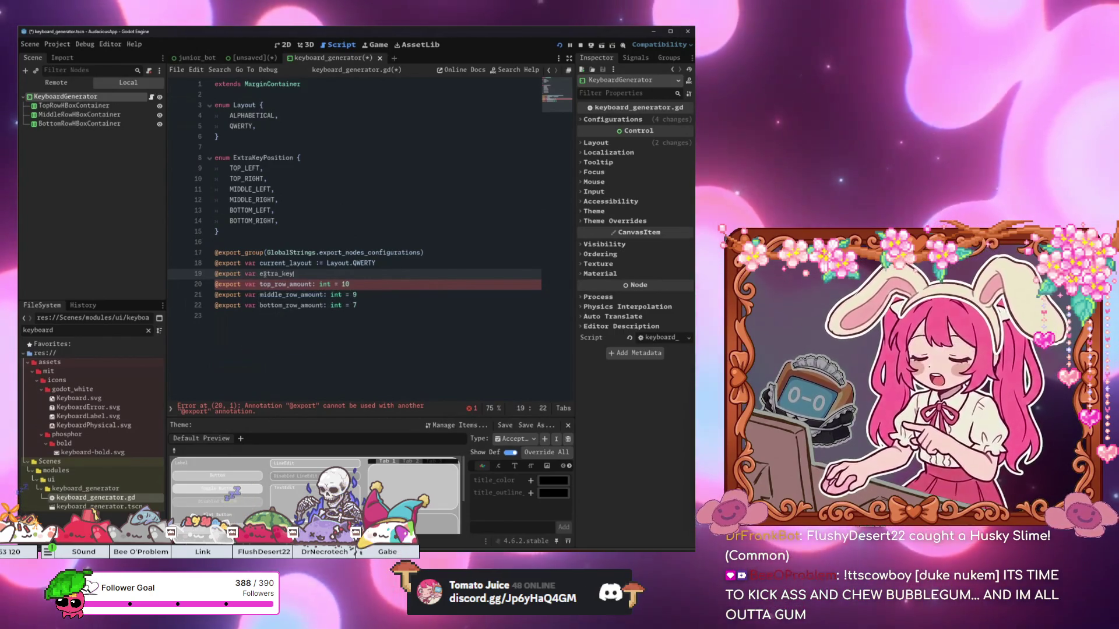
type("ic")
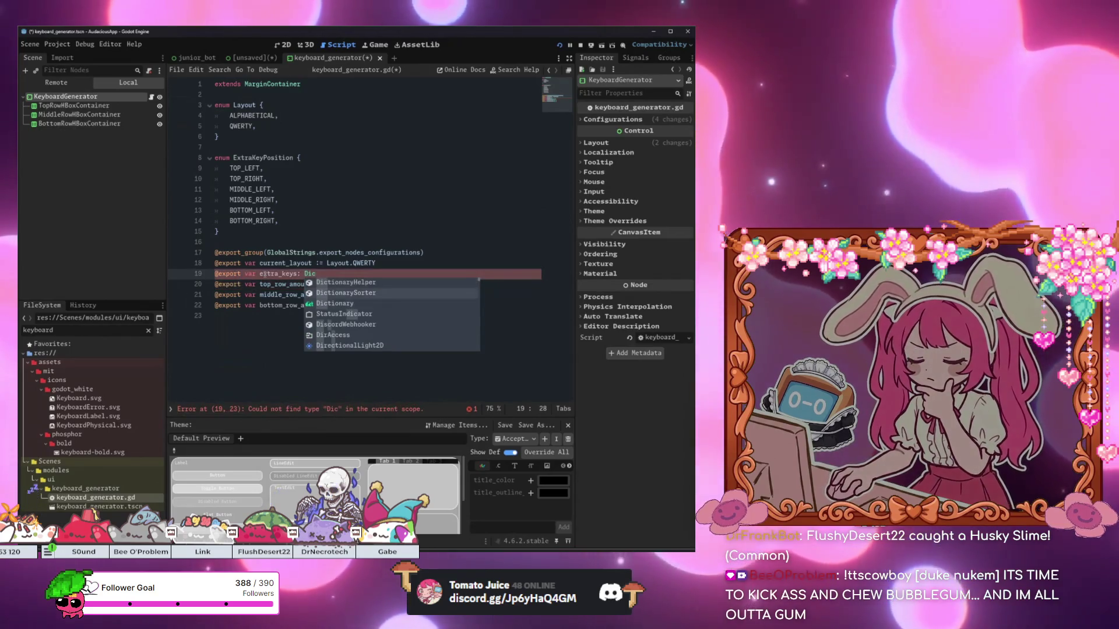
key("Return")
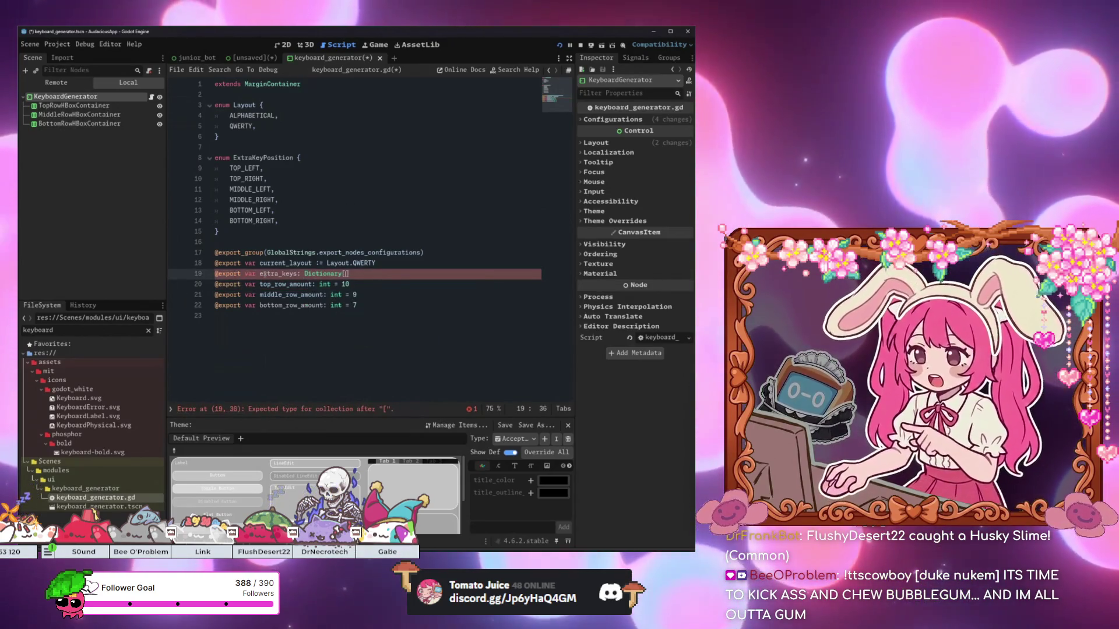
type("String,")
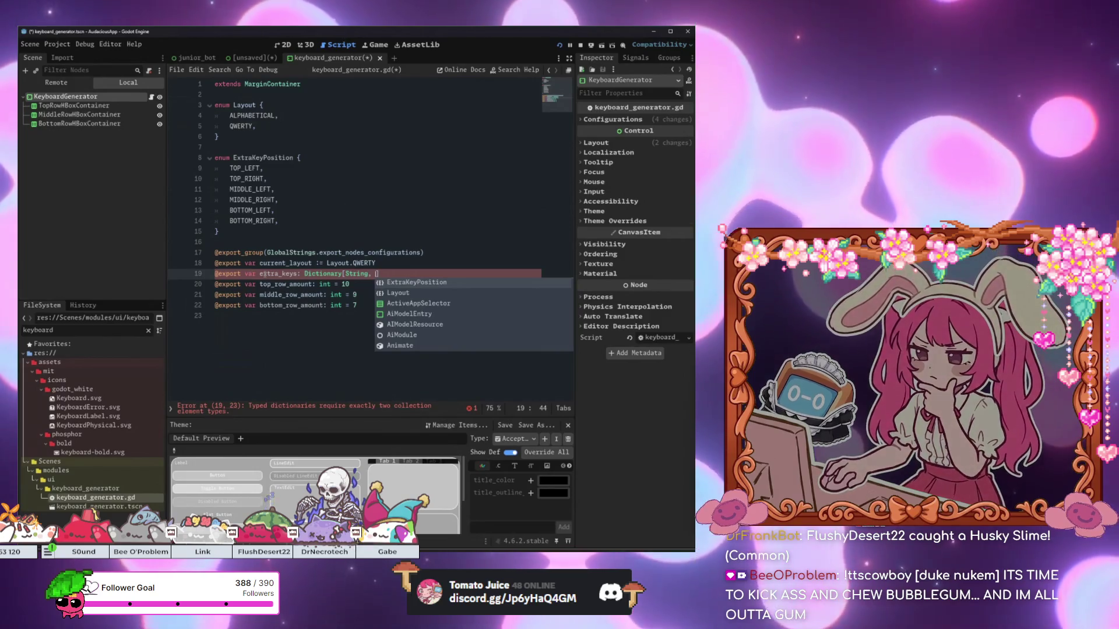
key("Return")
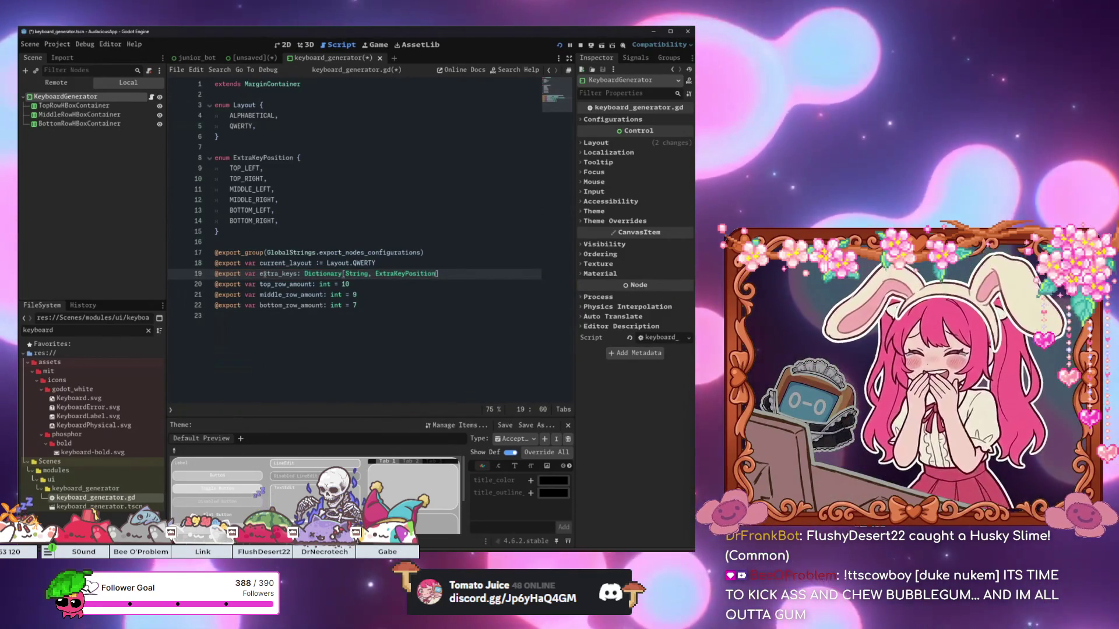
key("Down")
key("Down")
key("Down")
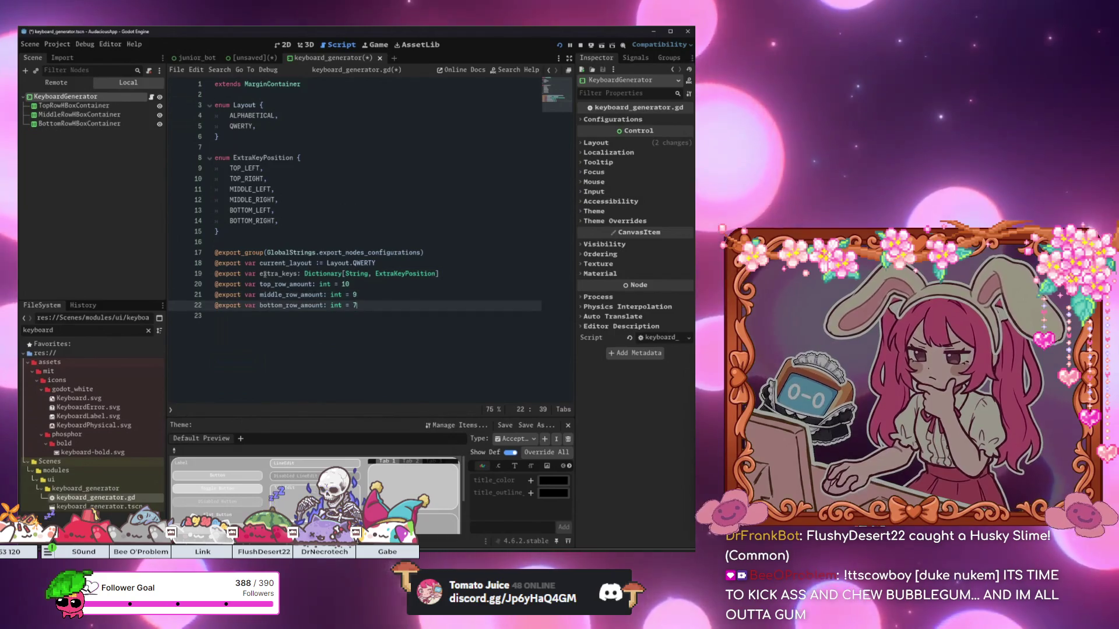
key("Return")
key("Return")
key("Return")
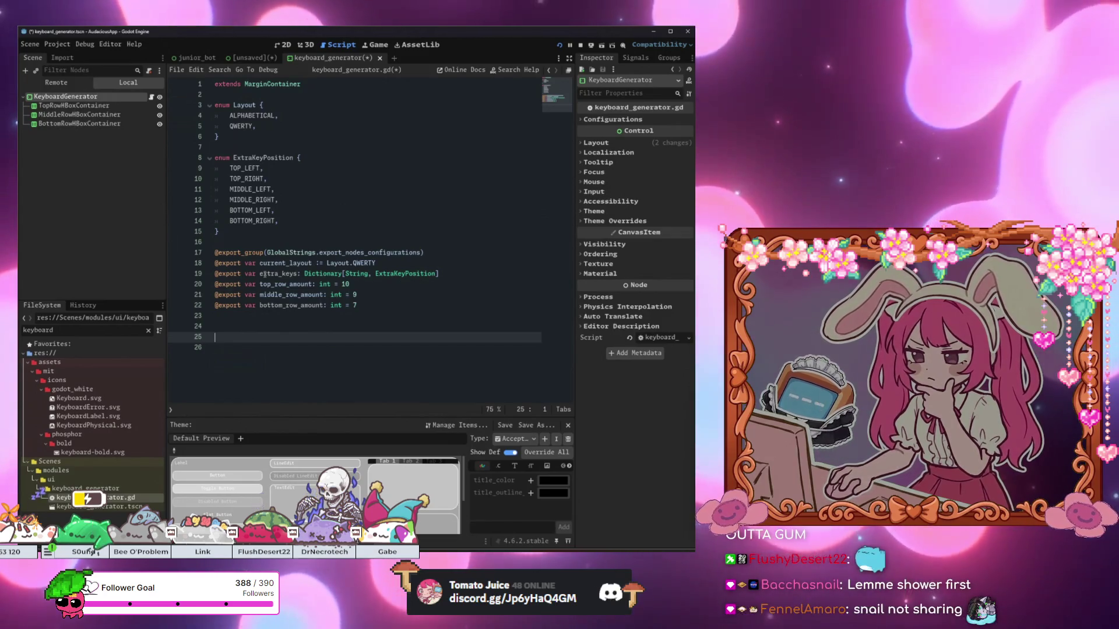
Step: Change the types to Dictionary[ExtraKeyPosition, PackedStringArray] and open an '= {' initializer
left_click(395, 264)
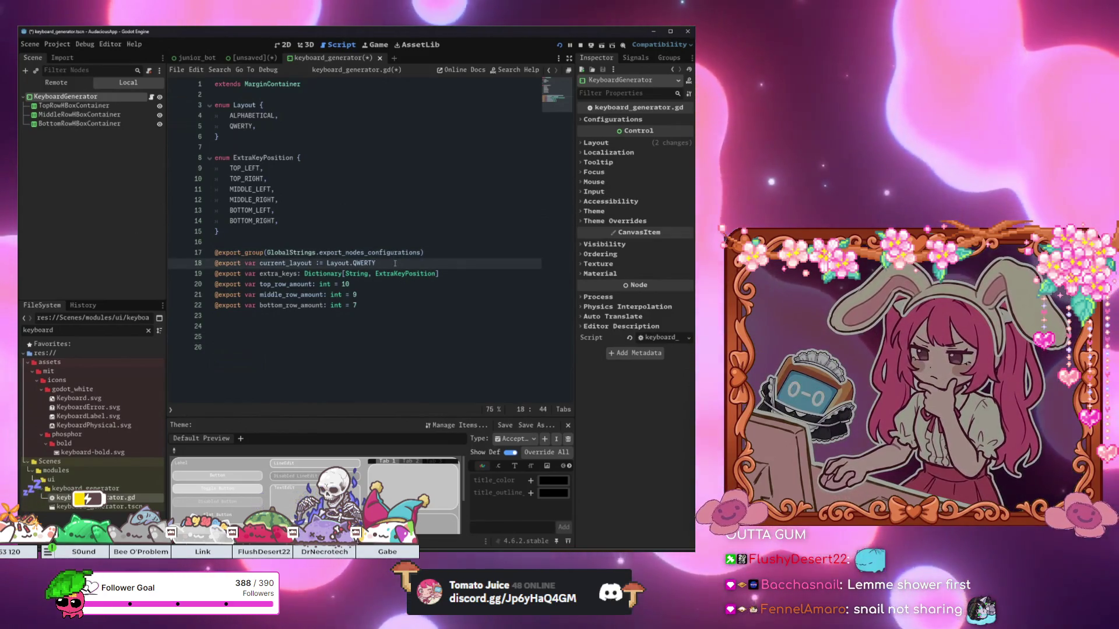
left_click_drag(438, 274, 345, 274)
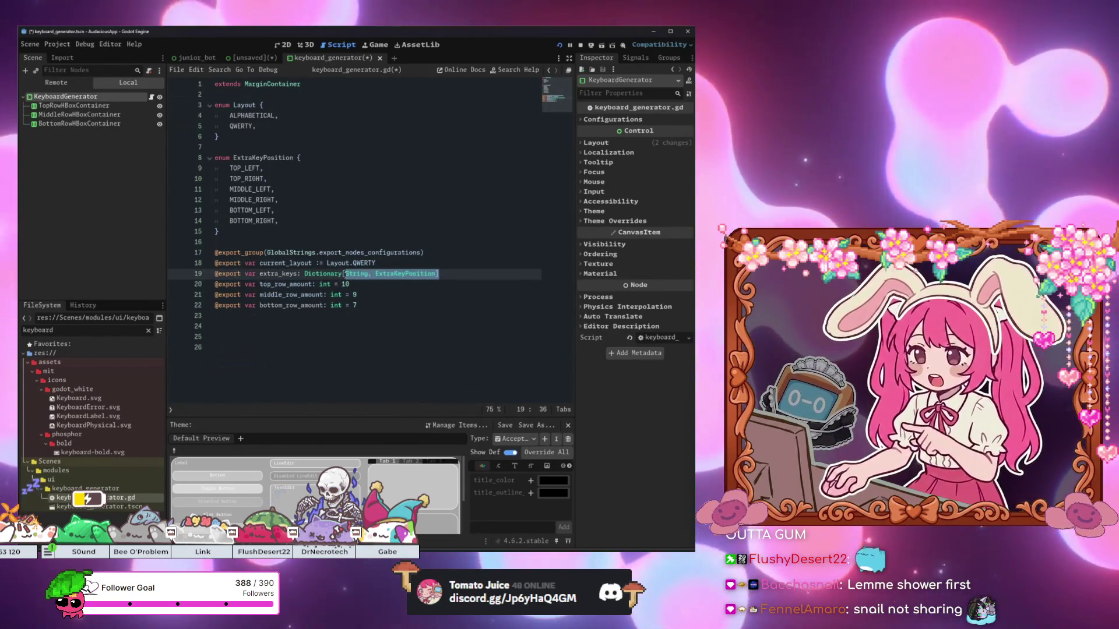
key("BackSpace")
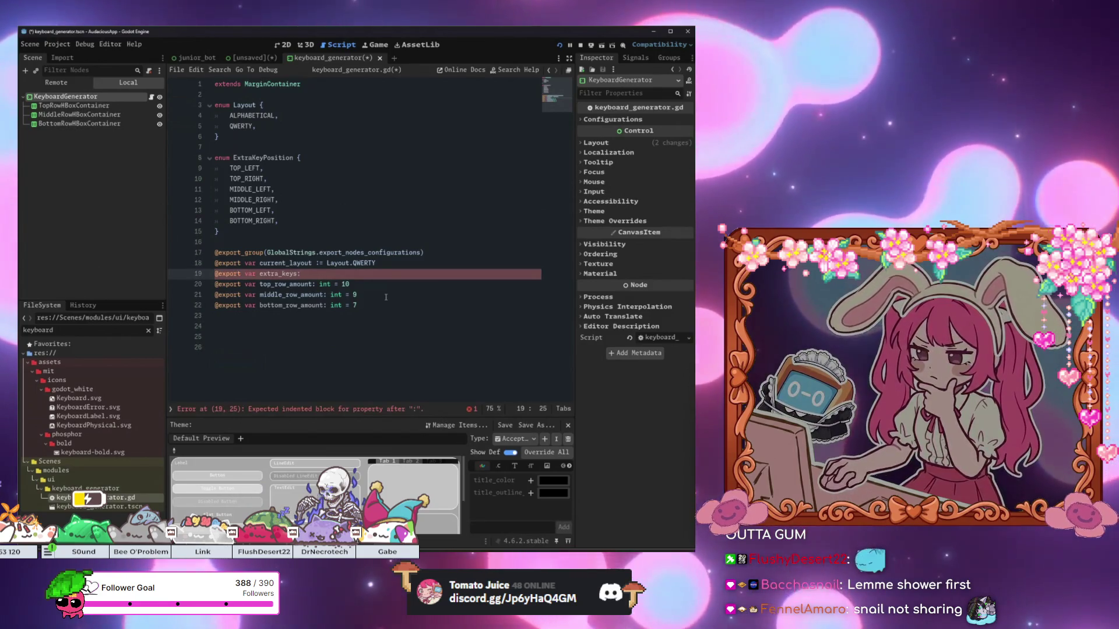
type("Di")
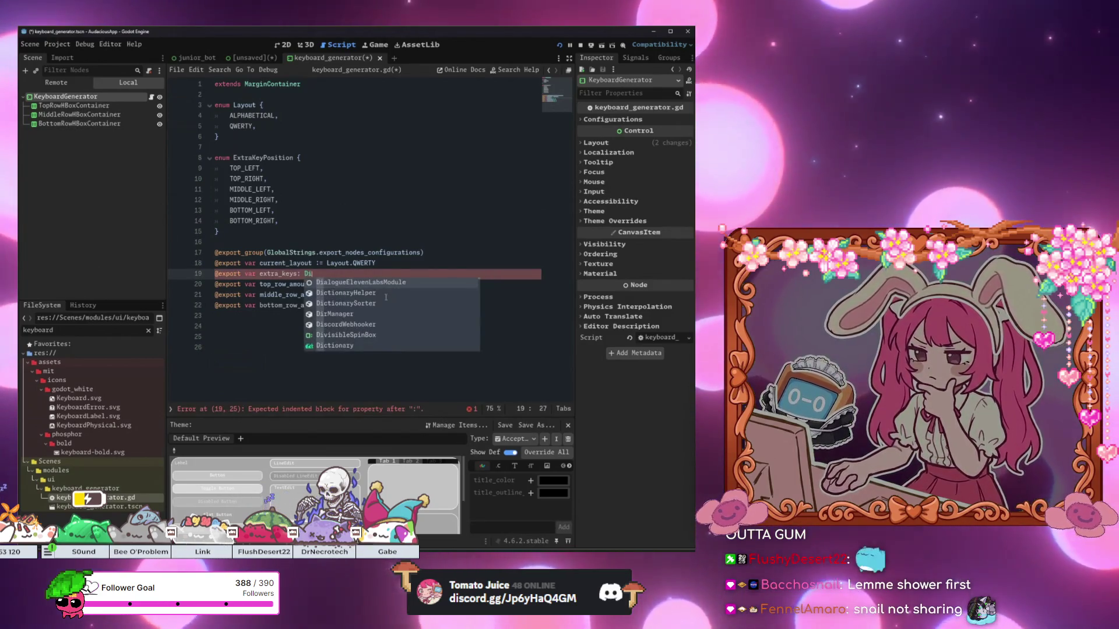
key("Down")
key("Down")
key("Down")
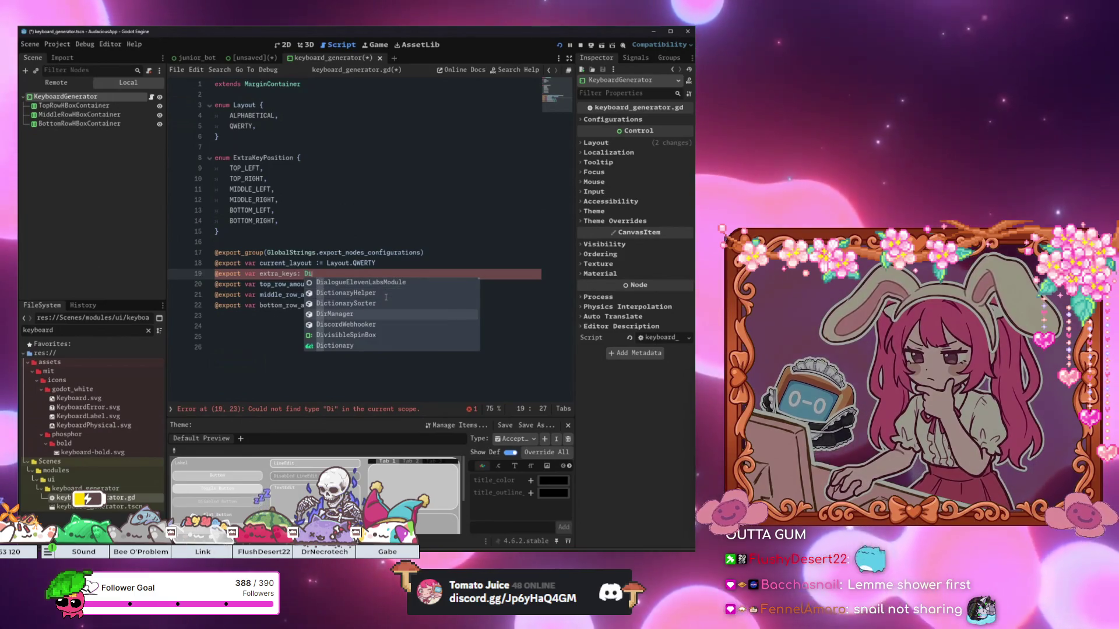
type("ctionary[Ex")
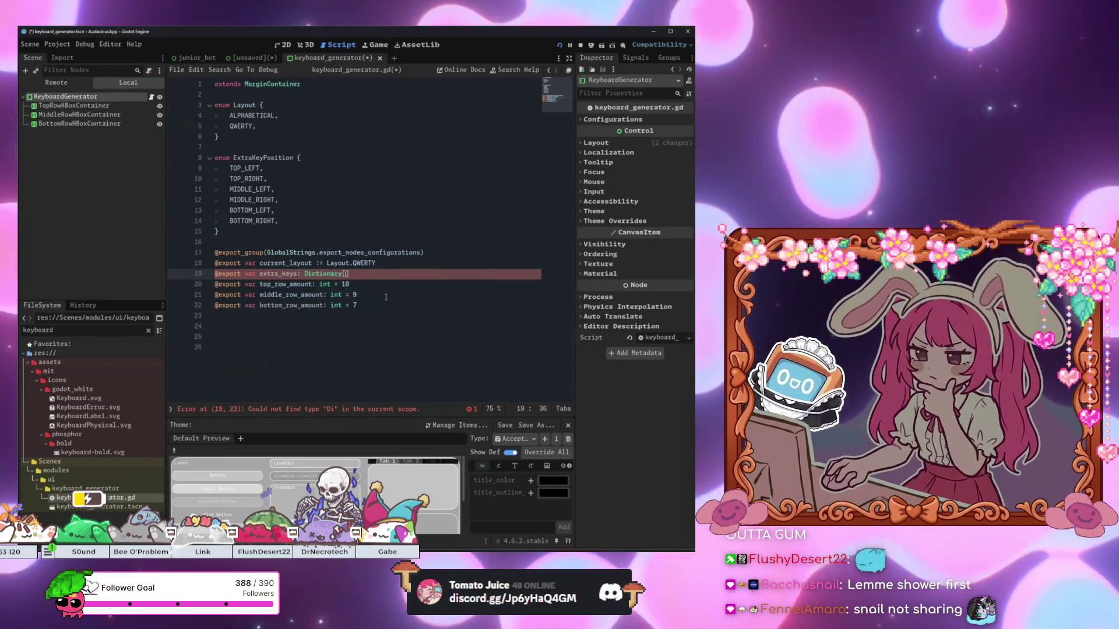
key("Return")
type(", ")
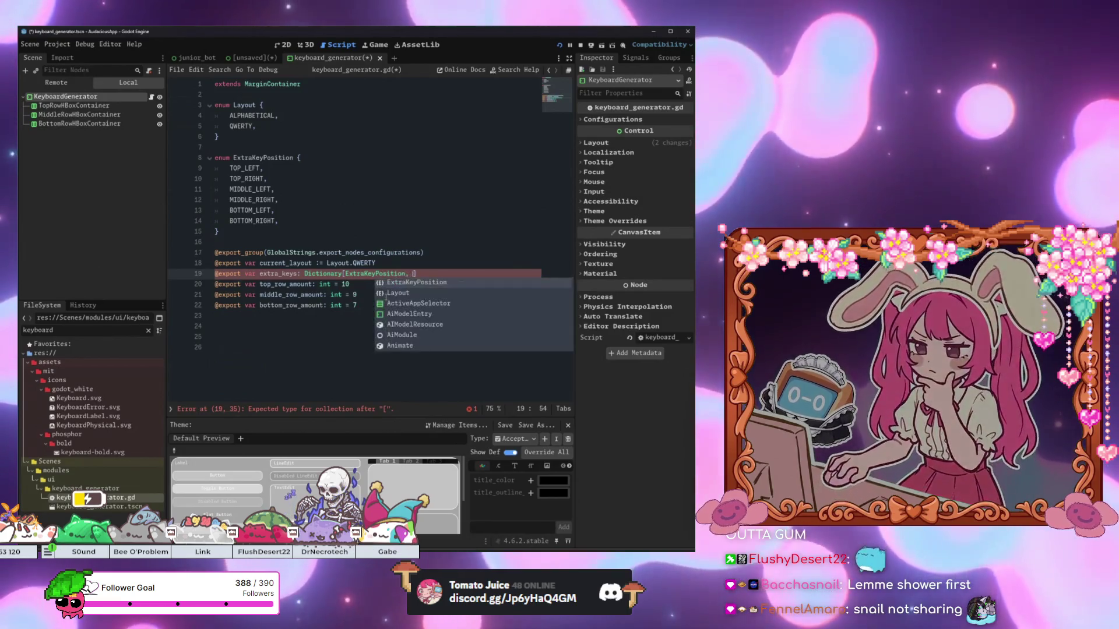
type("P")
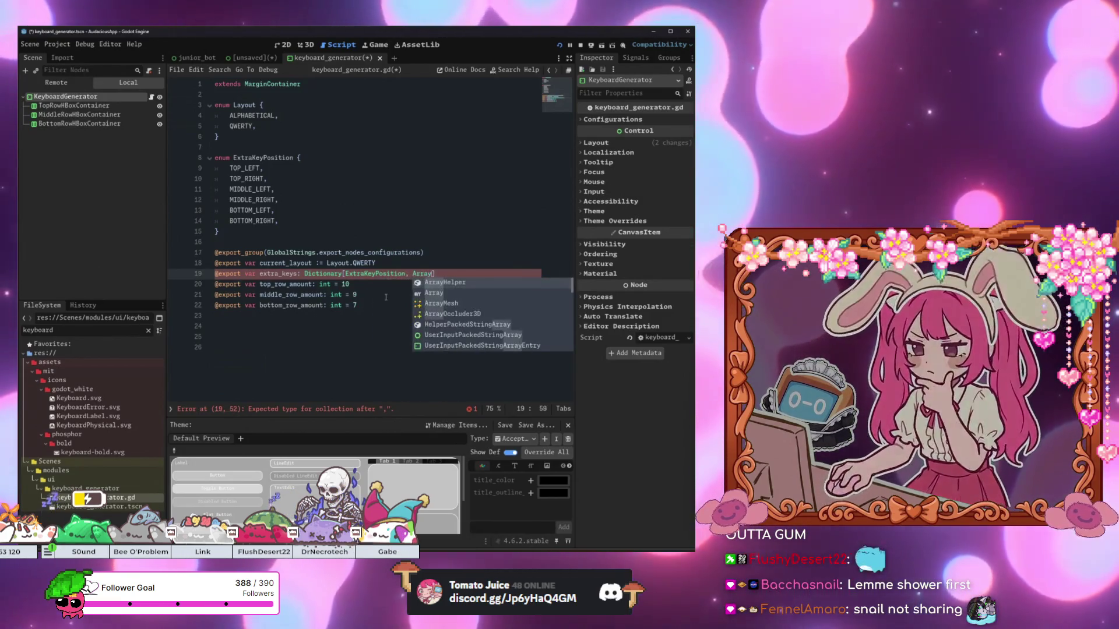
type("ackedSt")
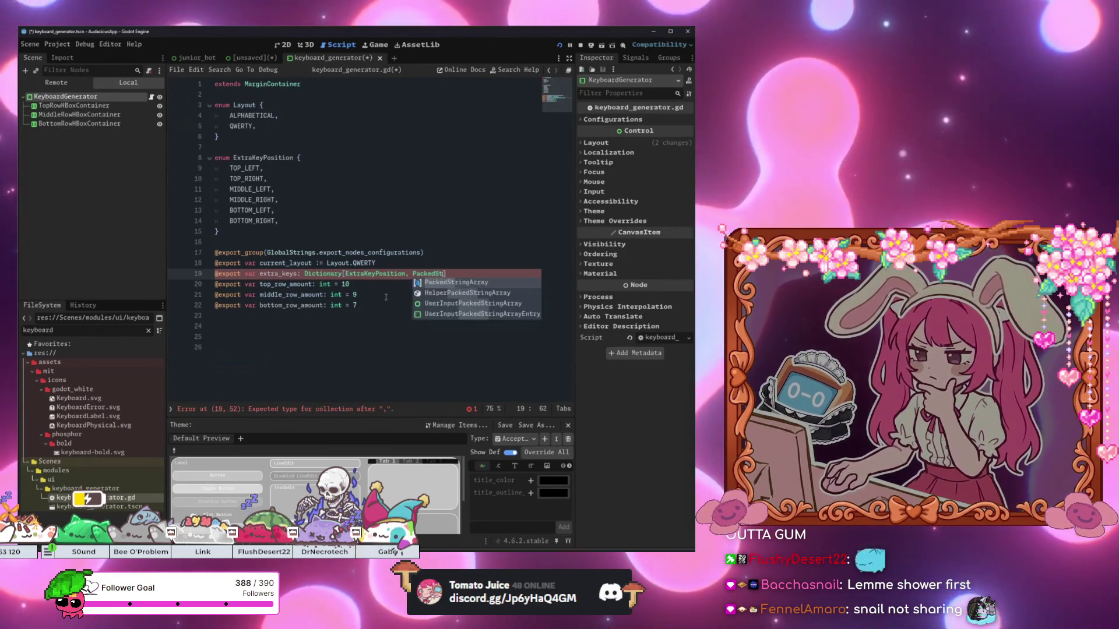
key("Return")
type("= {")
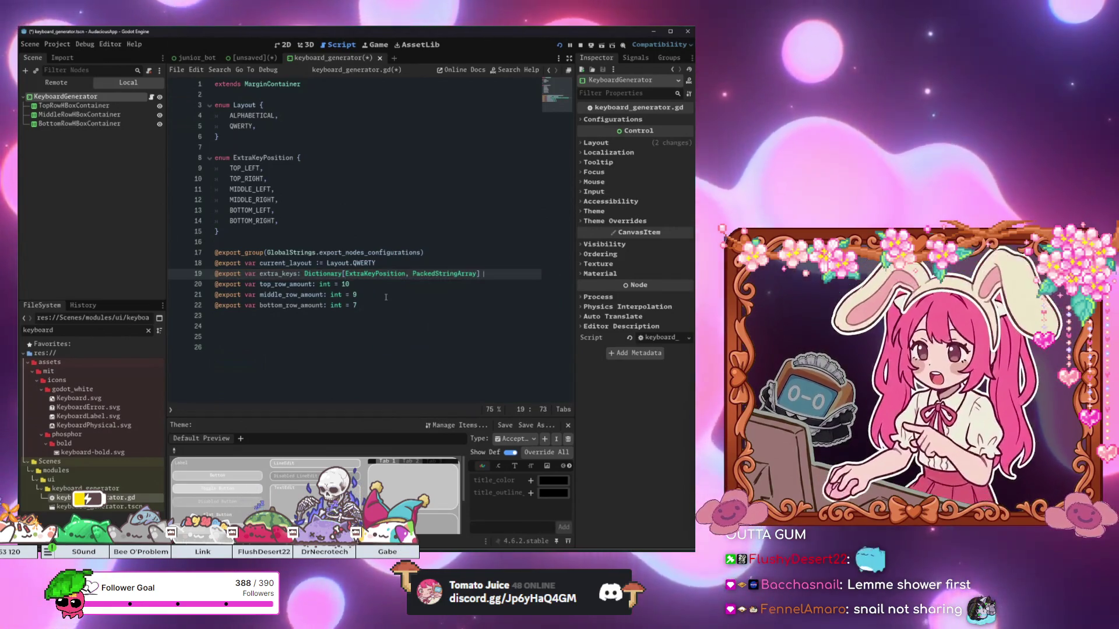
key("Return")
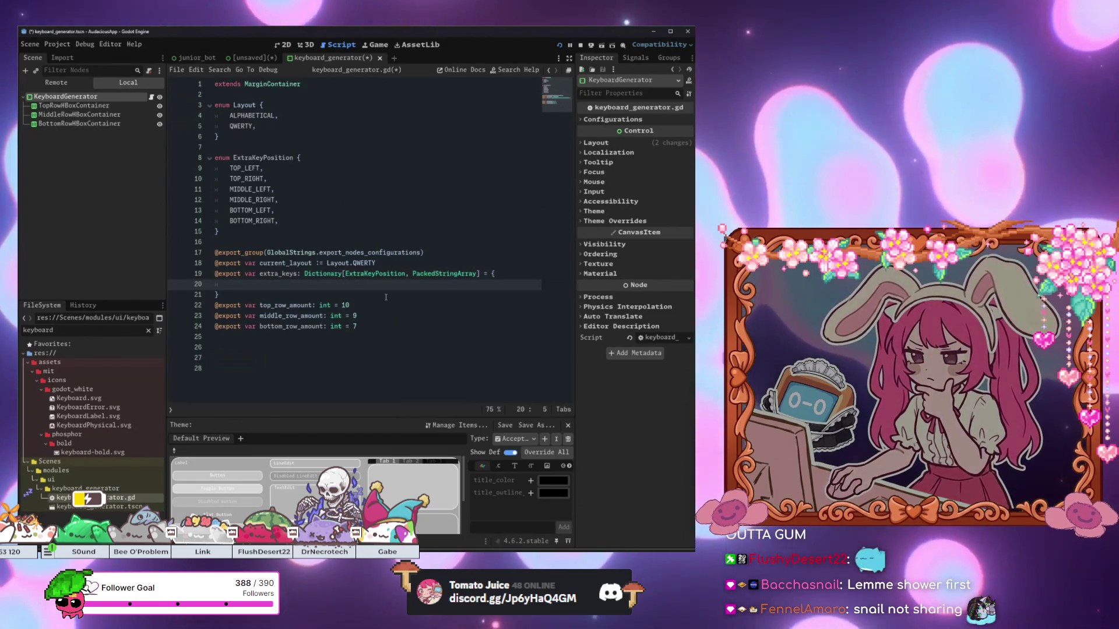
Step: Start the extra_keys dictionary with an ExtraKeyPosition.TOP_LEFT: [] entry
type("EX")
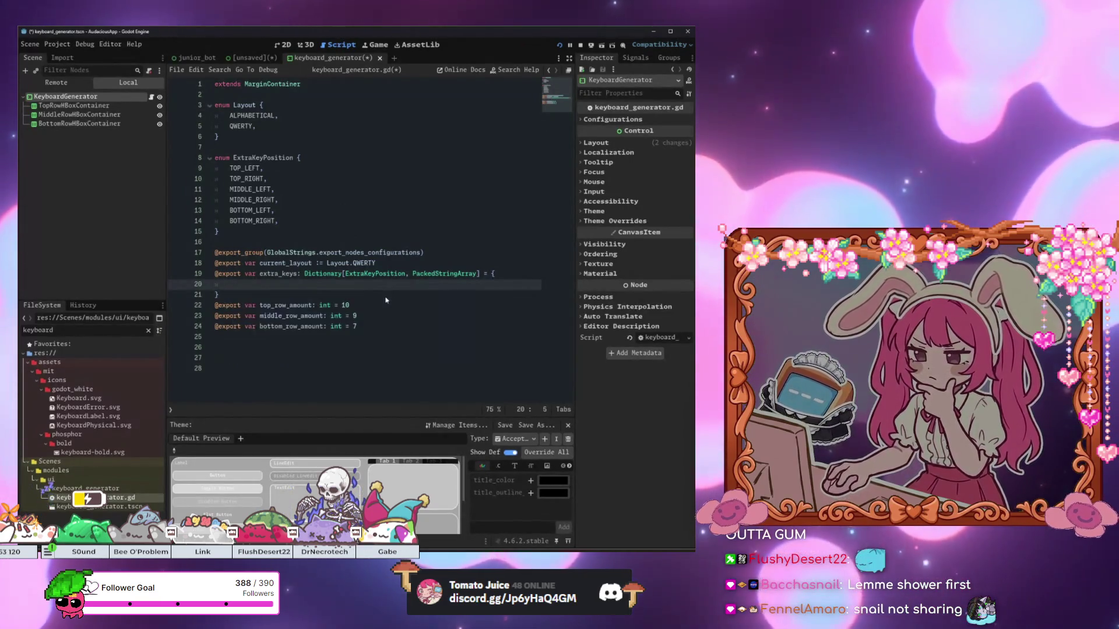
key("Return")
type(".")
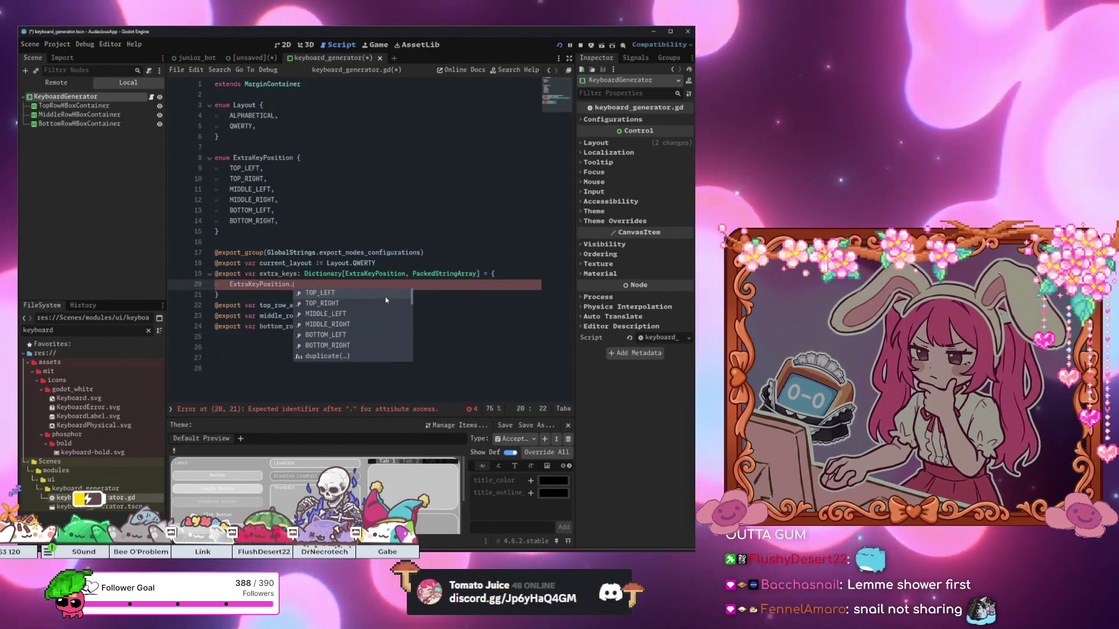
key("Return")
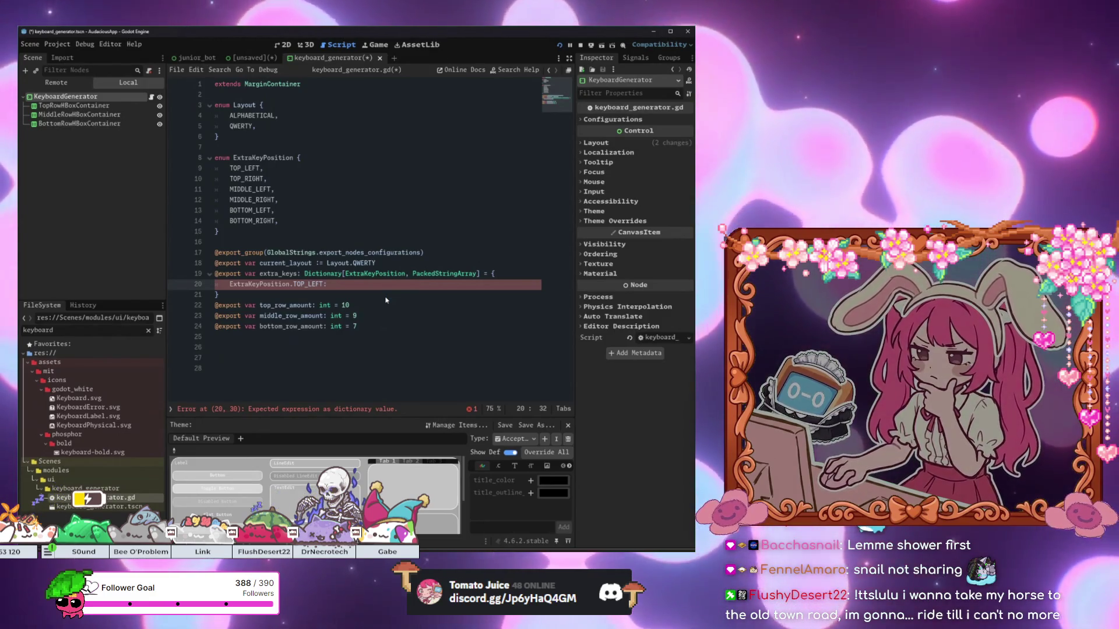
type("[],")
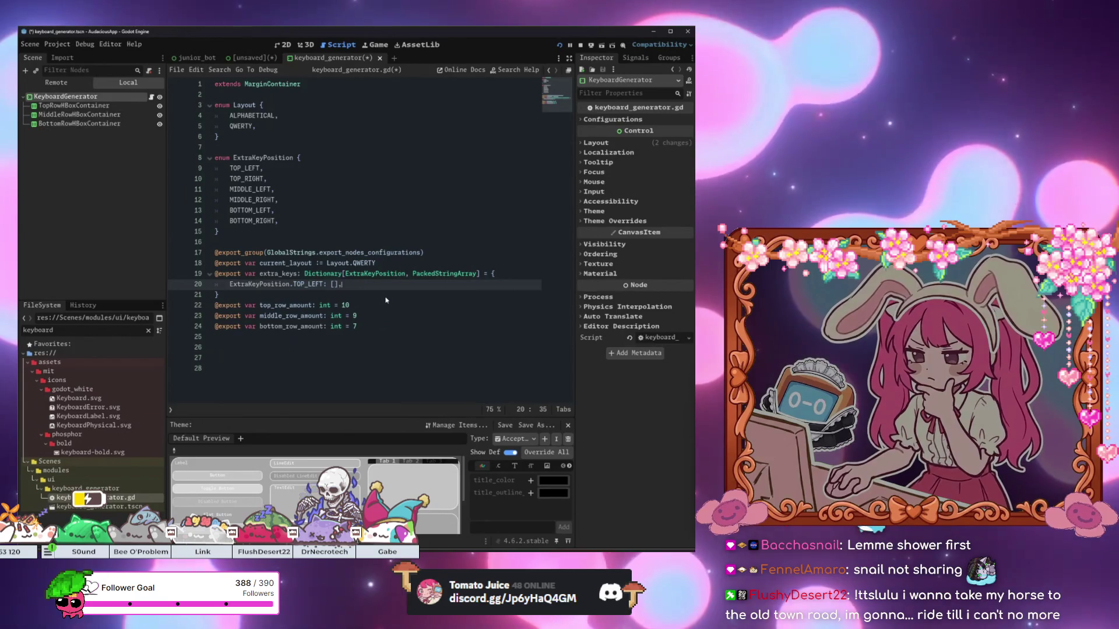
Step: Duplicate the entry five times and rename the next keys to TOP_RIGHT, MIDDLE_LEFT and MIDDLE_RIGHT
key("ctrl+shift+d")
key("ctrl+shift+d")
key("ctrl+shift+d")
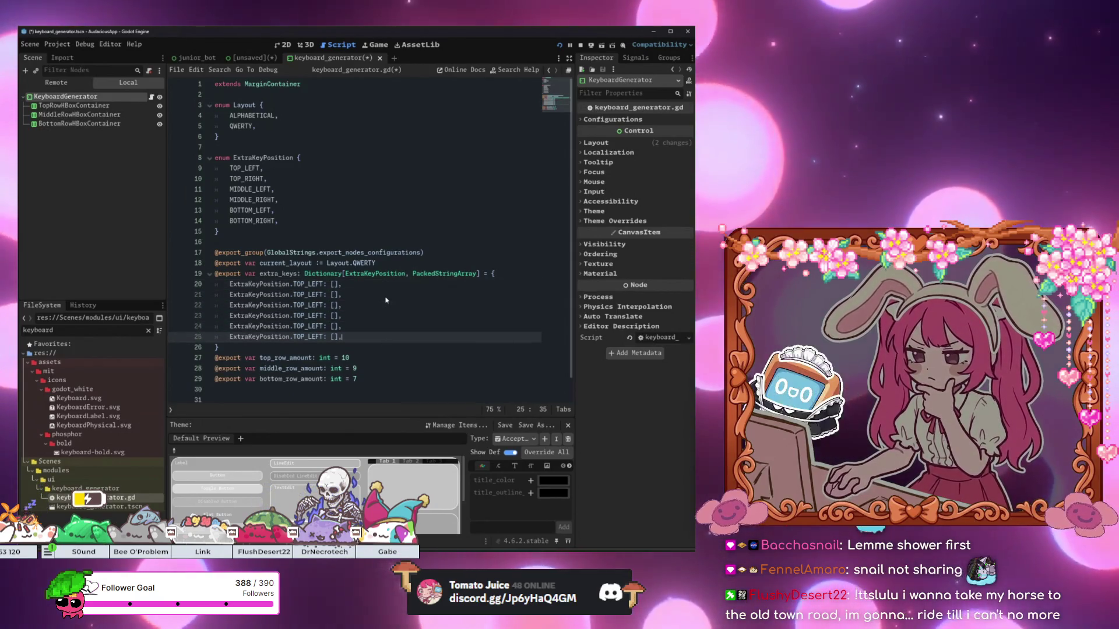
left_click(320, 295)
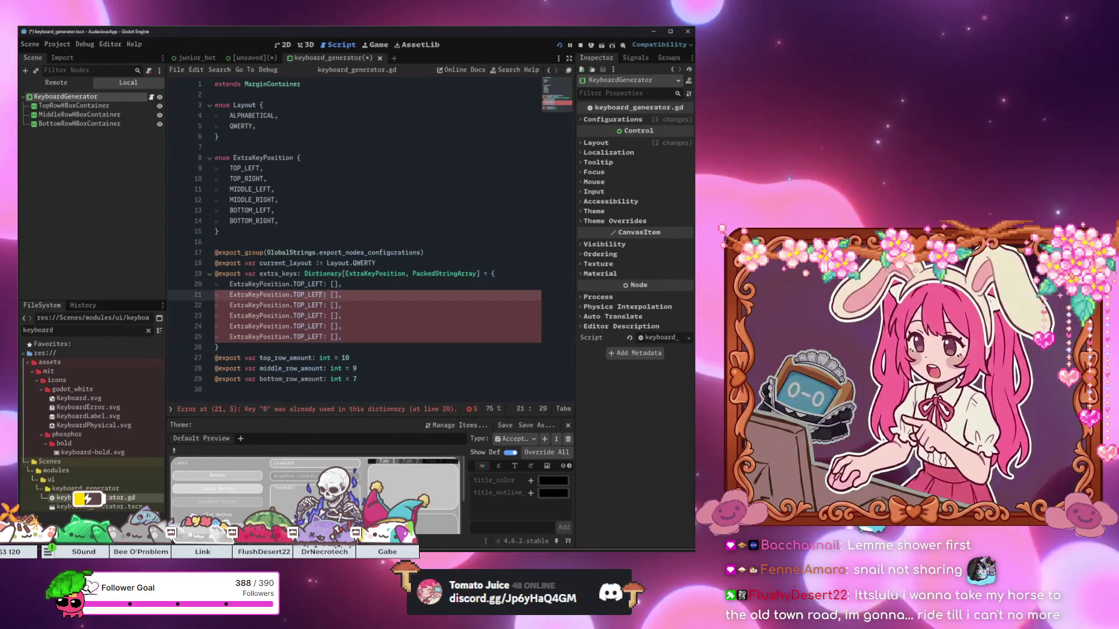
type("RIGHT")
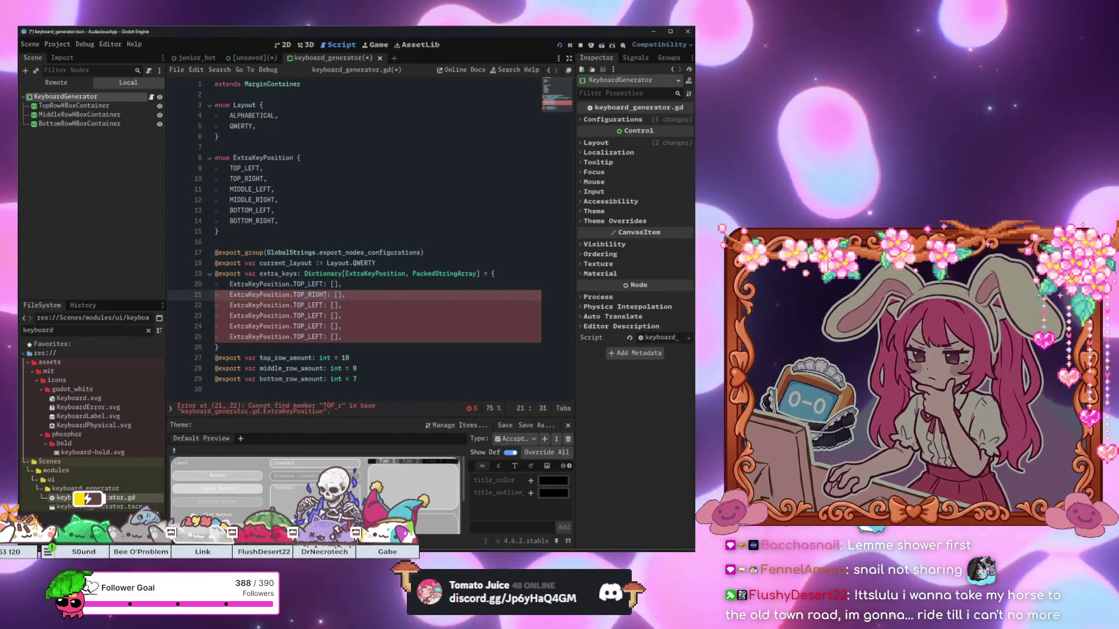
left_click(319, 305)
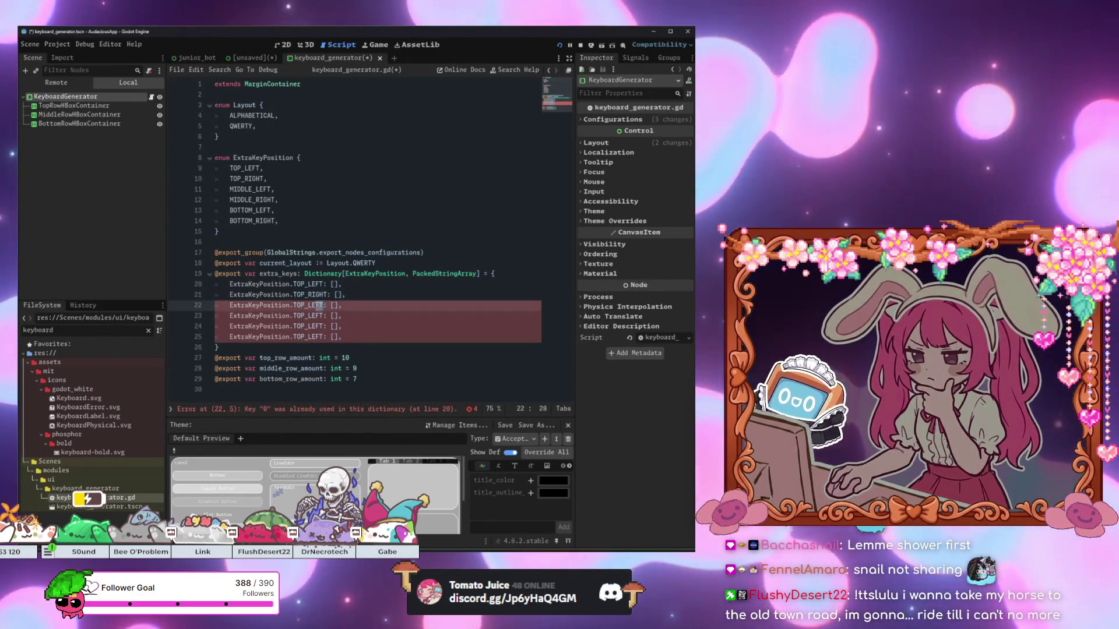
type("mID")
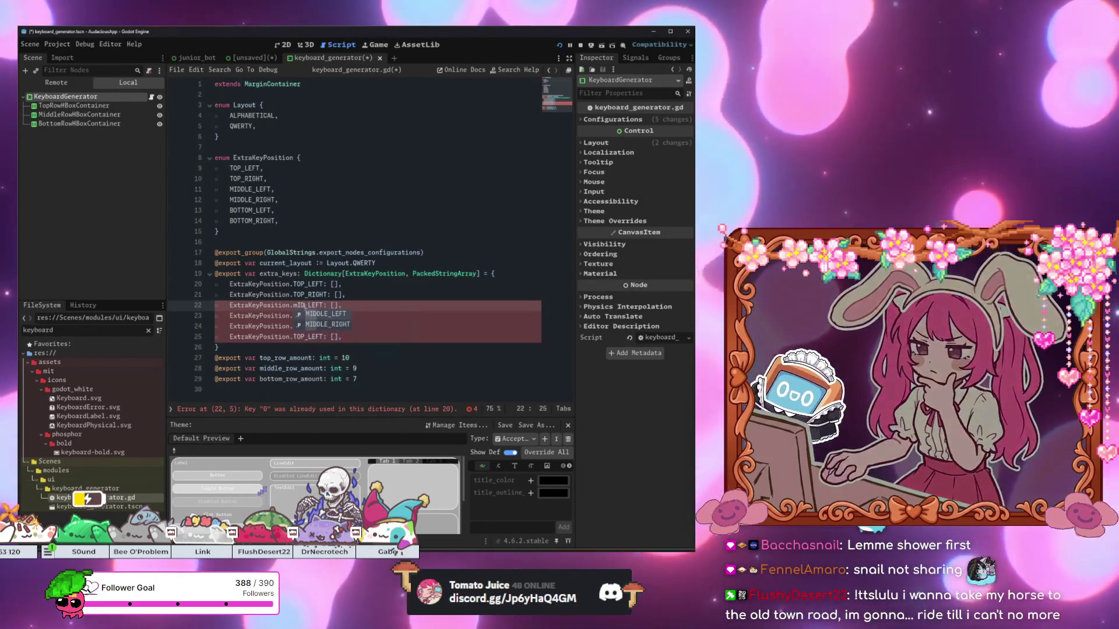
key("Return")
key("Down")
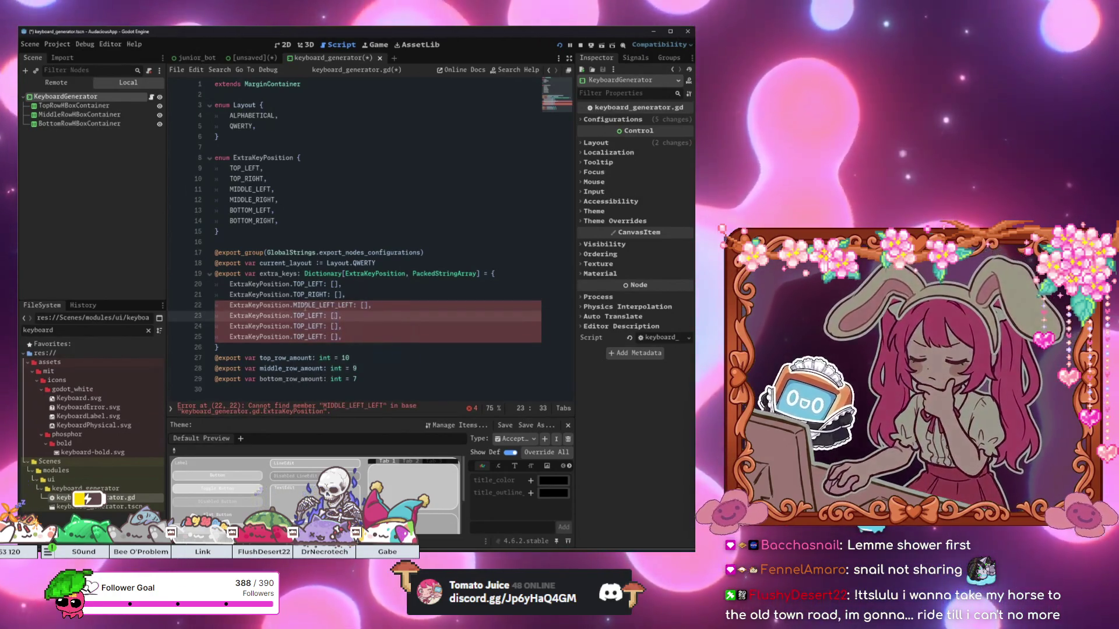
key("Up")
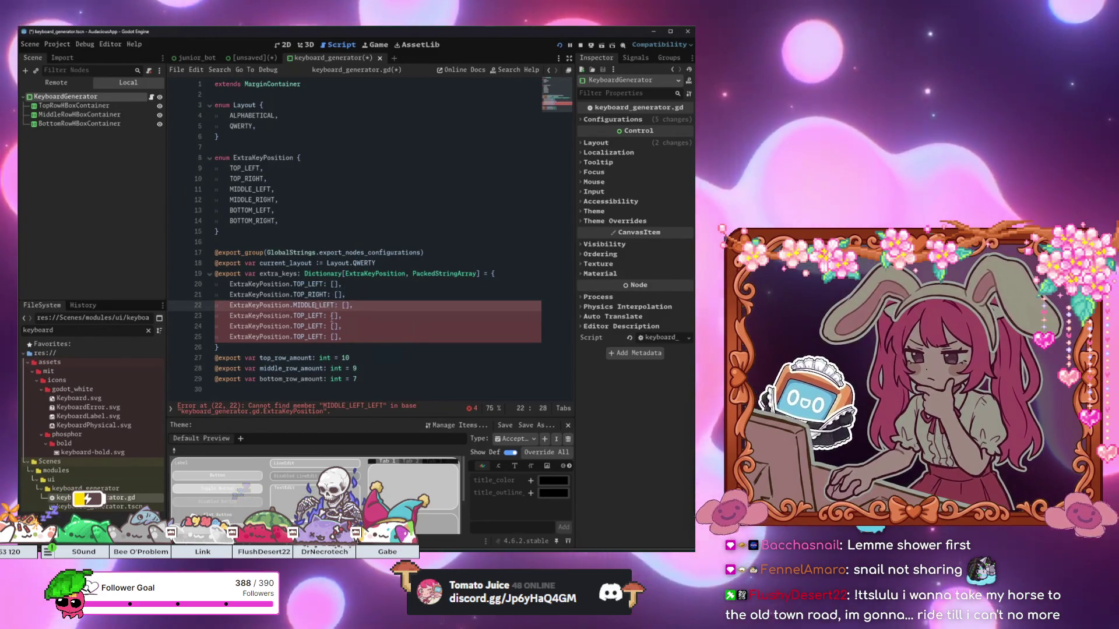
key("Delete")
key("Delete")
key("Delete")
left_click(324, 316)
left_click_drag(324, 315, 296, 316)
type("mIDD")
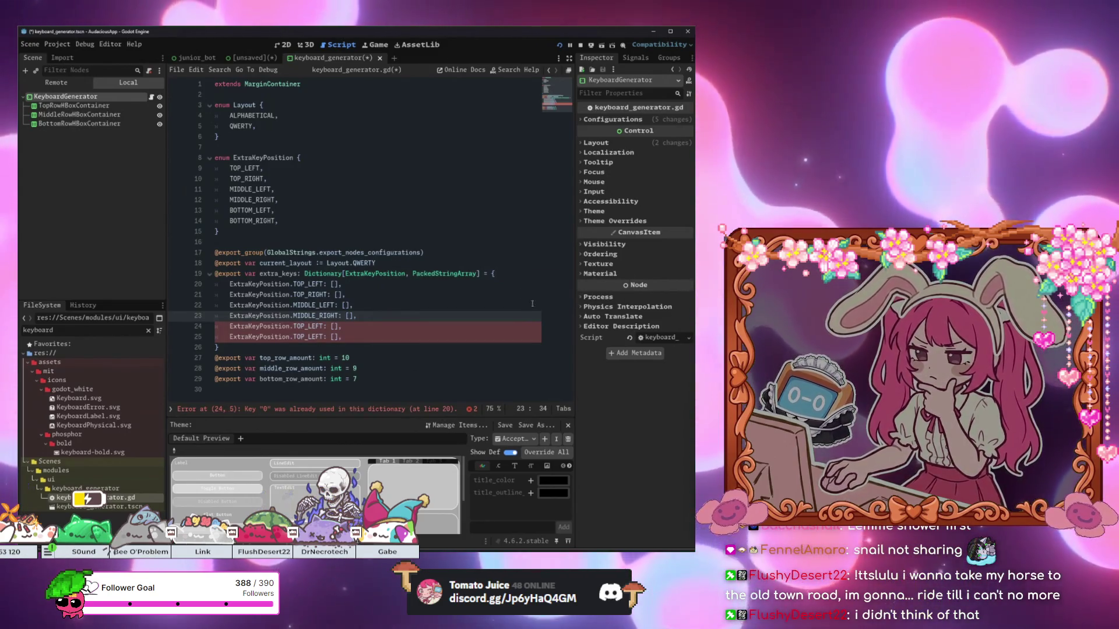
Step: Replace the duplicate TOP_LEFT keys on lines 24–25 with BOTTOM_LEFT and BOTTOM_RIGHT
left_click(324, 327)
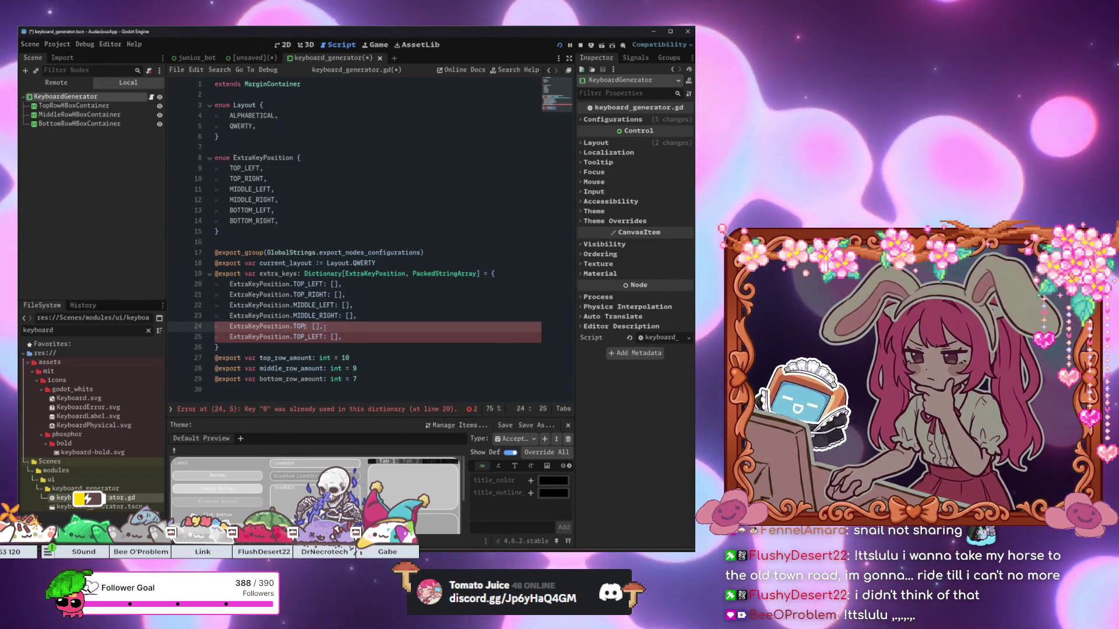
key("BackSpace")
type("bot")
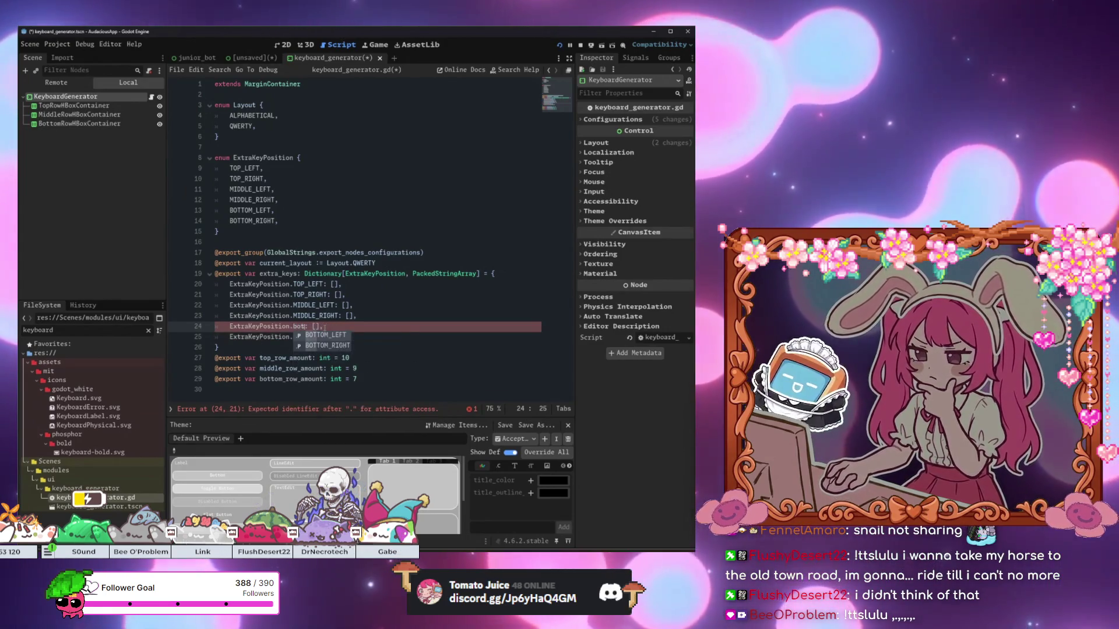
key("Return")
key("Down")
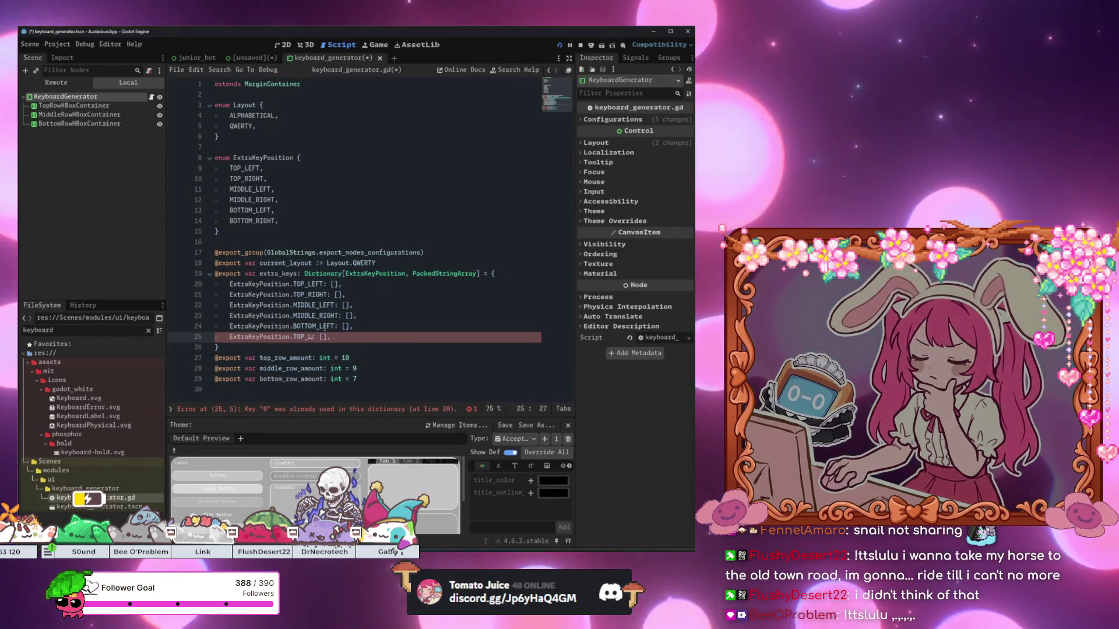
key("BackSpace")
key("BackSpace")
key("BackSpace")
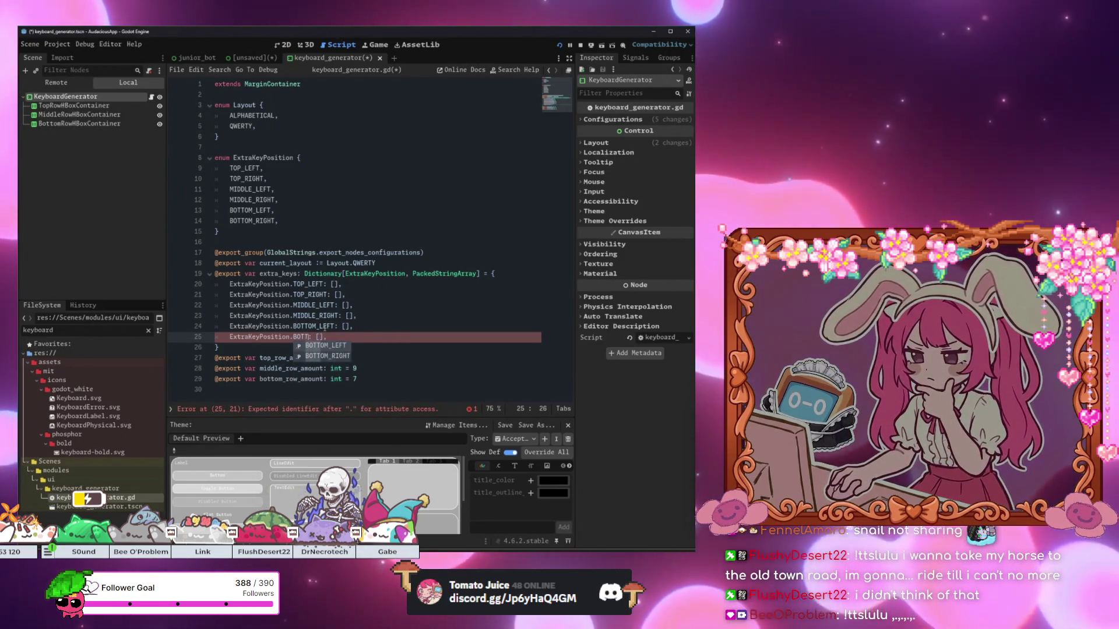
key("Down")
key("Return")
Step: Add blank lines around the extra_keys dictionary block and save keyboard_generator.gd
left_click(377, 341)
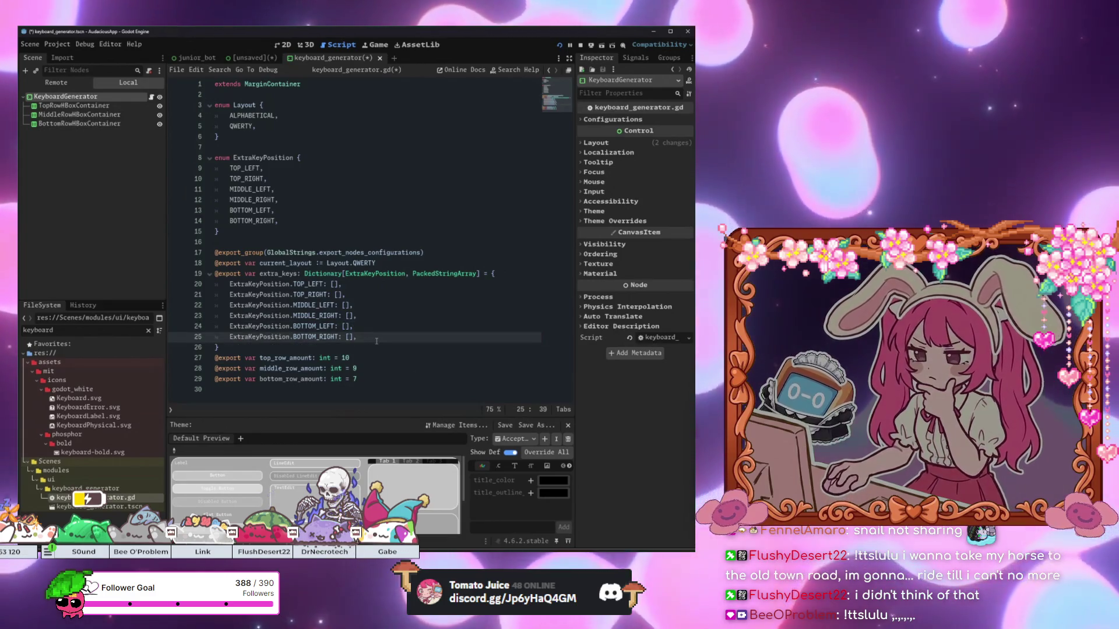
key("Up")
key("Up")
key("Up")
key("End")
key("Return")
left_click(321, 360)
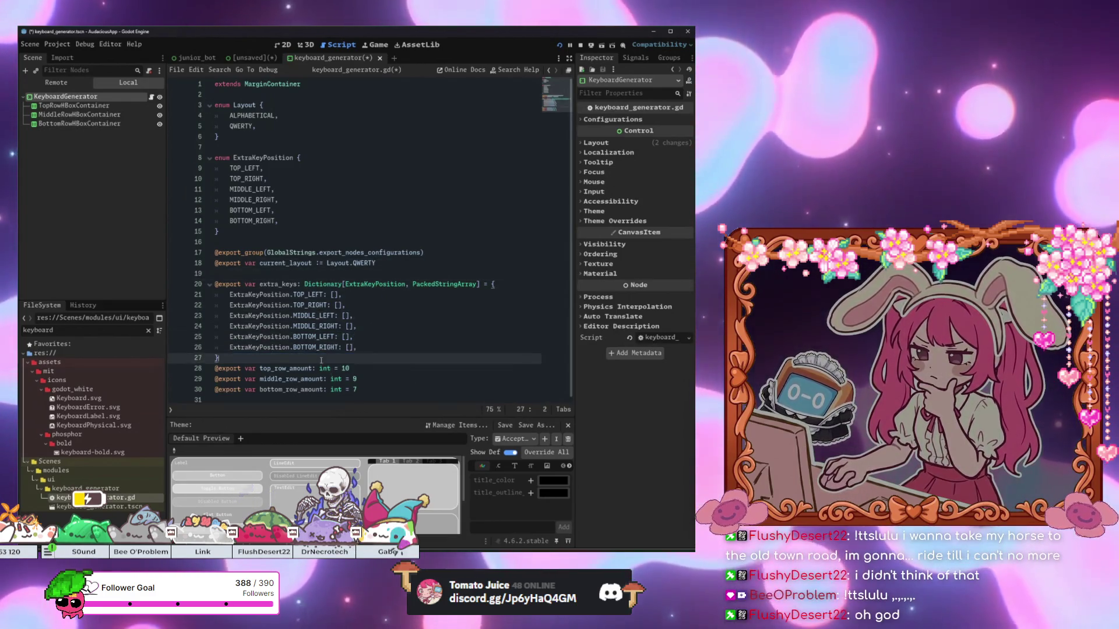
key("Return")
left_click(408, 336)
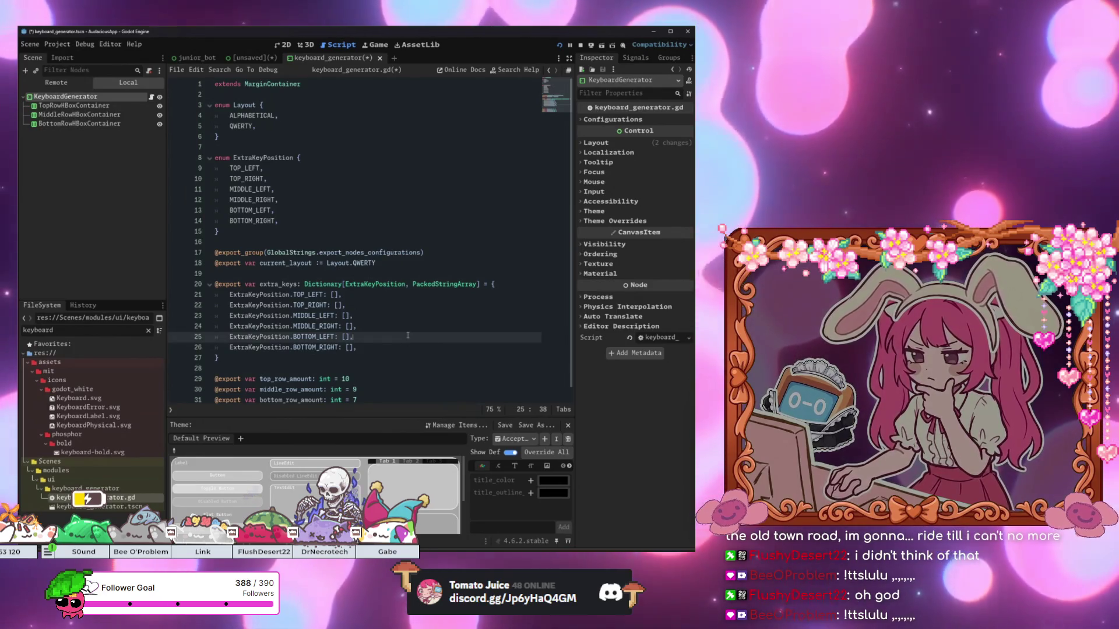
key("ctrl+s")
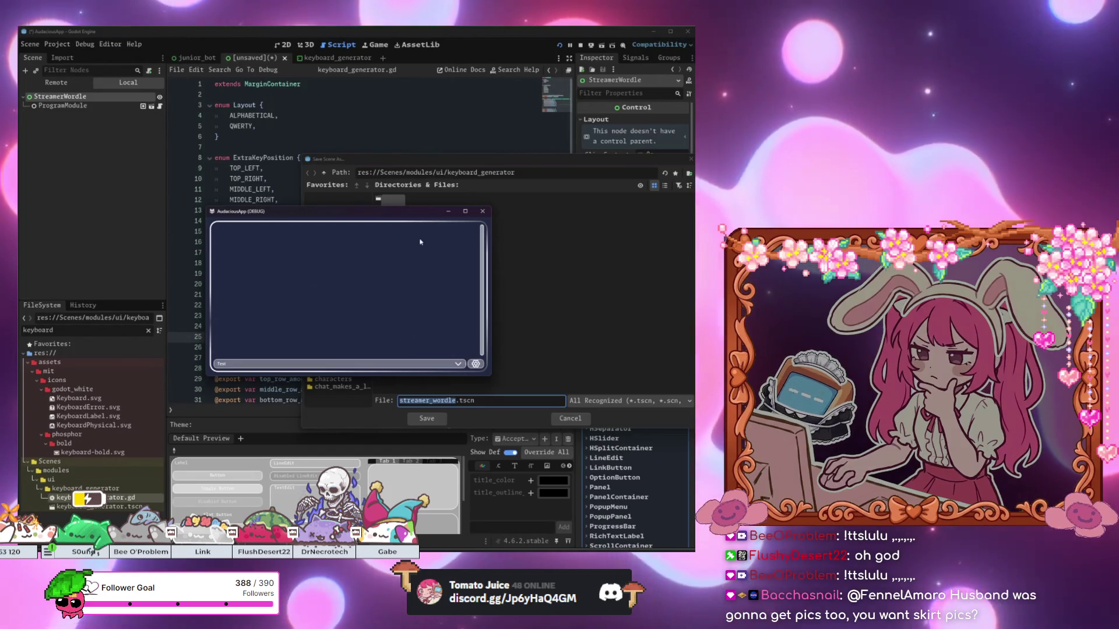
Step: Close the running game's debug window and cancel the Save Scene As dialog
left_click(411, 205)
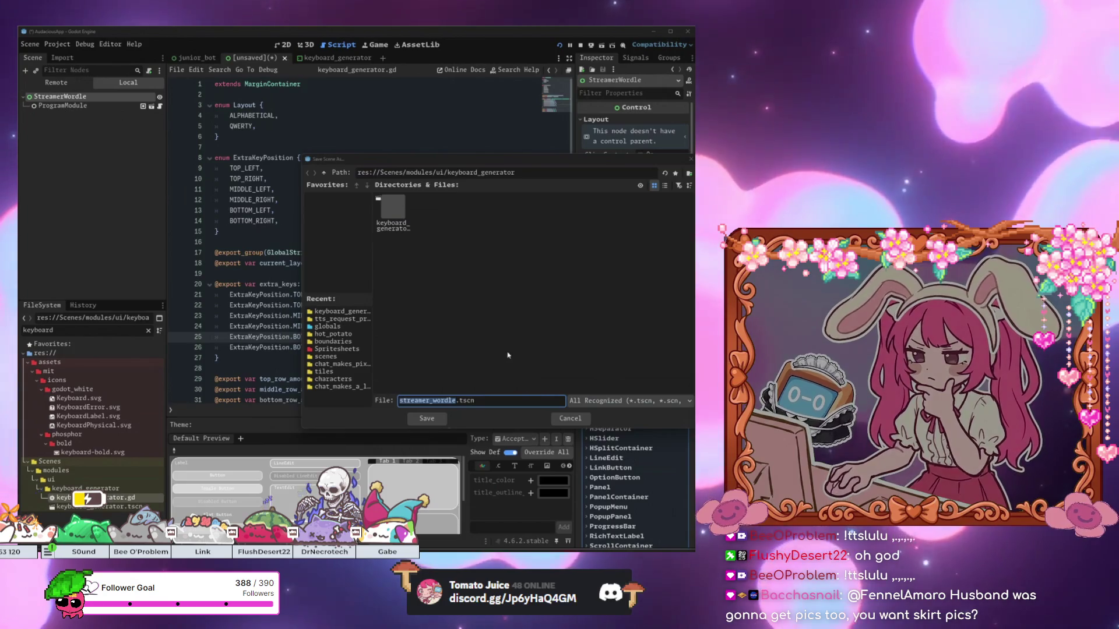
left_click(426, 419)
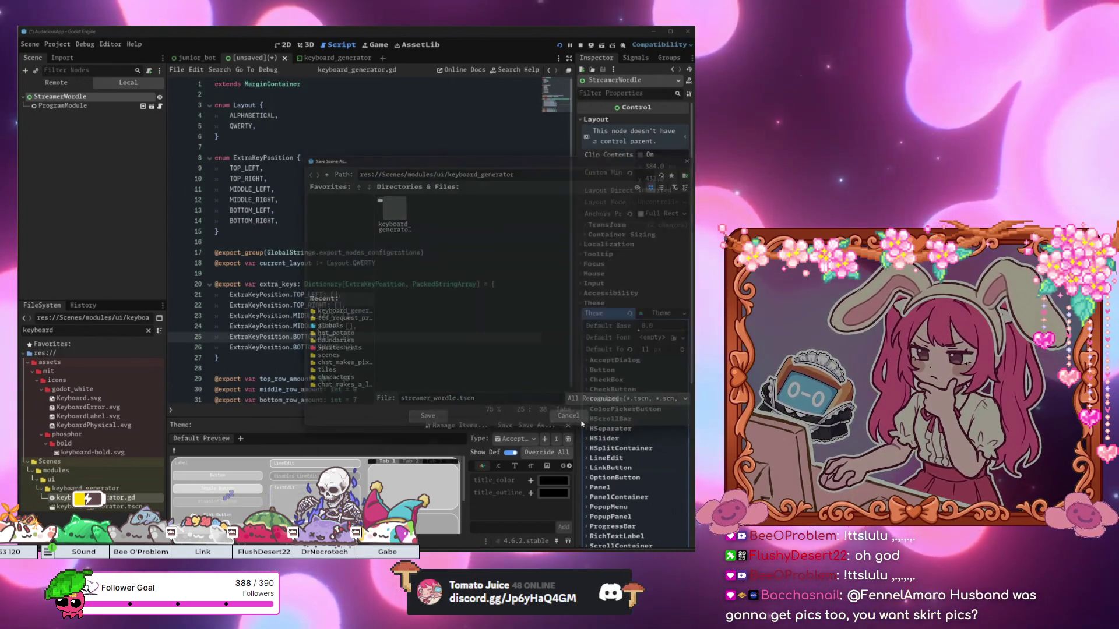
left_click(338, 210)
left_click(338, 188)
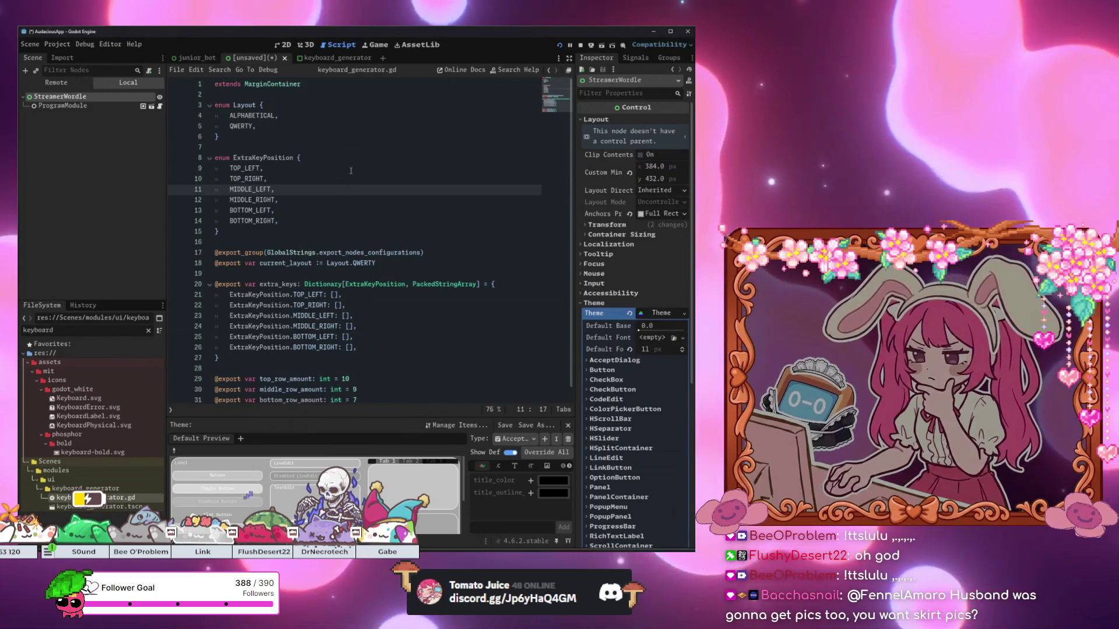
key("ctrl+s")
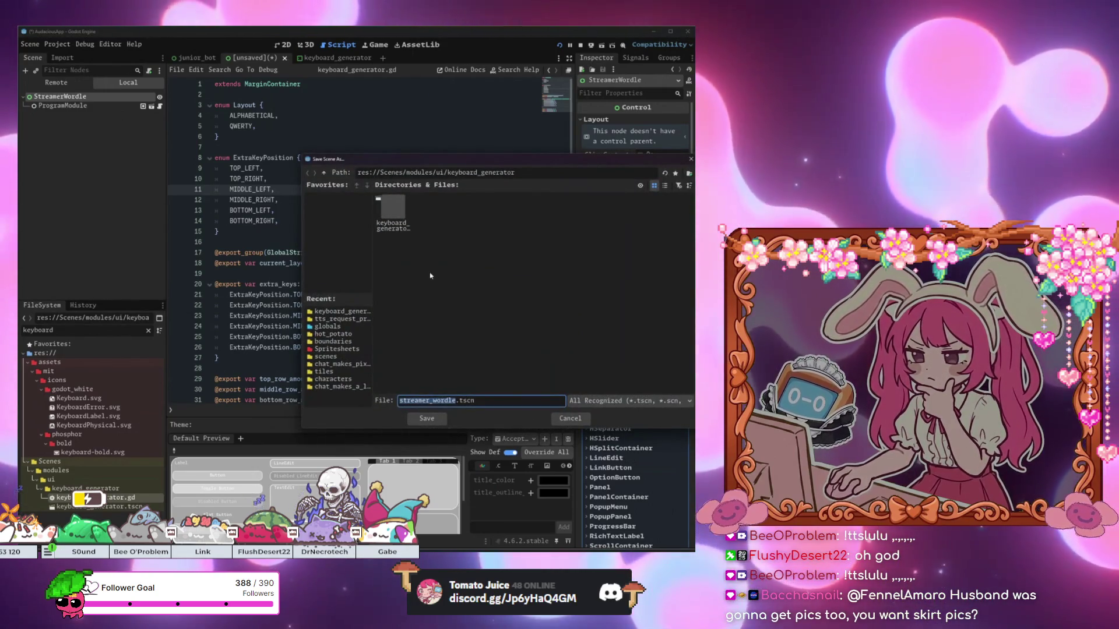
left_click(690, 159)
Step: Switch between the StreamerWordle and keyboard_generator scene tabs, ending on keyboard_generator
left_click(326, 57)
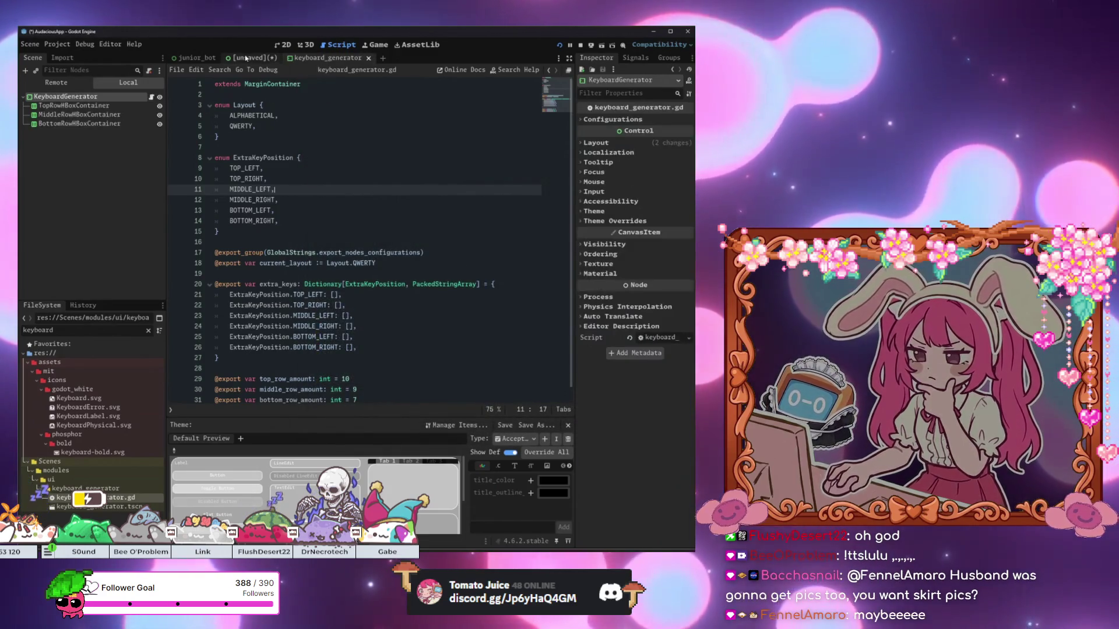
left_click(246, 58)
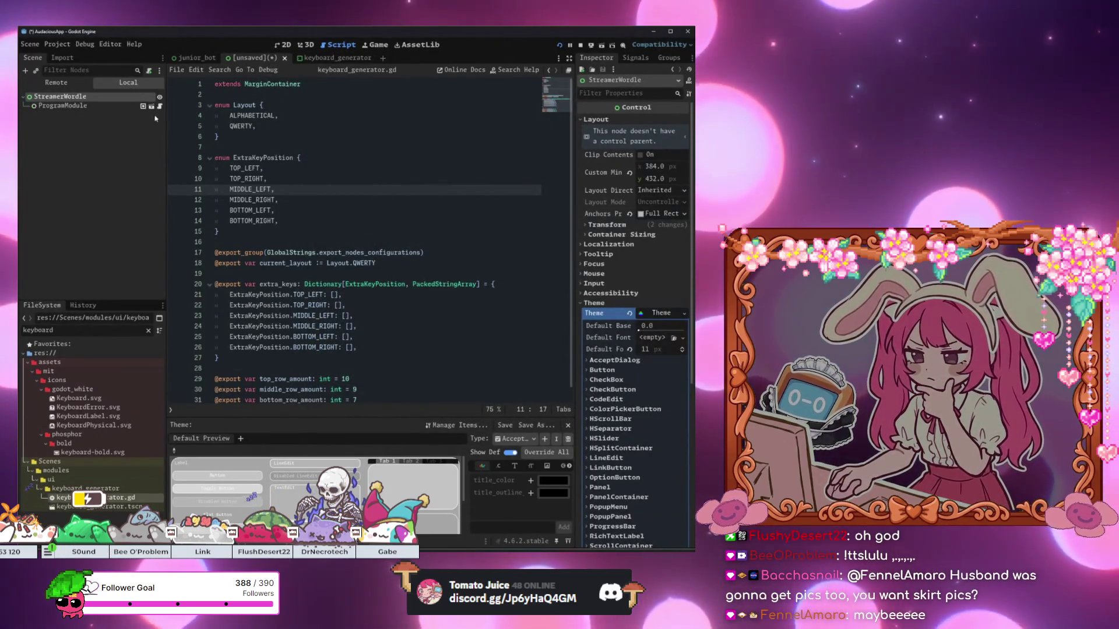
left_click(326, 58)
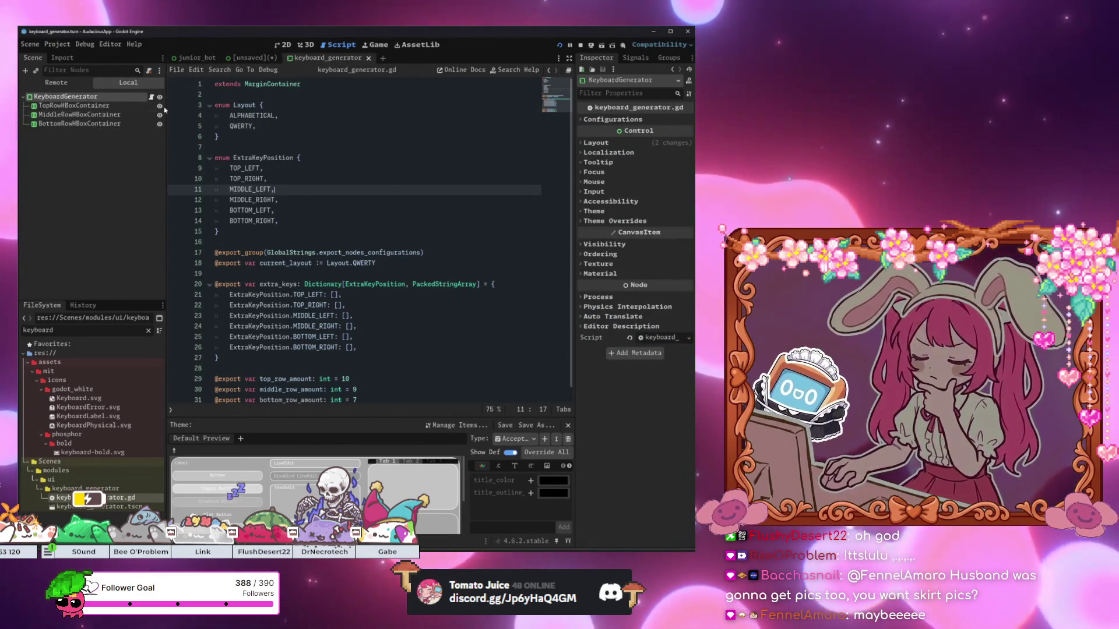
Step: In the Inspector, expand Configurations > Extra Keys > Top Left and add an element
left_click(336, 158)
left_click(612, 119)
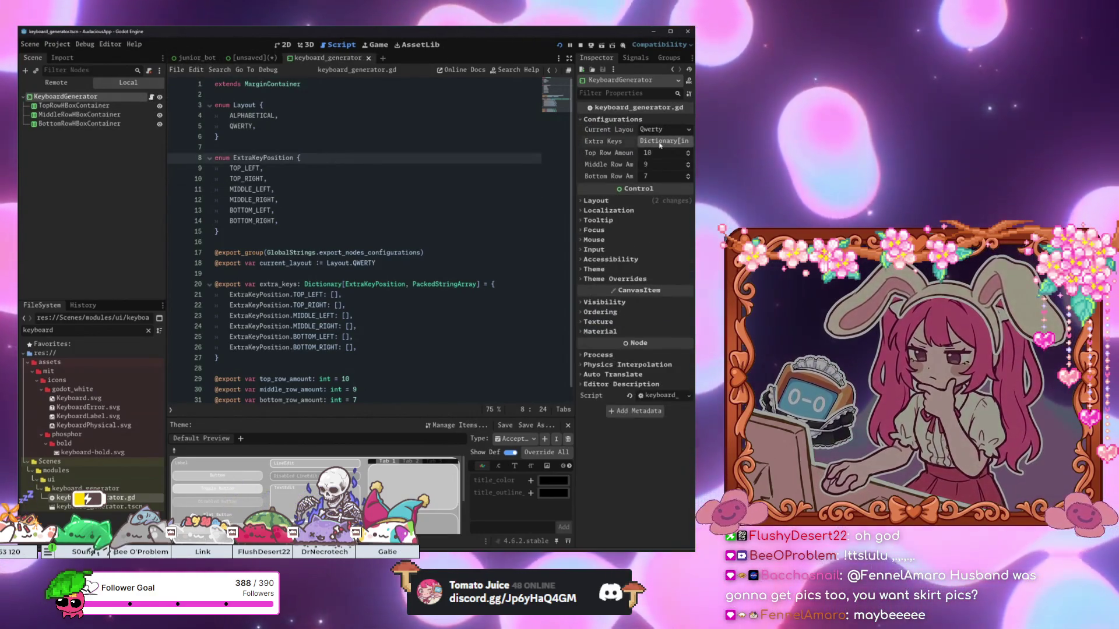
left_click(663, 141)
left_click(658, 155)
left_click(648, 182)
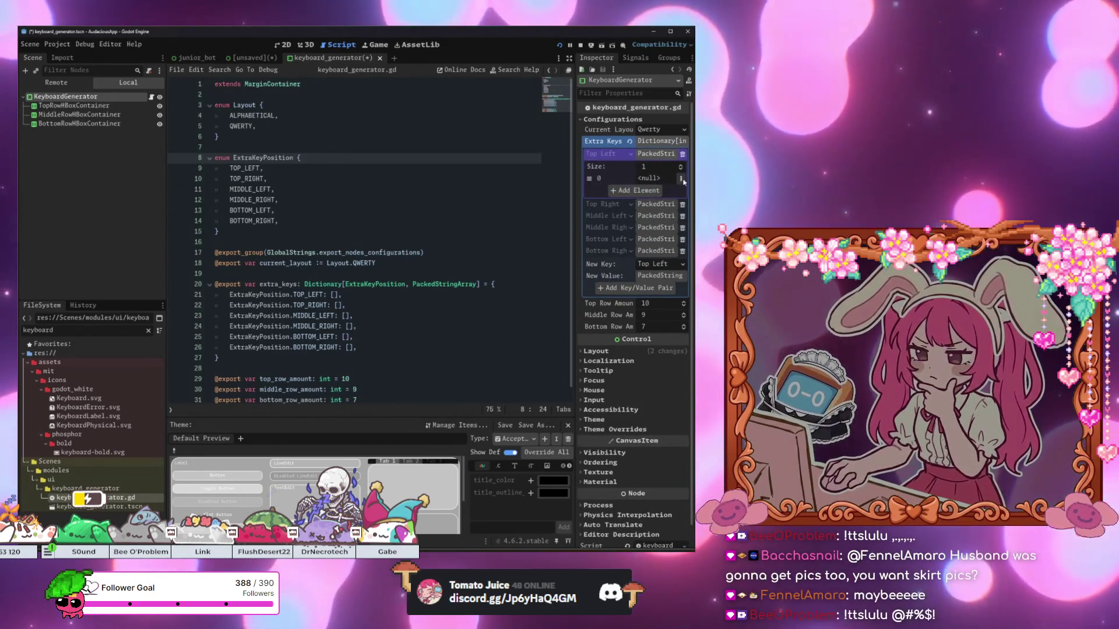
Step: Make the new Top Left element 0 an empty String
left_click(682, 179)
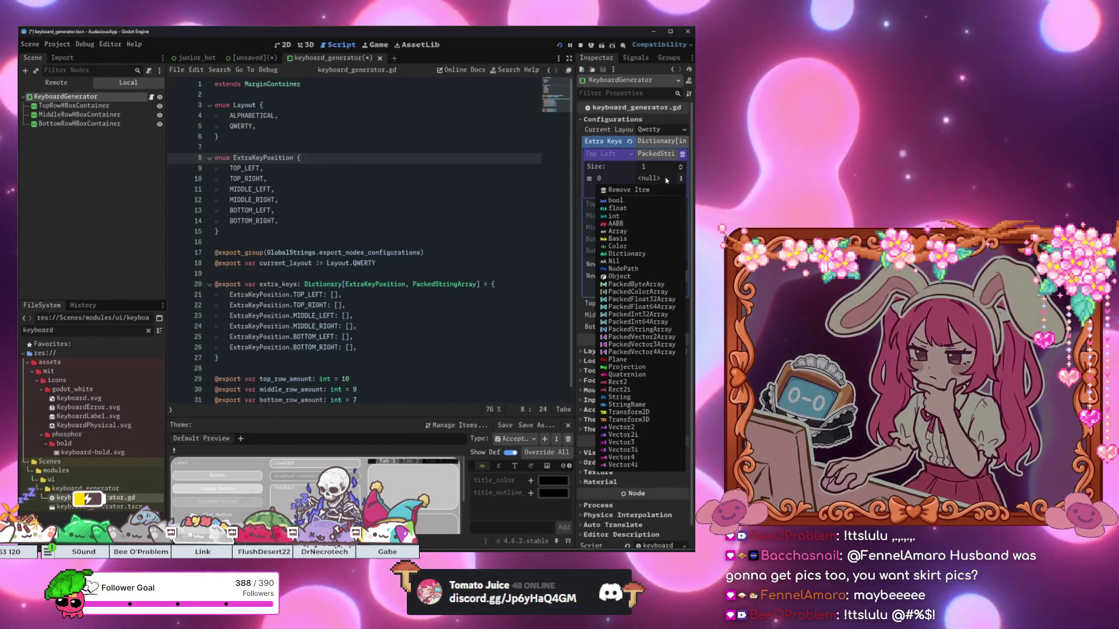
left_click(665, 180)
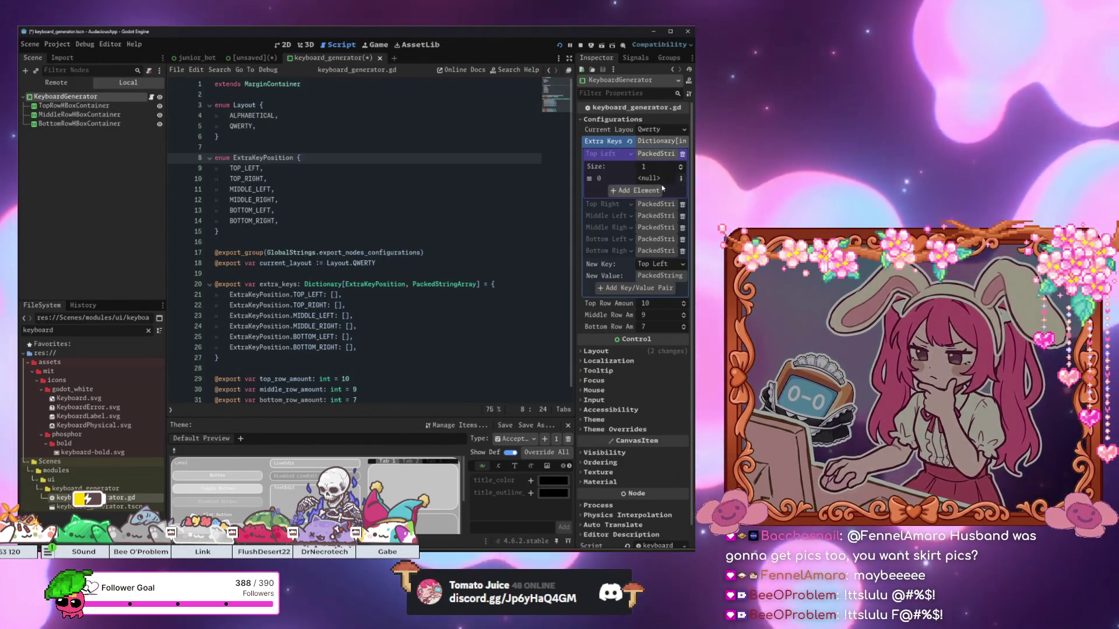
left_click(681, 179)
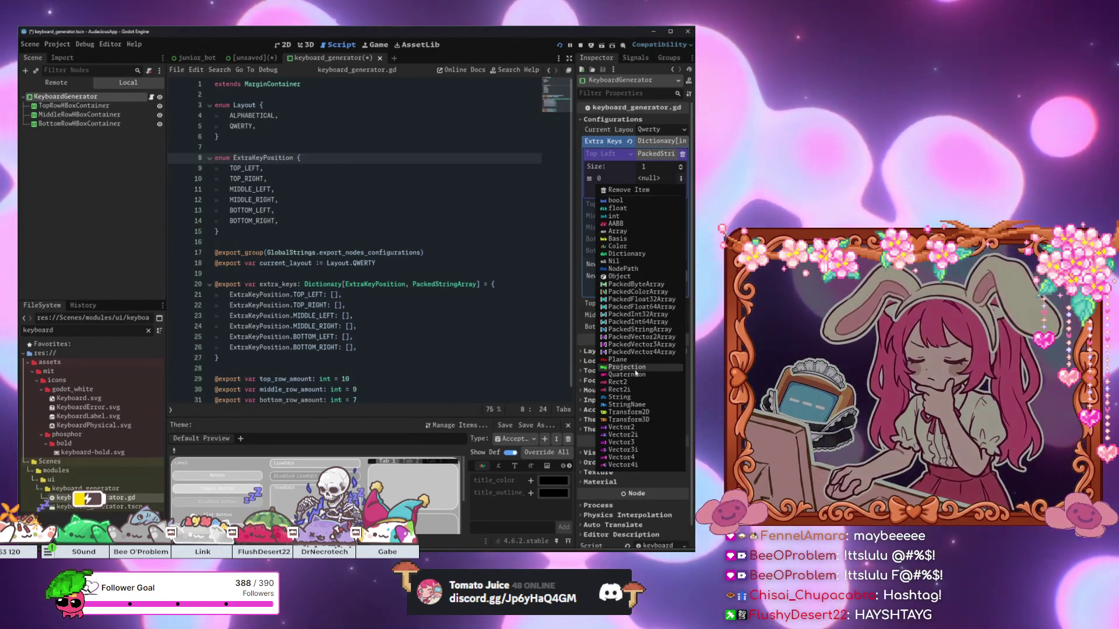
left_click(629, 397)
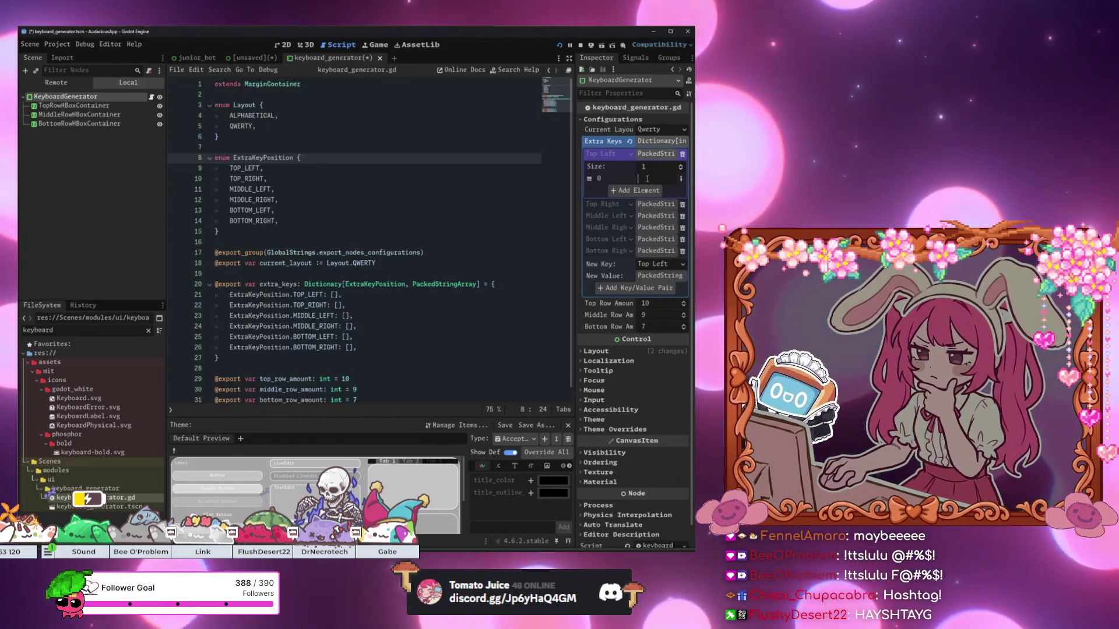
Step: Remove the Top Left and Top Right Extra Keys entries, then restore them
left_click(682, 154)
left_click(686, 154)
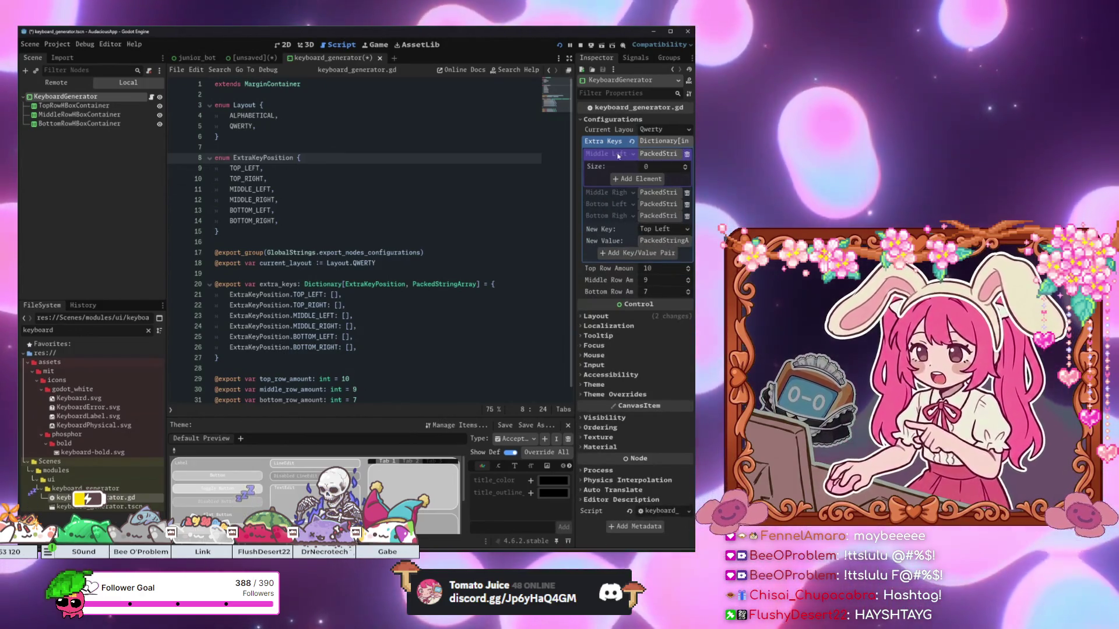
left_click(659, 179)
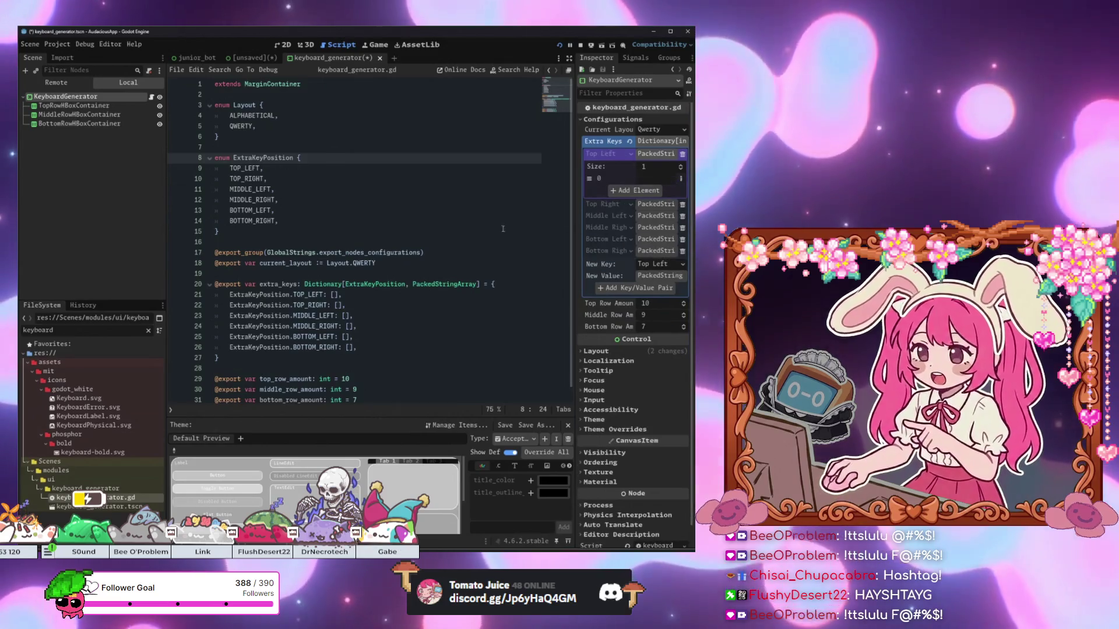
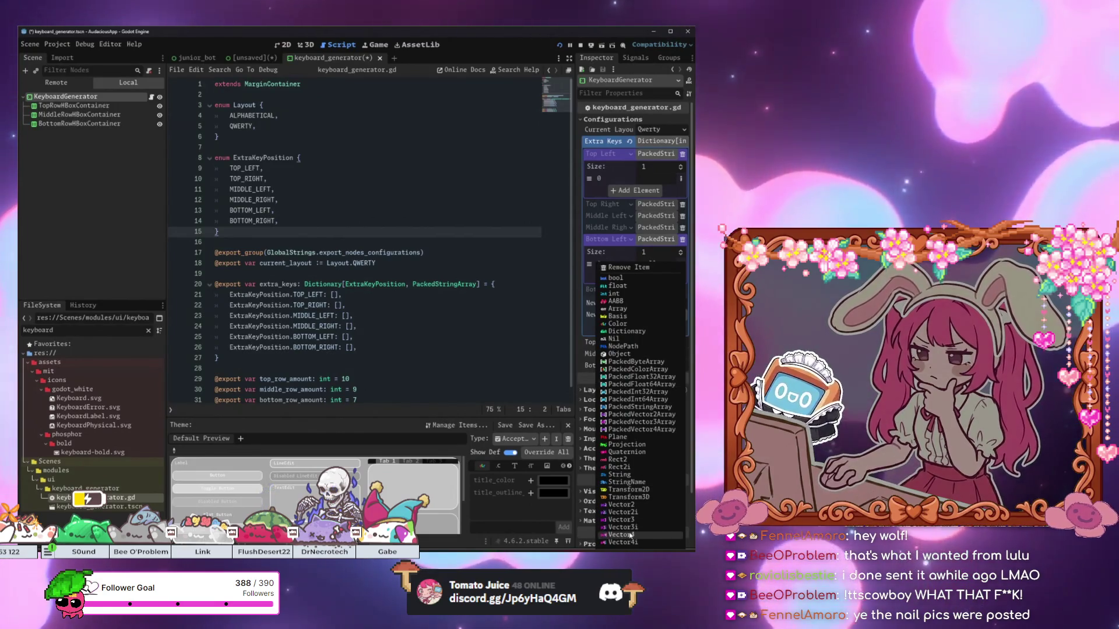
Step: Set the Bottom Left extra-keys element to the String ENTER
left_click(621, 475)
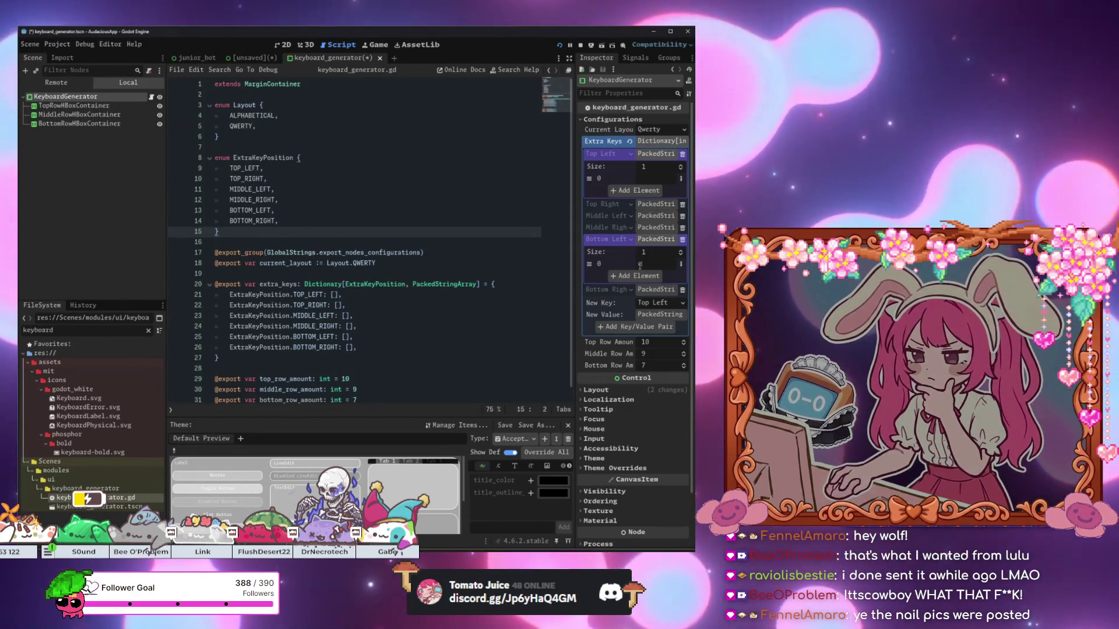
key("BackSpace")
key("BackSpace")
key("BackSpace")
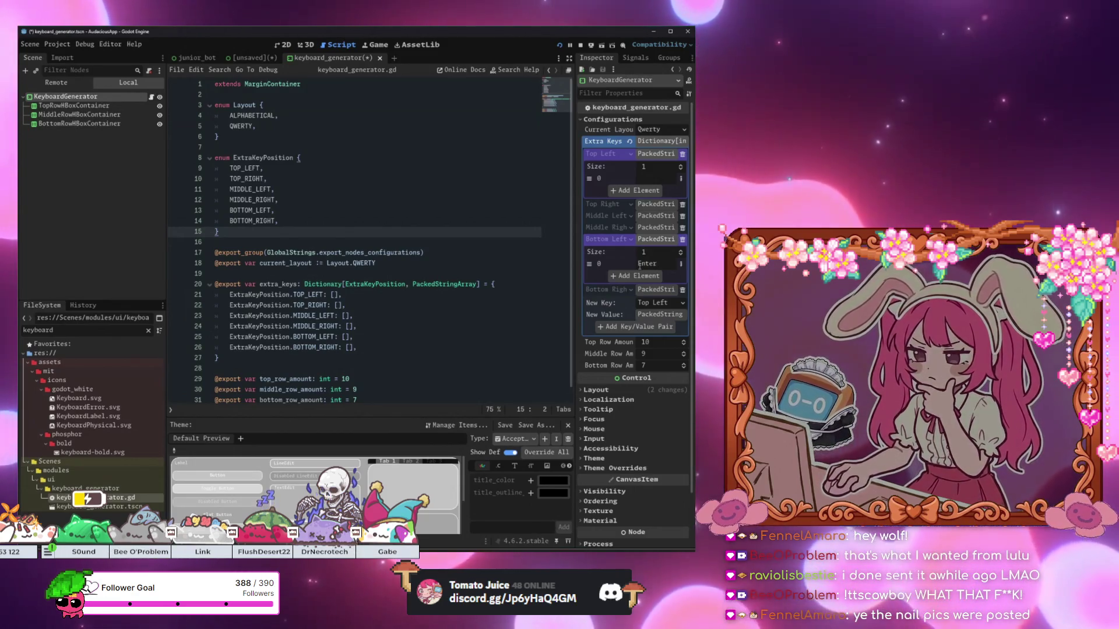
type("NTER")
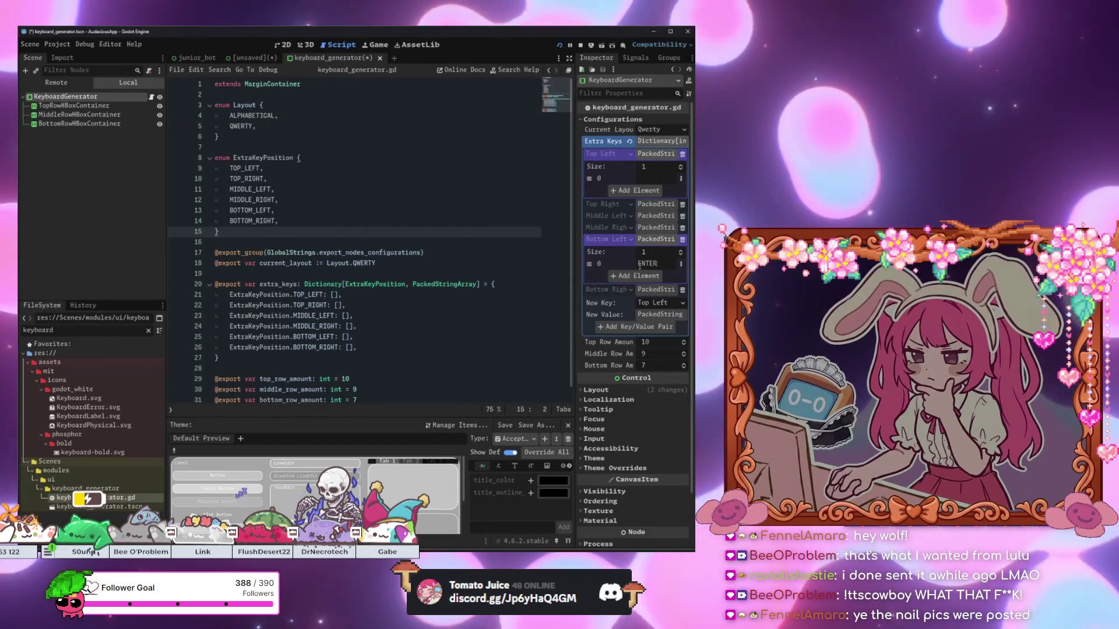
Step: Add an element to the Bottom Right list and set it to the text Delete
left_click(655, 288)
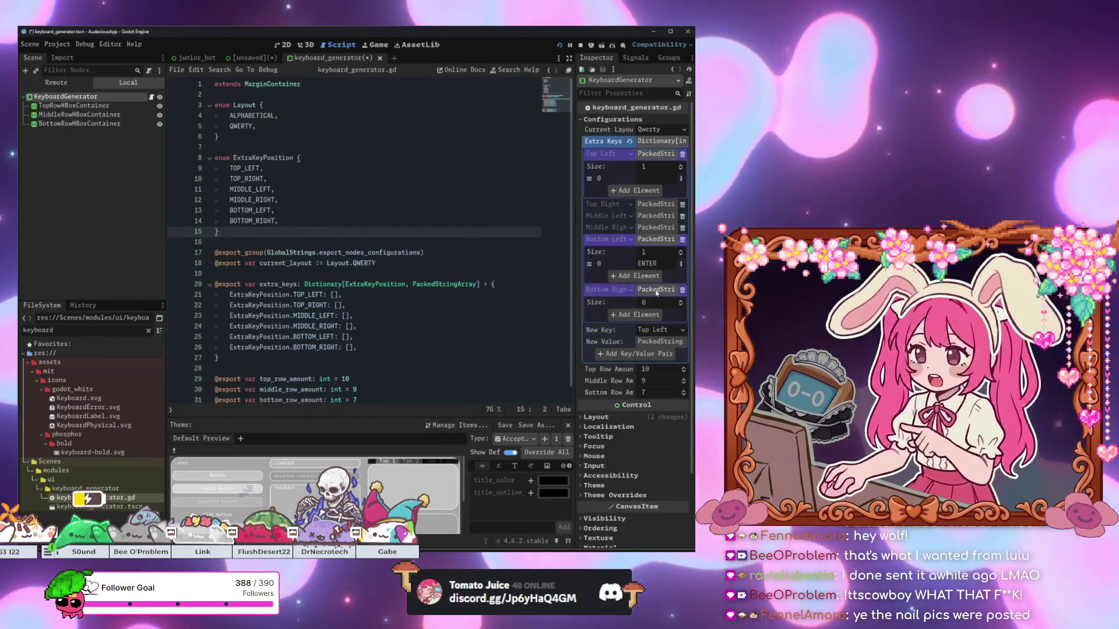
left_click(638, 314)
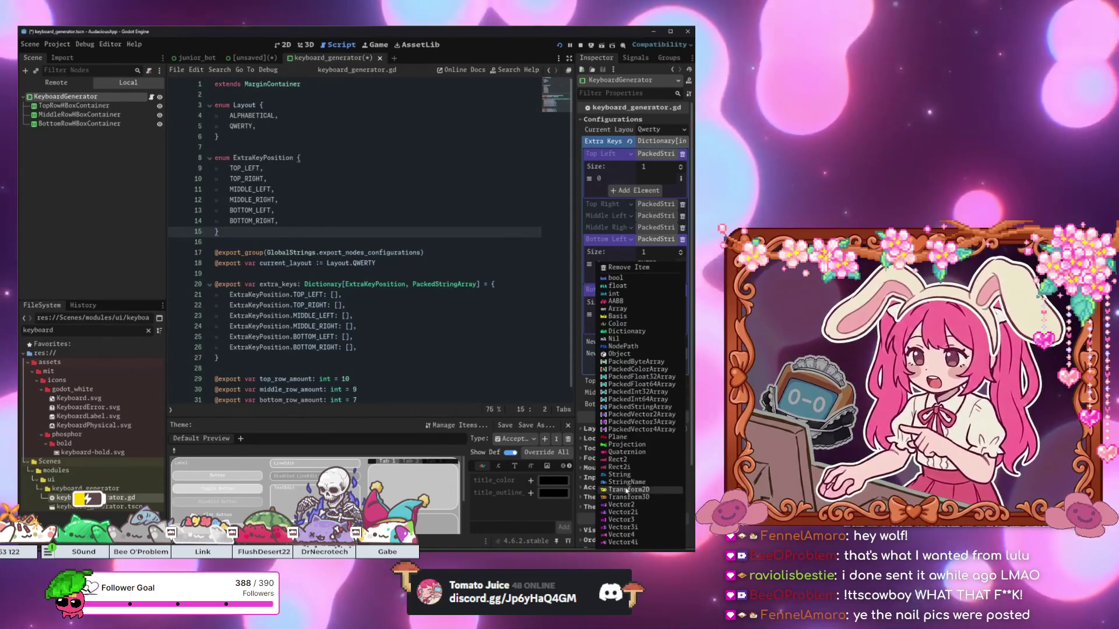
left_click(658, 315)
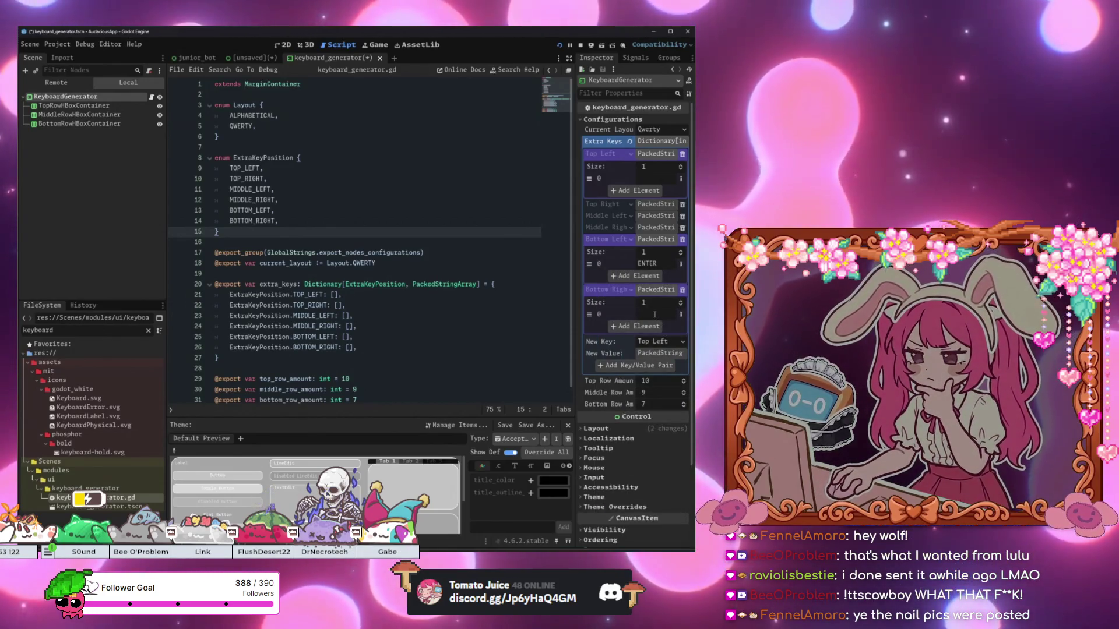
type("Delete")
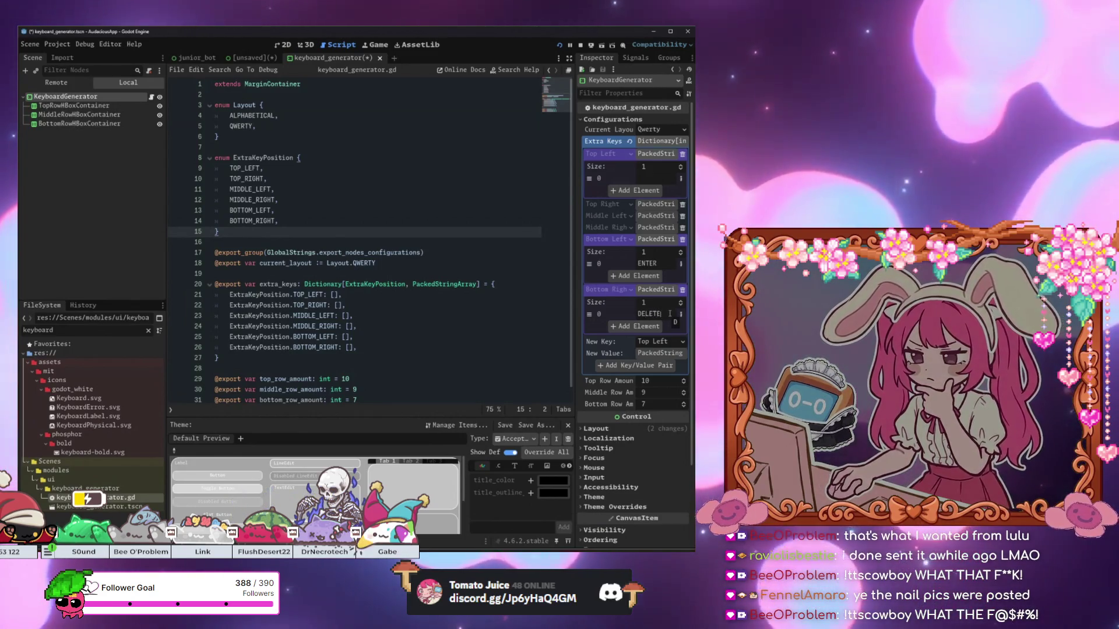
left_click(445, 336)
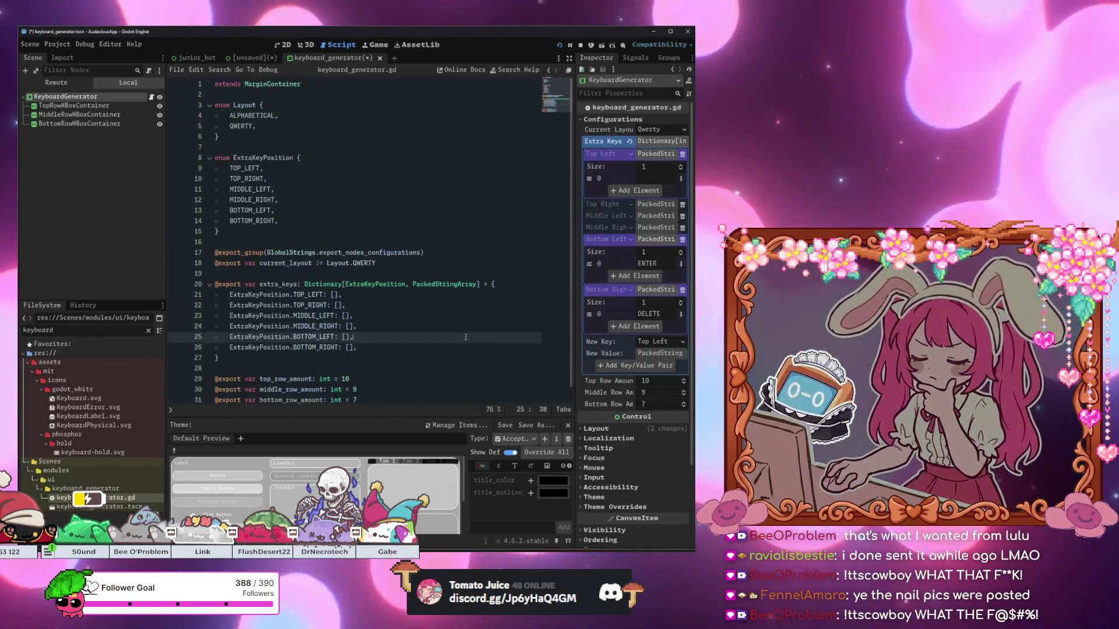
Step: Remove the Bottom Right extra-keys entry, put DELETE in a new value list, and save
key("ctrl+s")
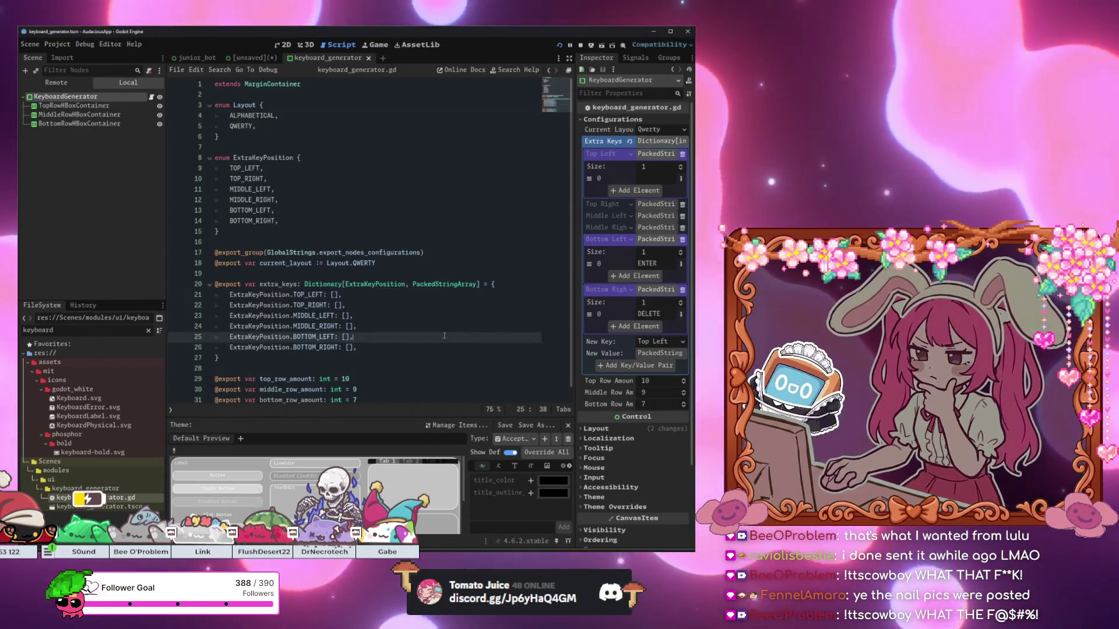
key("Up")
key("Up")
key("Up")
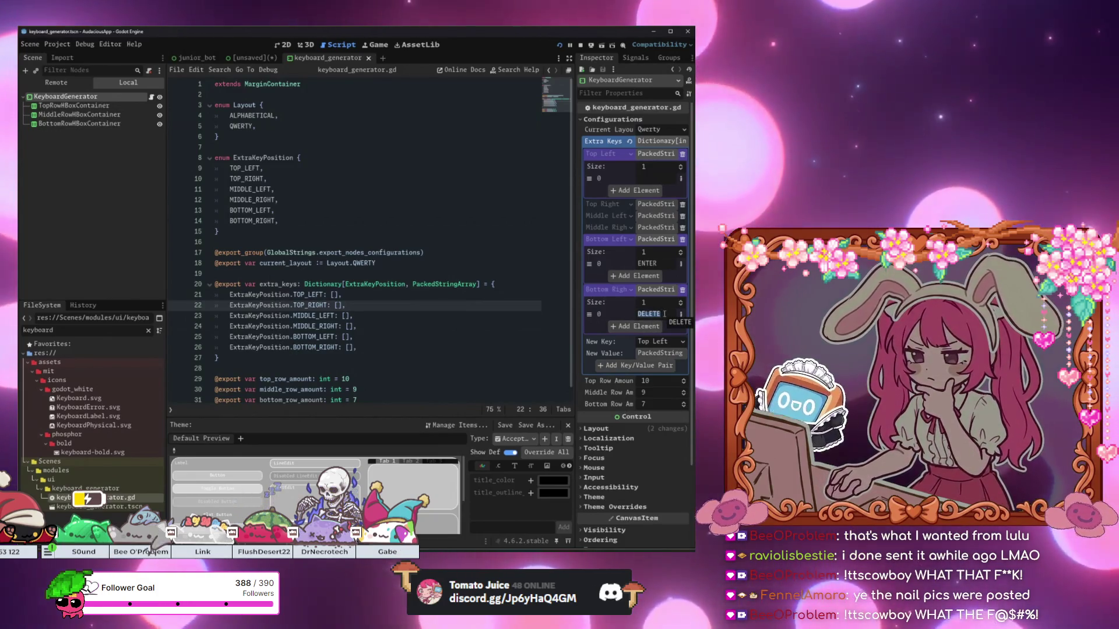
left_click(683, 290)
left_click(659, 303)
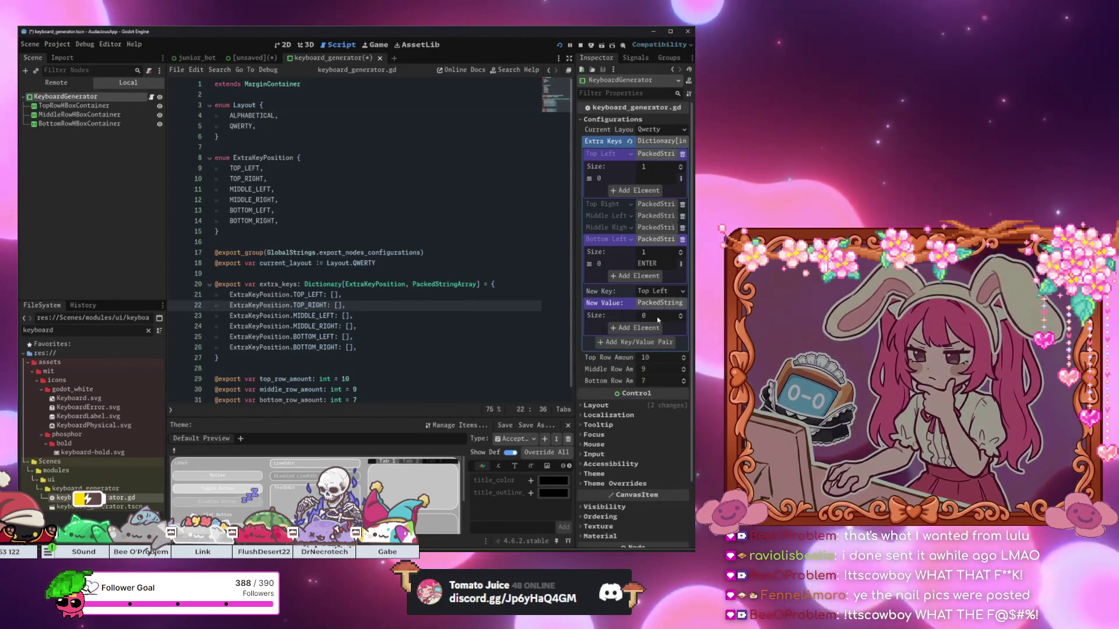
left_click(645, 329)
left_click(645, 328)
type("DELETE")
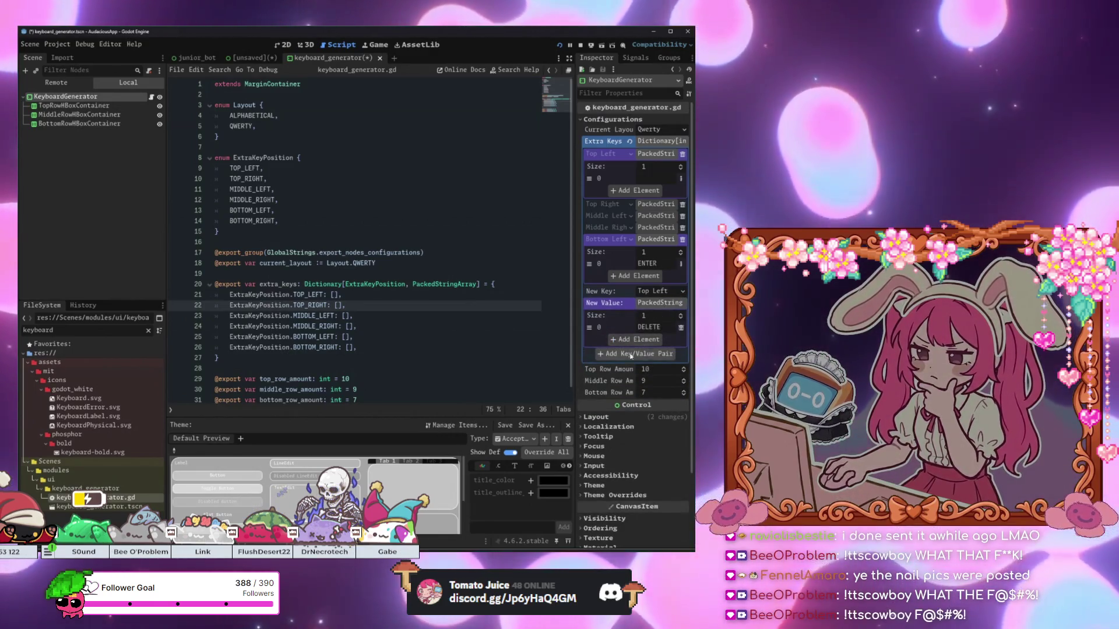
left_click(474, 348)
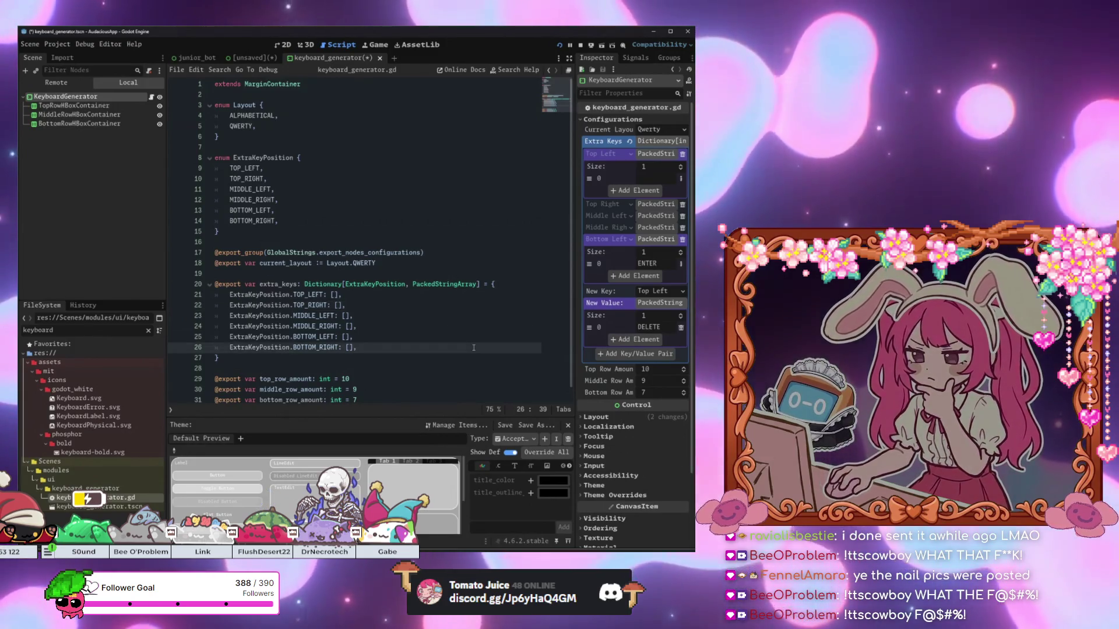
key("ctrl+s")
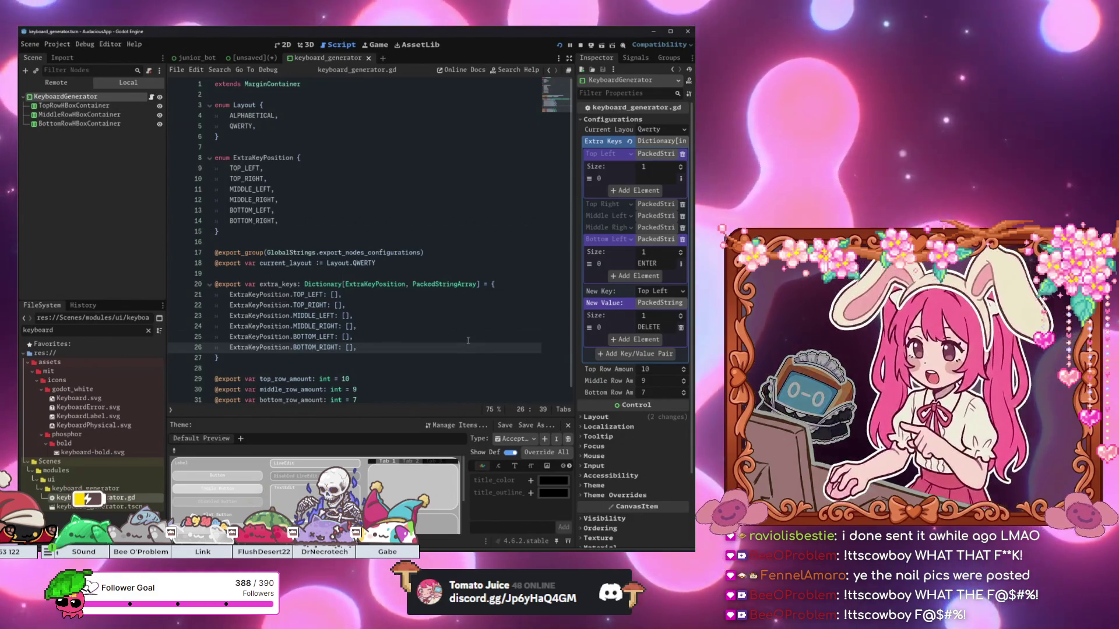
Step: Add blank lines below line 31 of keyboard_generator.gd and check the Bottom Left list
left_click(453, 390)
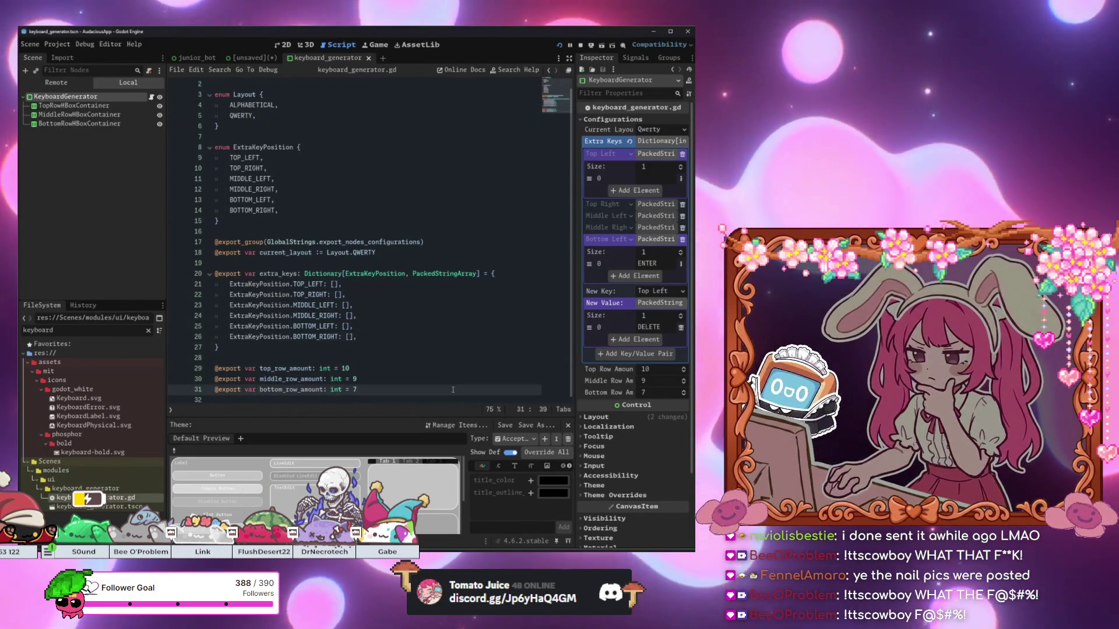
key("Return")
key("Return")
key("Return")
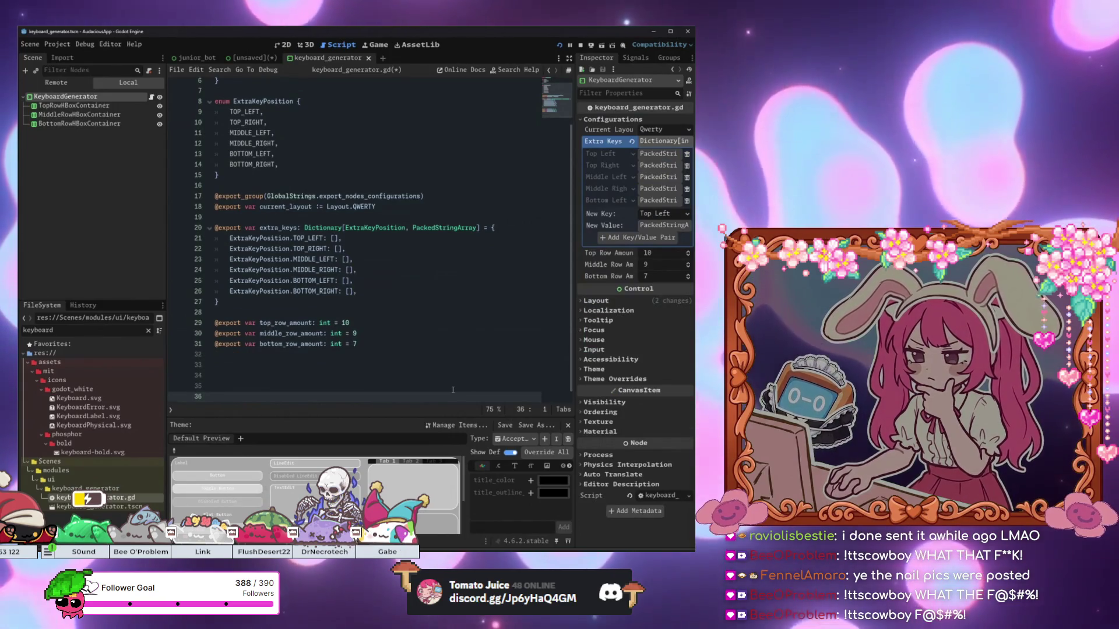
key("Up")
key("Up")
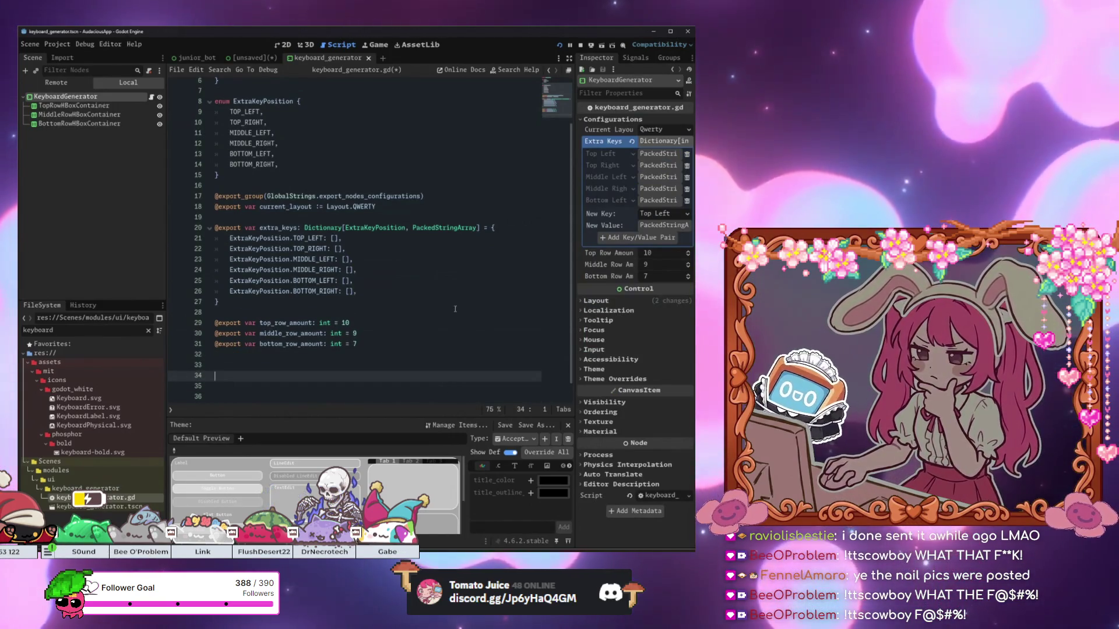
key("ctrl+z")
left_click(388, 379)
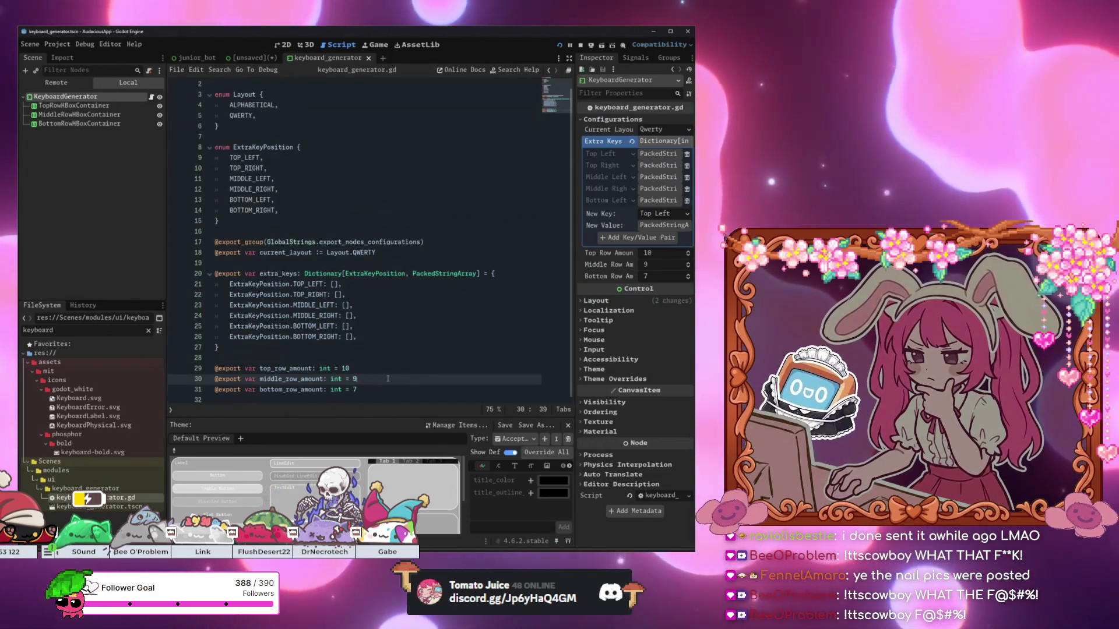
left_click(398, 390)
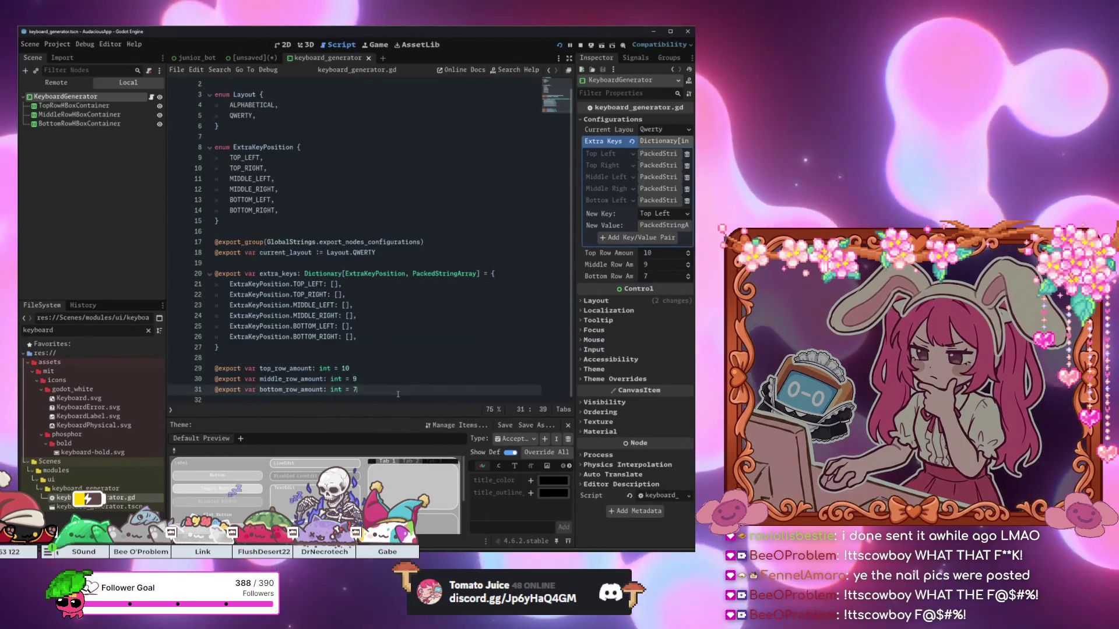
key("Return")
key("Return")
key("Return")
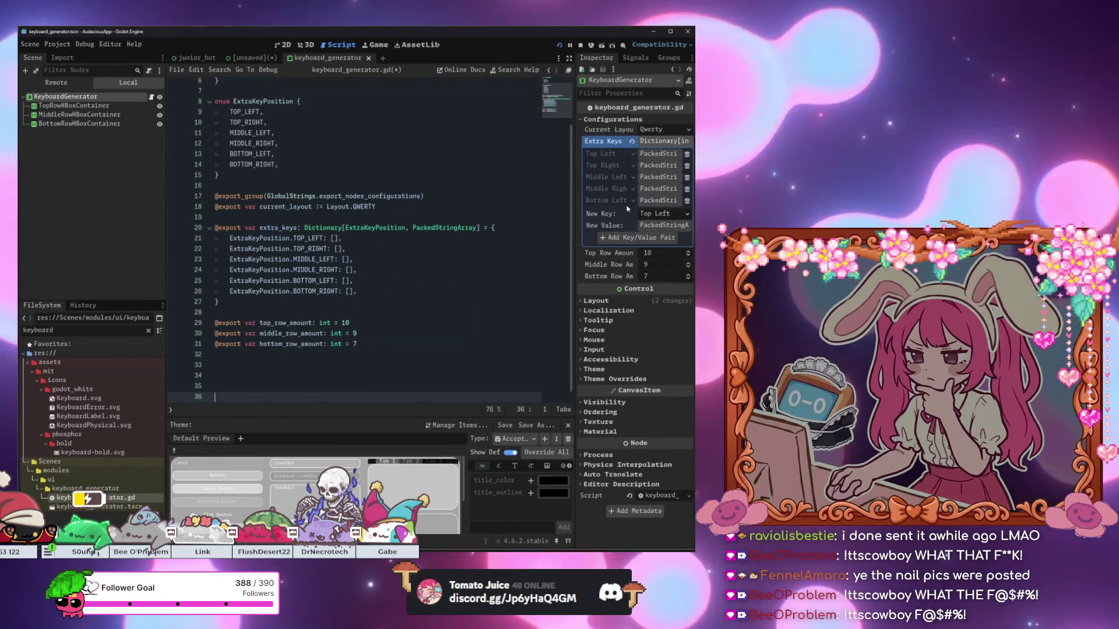
left_click(663, 201)
left_click(662, 201)
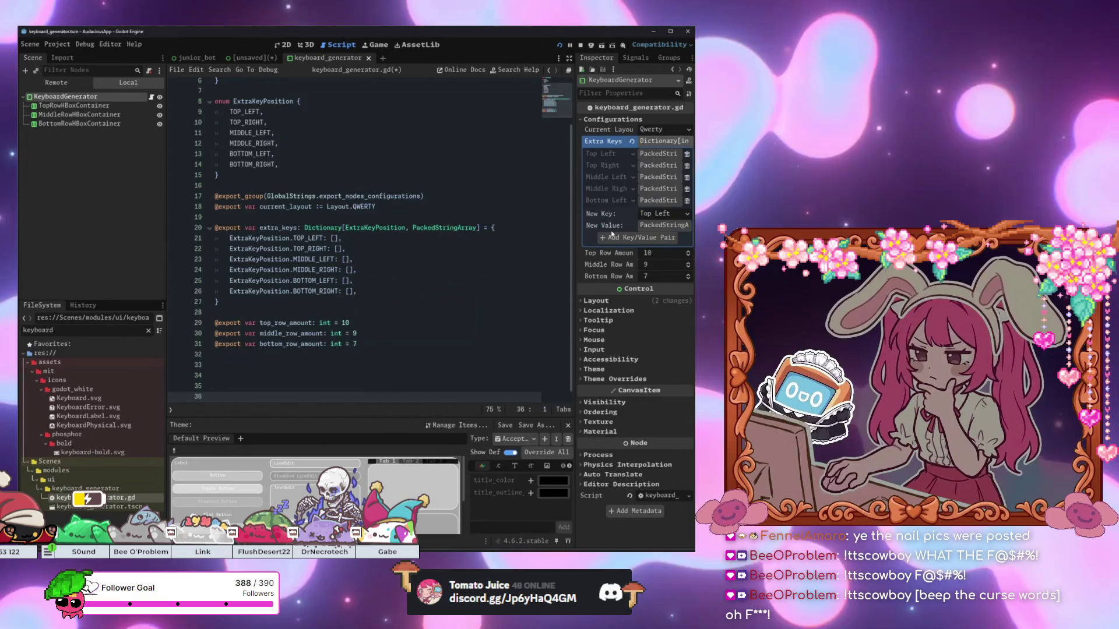
Step: Add a Bottom Right key/value pair to Extra Keys whose element 0 is DELETE
left_click(662, 214)
left_click(671, 265)
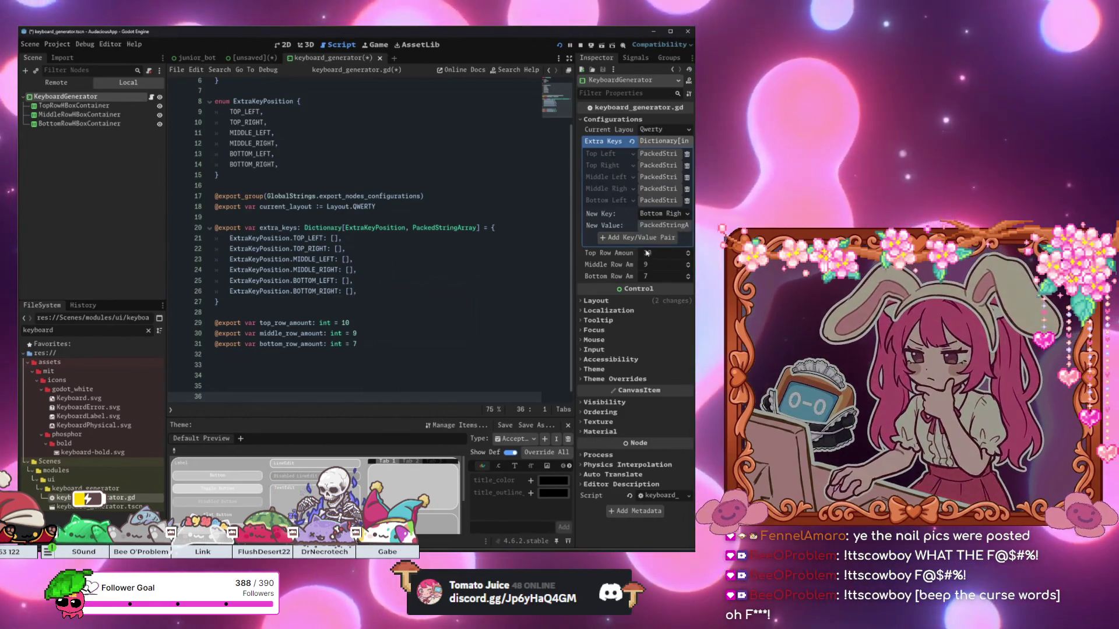
left_click(620, 237)
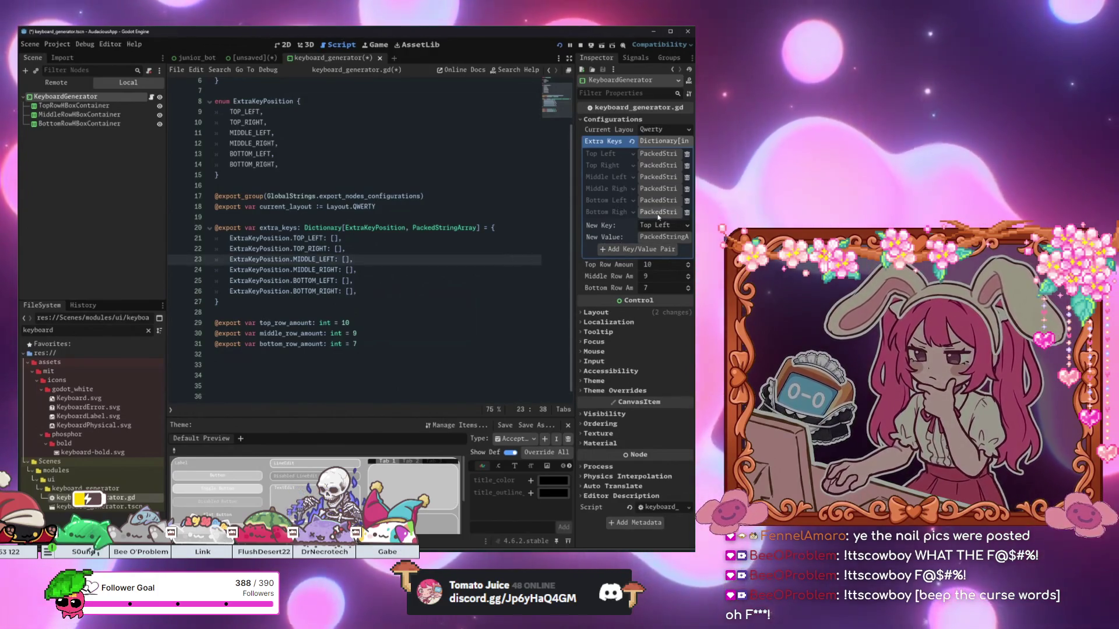
left_click(656, 211)
left_click(654, 238)
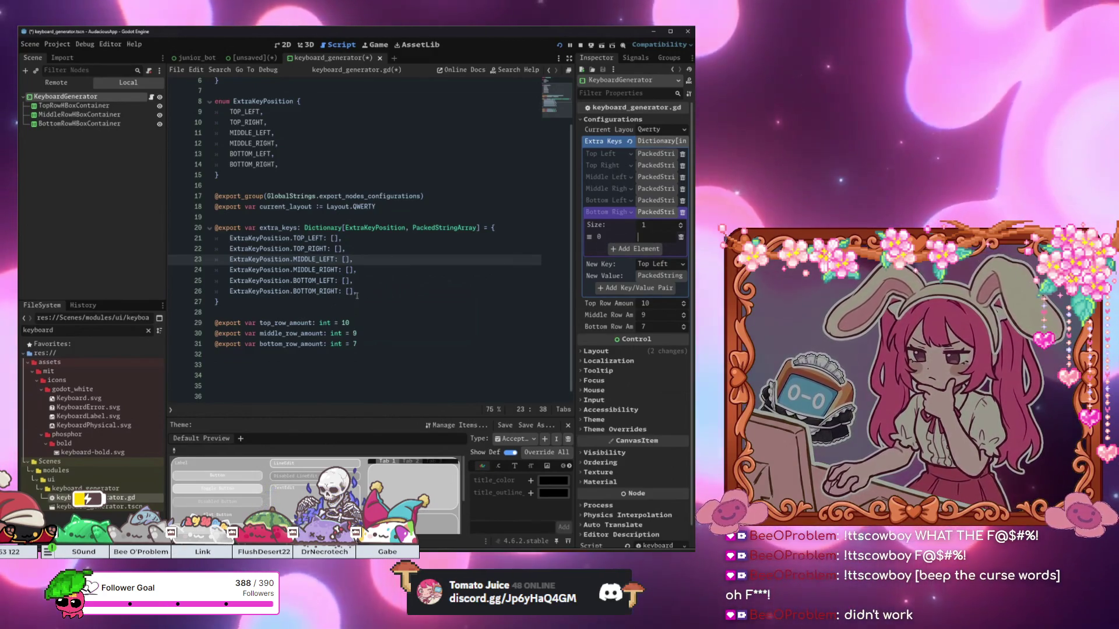
type("delete")
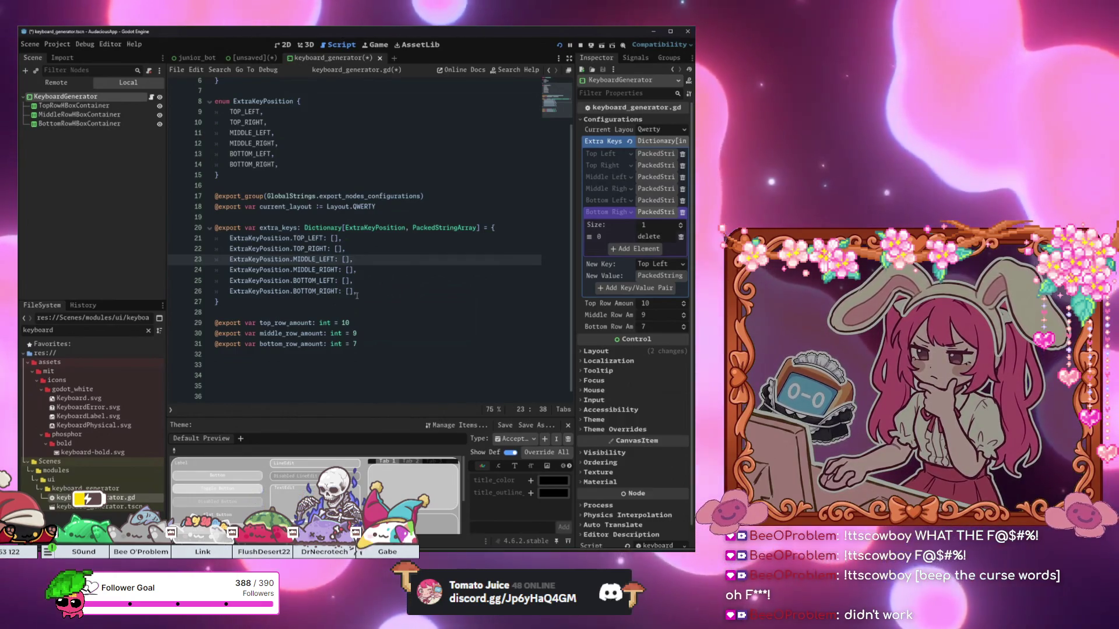
key("BackSpace")
key("BackSpace")
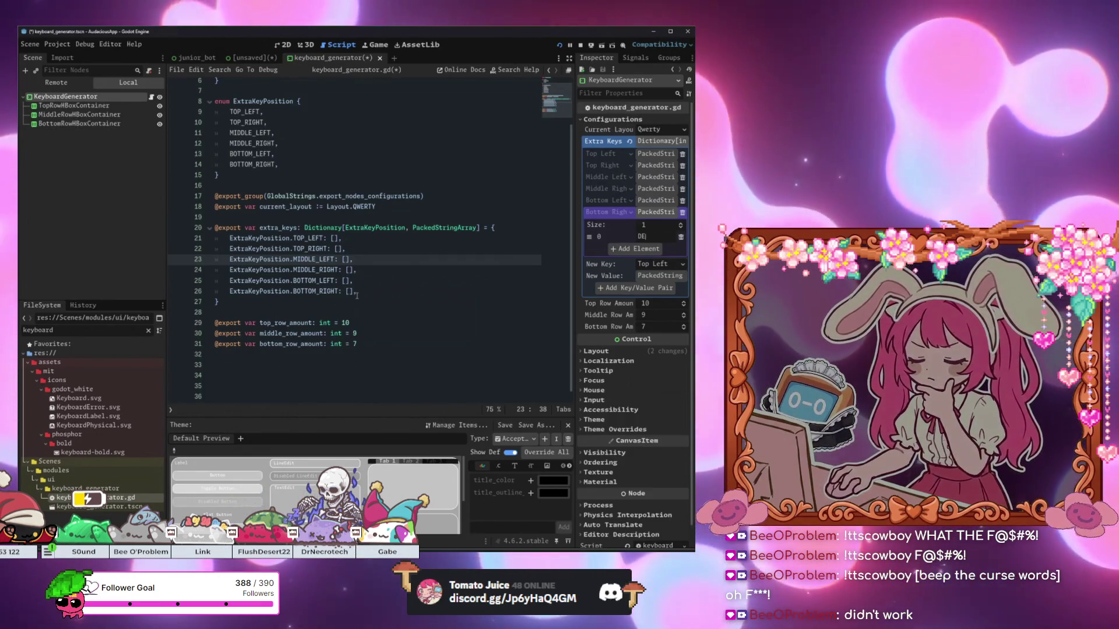
type("LETE")
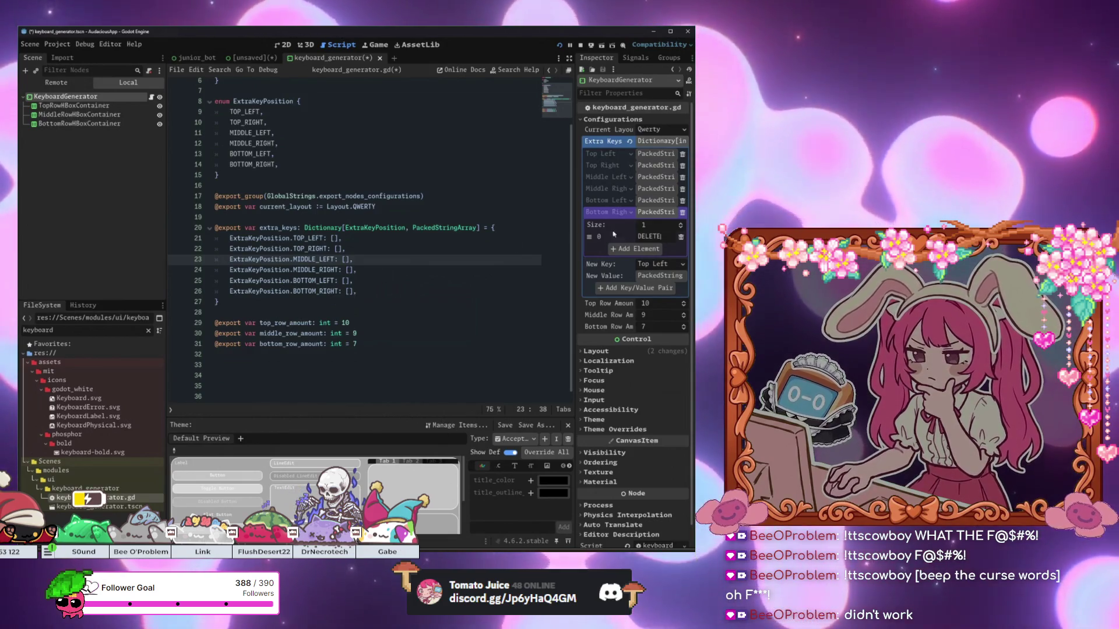
key("Return")
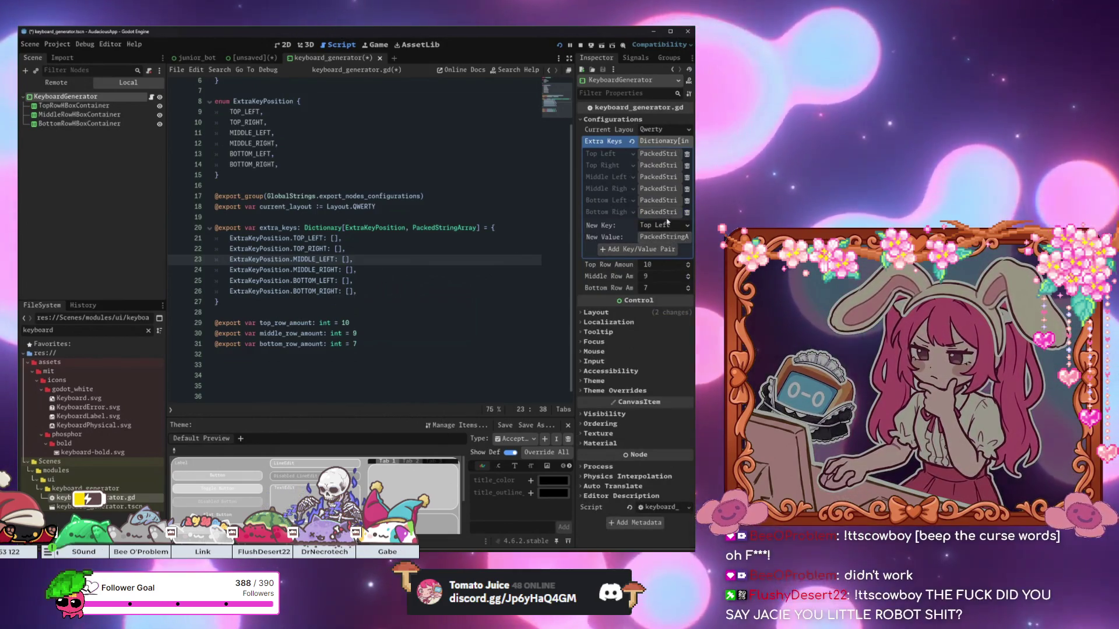
Step: Add then remove Top Left elements, collapse the Extra Keys arrays, and save keyboard_generator.gd
left_click(655, 154)
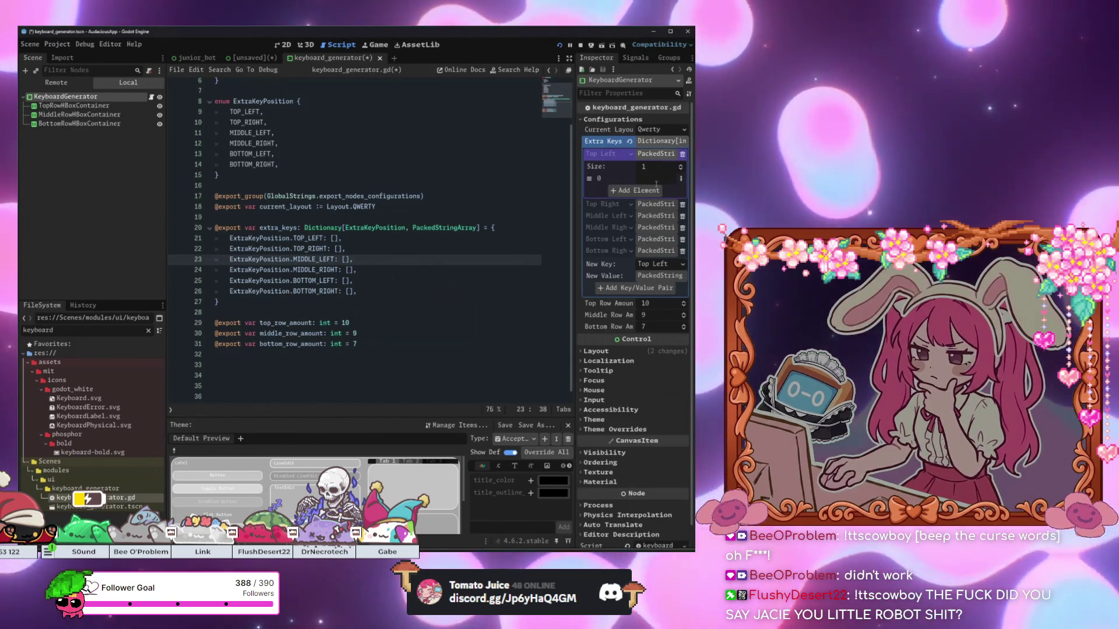
left_click(661, 141)
left_click(662, 141)
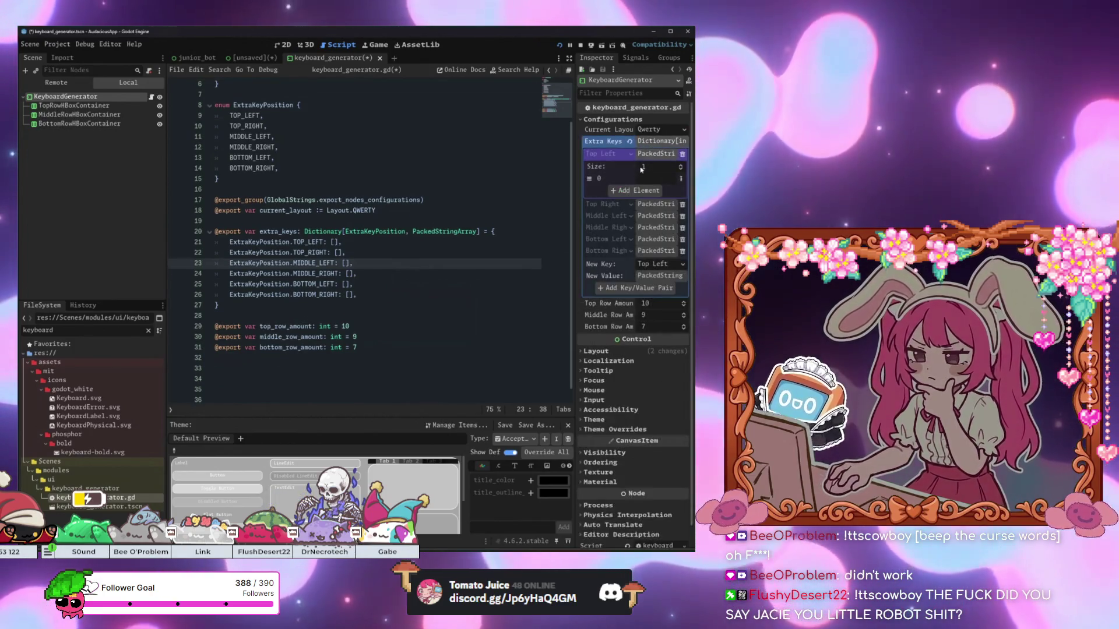
left_click(650, 204)
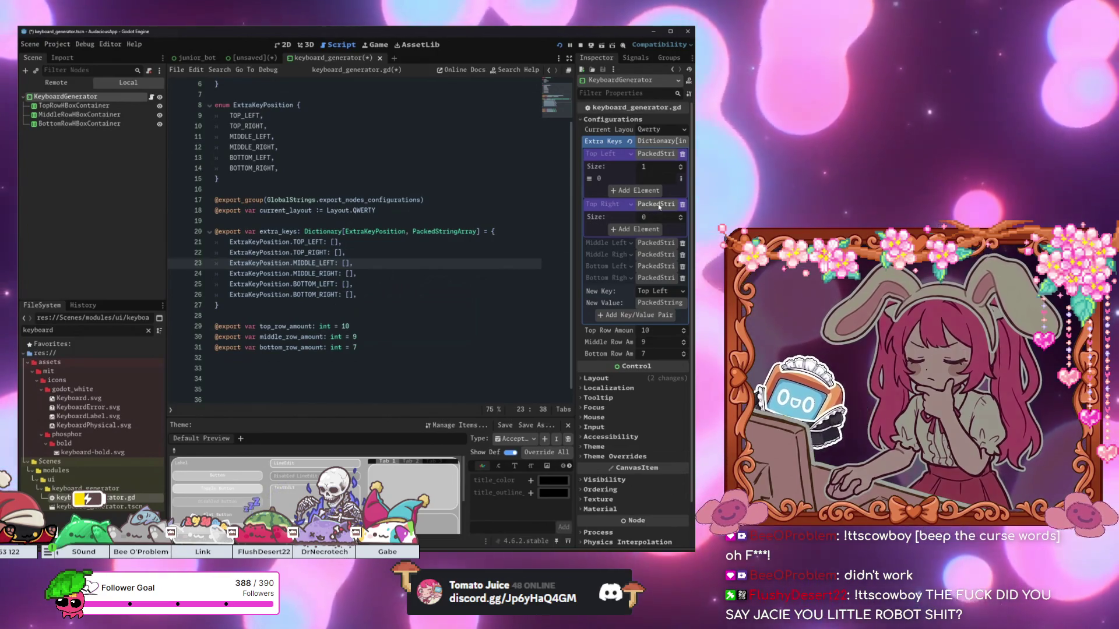
left_click(680, 167)
left_click(680, 169)
left_click(680, 169)
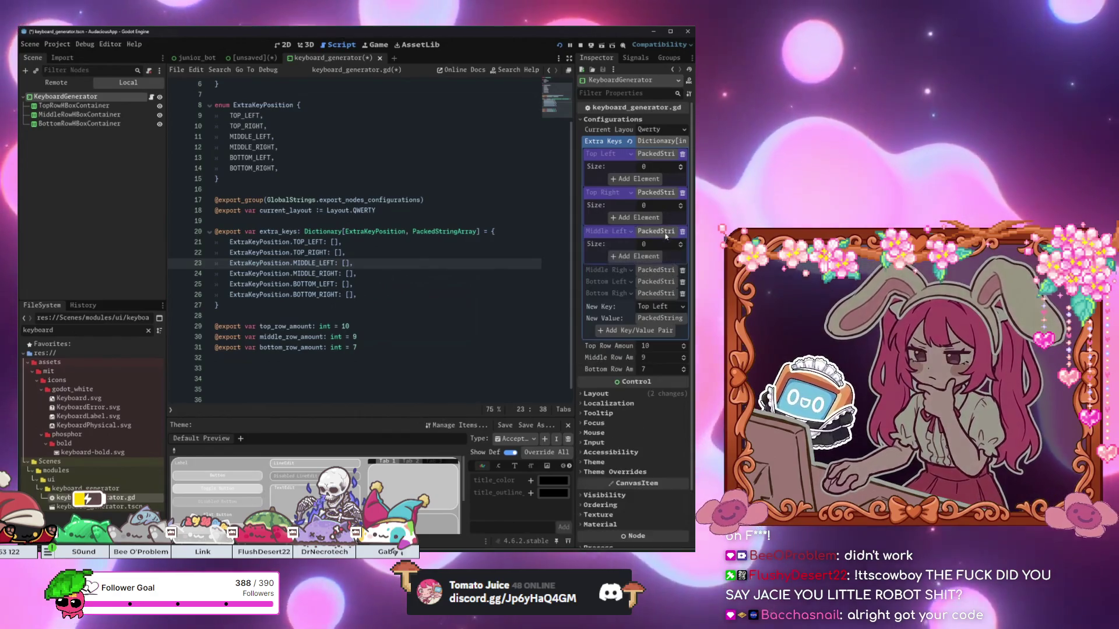
left_click(664, 193)
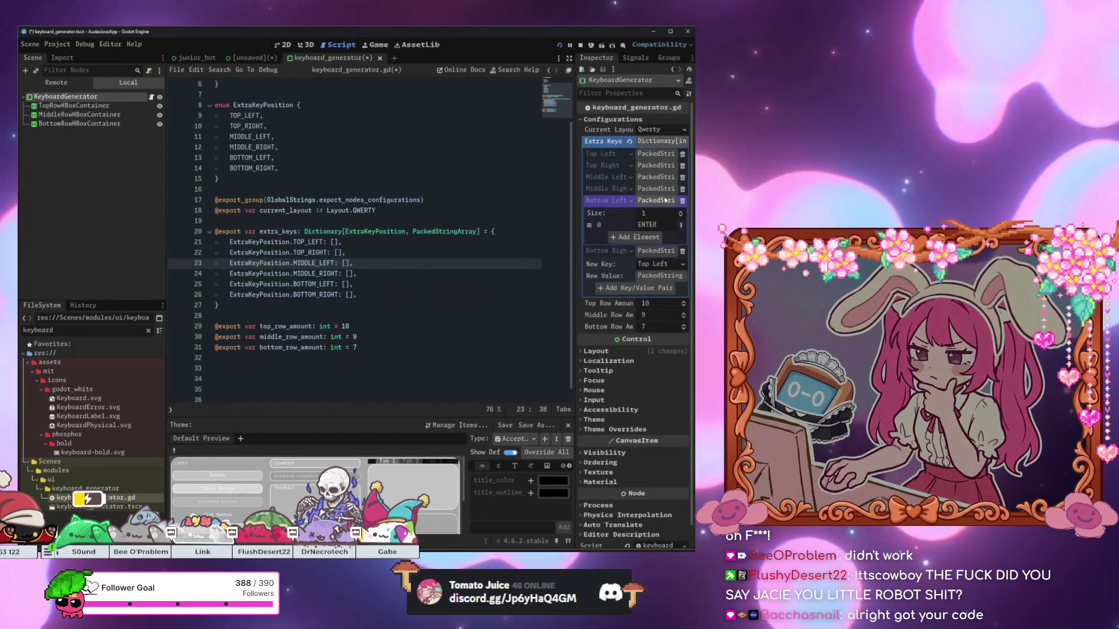
left_click(350, 383)
key("ctrl+s")
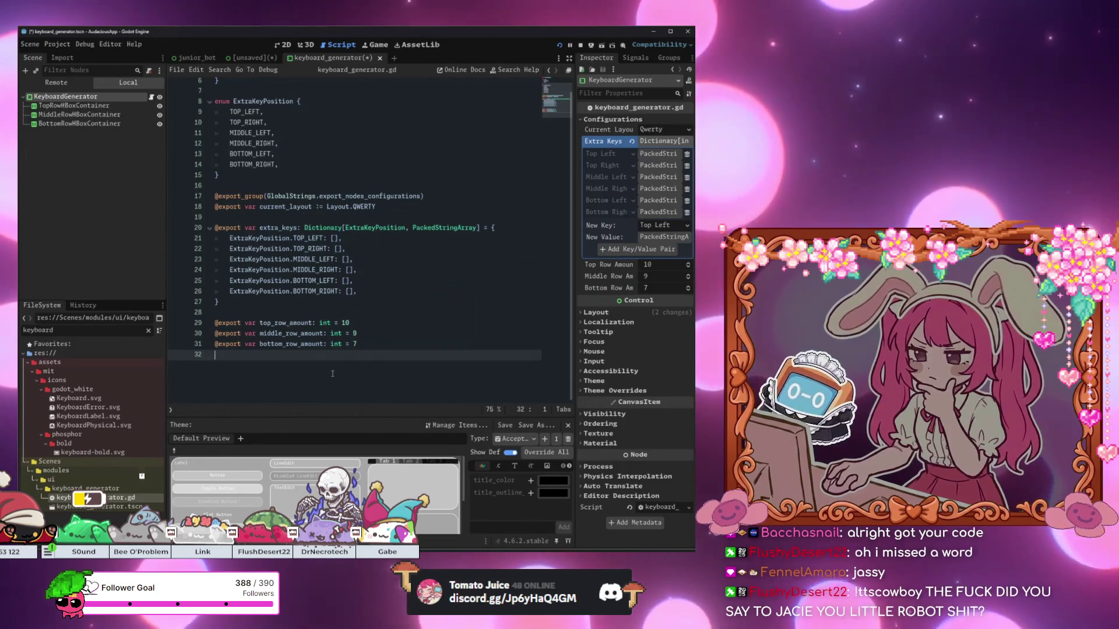
key("Return")
key("Return")
type("@")
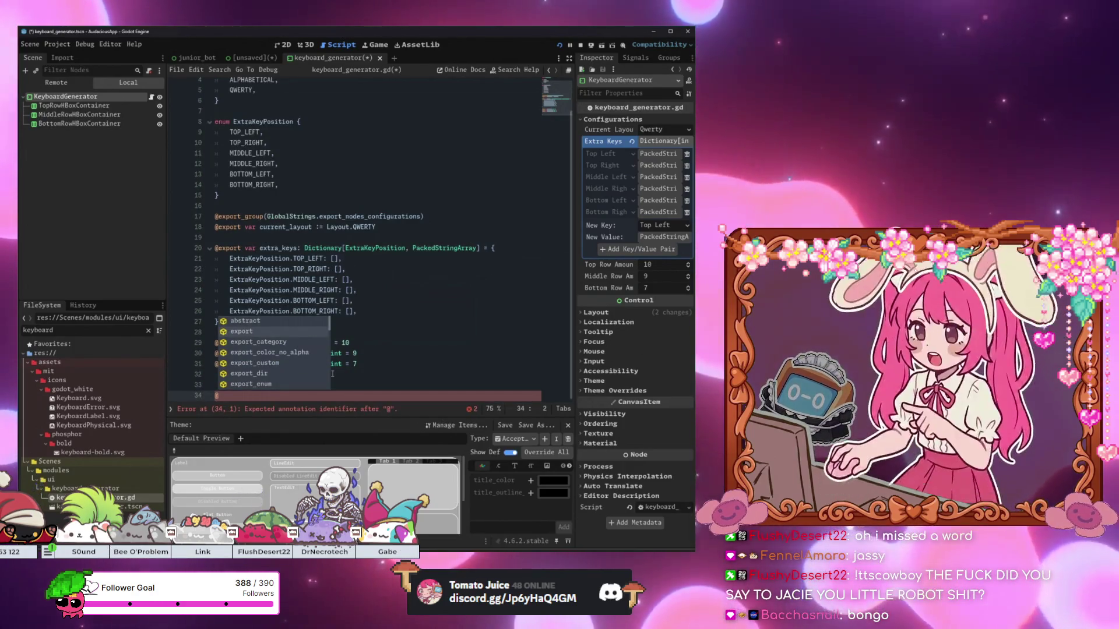
type("export_g")
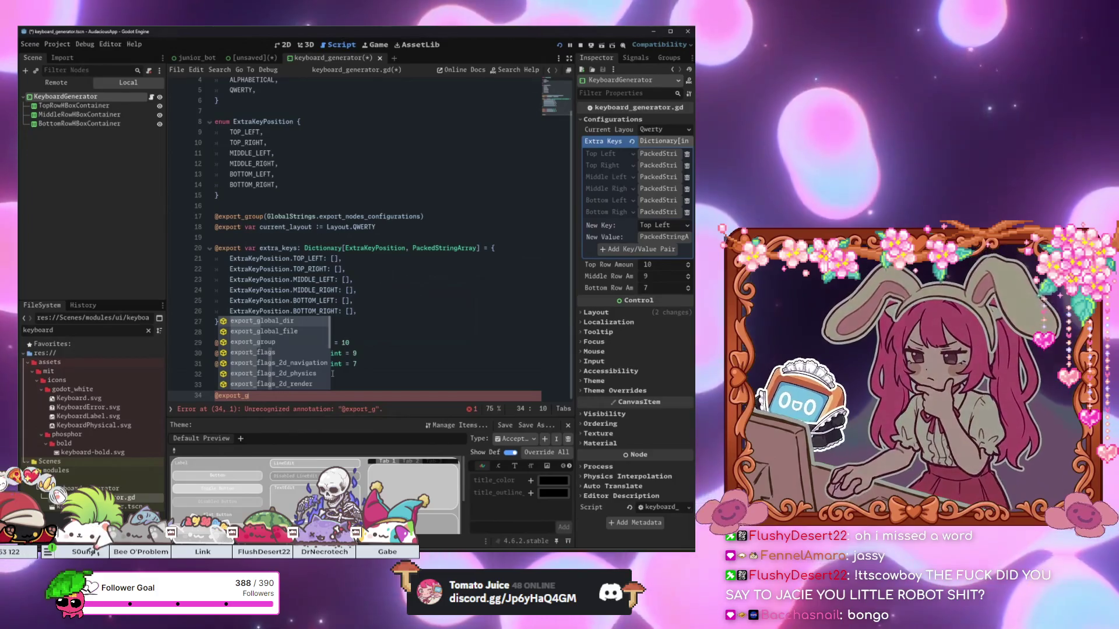
type("roup(GlobalStrings")
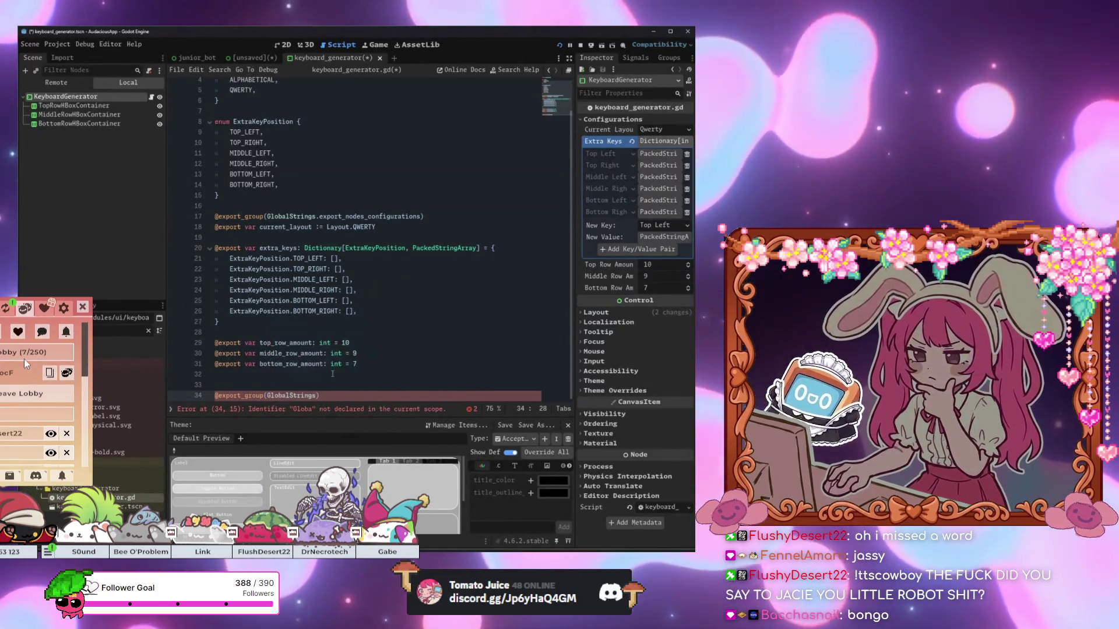
type(".export_nodes_string")
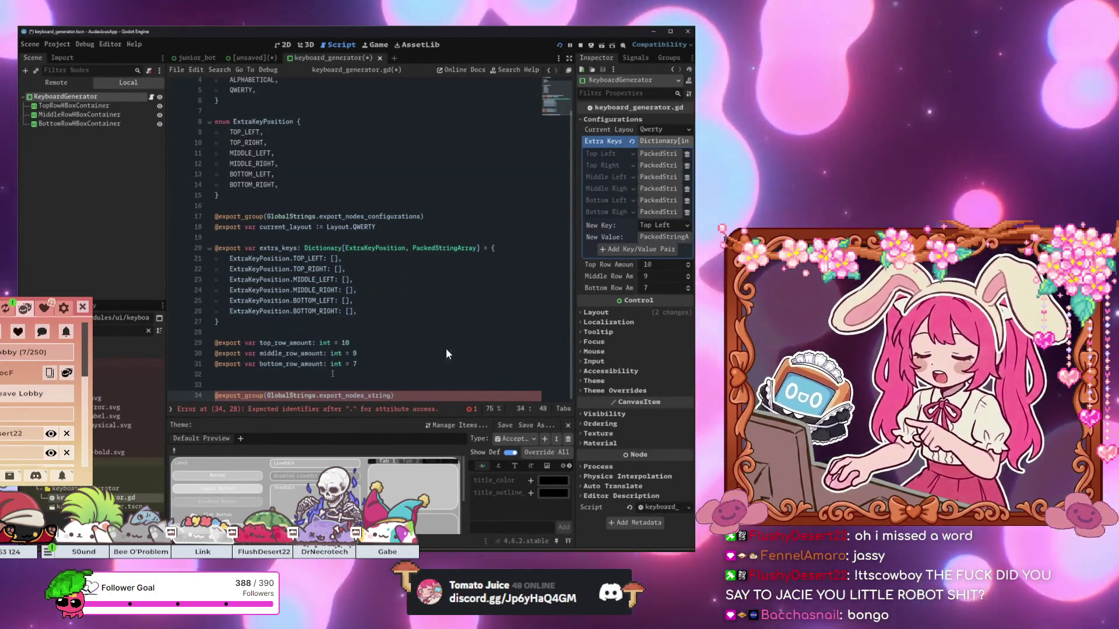
key("Return")
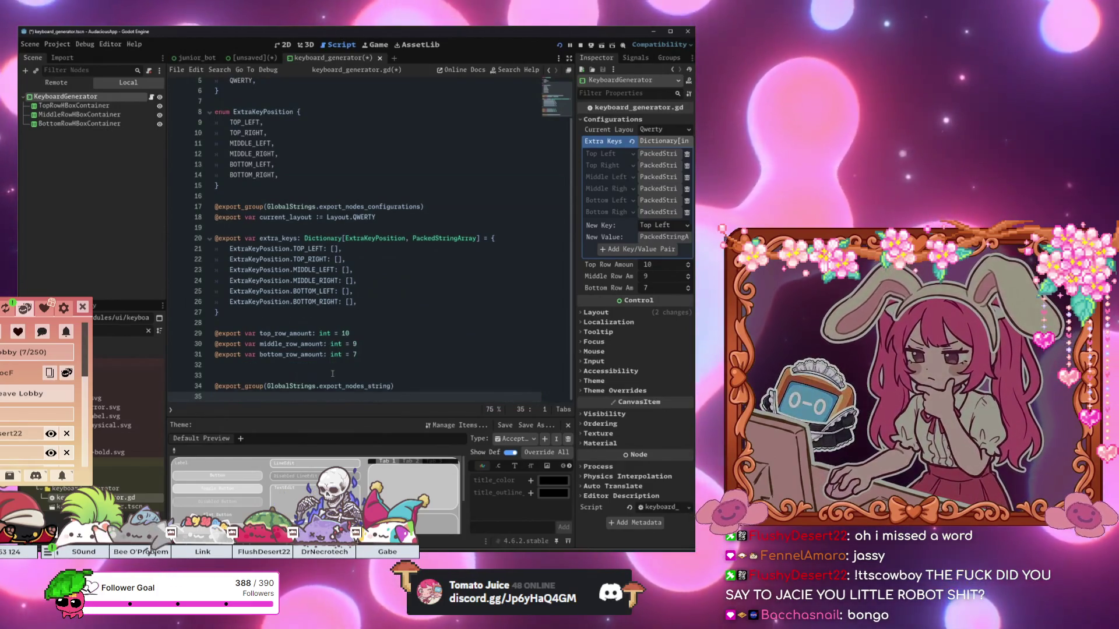
left_click(95, 107)
left_click(79, 123, "shift")
mouse_move(79, 124)
left_mouse_down()
mouse_move(146, 233)
mouse_move(268, 350)
mouse_move(298, 398)
left_mouse_up()
Step: Declare func _ready() -> void: below the container exports
left_click(427, 397)
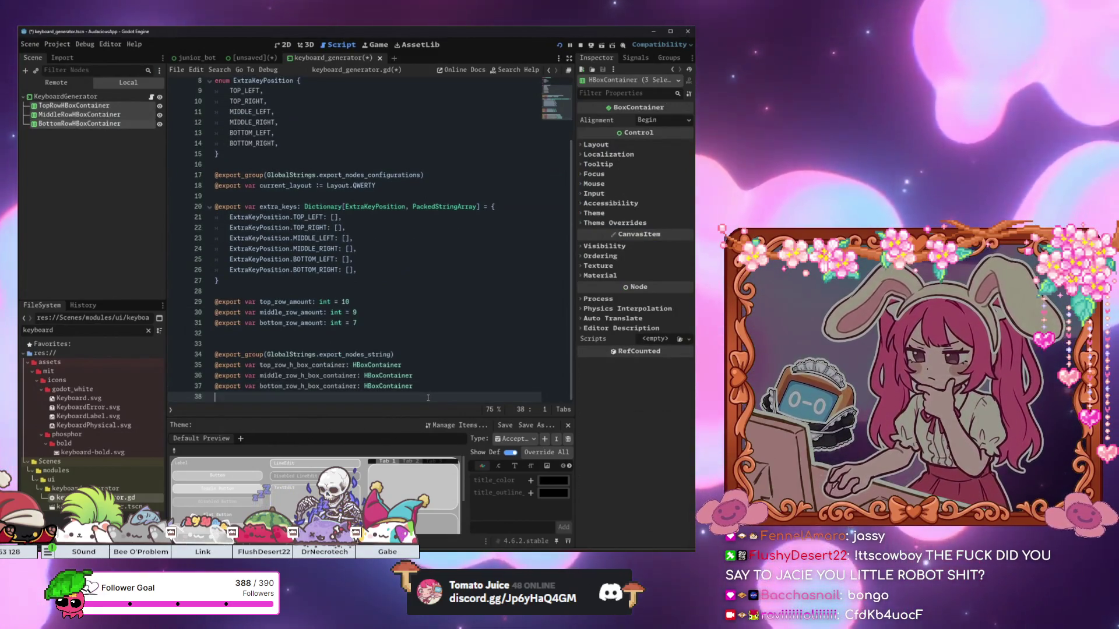
key("Return")
key("Return")
key("Return")
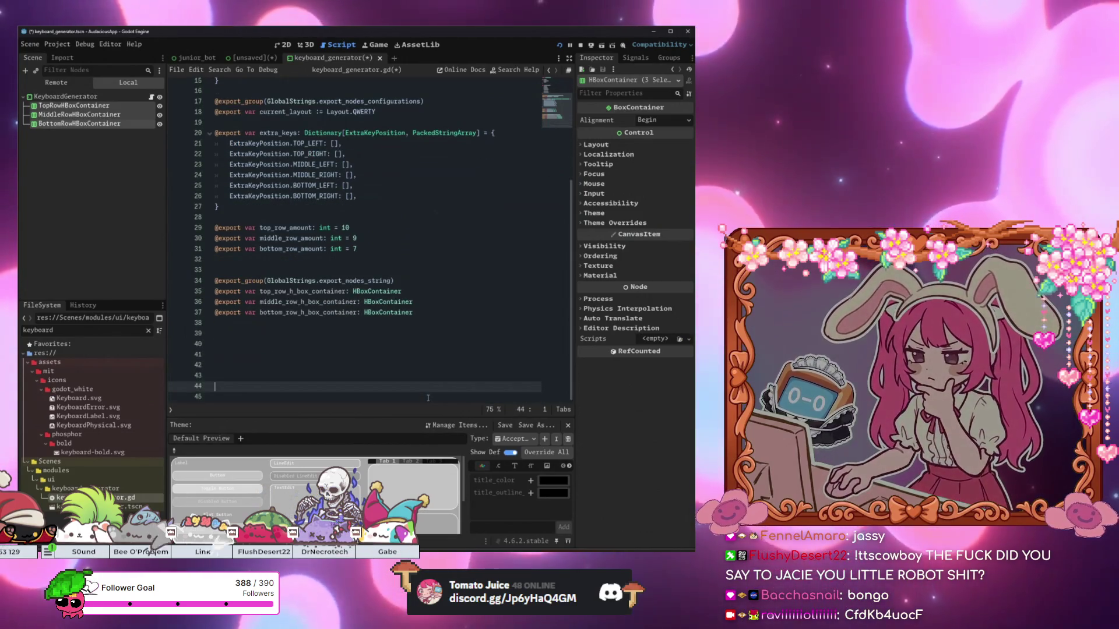
key("Up")
key("Up")
type("func _rea")
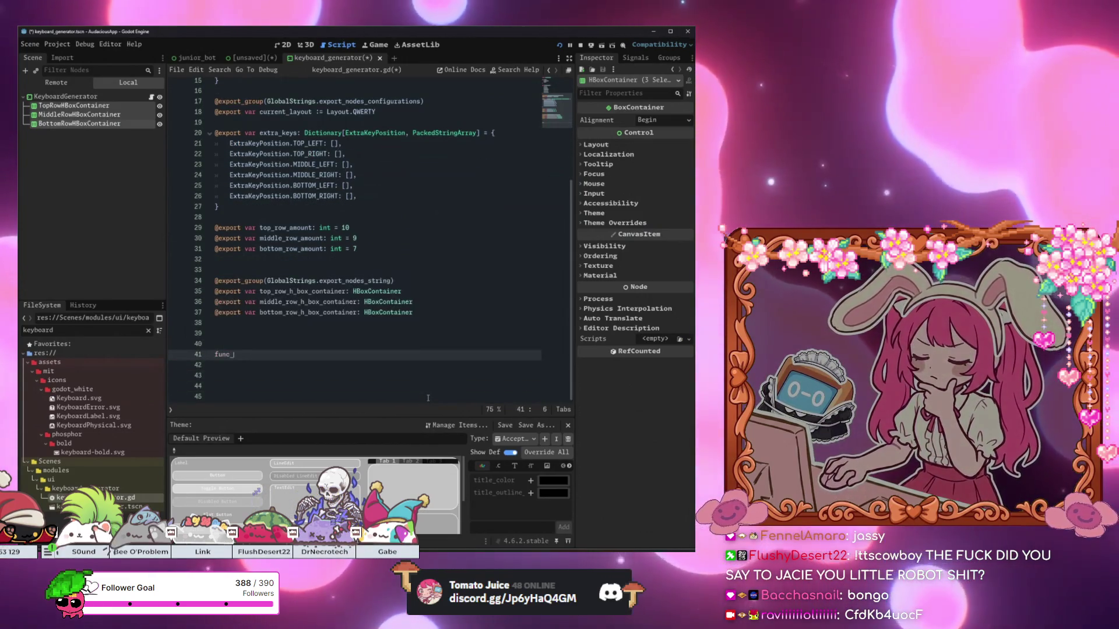
key("Return")
key("Return")
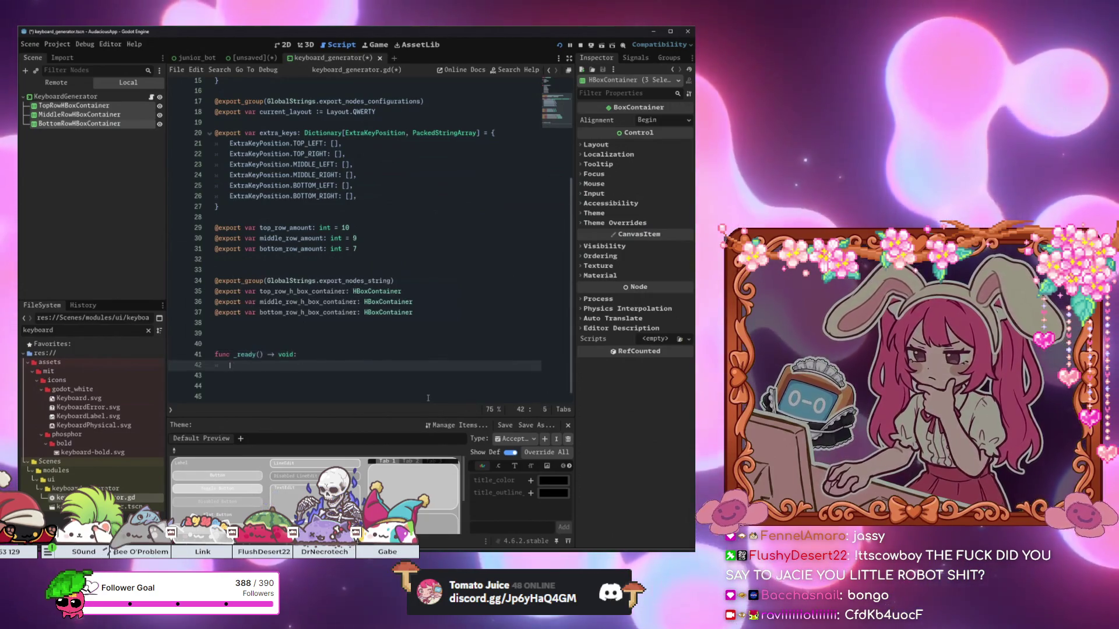
scroll(408, 323, "up", 5)
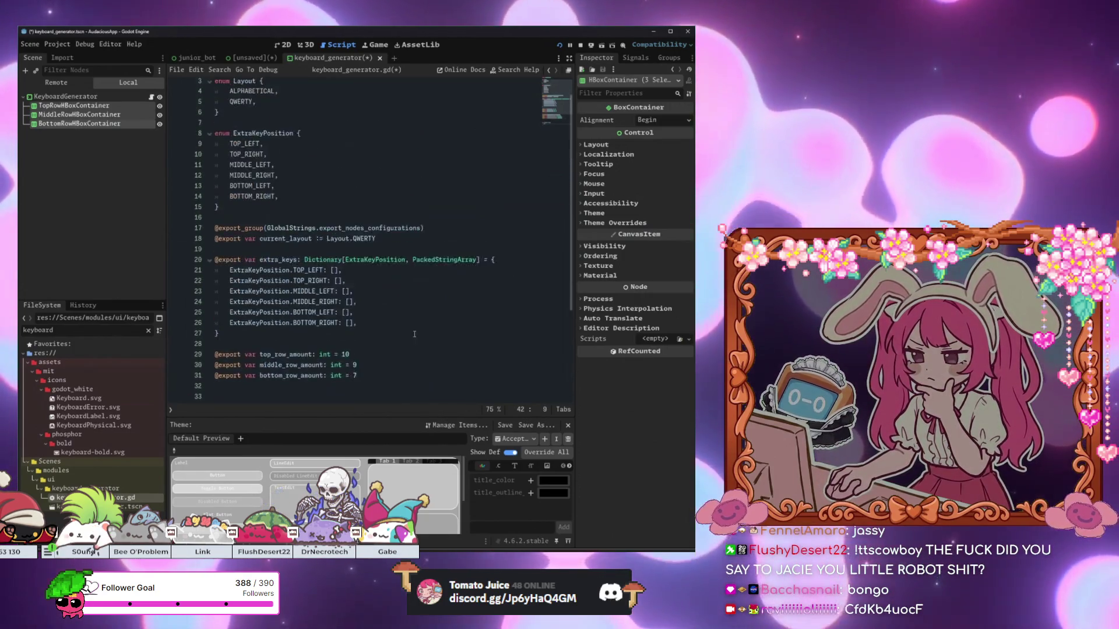
left_click(407, 323)
left_click(414, 266)
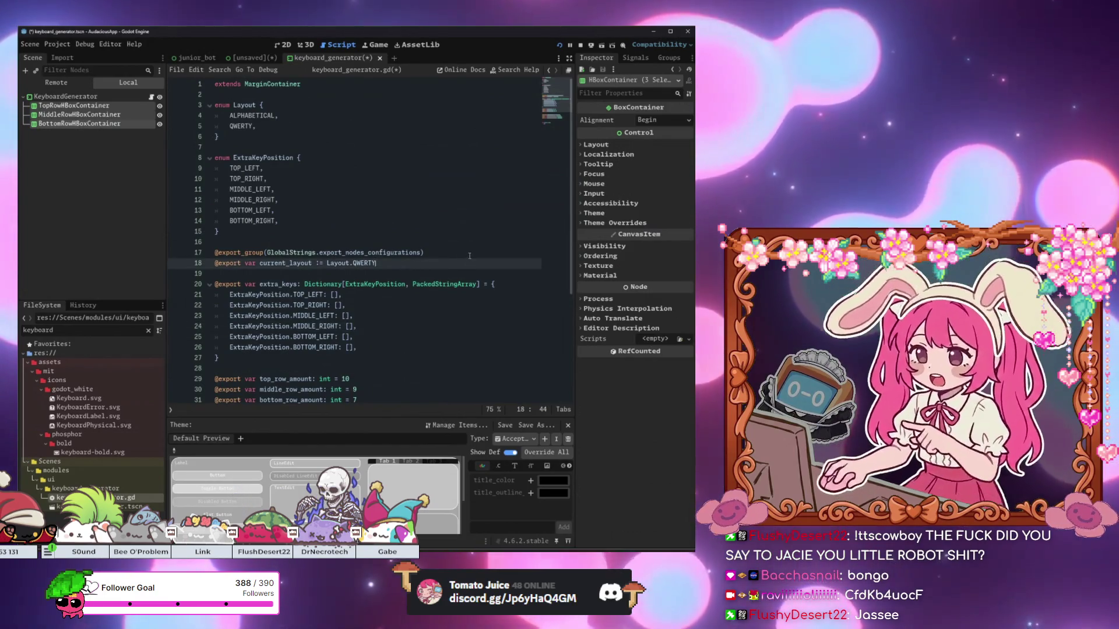
scroll(469, 255, "down", 1)
left_click(457, 220)
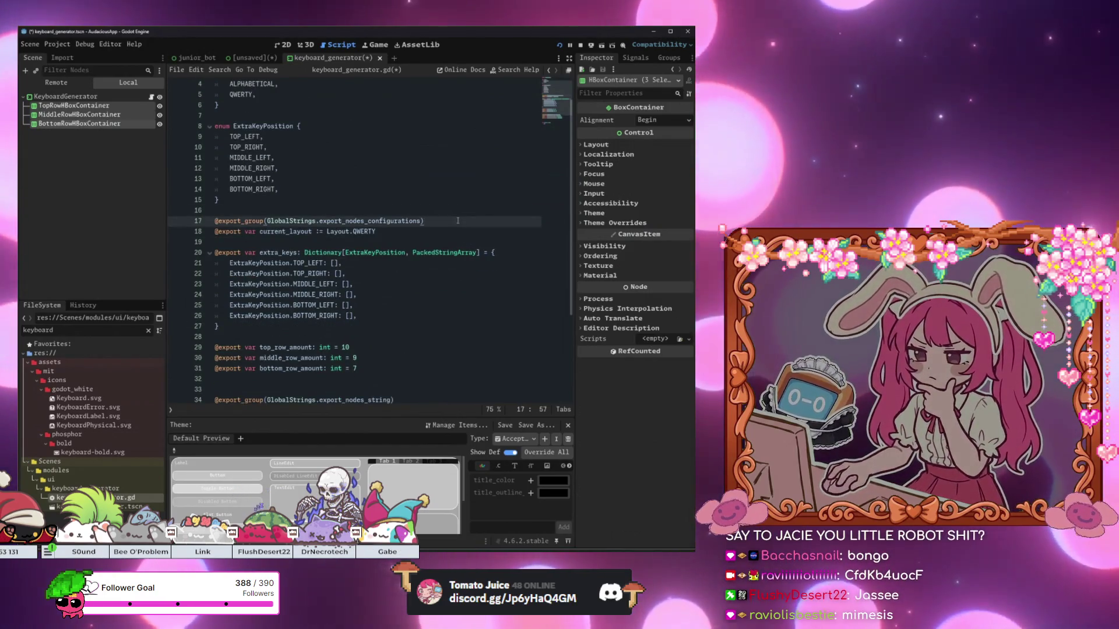
key("Return")
type("@export ")
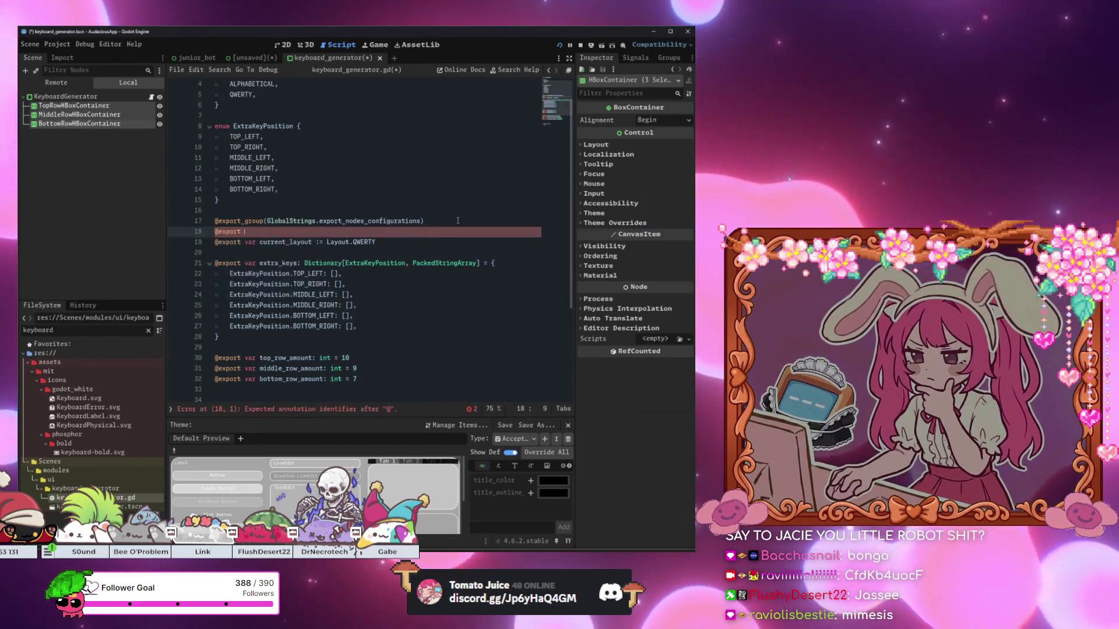
type("var auto_setup:")
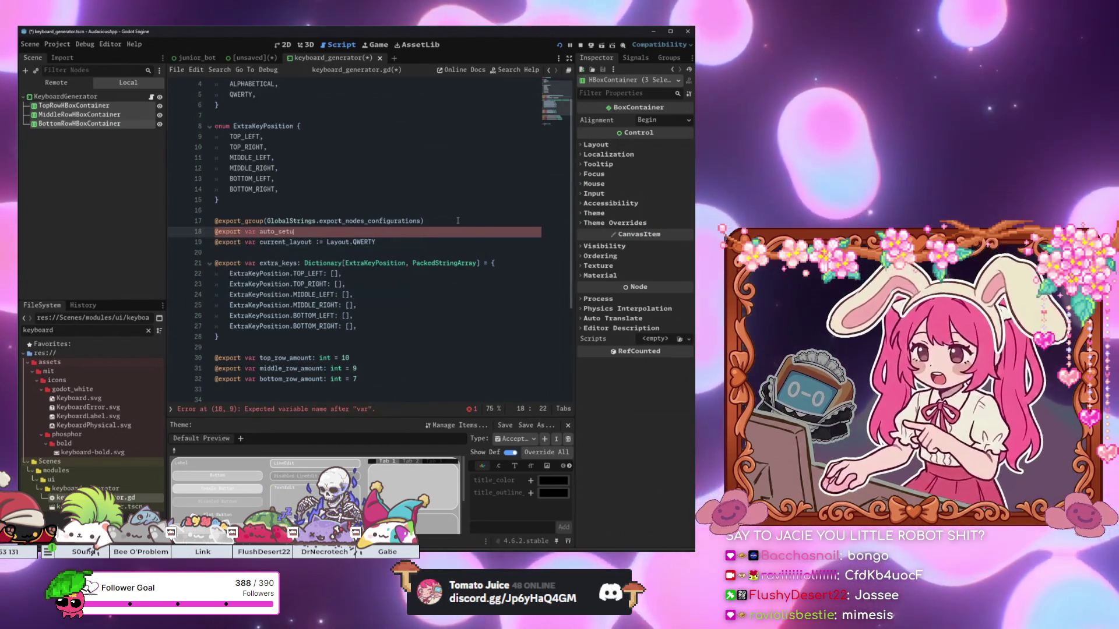
type(" bool = true")
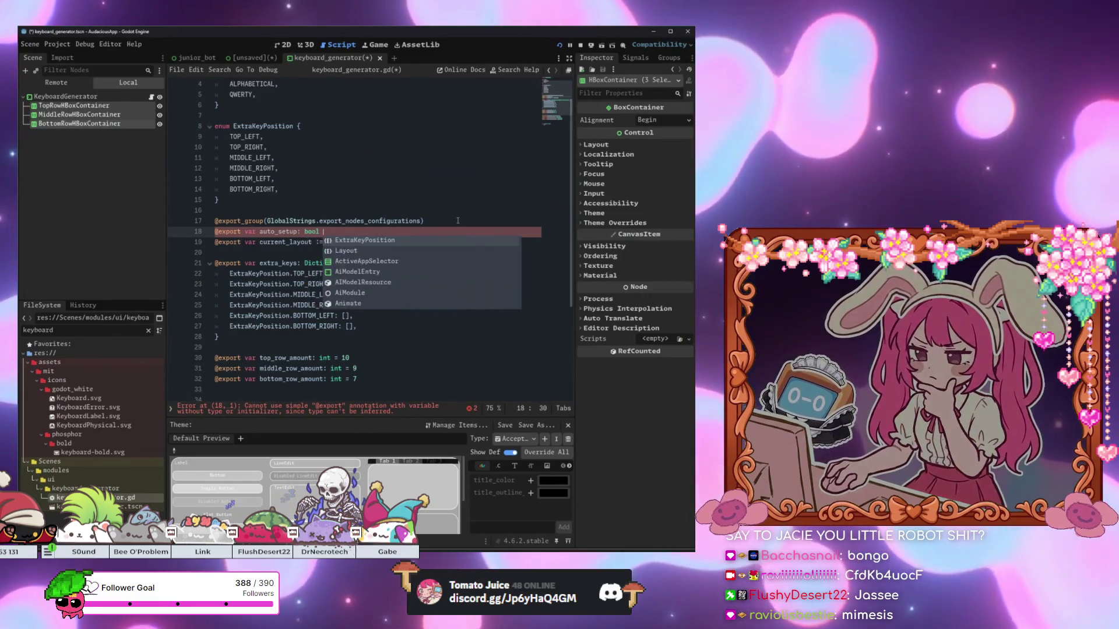
Step: In _ready, replace pass with if auto_setup: setup()
scroll(457, 221, "down", 4)
left_click(347, 358)
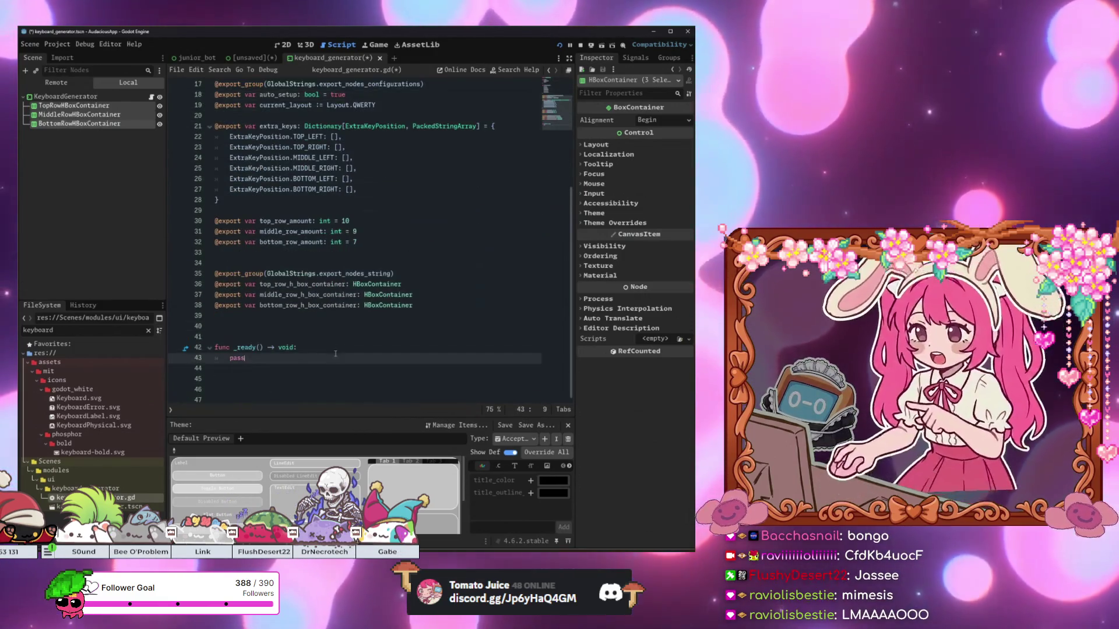
type("if auto_setup:")
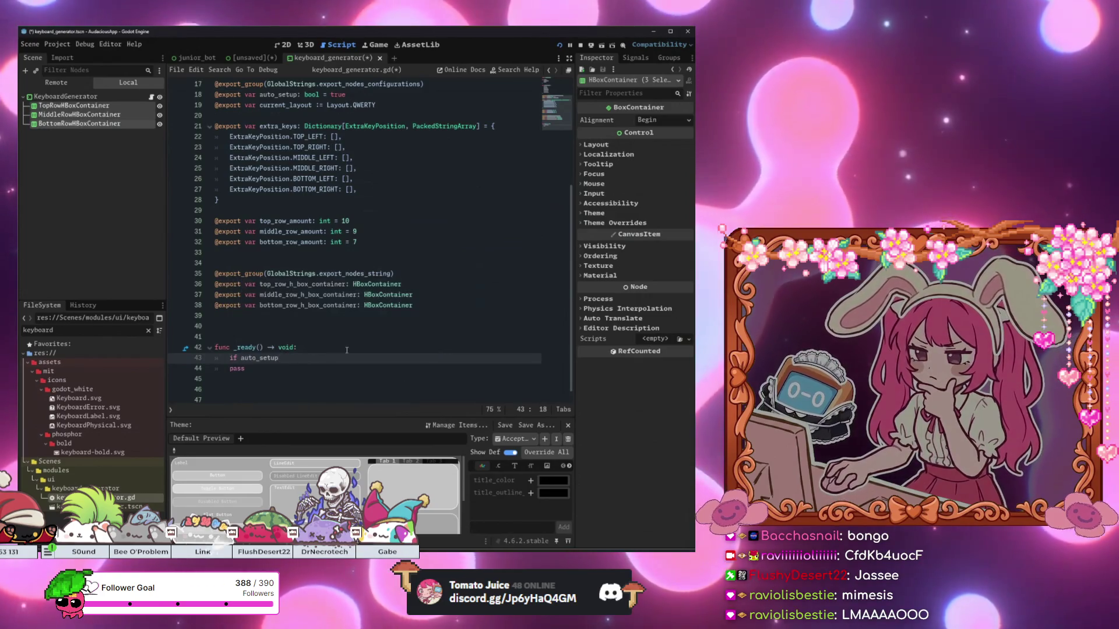
key("Return")
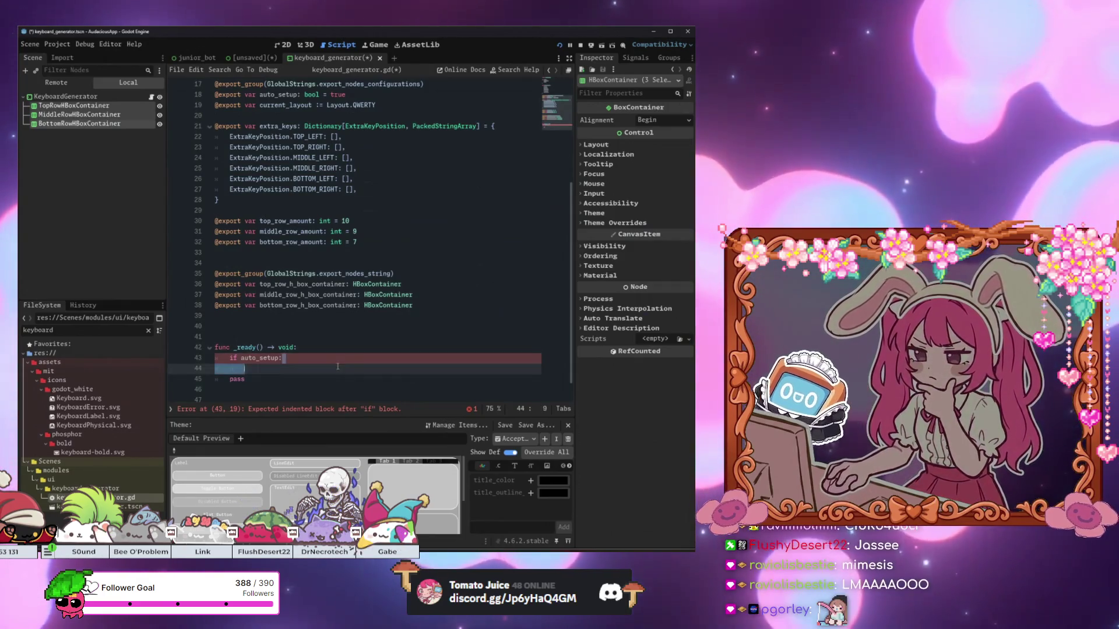
left_click(271, 380)
key("BackSpace")
left_click(301, 373)
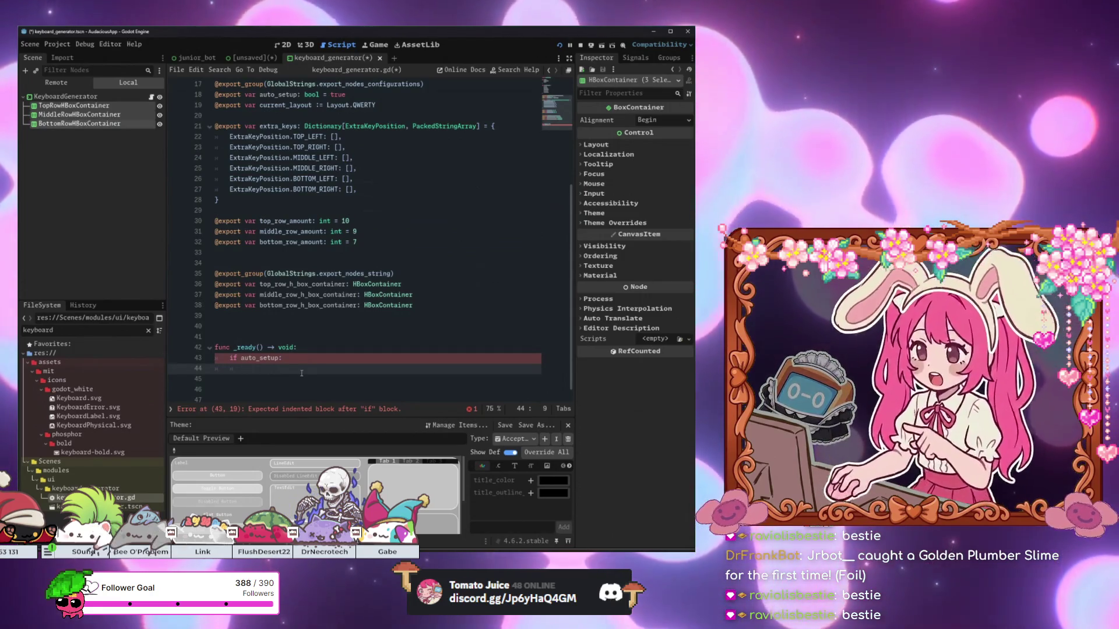
type("setup")
key("Return")
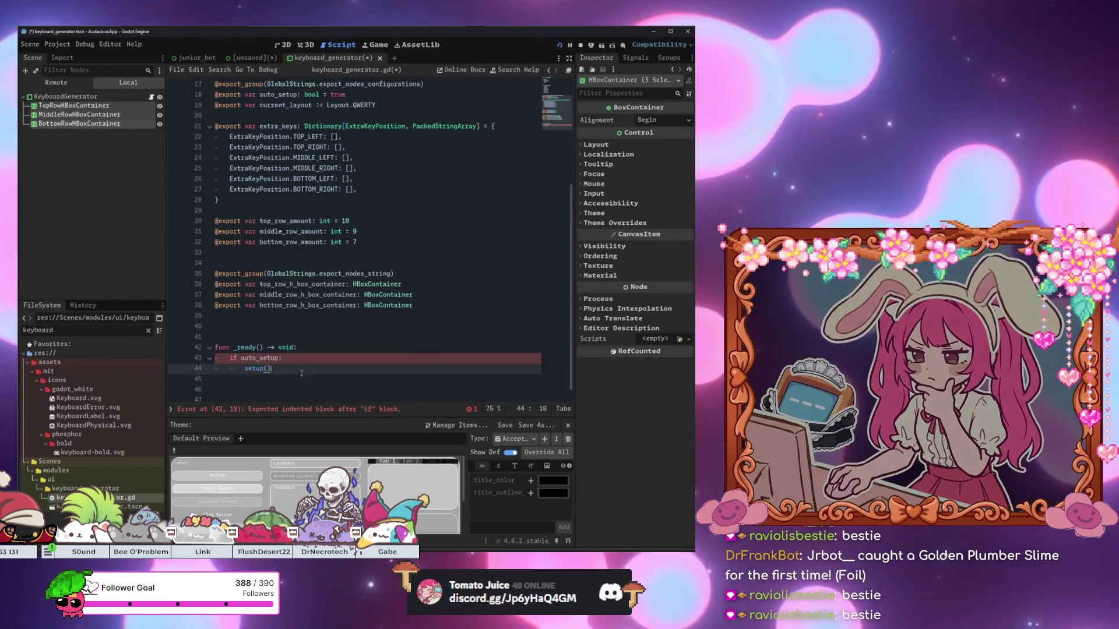
Step: Declare func setup() -> void: with a pass body
key("Down")
key("Down")
key("Down")
type("func set")
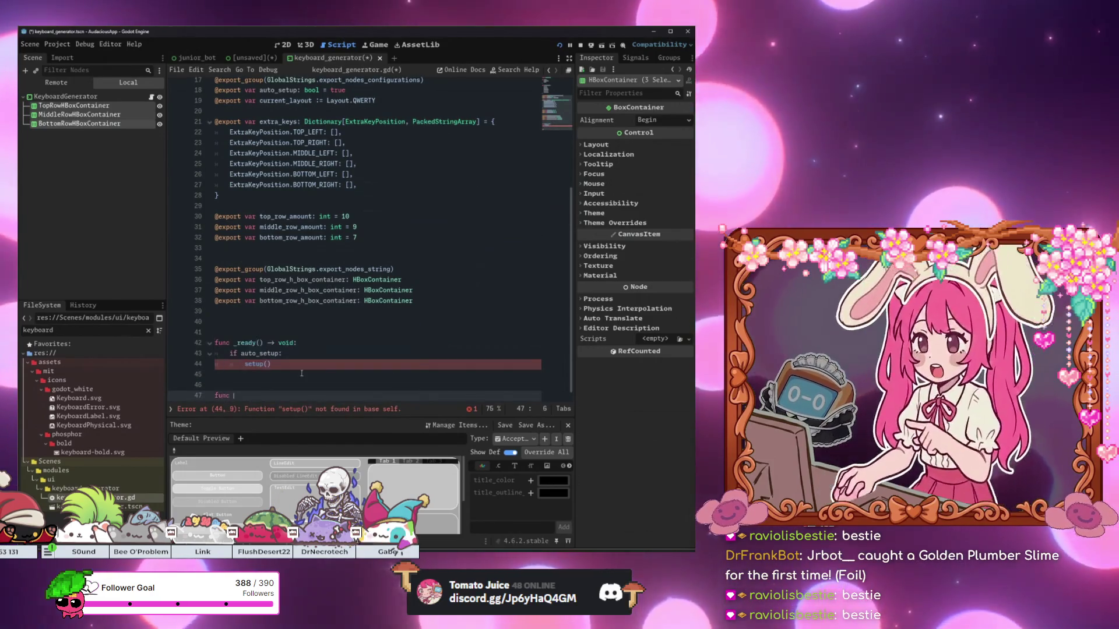
type("up()")
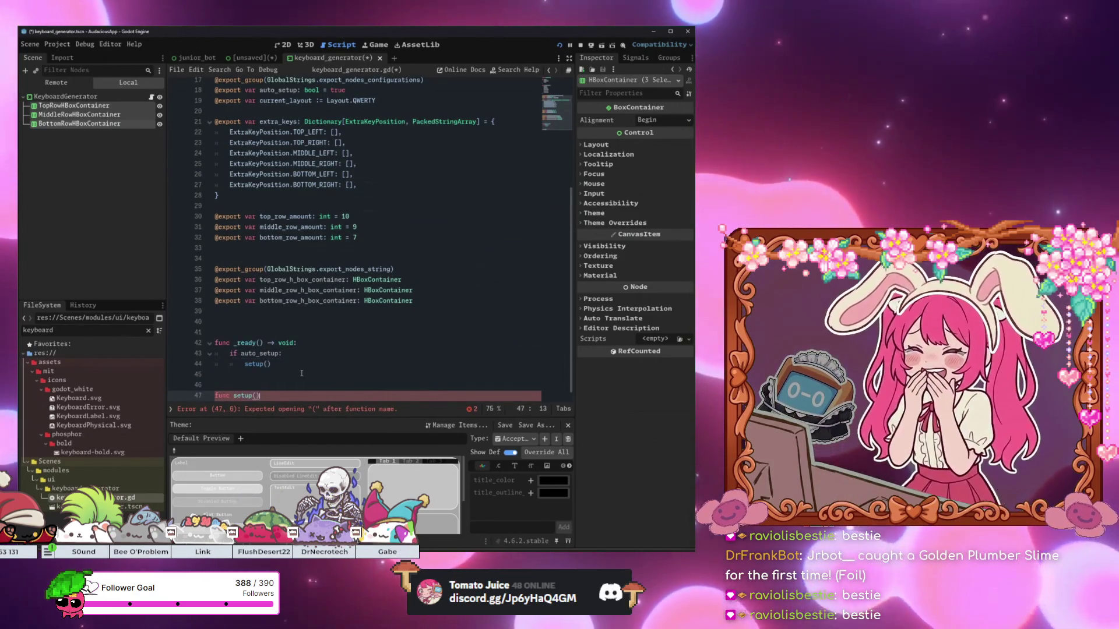
type(" -> void:")
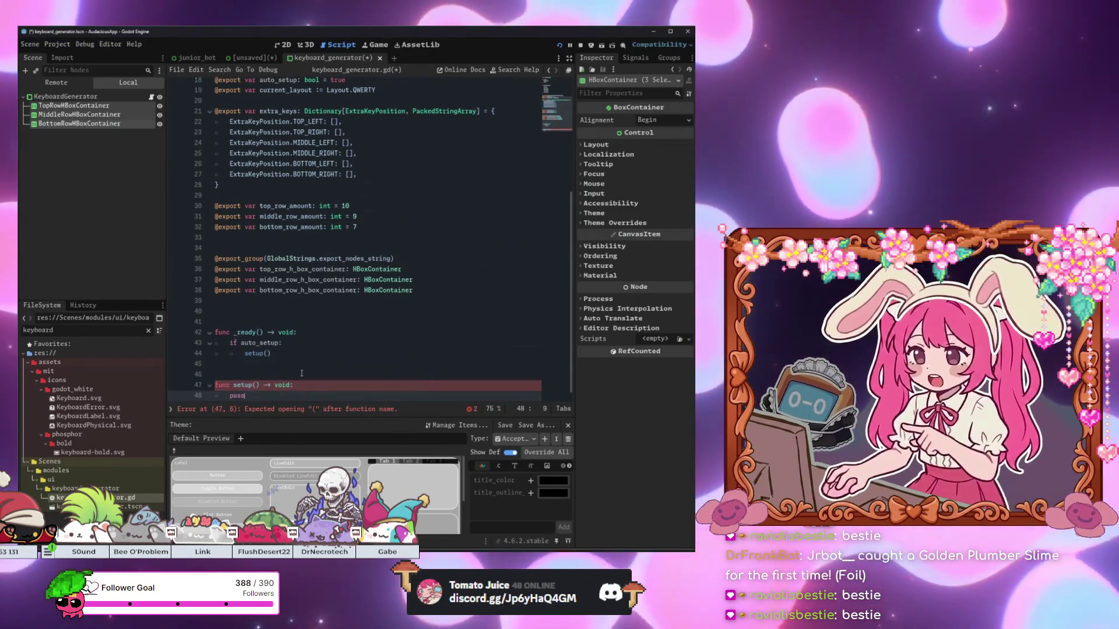
key("Return")
type("pass")
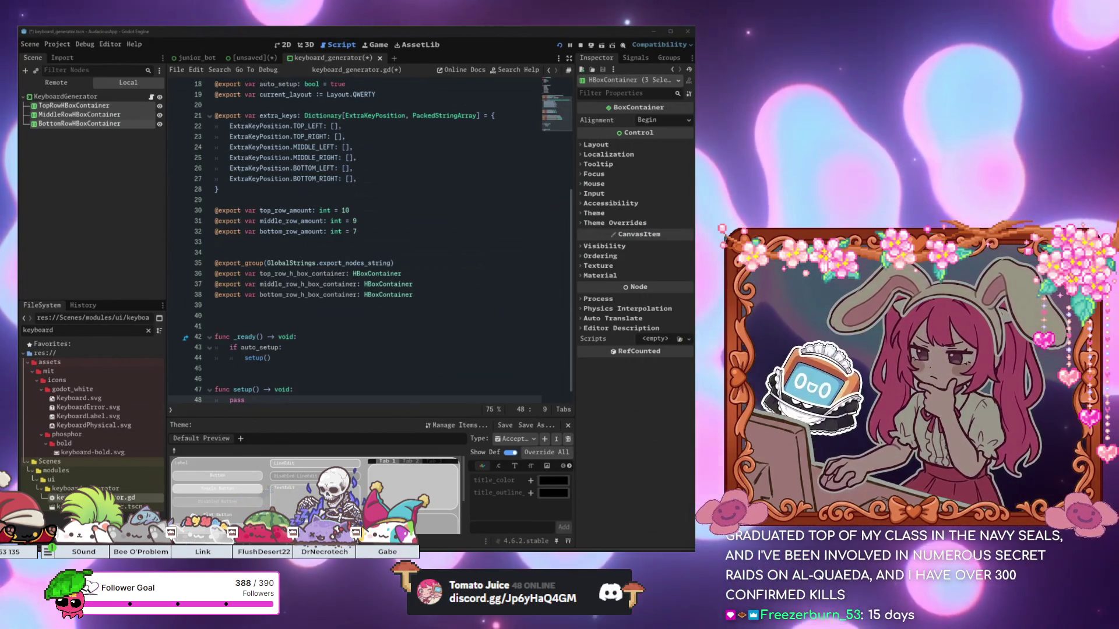
scroll(324, 380, "down", 1)
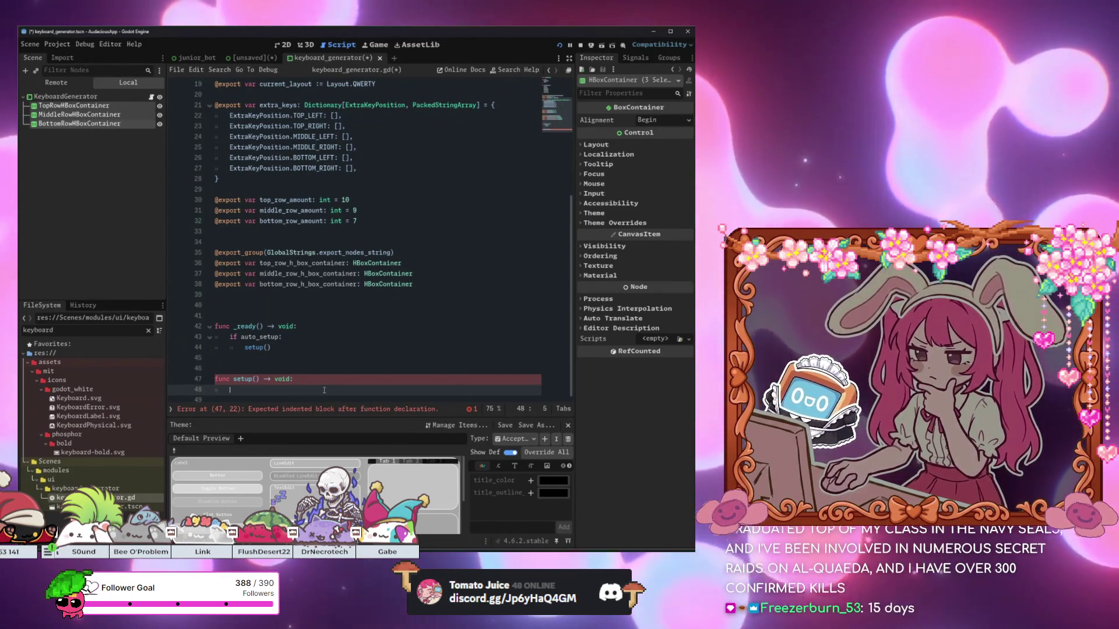
Step: Give setup() a pass body and cut the bottom_row_amount declaration
type("pass")
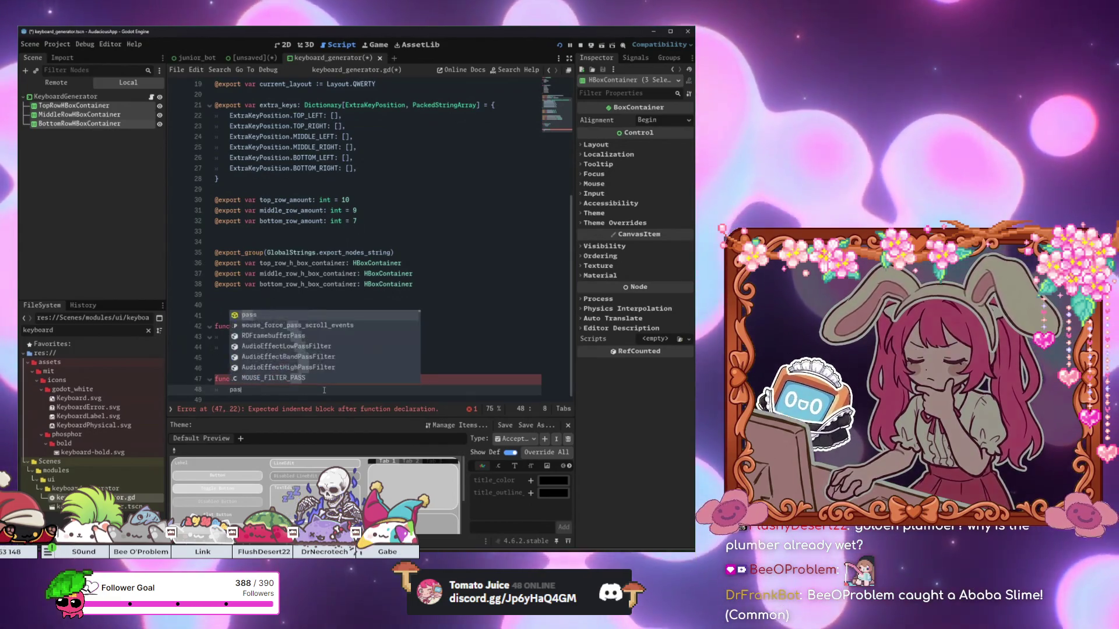
left_click(396, 242)
scroll(327, 185, "up", 6)
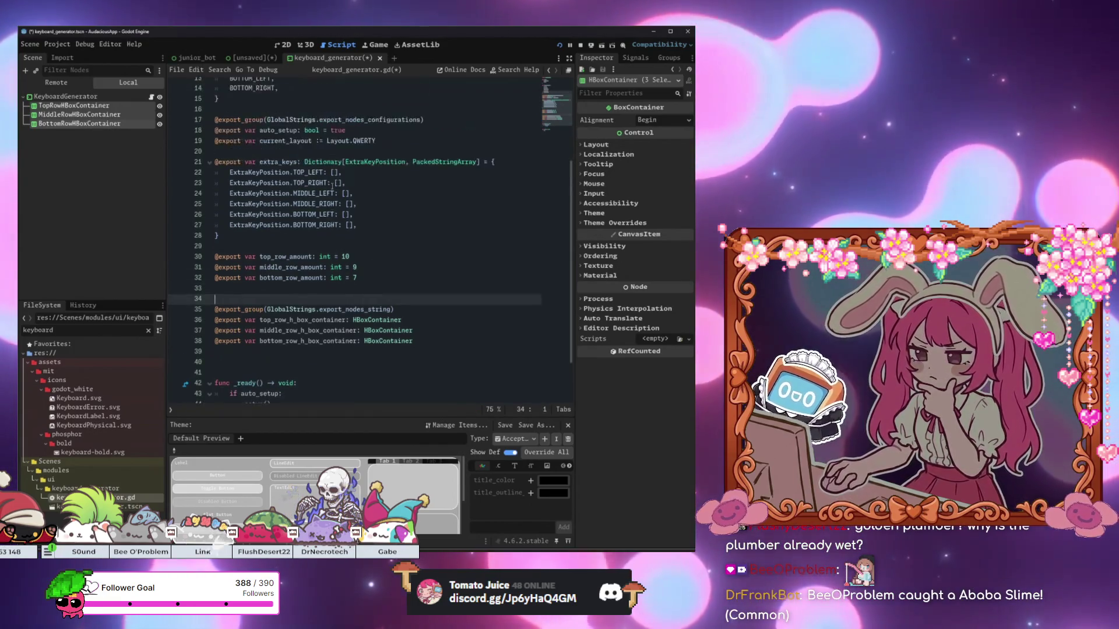
left_click(290, 146)
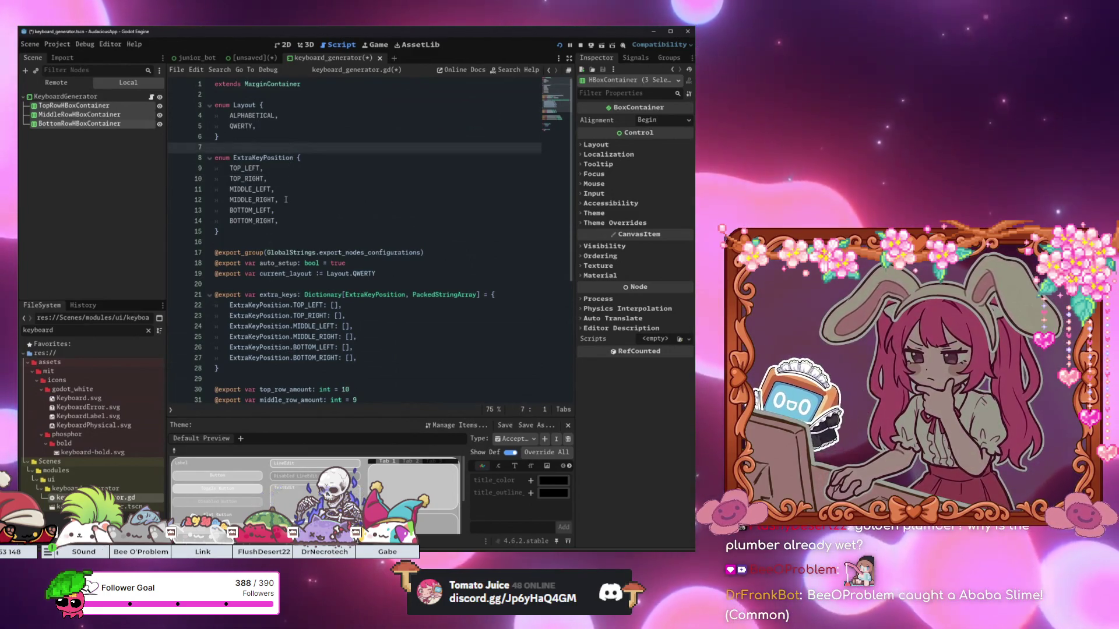
scroll(286, 201, "down", 3)
left_click_drag(356, 315, 215, 316)
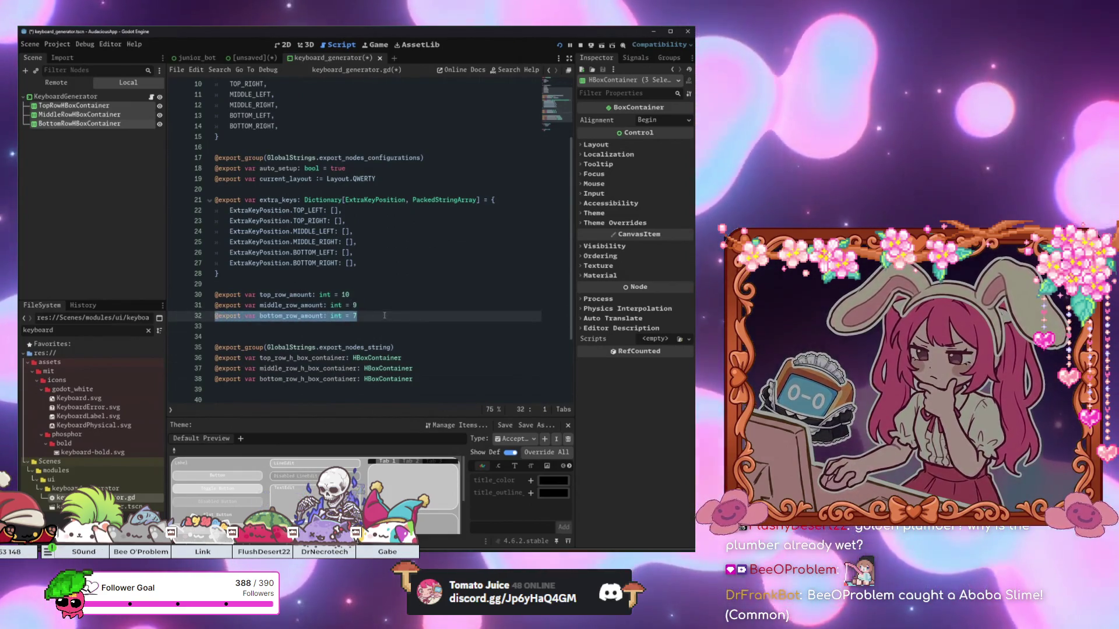
key("ctrl+x")
Step: Add blank lines below the ExtraKeyPosition enum's closing brace
left_click(335, 284)
scroll(335, 256, "up", 3)
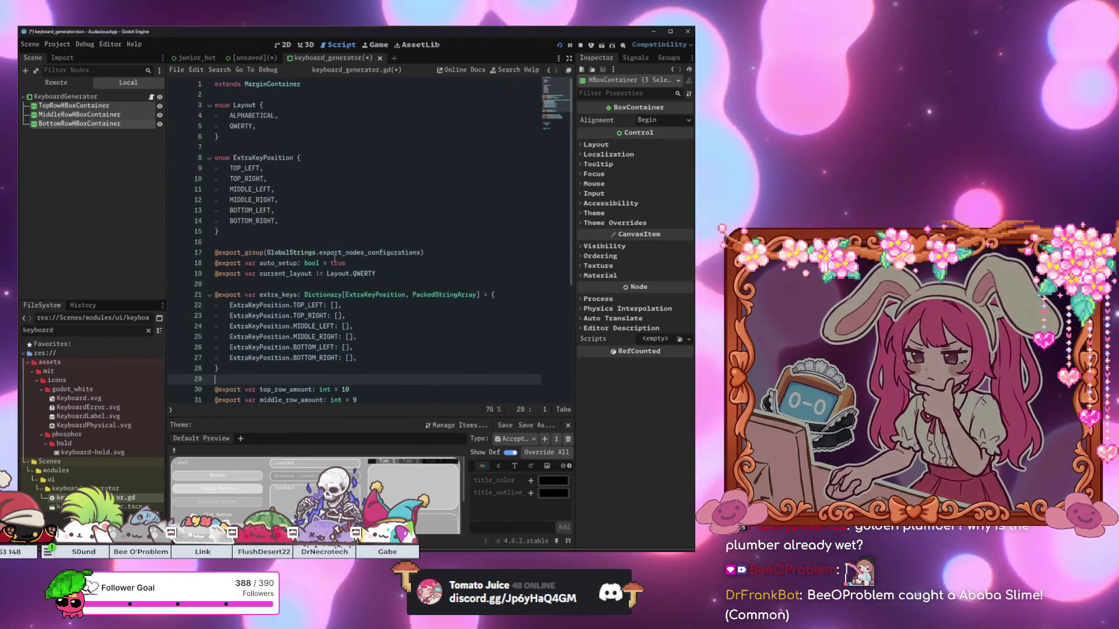
scroll(335, 257, "down", 5)
left_click(407, 231)
scroll(416, 272, "up", 4)
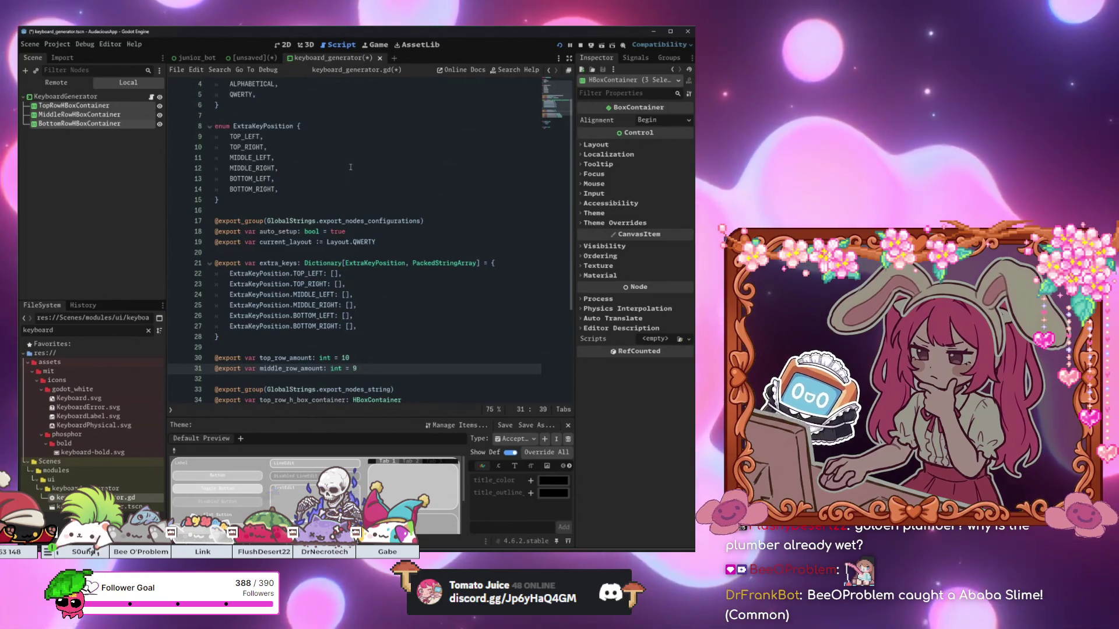
scroll(350, 167, "up", 1)
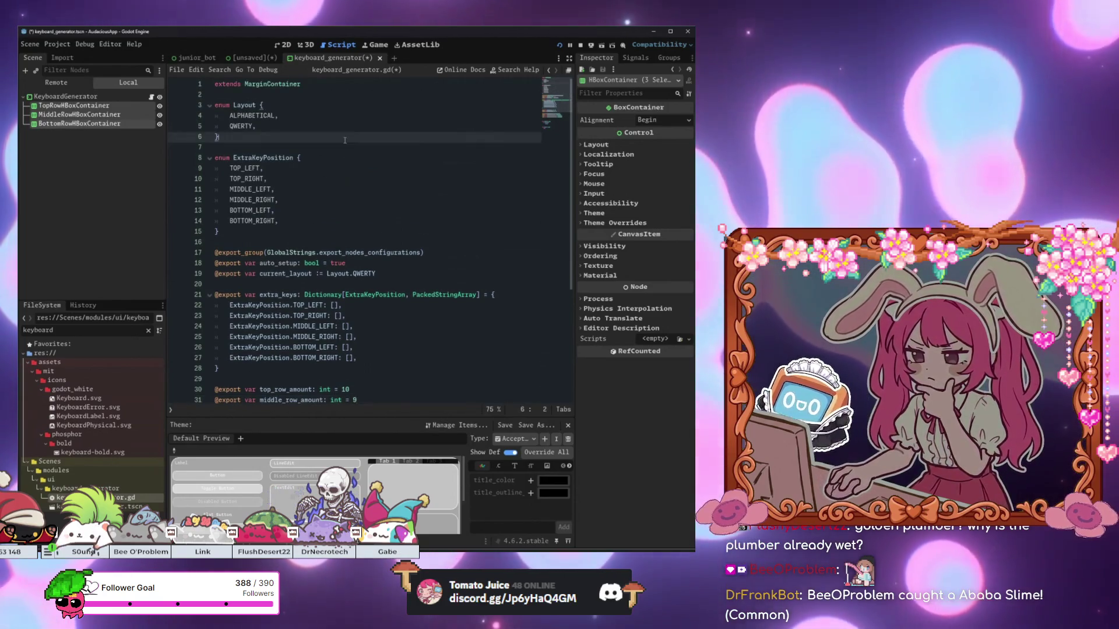
left_click(362, 231)
key("Return")
key("Return")
key("Return")
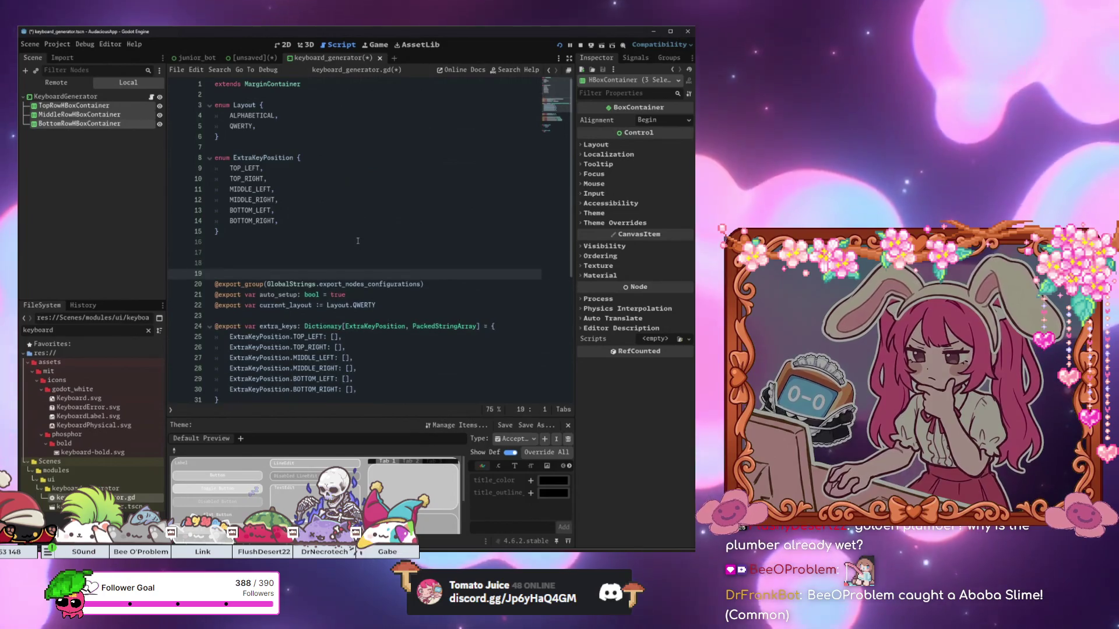
Step: Add const QWERTY_LAYOUT: String = "qwertyuiopasdfghjklzxcvbnm"
key("Up")
type("co")
key("Return")
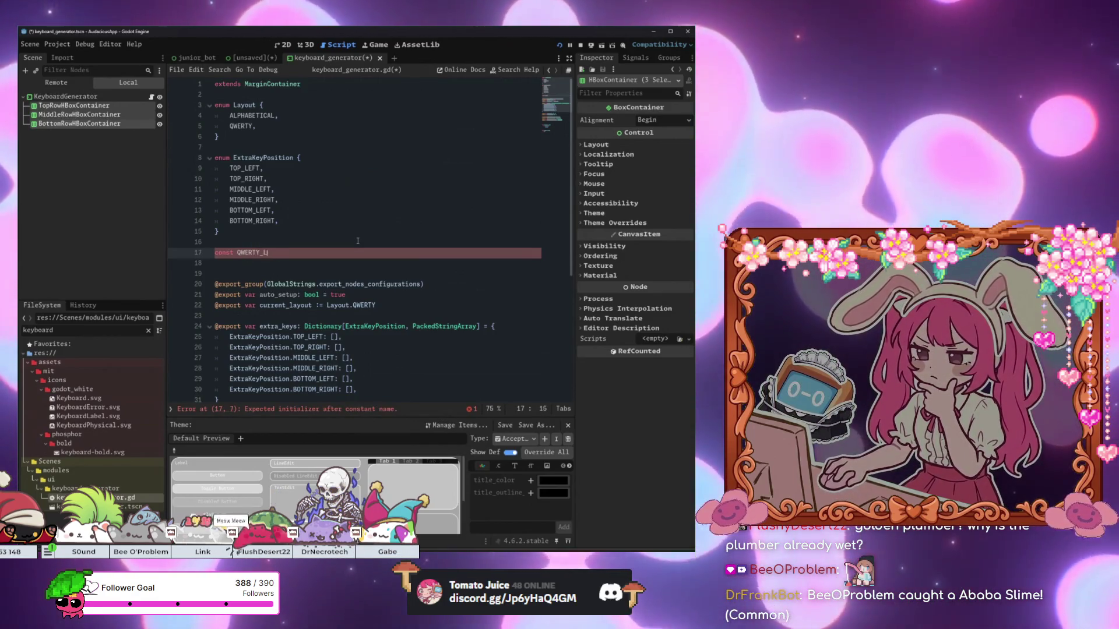
type("OUT")
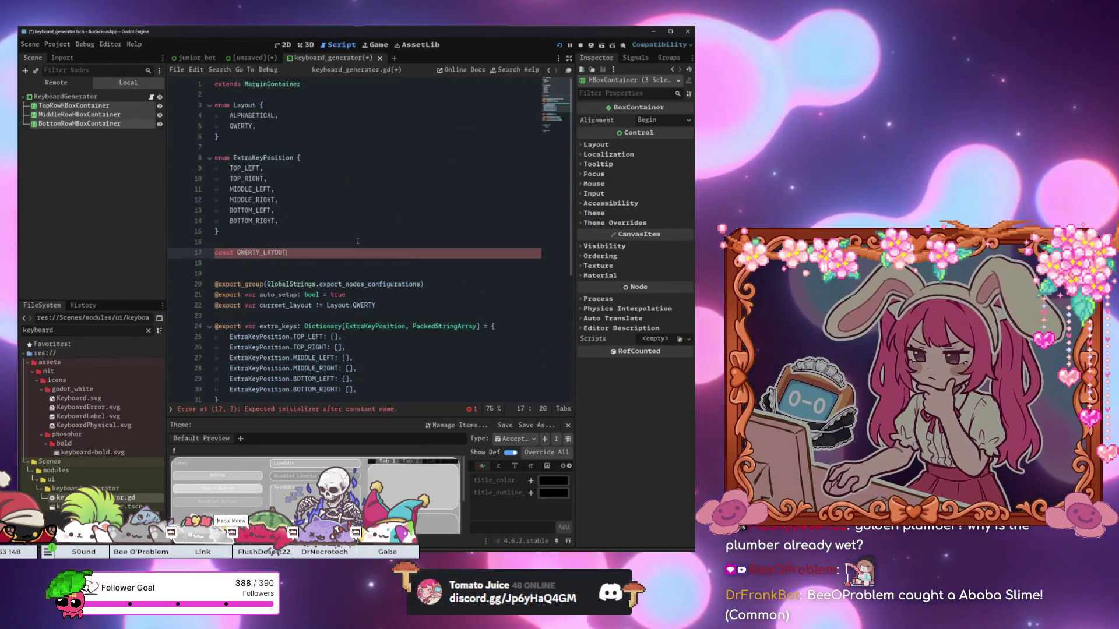
type(": String = ")
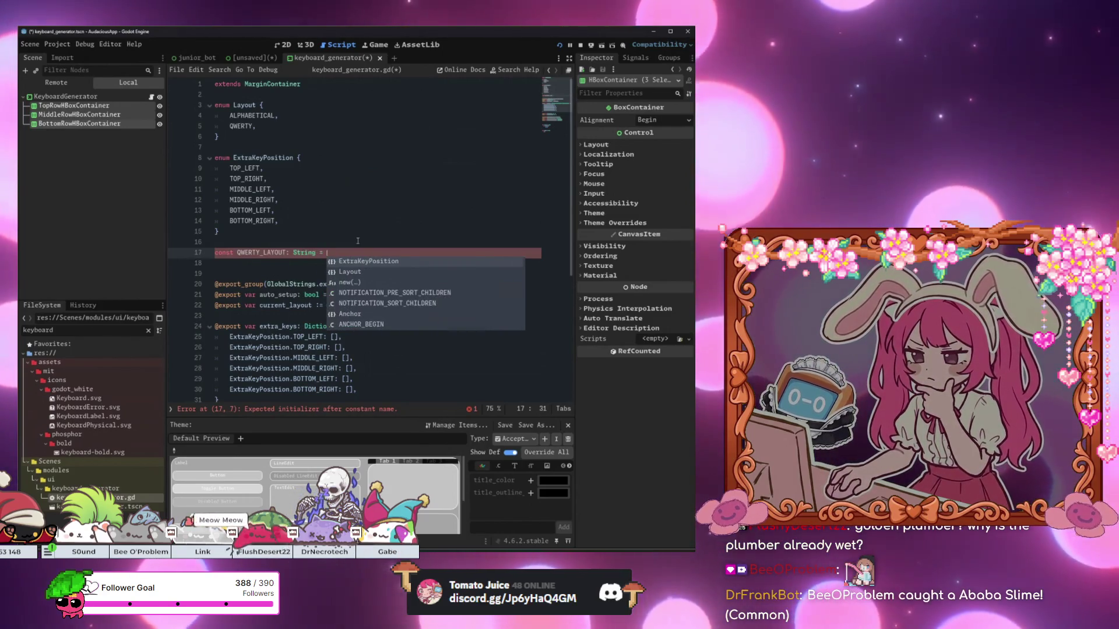
type("\"")
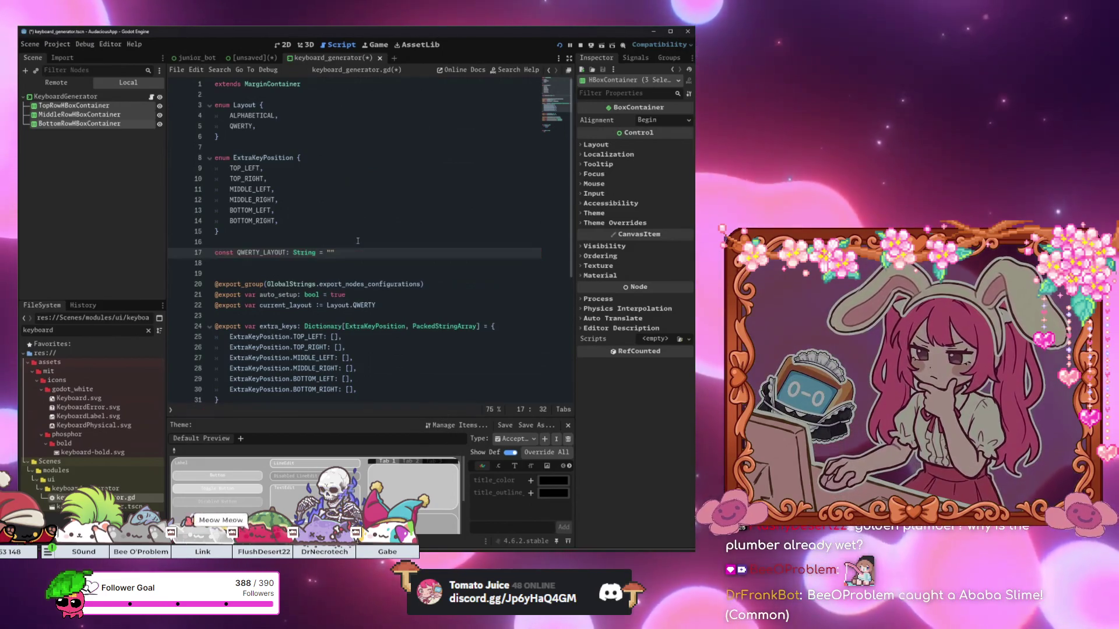
key("ctrl+alt+s")
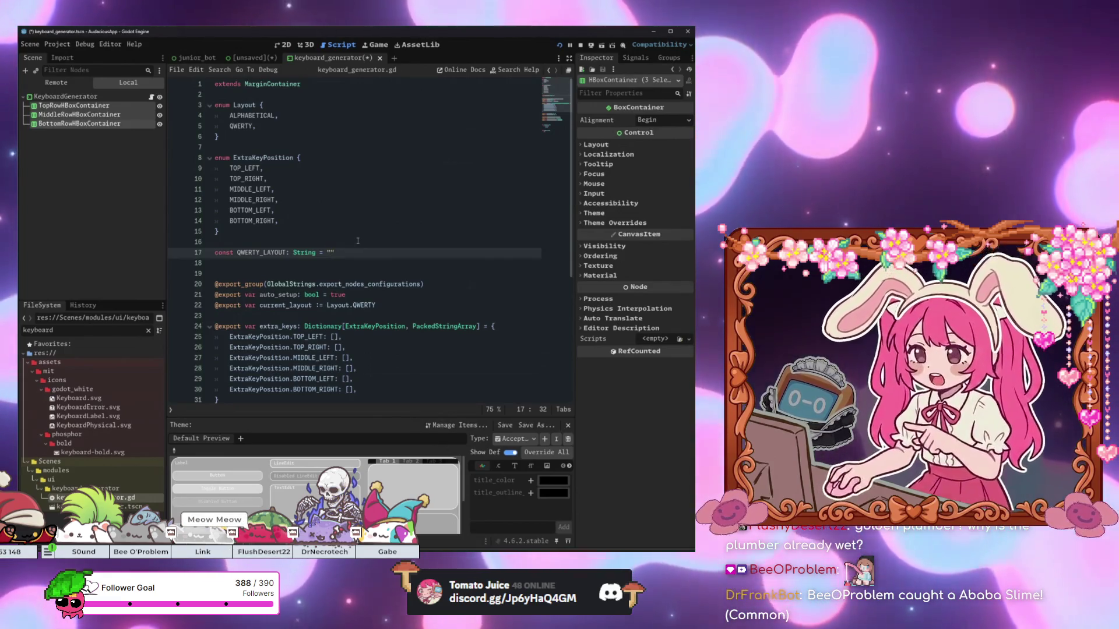
key("BackSpace")
key("BackSpace")
key("BackSpace")
type("PACKE")
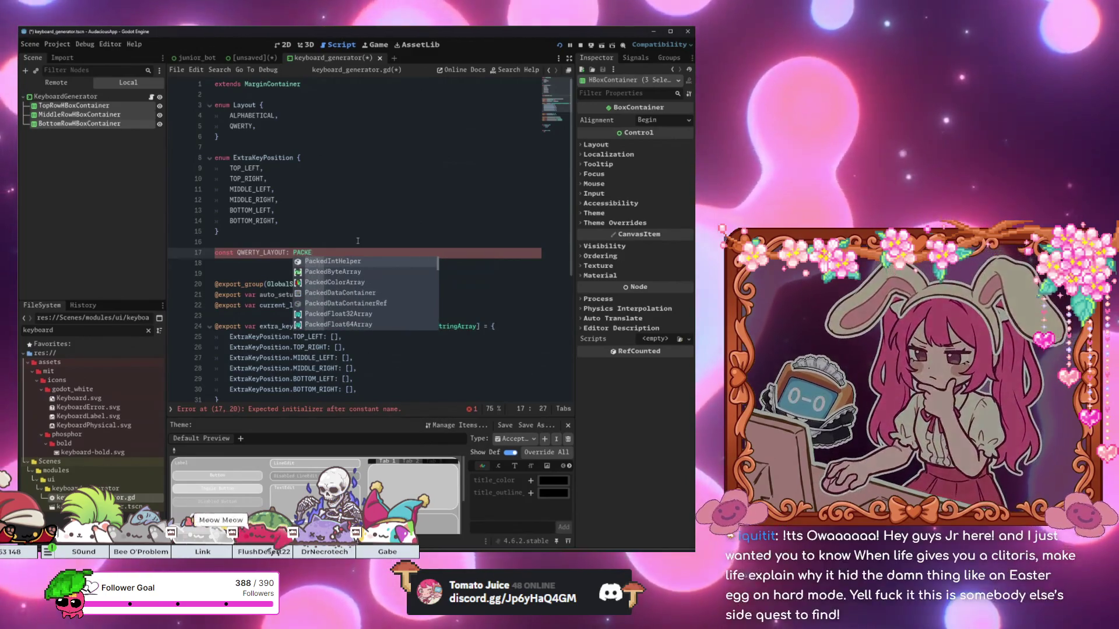
key("BackSpace")
type("String = ")
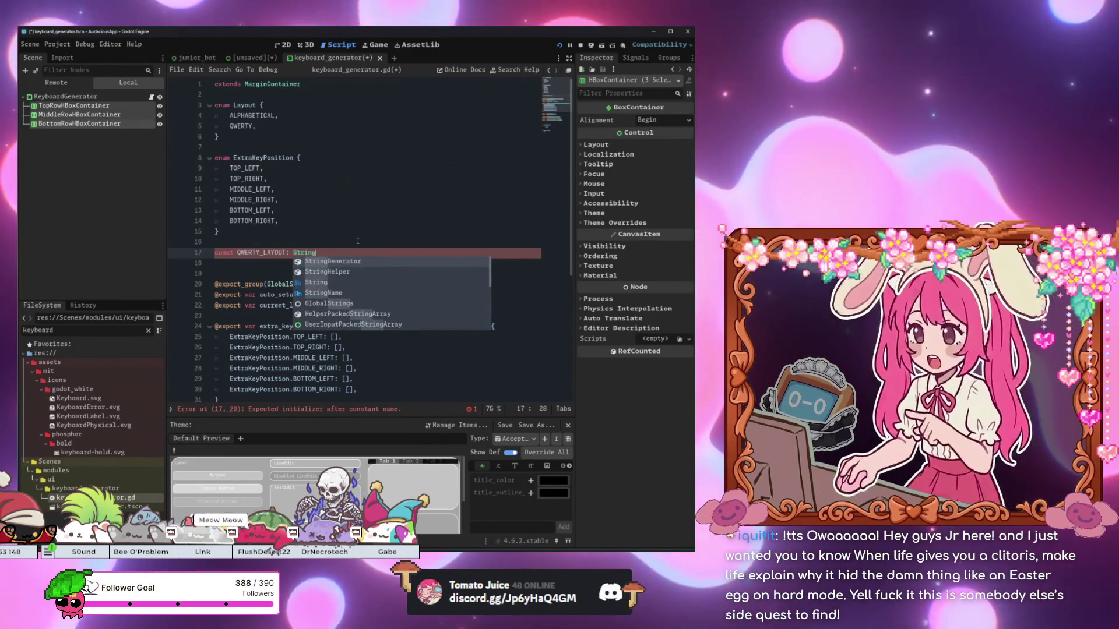
type("\"qwertyuiopasdfg")
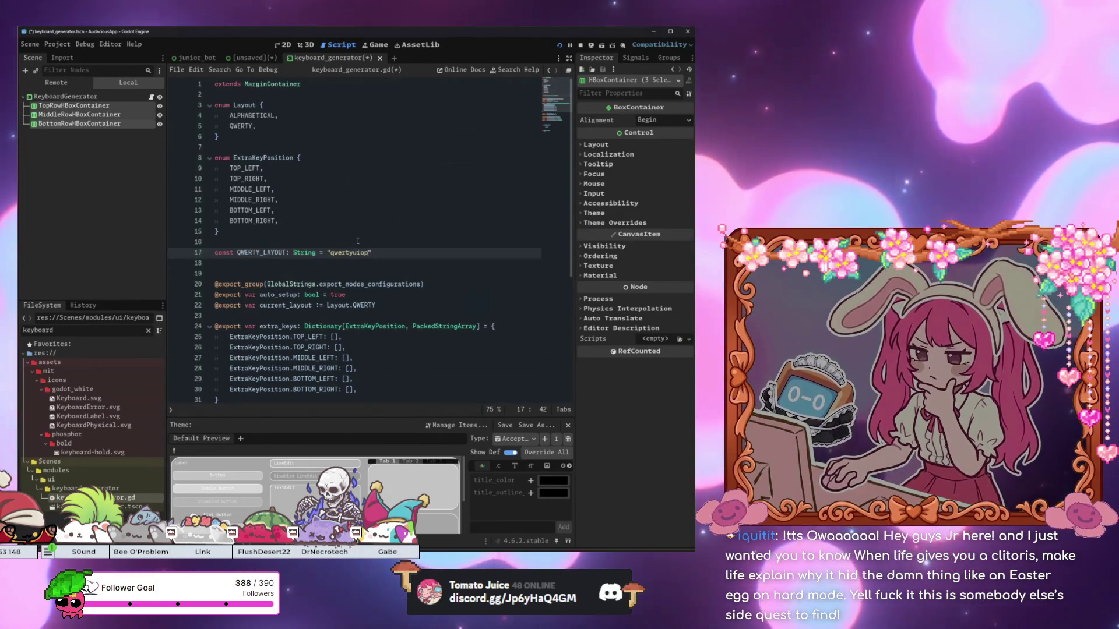
type("hjklzxcvbnm,")
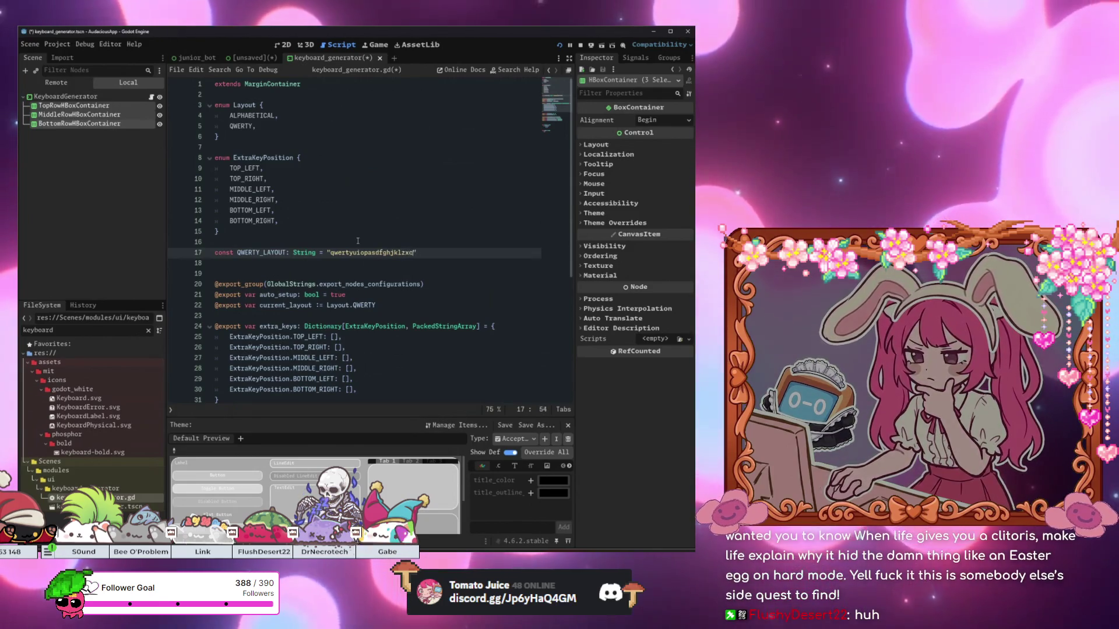
key("BackSpace")
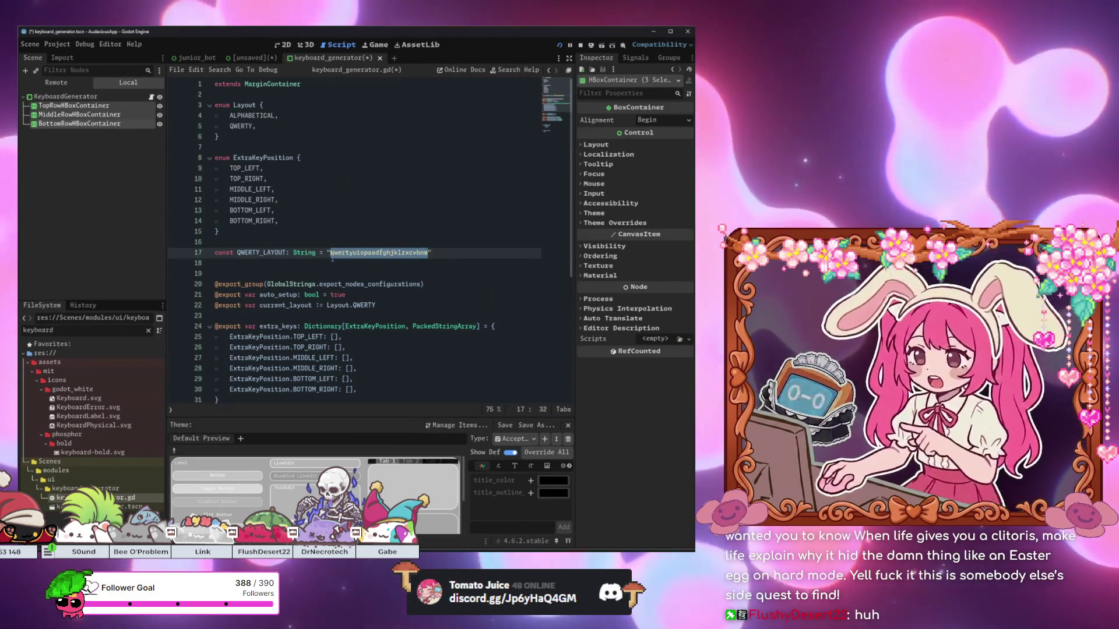
key("BackSpace")
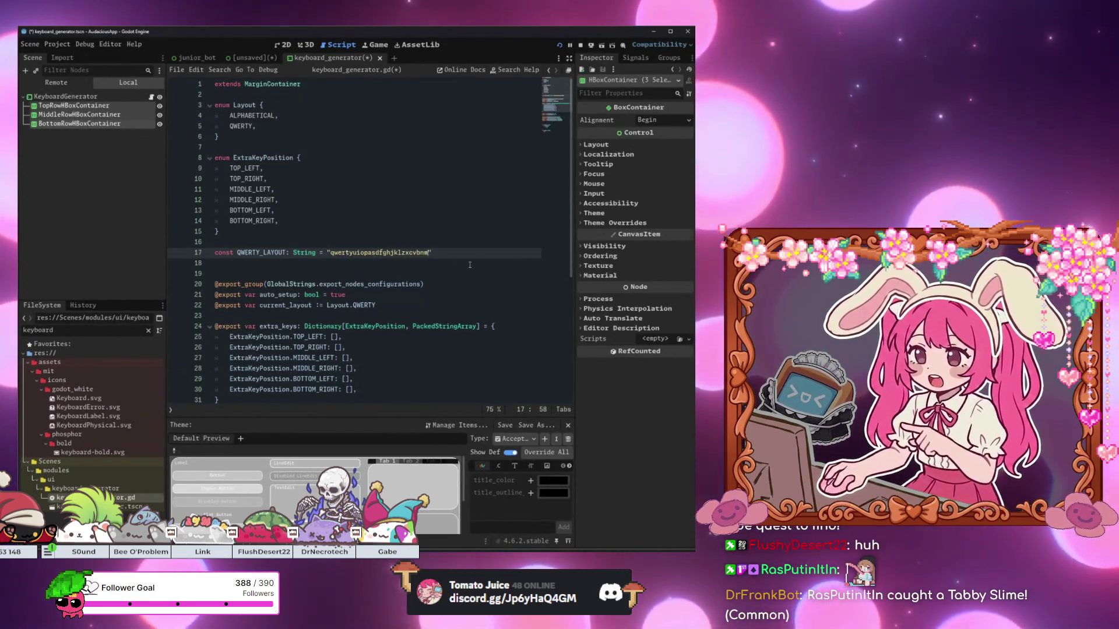
Step: Add const ALPHABETICAL_LAYOUT: String = "abcdefghijklmnopqrstuvwxyz" below it
key("Return")
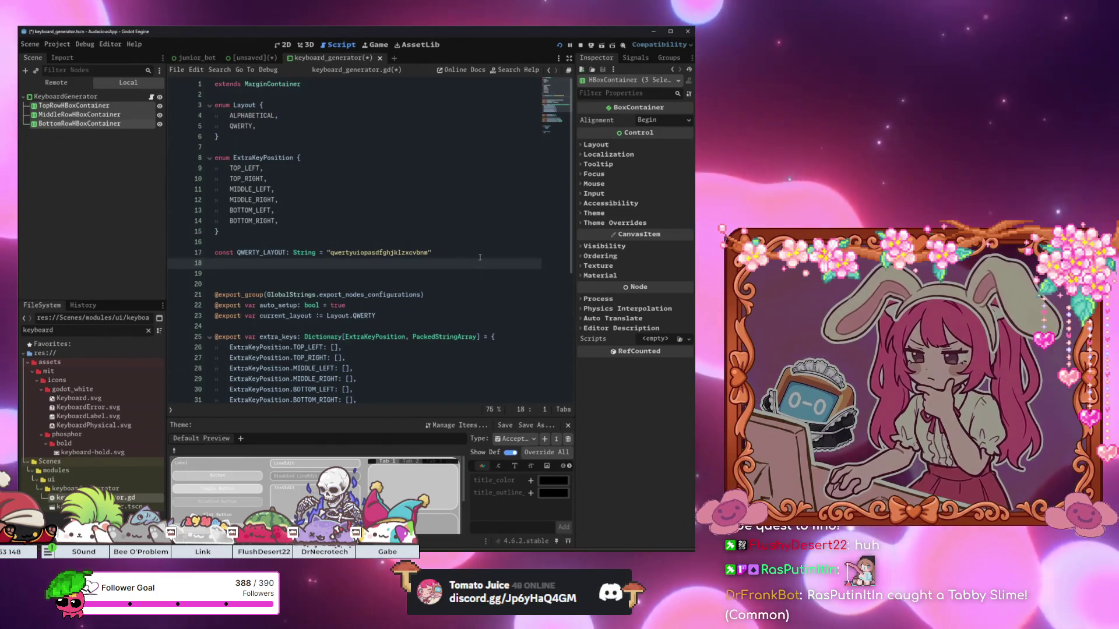
type("C")
key("BackSpace")
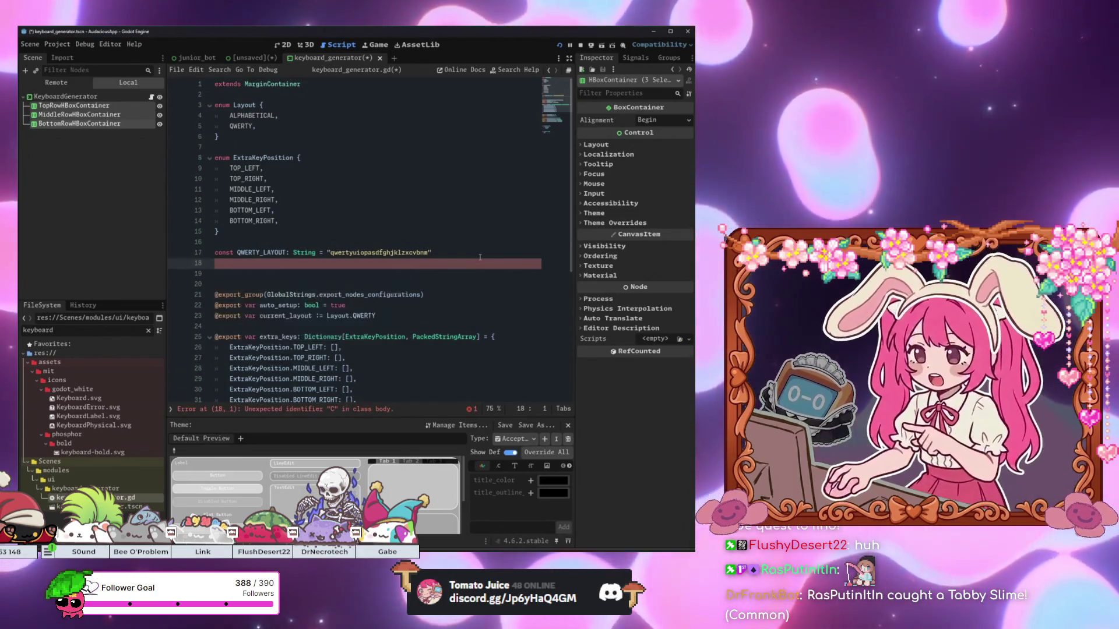
type("const ")
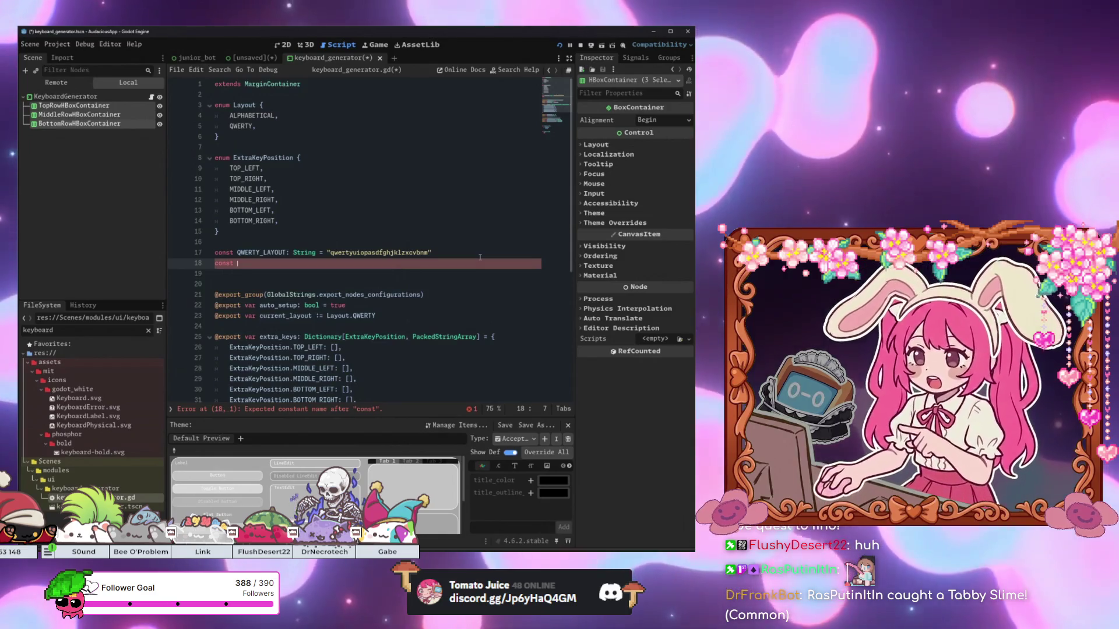
type("ALPHABETI")
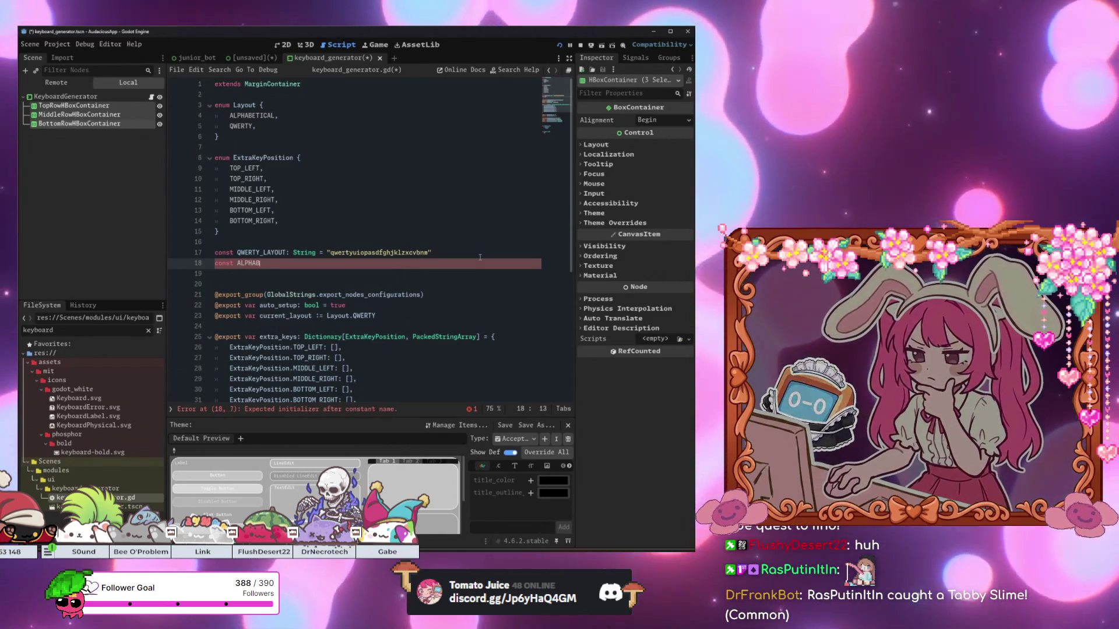
type("CAL_L")
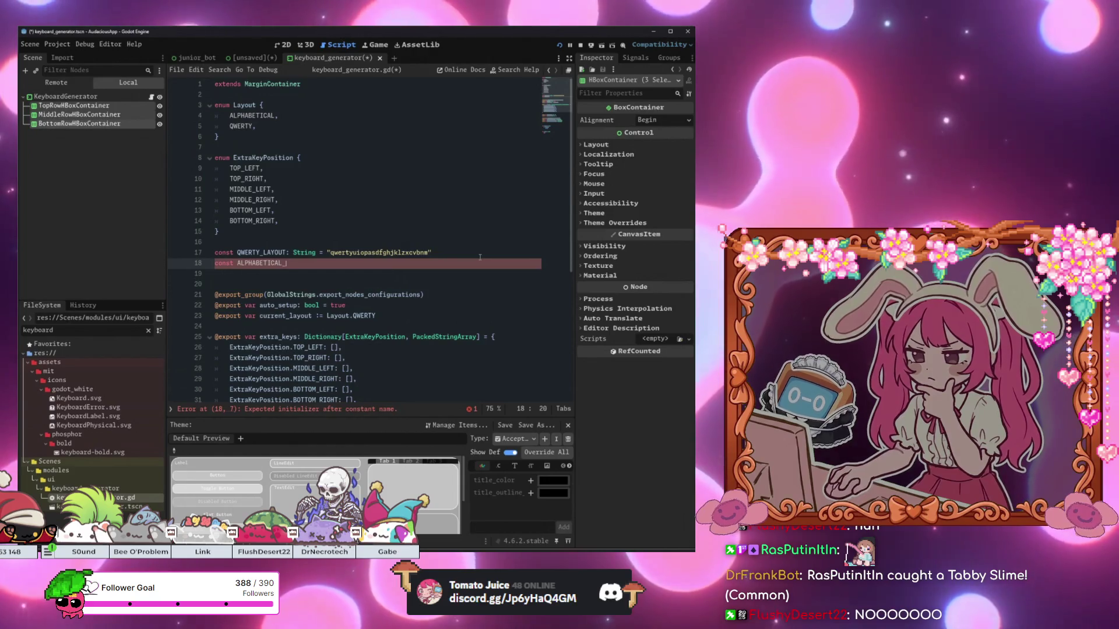
key("BackSpace")
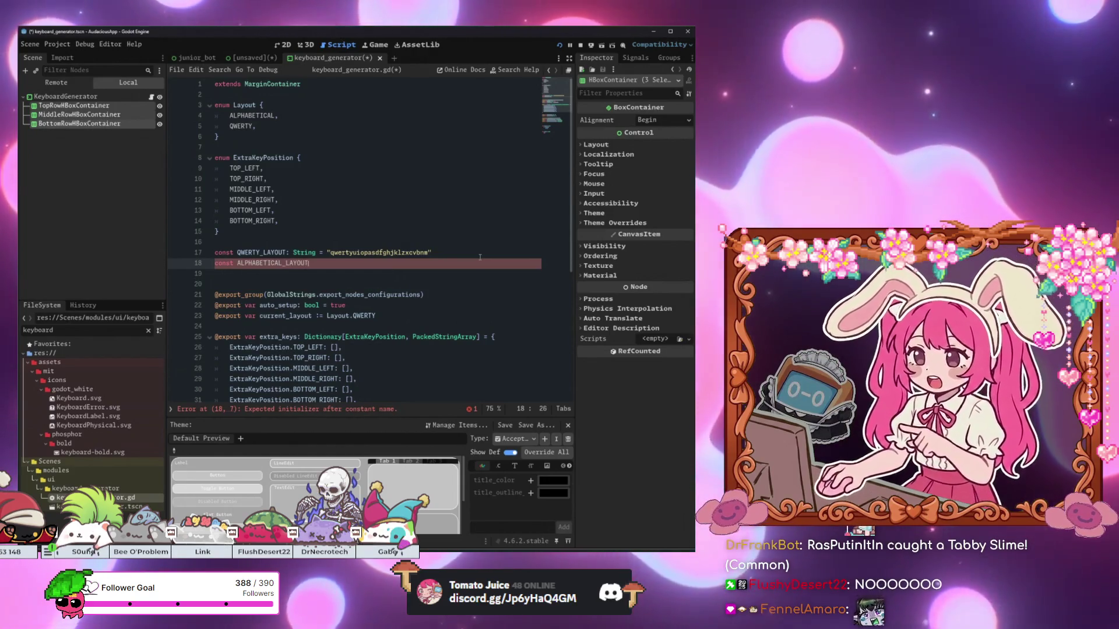
type("OUT: String = ")
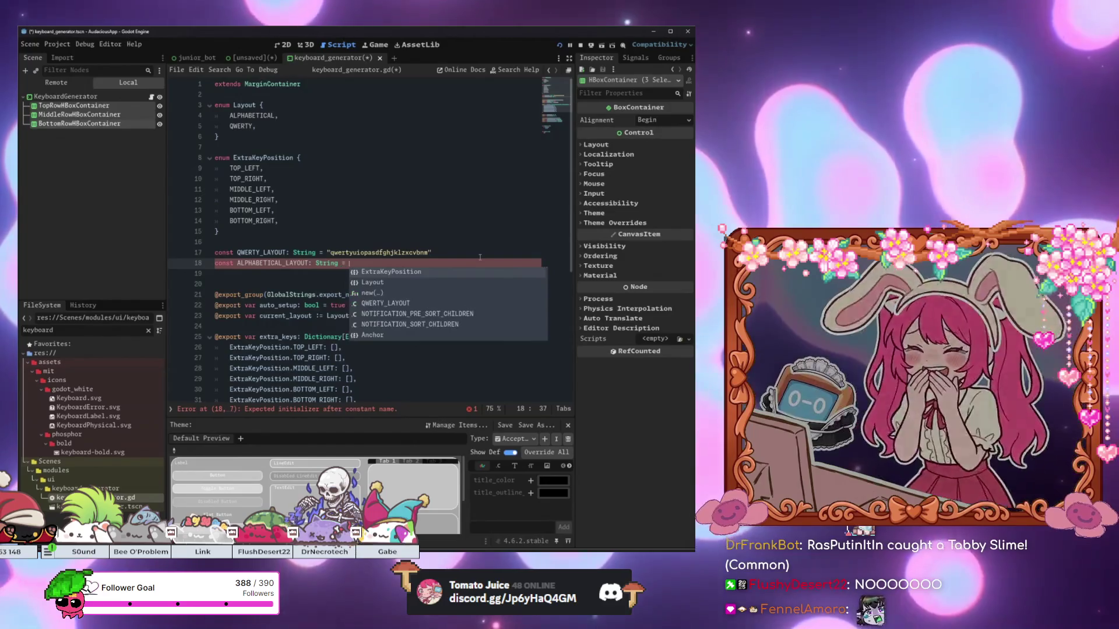
type("\"abcdef")
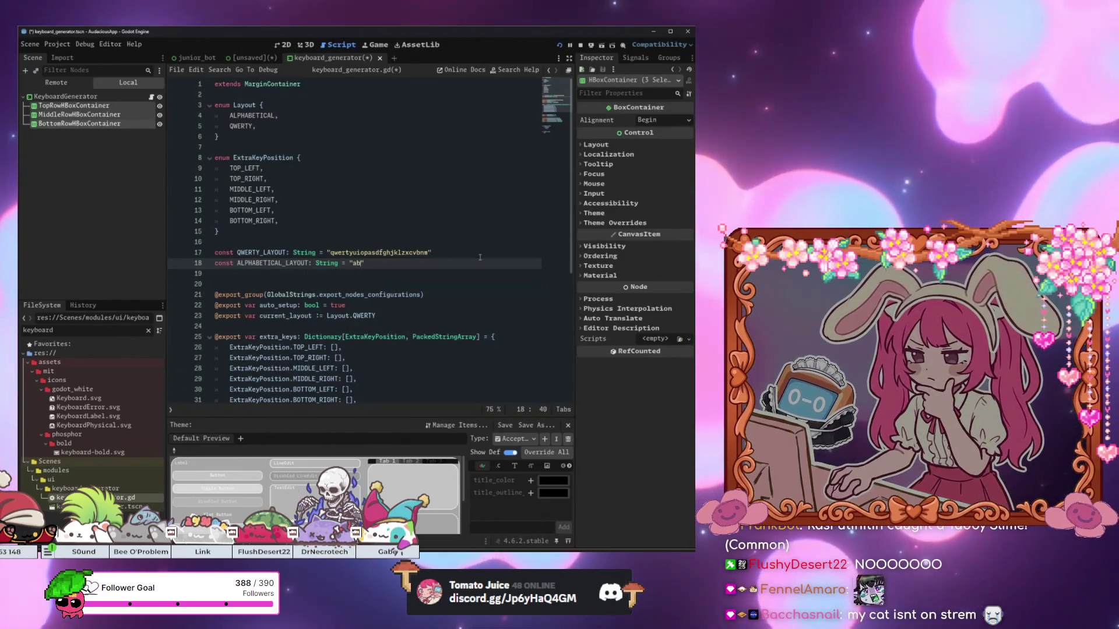
type("ghijkl")
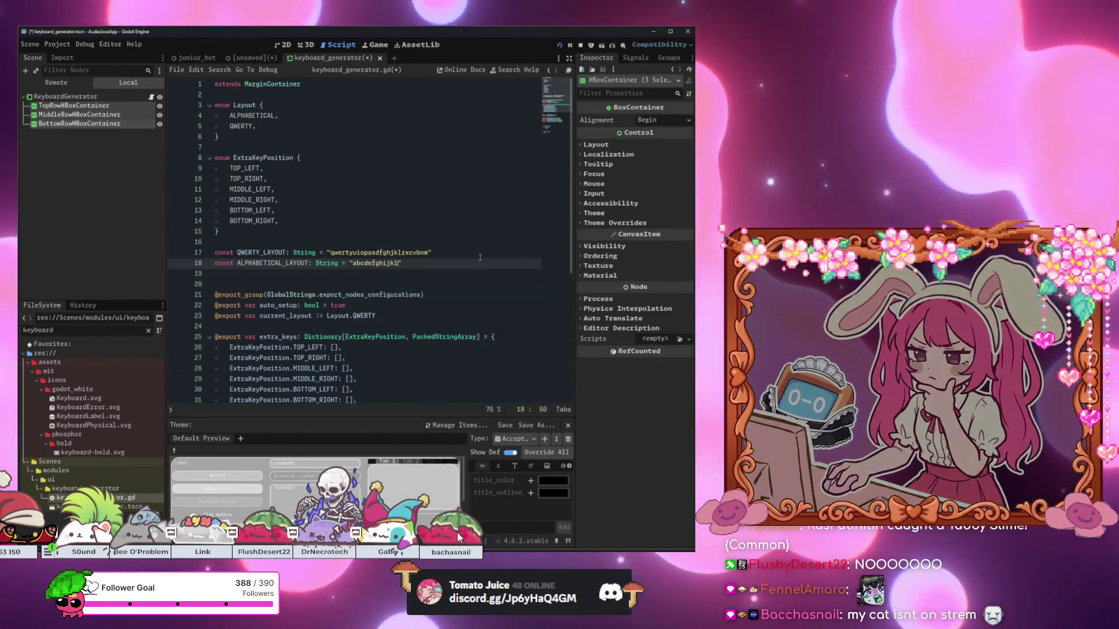
type("mnop")
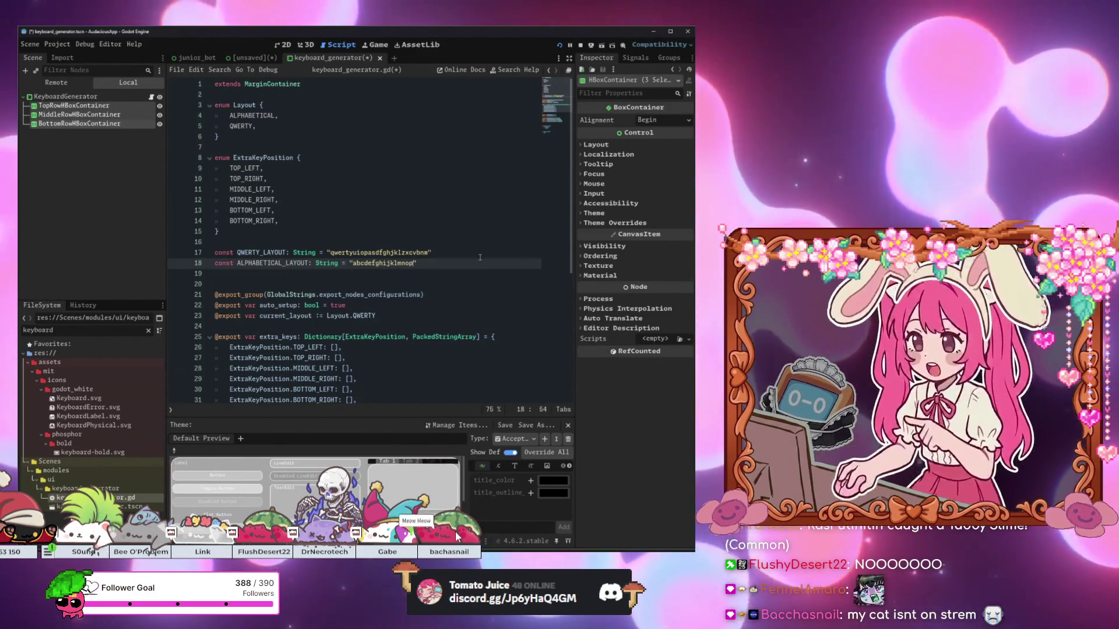
type("qrs")
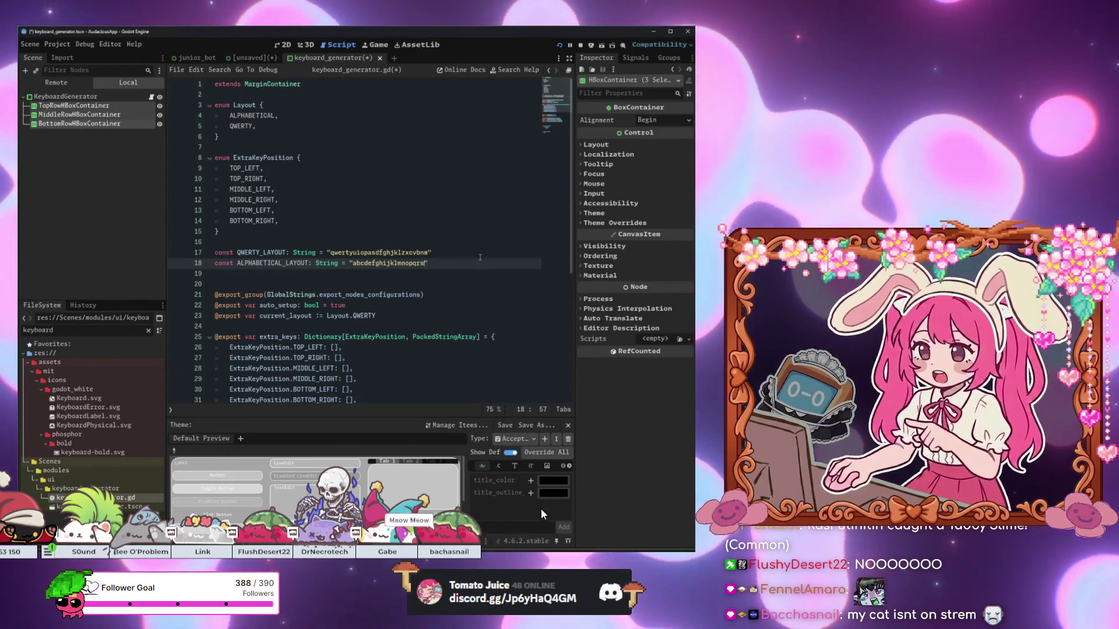
type("tuv")
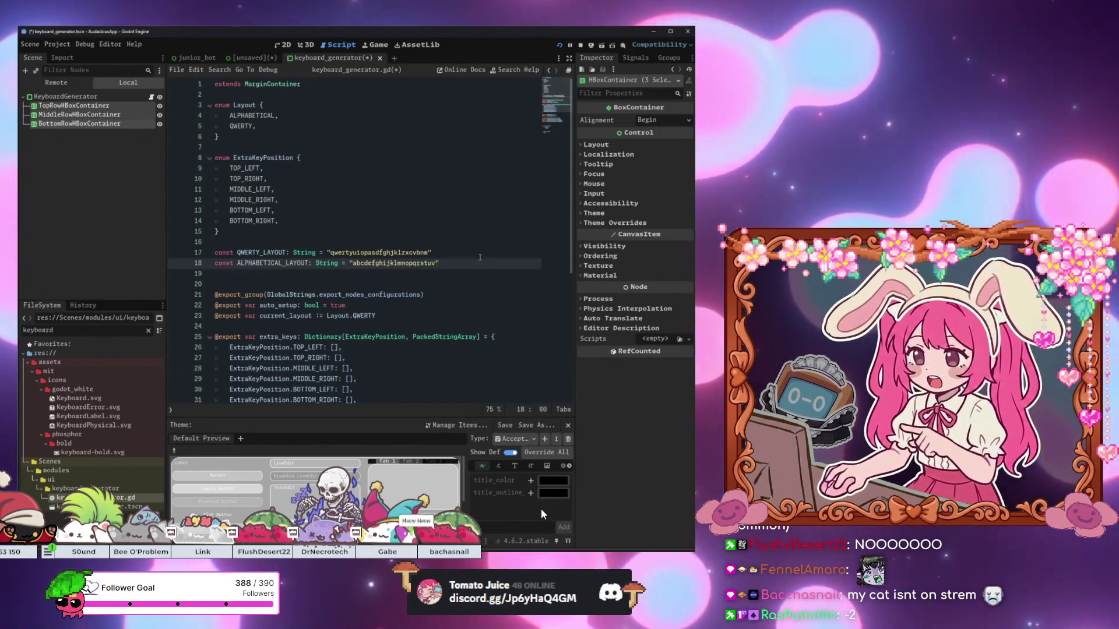
type("wxy")
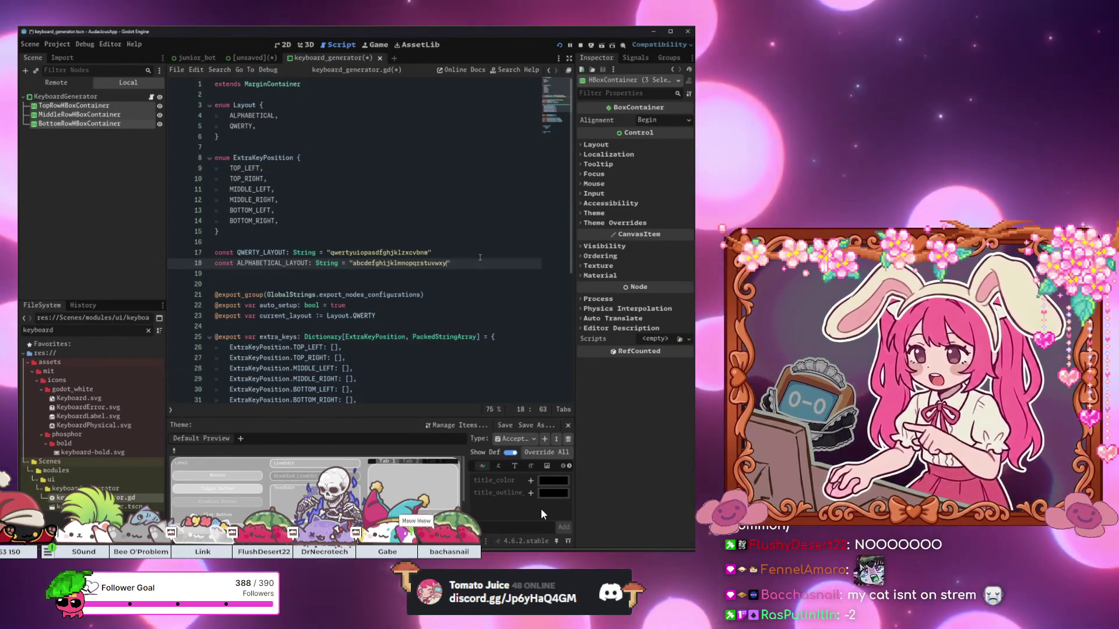
type("z")
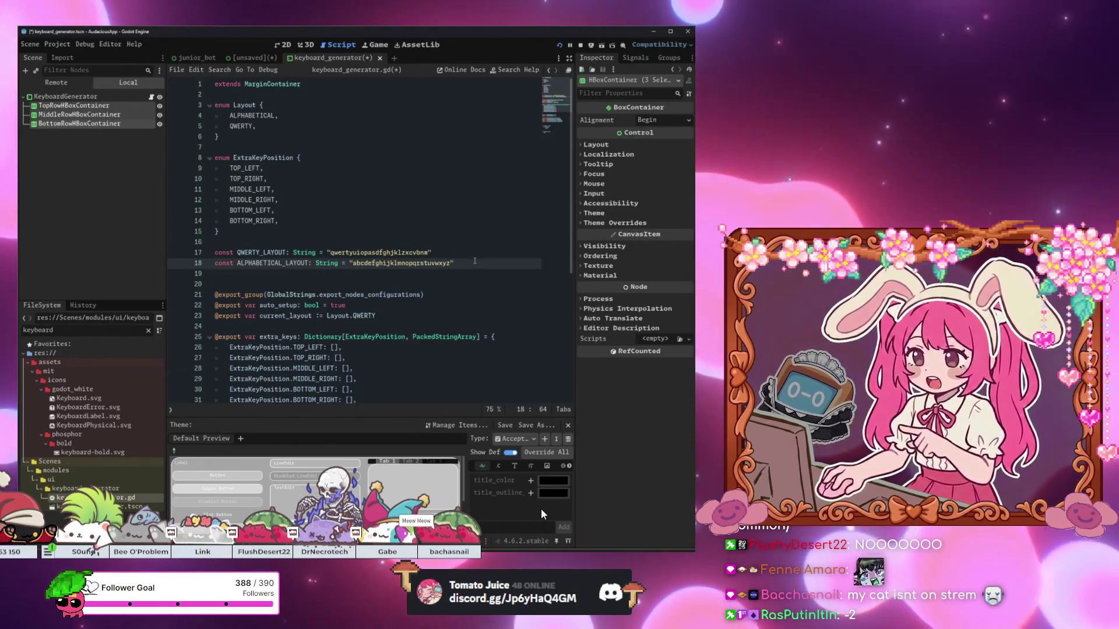
key("Down")
key("Down")
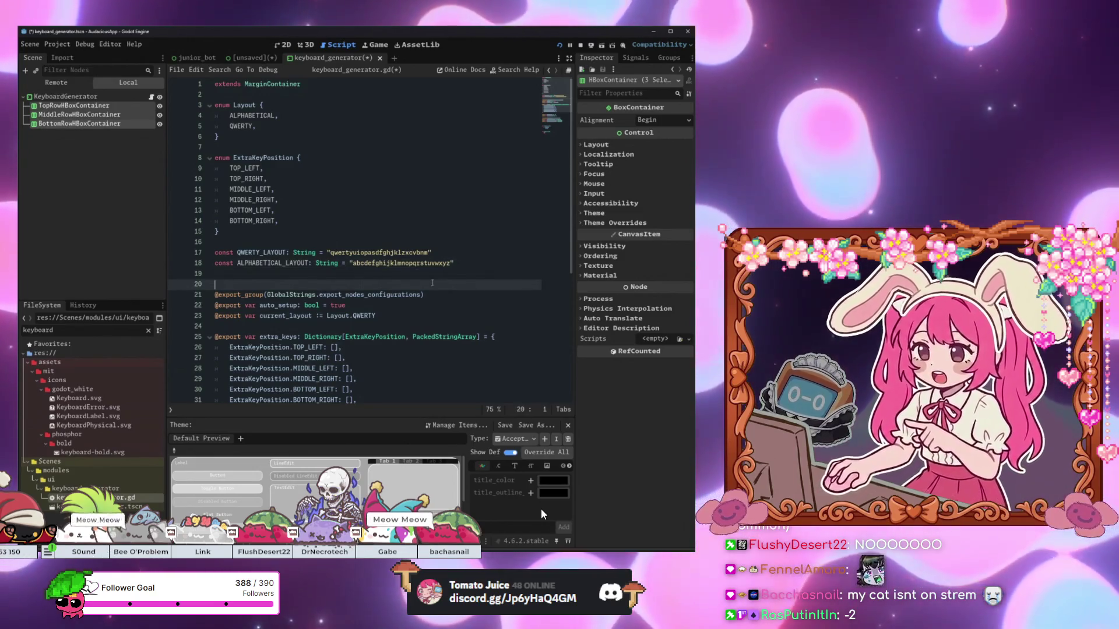
left_click(290, 124)
Step: Add CUSTOM to the Layout enum after QWERTY
key("Return")
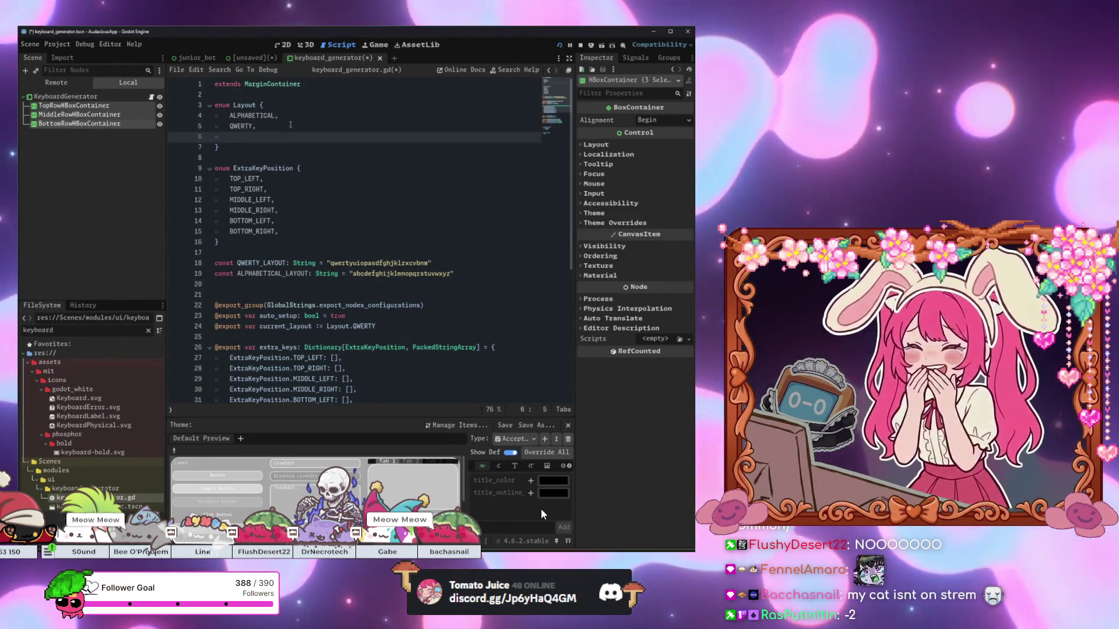
type("CUSTOM,")
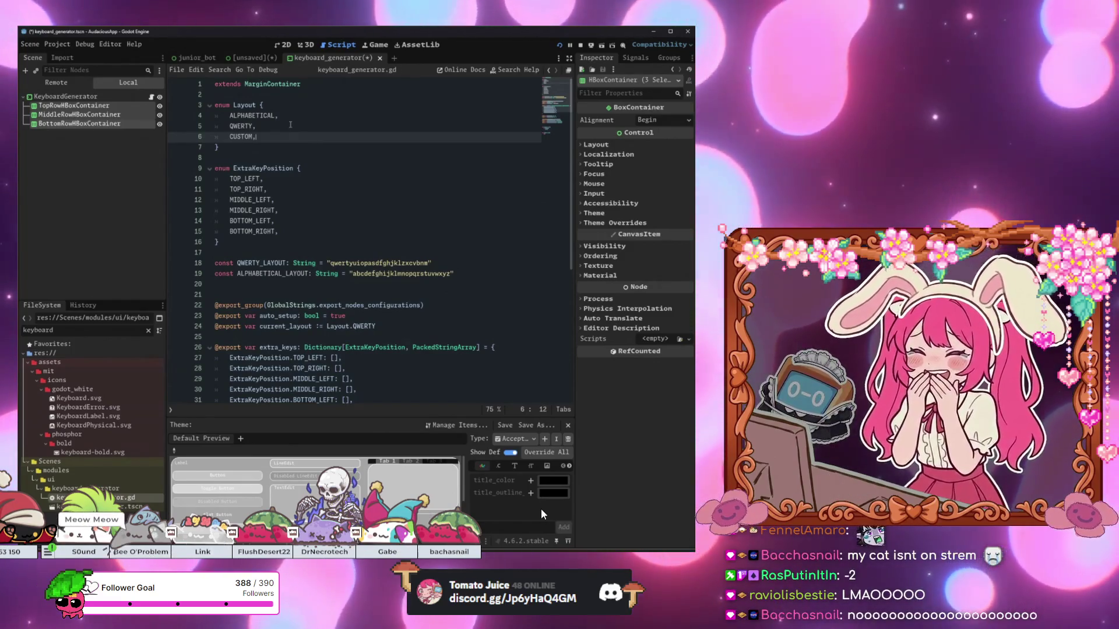
scroll(404, 307, "down", 5)
left_click(404, 306)
scroll(405, 307, "up", 5)
Step: Review the layout constants and select QWERTY_LAYOUT's String type
left_click(388, 178)
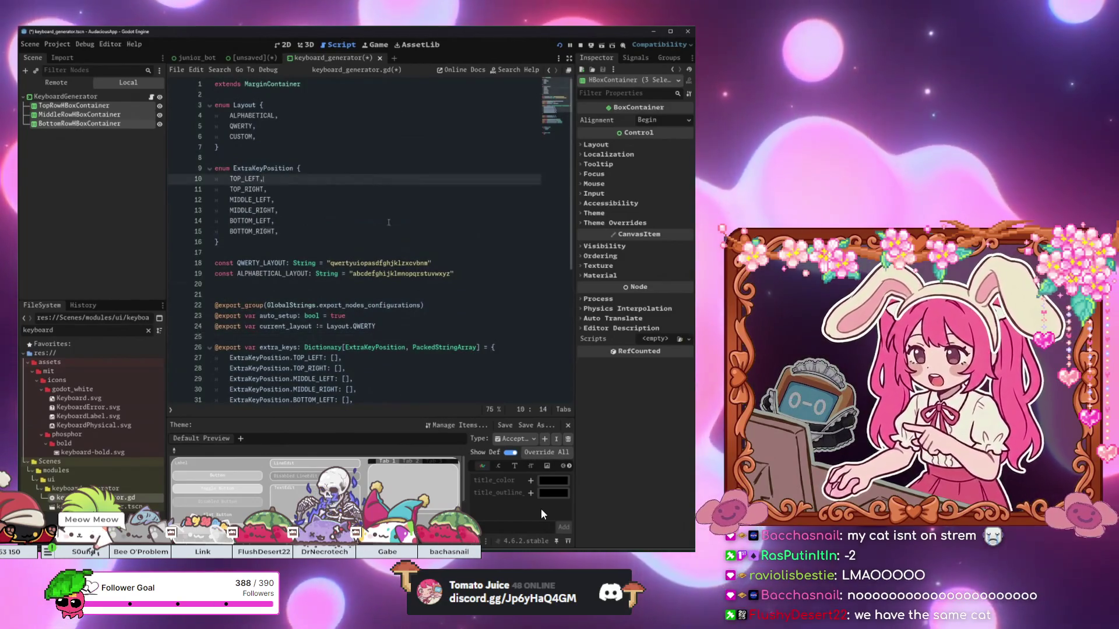
left_click(454, 273)
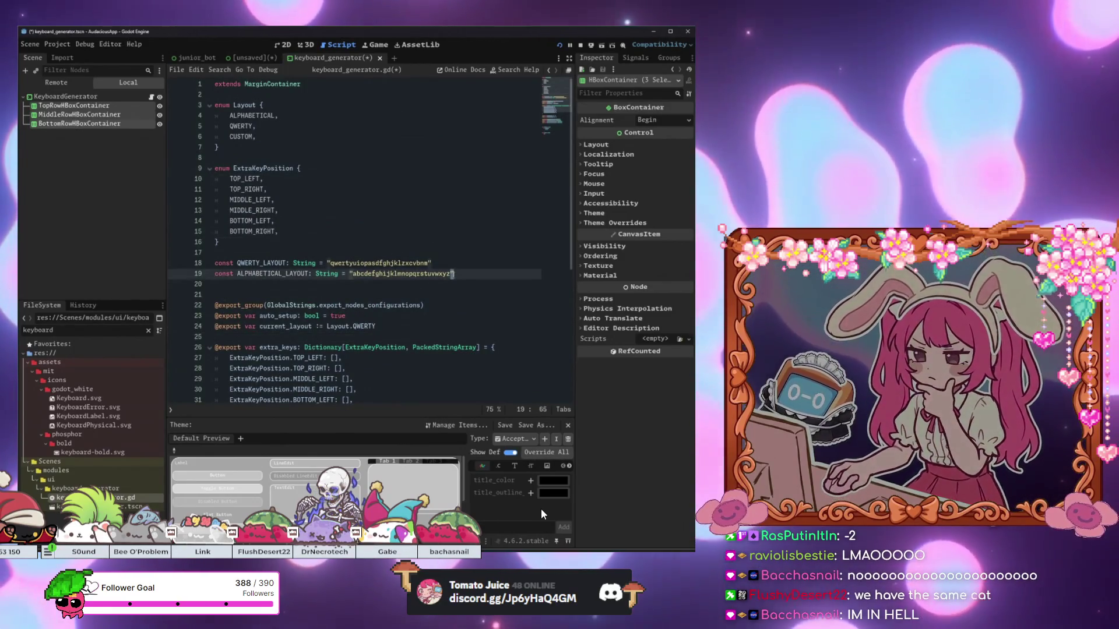
left_click(457, 265)
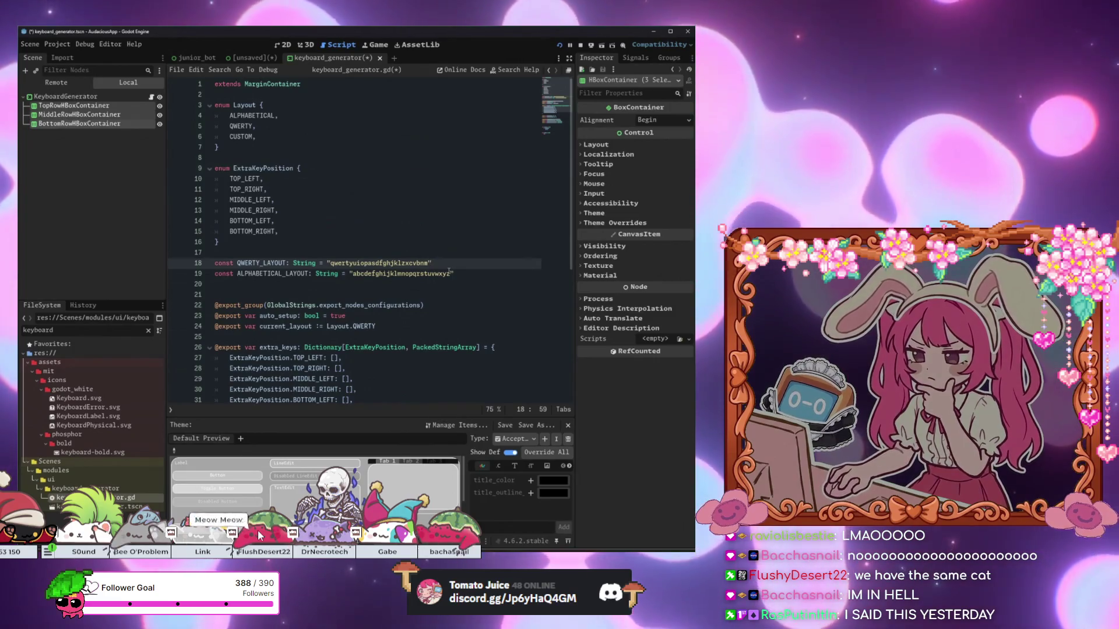
left_click(449, 274)
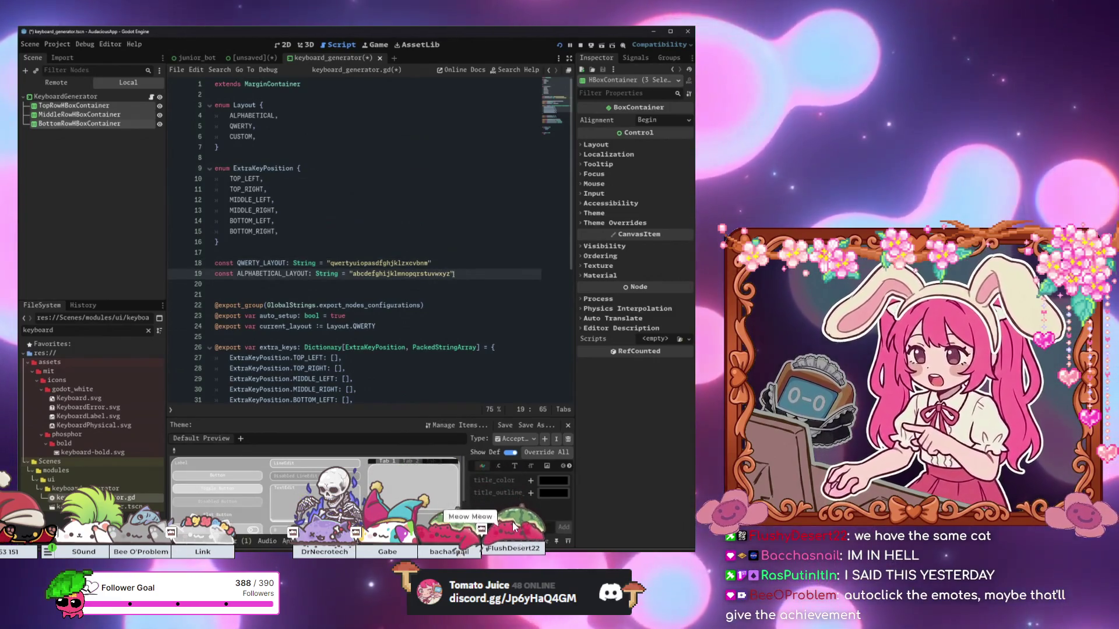
left_click(429, 263)
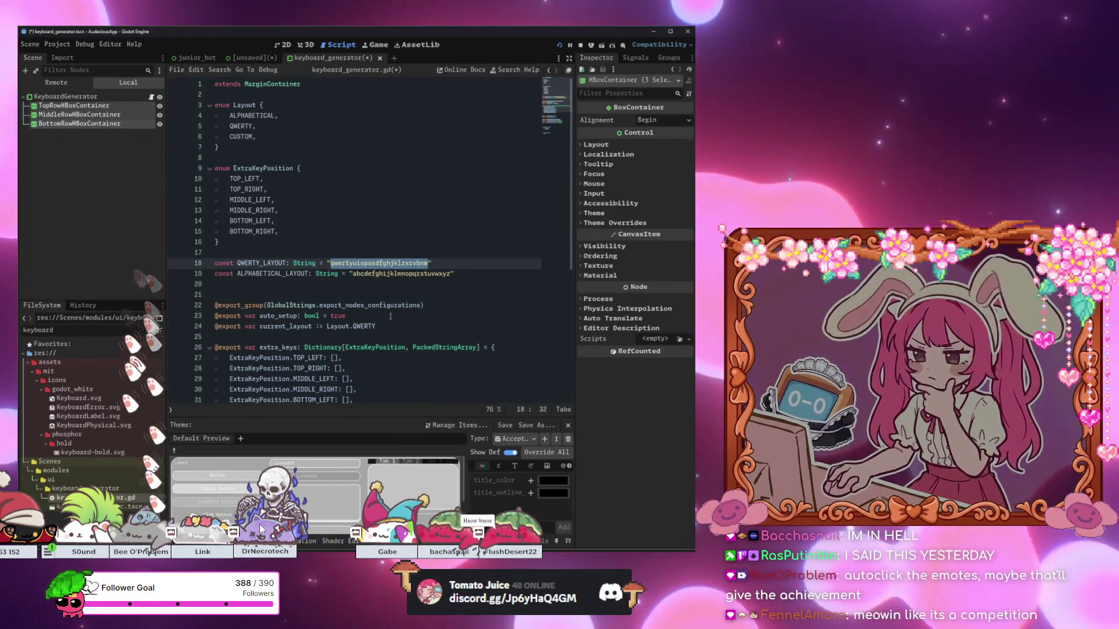
double_click(304, 263)
Step: Change QWERTY_LAYOUT's type to PackedStringArray and wrap its value in [ ] brackets
key("BackSpace")
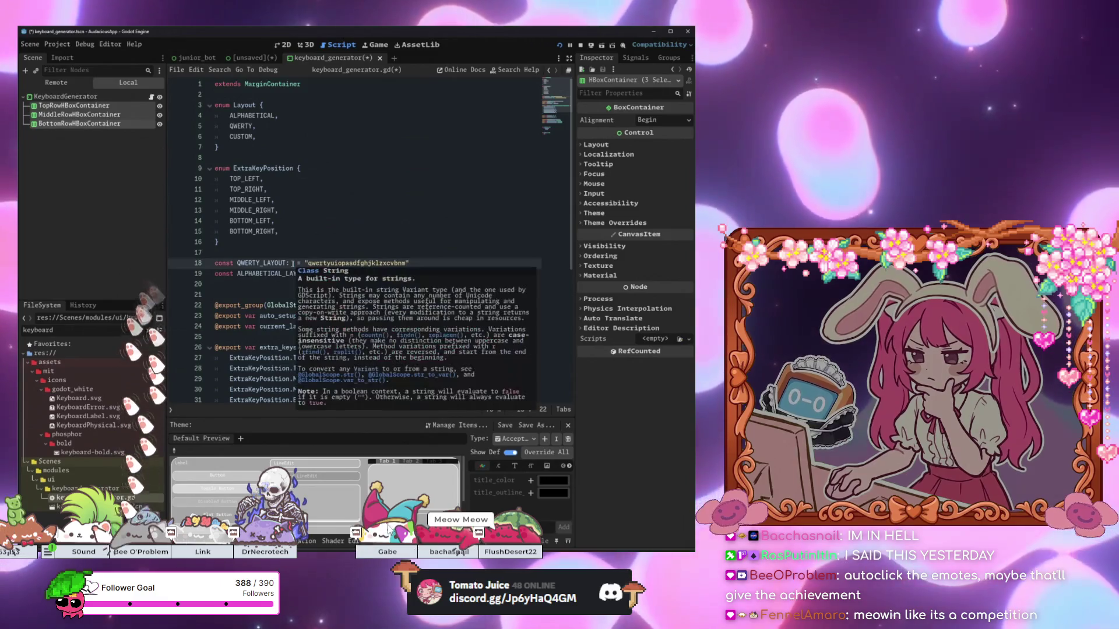
type("P")
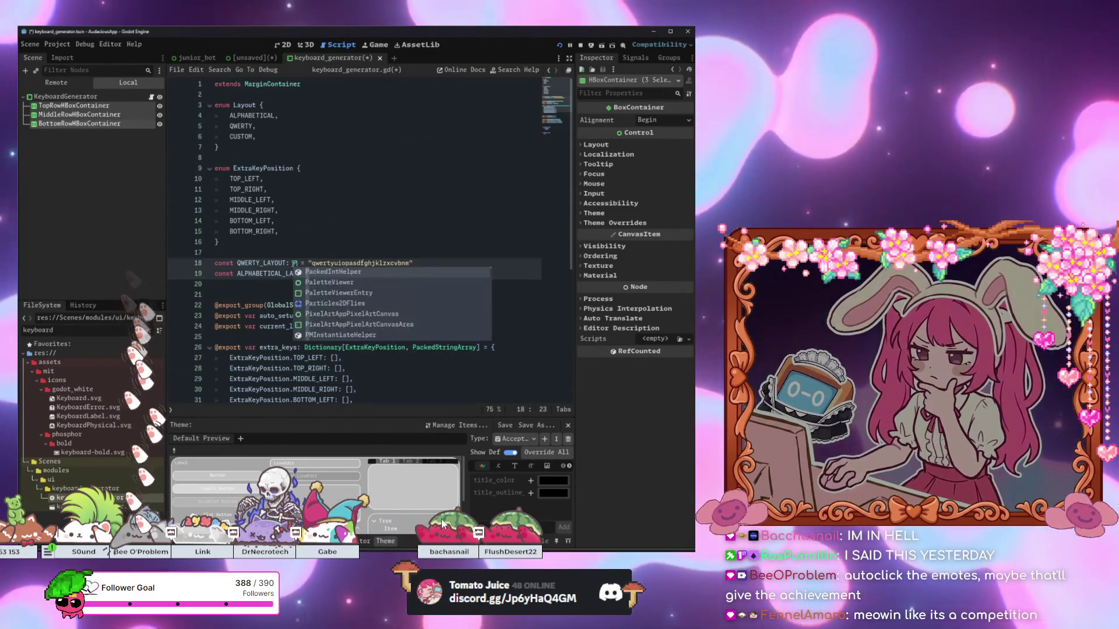
type("ackedS")
key("Return")
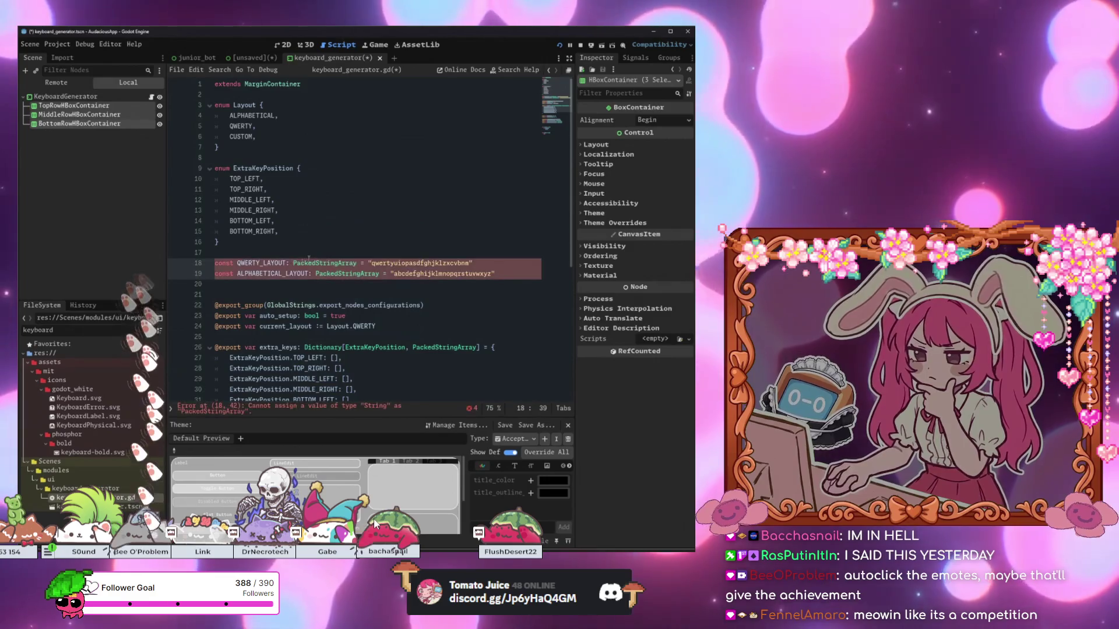
key("Right")
key("Right")
key("Right")
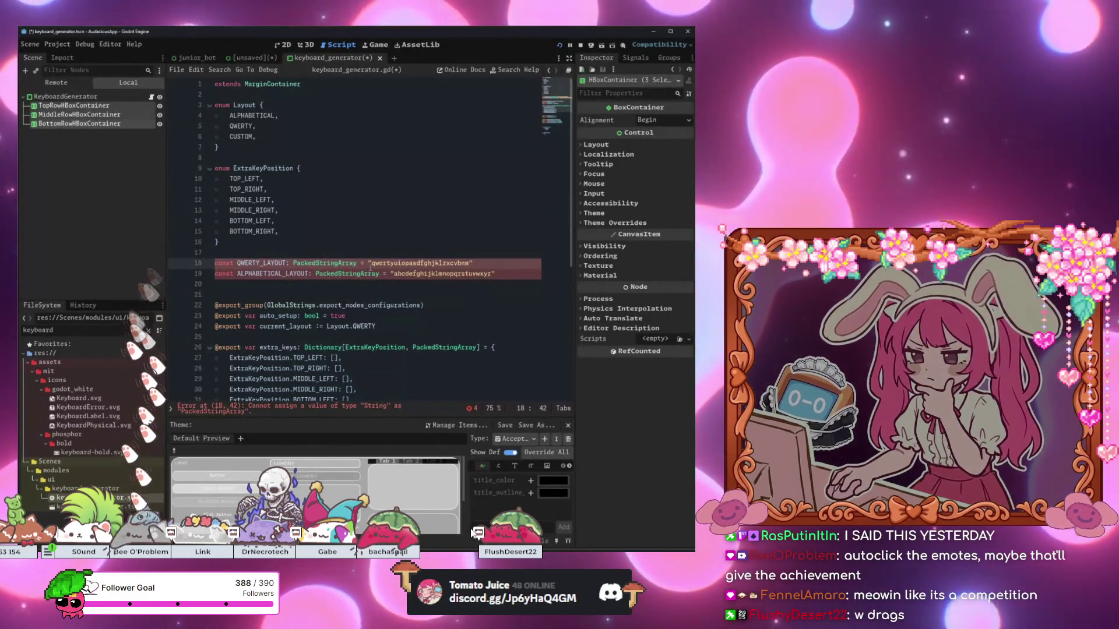
key("Right")
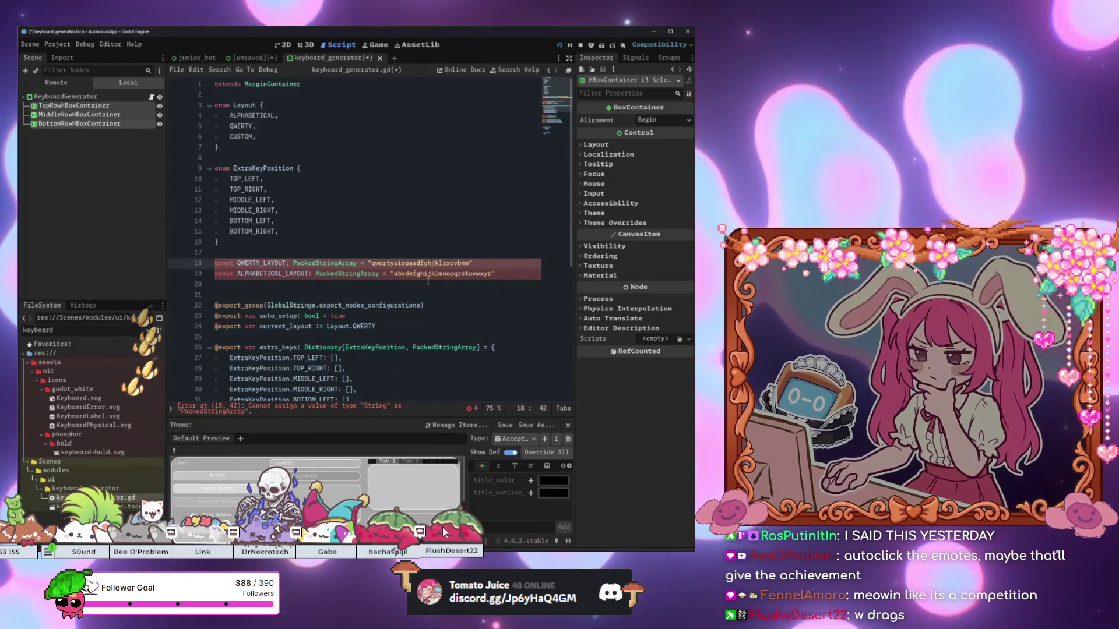
type("]")
left_click(48, 554)
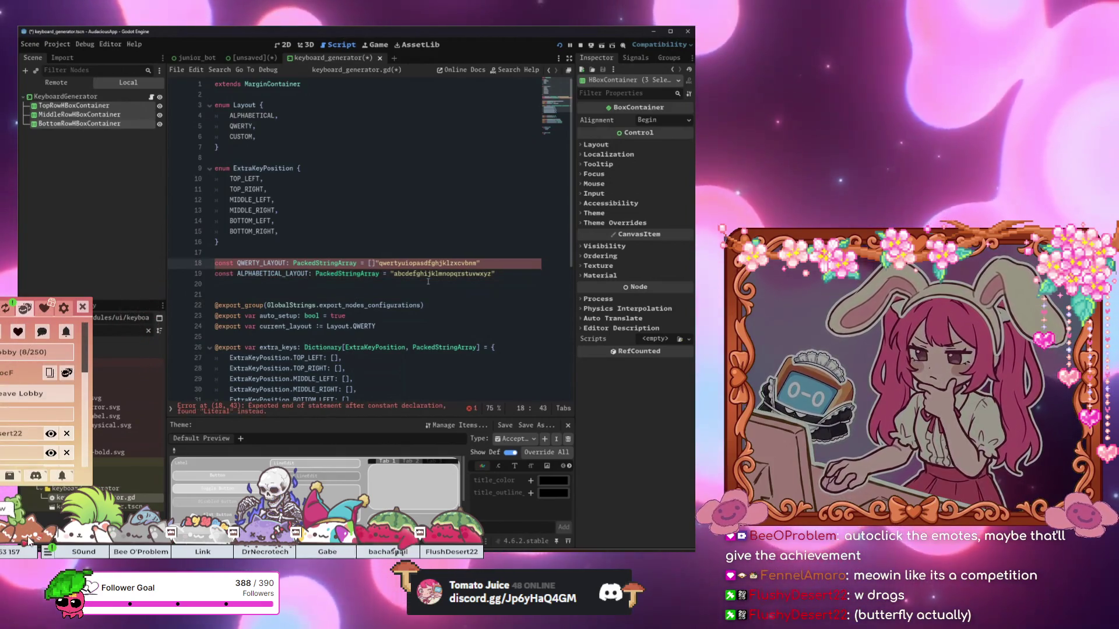
key("Return")
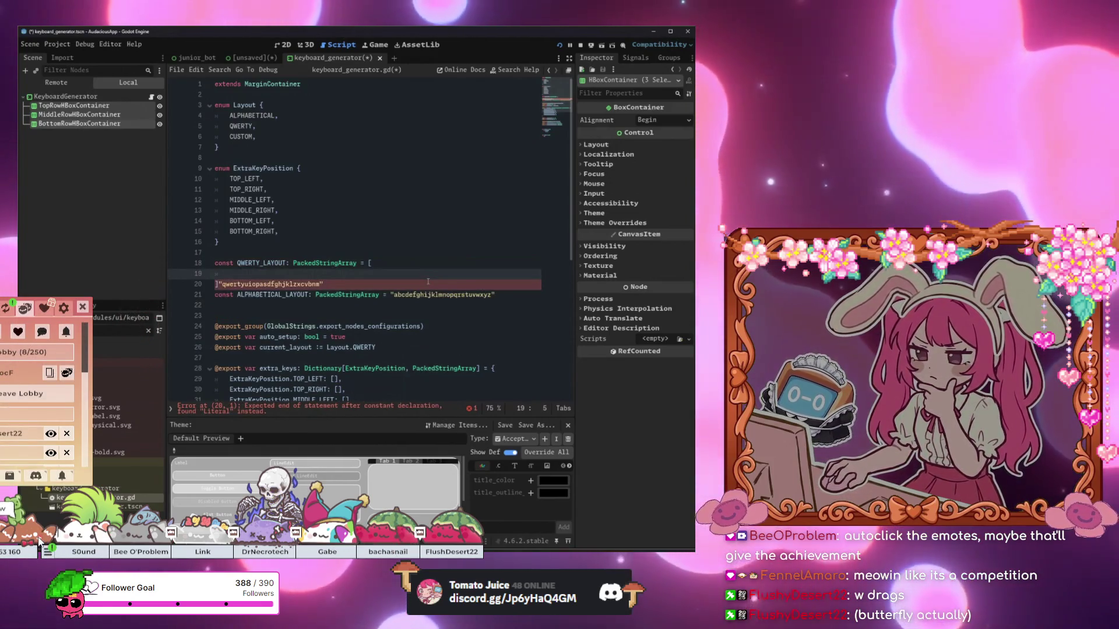
Step: Type the q–p and a–l letter rows, start the z, x row, and select the old string
type("q, ")
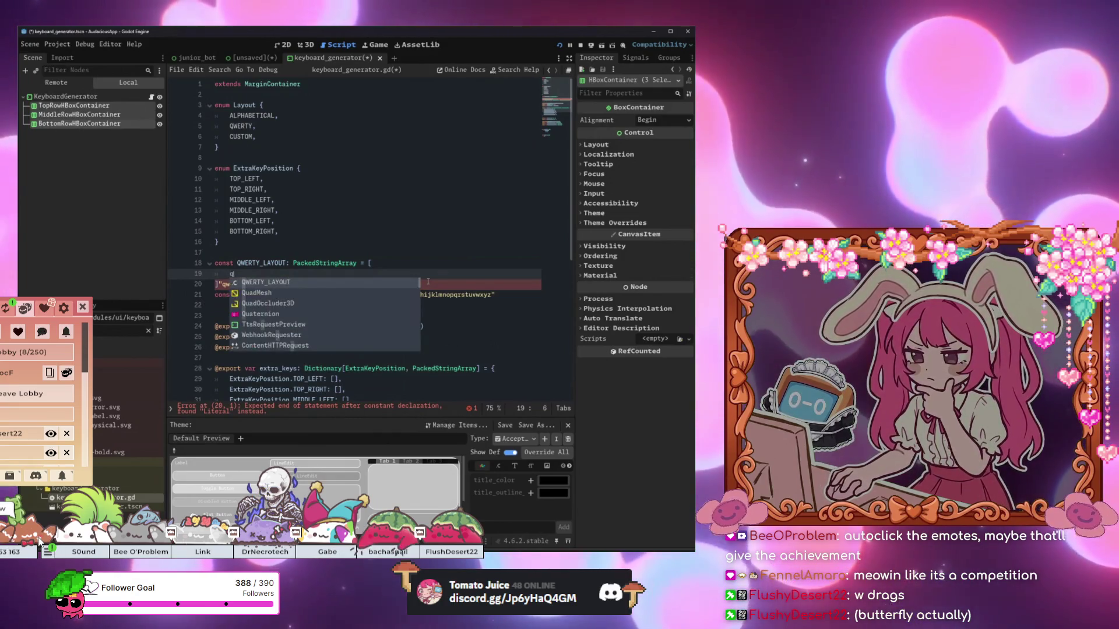
type("w, e, r")
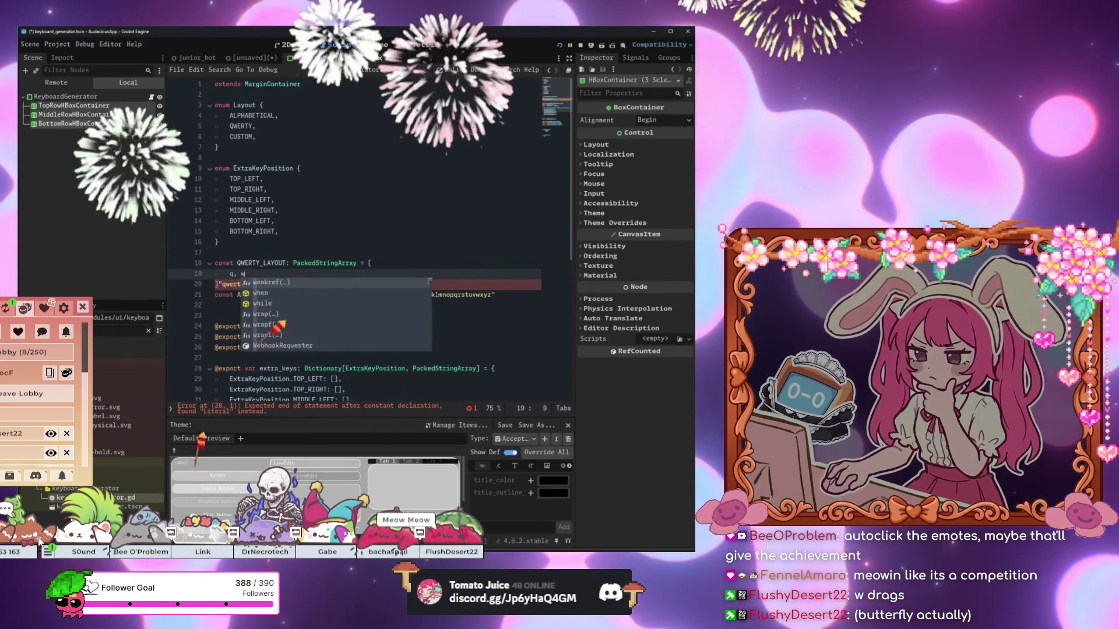
type(", t, y, u, i, ")
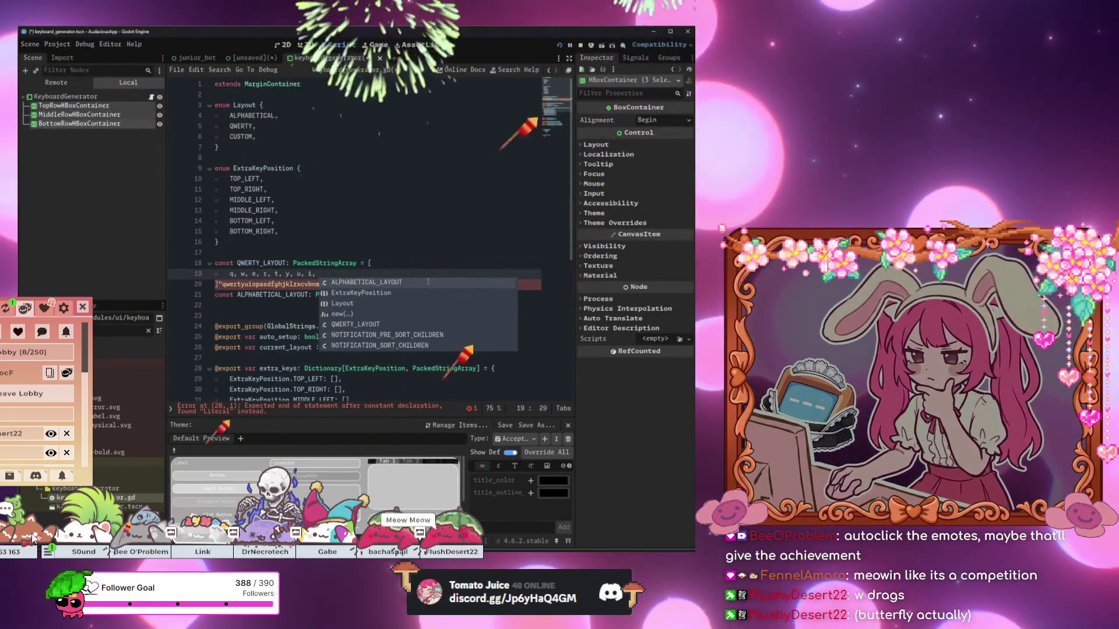
type("o, p")
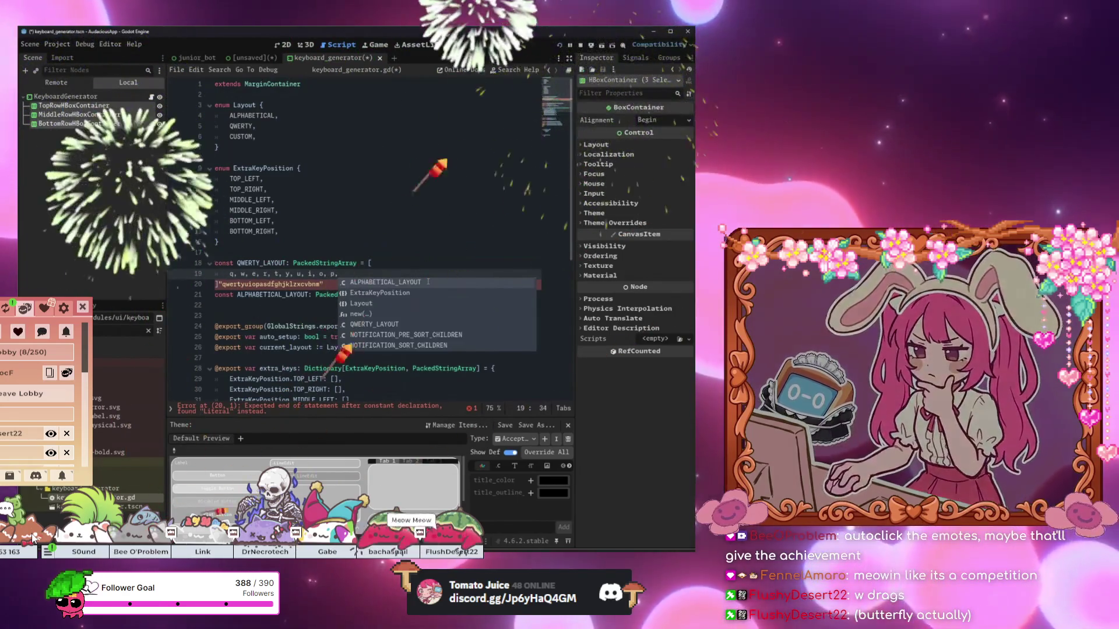
type(",")
key("Return")
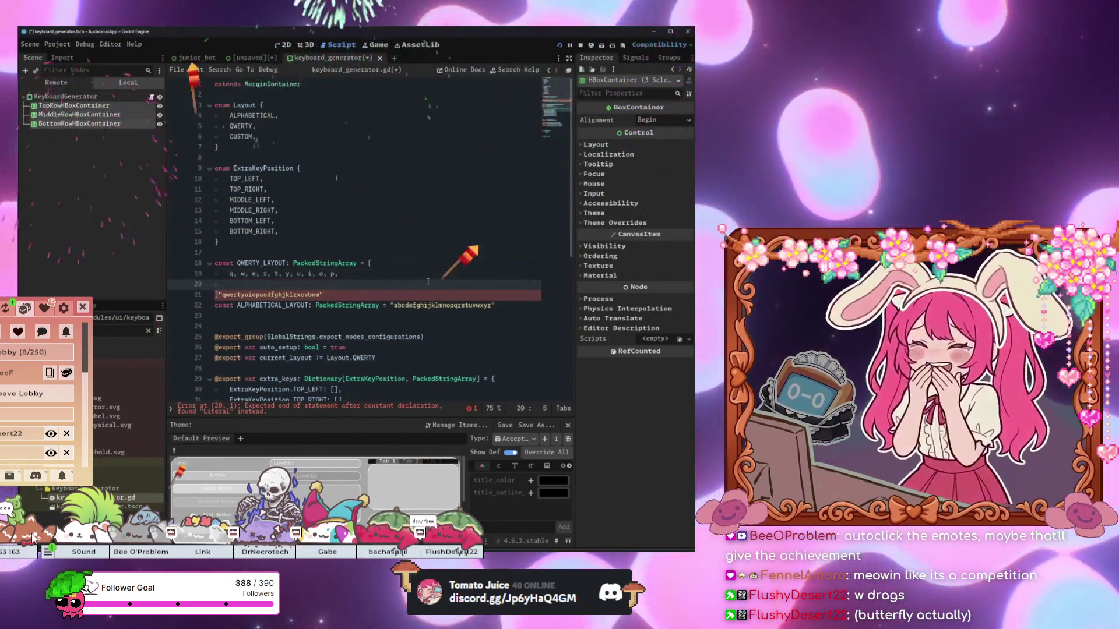
type("a")
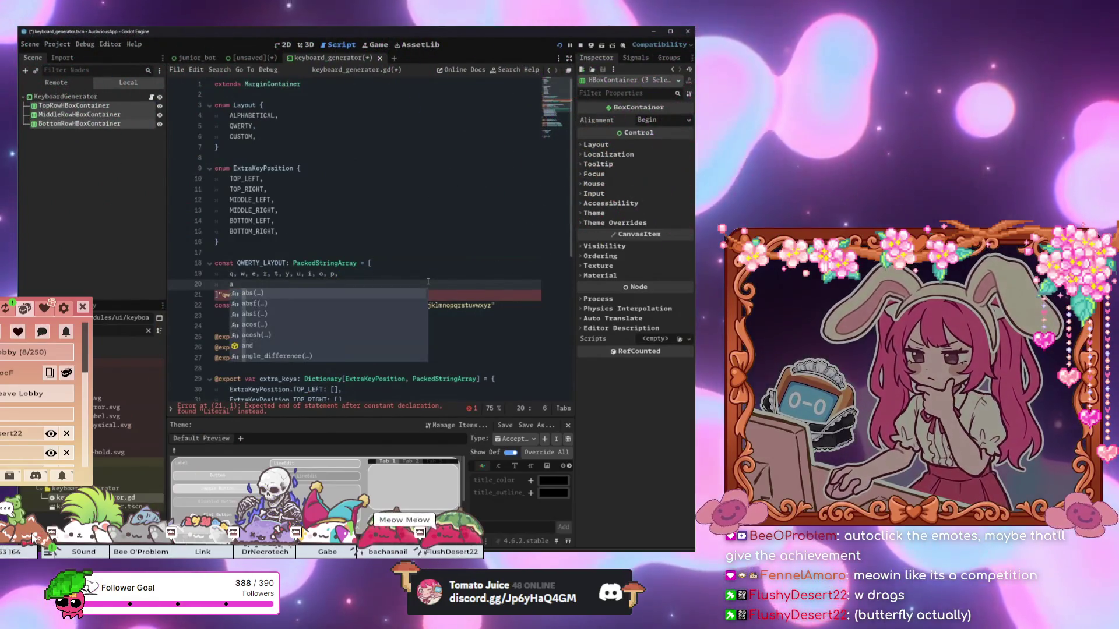
type(", s, d, f, g, h, ")
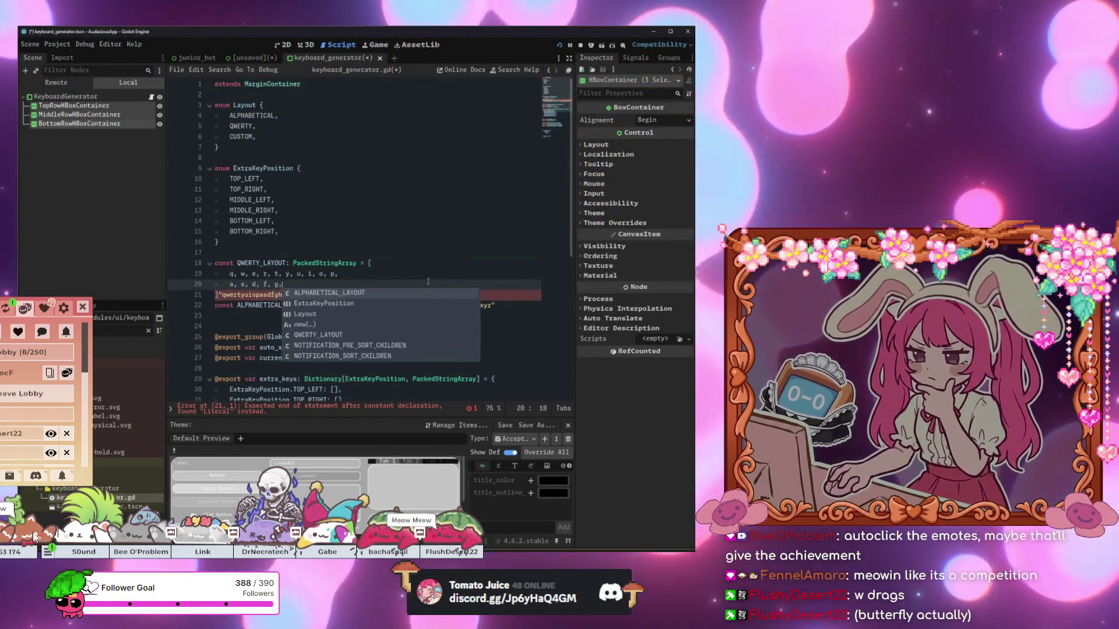
type("j, k, l")
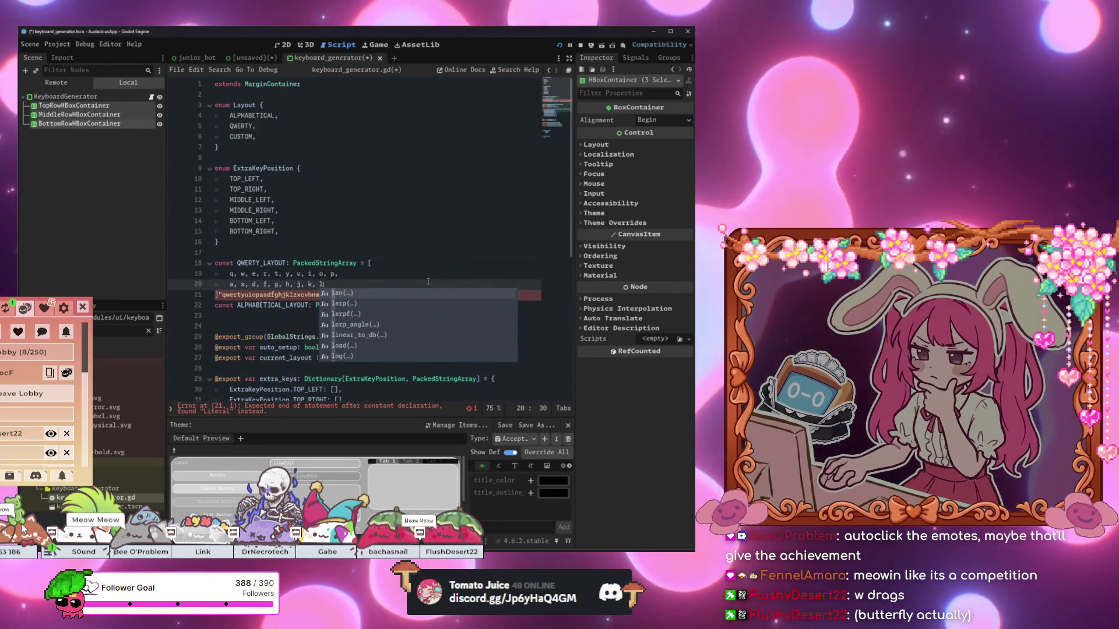
type(",ALPHABETICAL_LAYOUT")
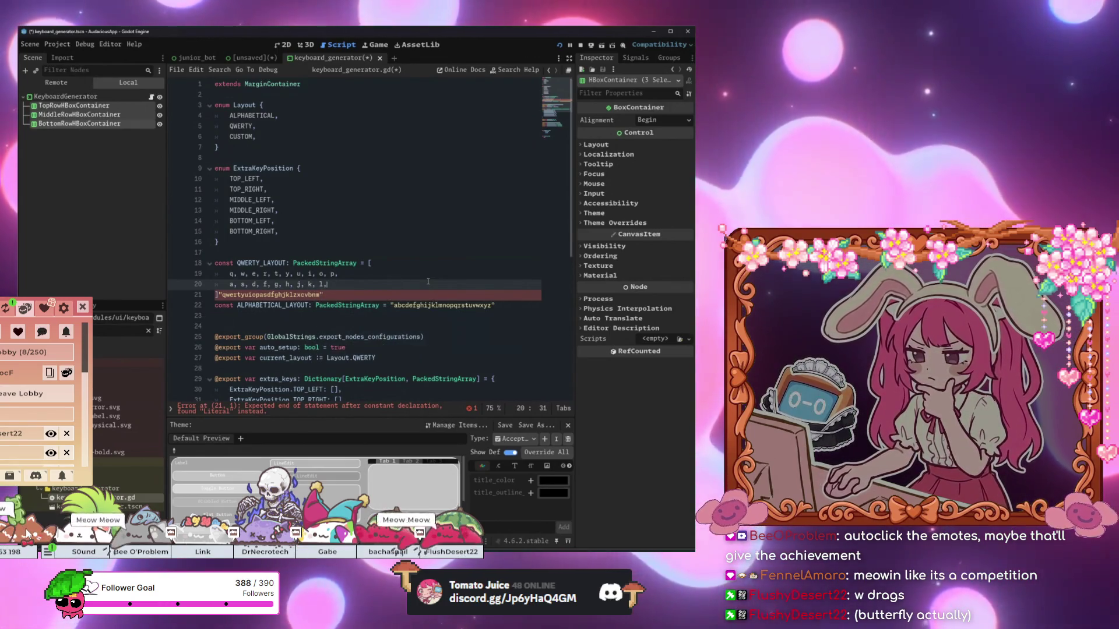
key("ctrl+z")
key("Return")
type("z, x, c, v, b, n")
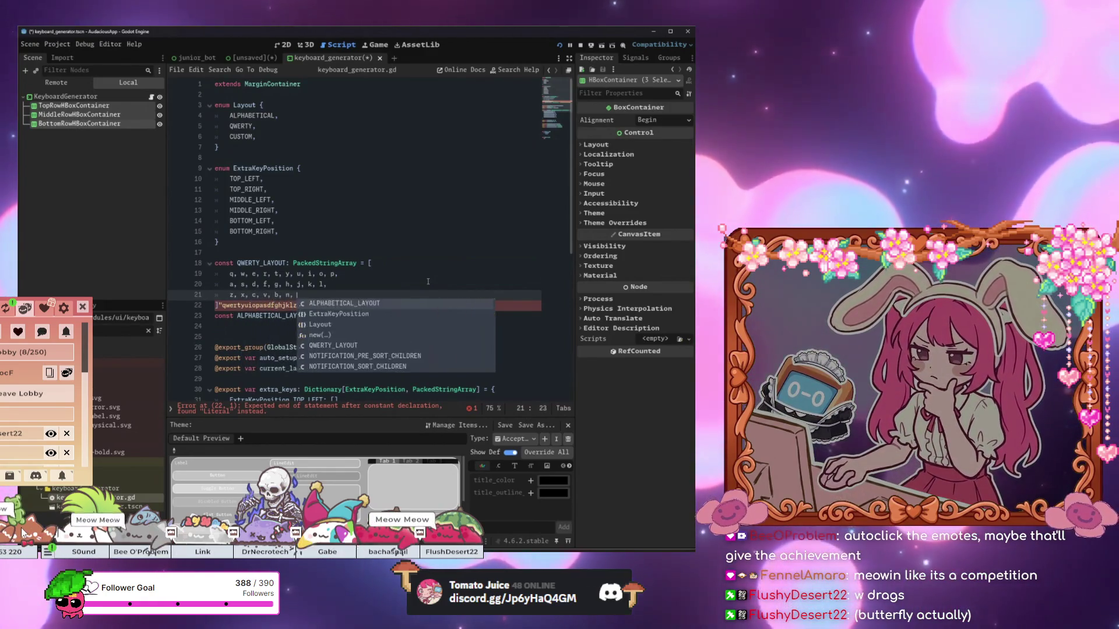
type(",")
left_click_drag(324, 305, 217, 305)
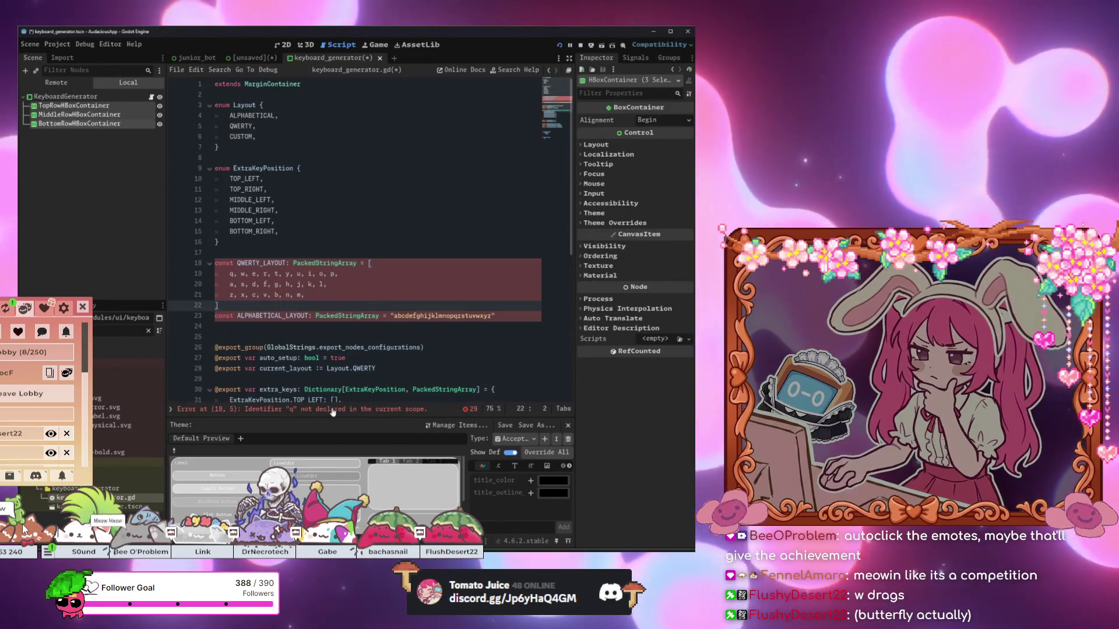
left_click(258, 284)
left_click(230, 275)
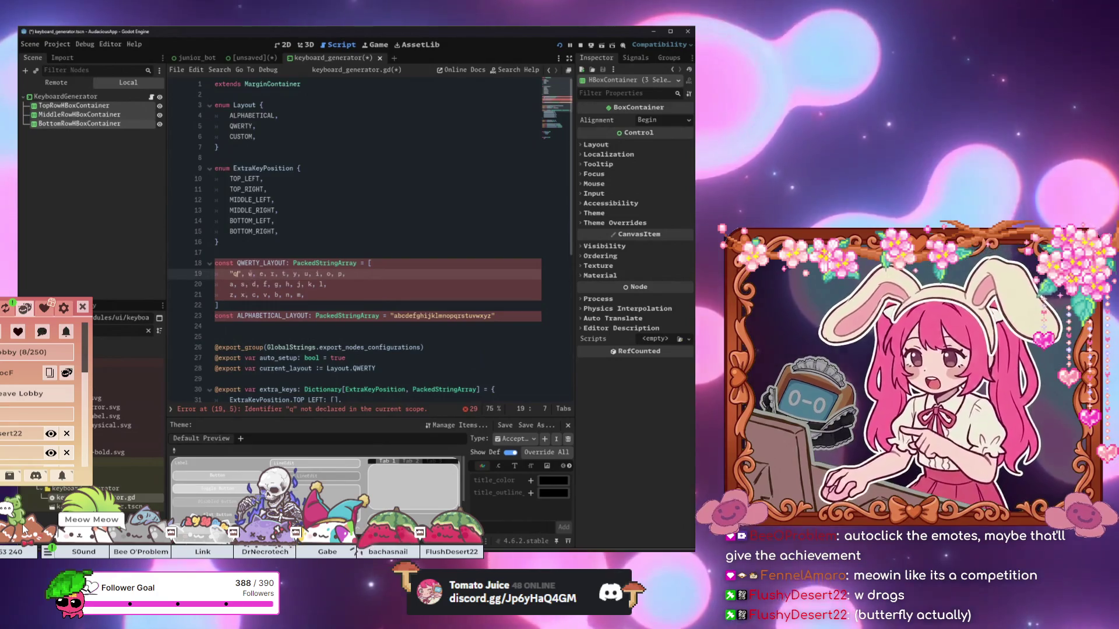
Step: Quote the remaining top-row QWERTY letters, then quote the middle and bottom rows with Ctrl+D multi-cursor
type("\"w")
key("Right")
type("\"")
key("Right")
key("Right")
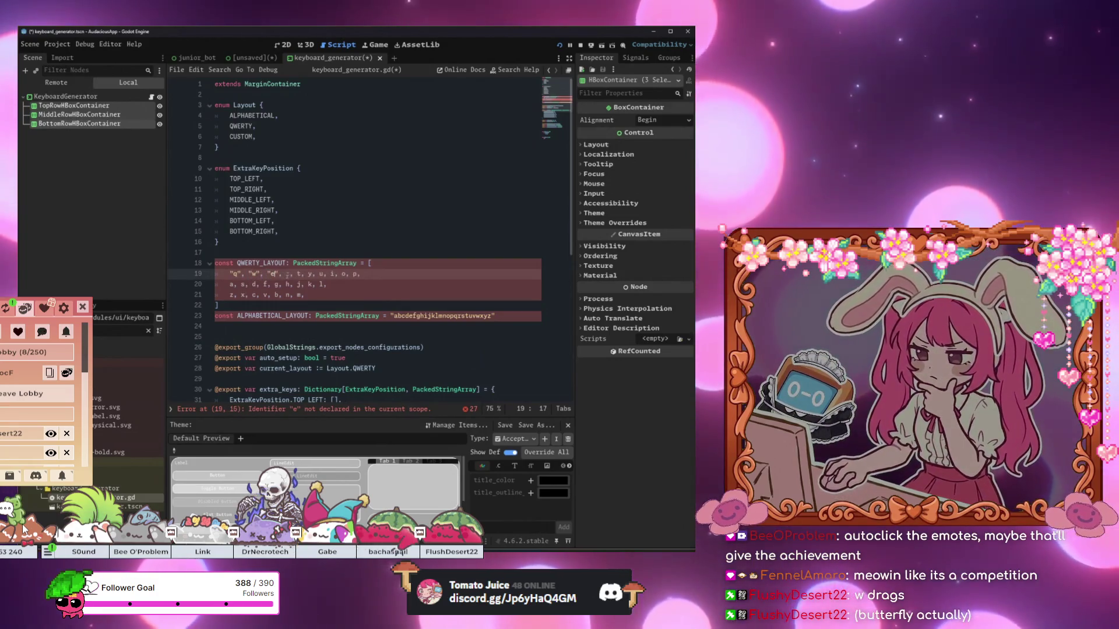
type("\"")
key("Right")
type("\"")
key("Right")
key("Right")
type("\"")
key("Right")
type("\"")
key("Right")
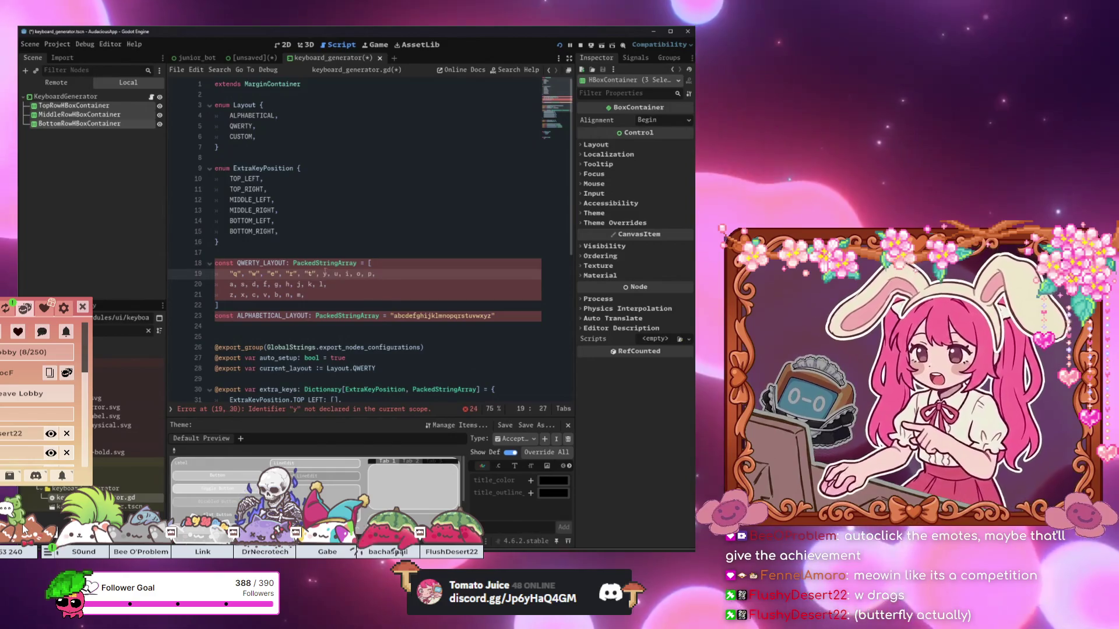
type("\"")
key("Right")
type("\"")
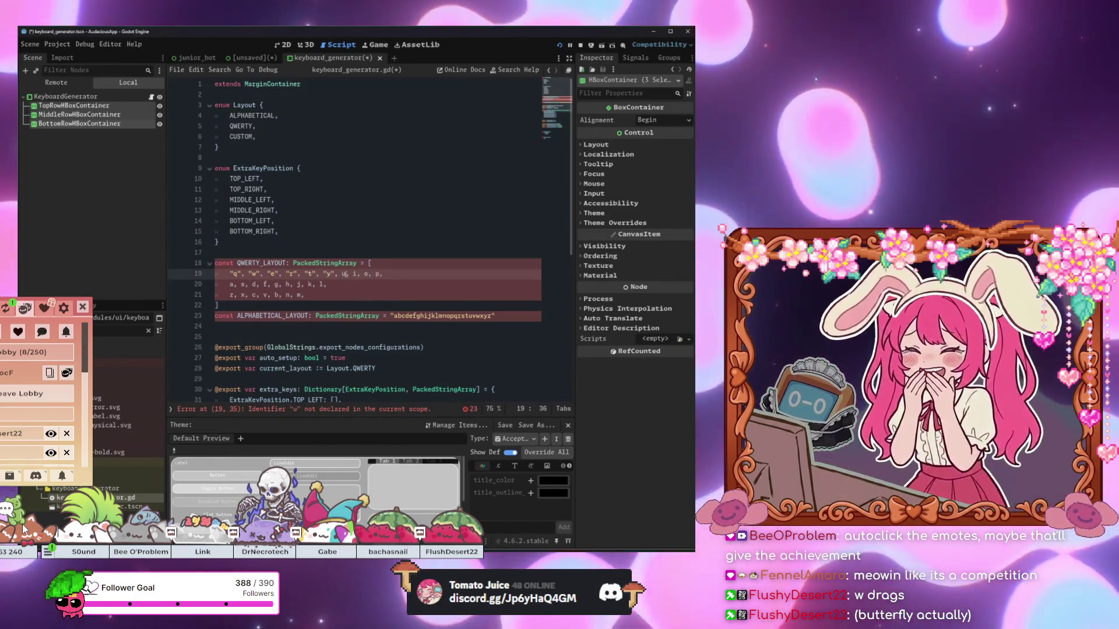
key("Right")
key("Right")
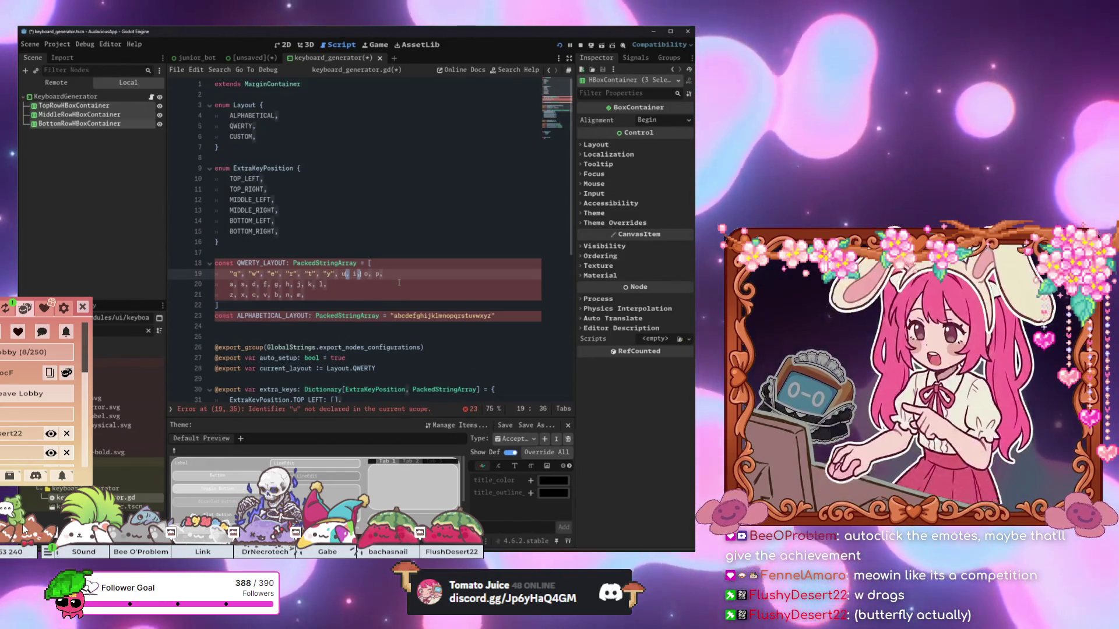
key("ctrl+d")
key("ctrl+d")
key("ctrl+d")
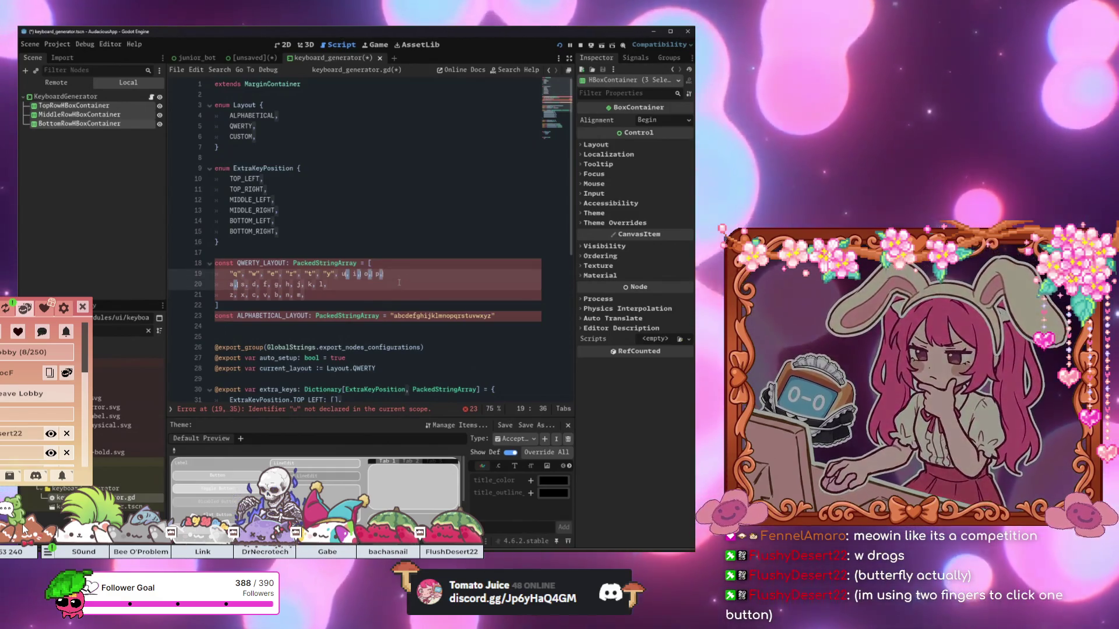
key("ctrl+d")
key("ctrl+d")
key("ctrl+d")
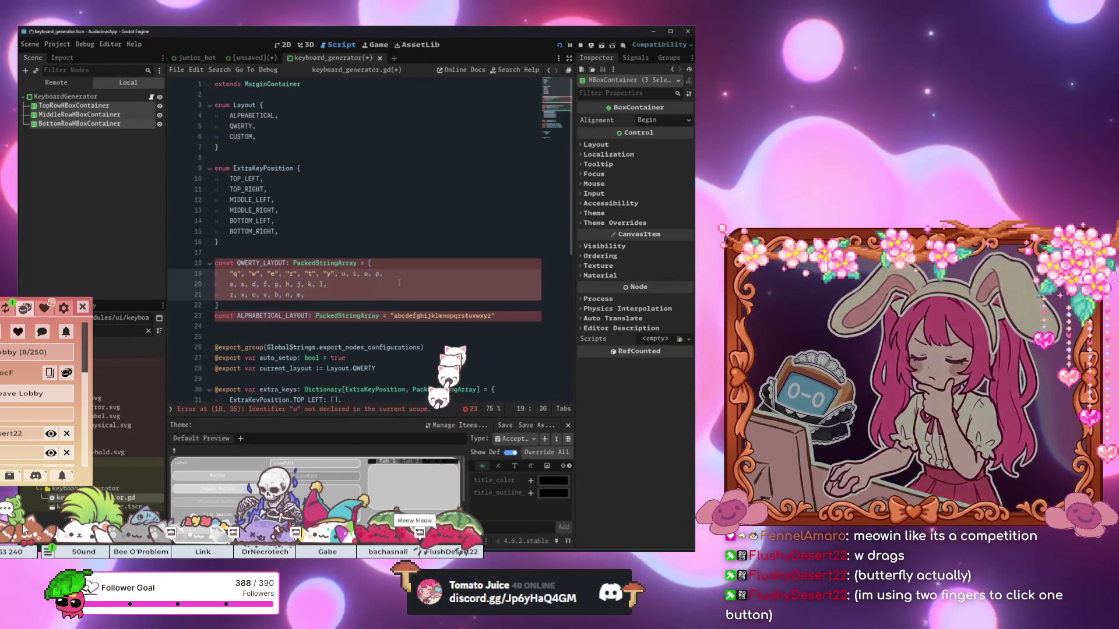
type("\"")
key("Escape")
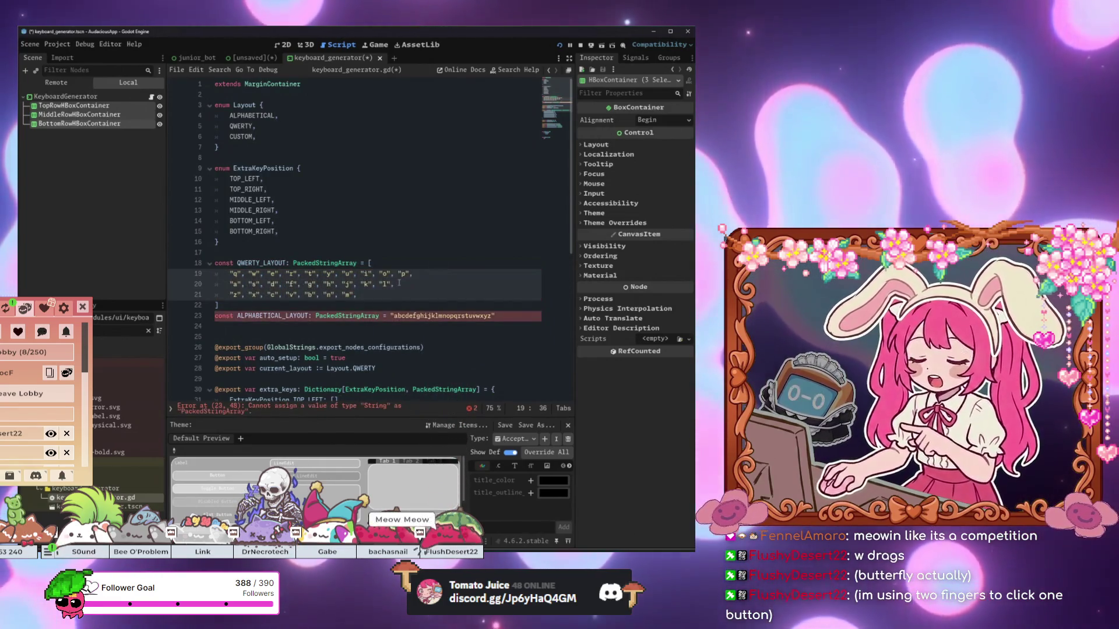
Step: Strip the surrounding quotes from the ALPHABETICAL_LAYOUT alphabet string
left_click(292, 333)
left_click(515, 320)
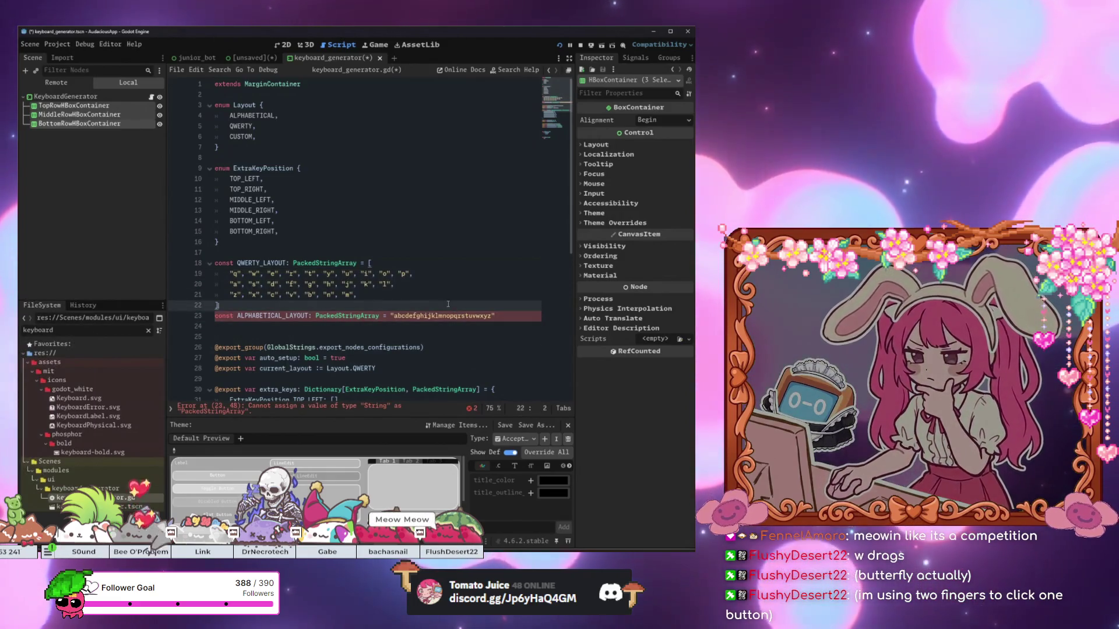
left_click(403, 328)
key("Up")
key("End")
key("BackSpace")
key("ctrl+Left")
key("BackSpace")
key("End")
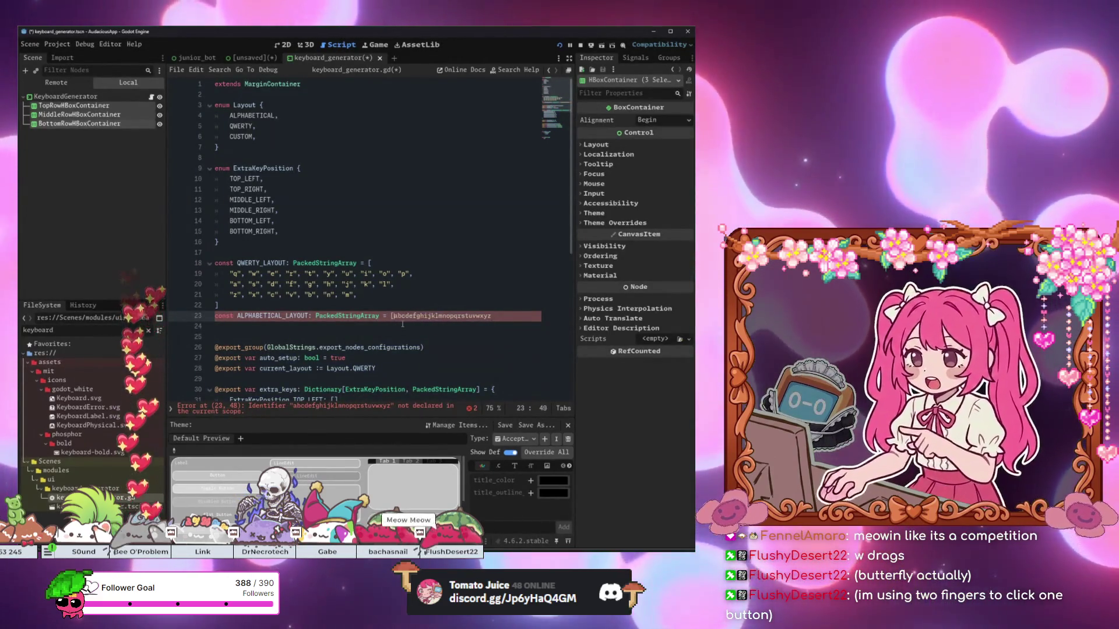
Step: Enclose the alphabet letters in [ ] brackets on their own lines, with a blank line above ALPHABETICAL_LAYOUT
key("ctrl+Left")
type("[")
key("Return")
key("End")
key("Return")
type("]")
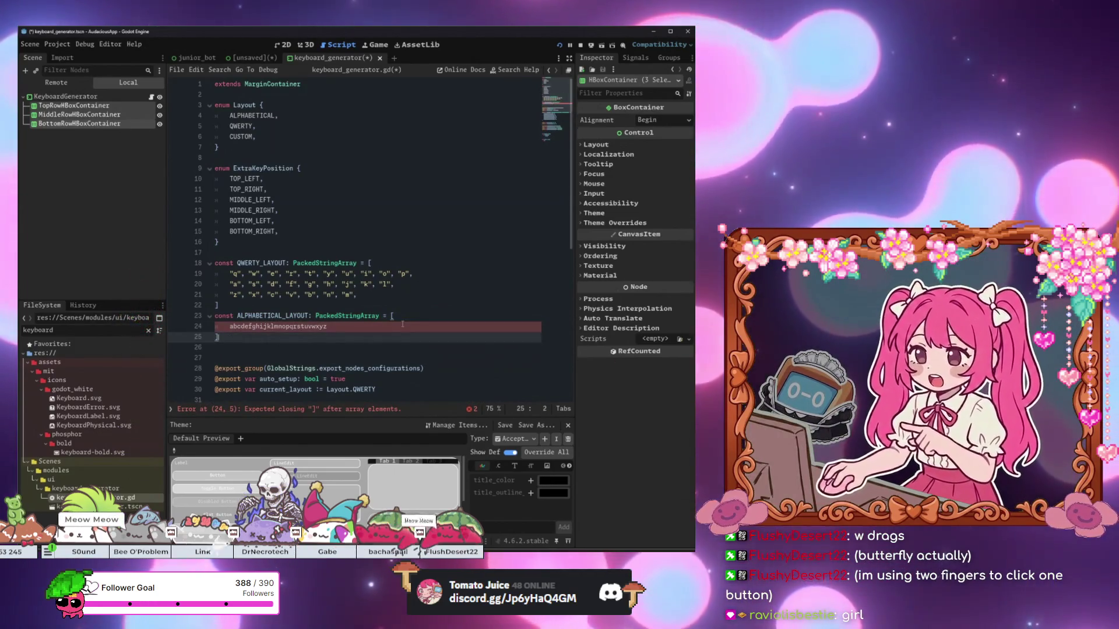
key("shift+Tab")
key("Up")
key("Up")
key("Up")
key("Return")
key("Down")
key("Down")
key("Down")
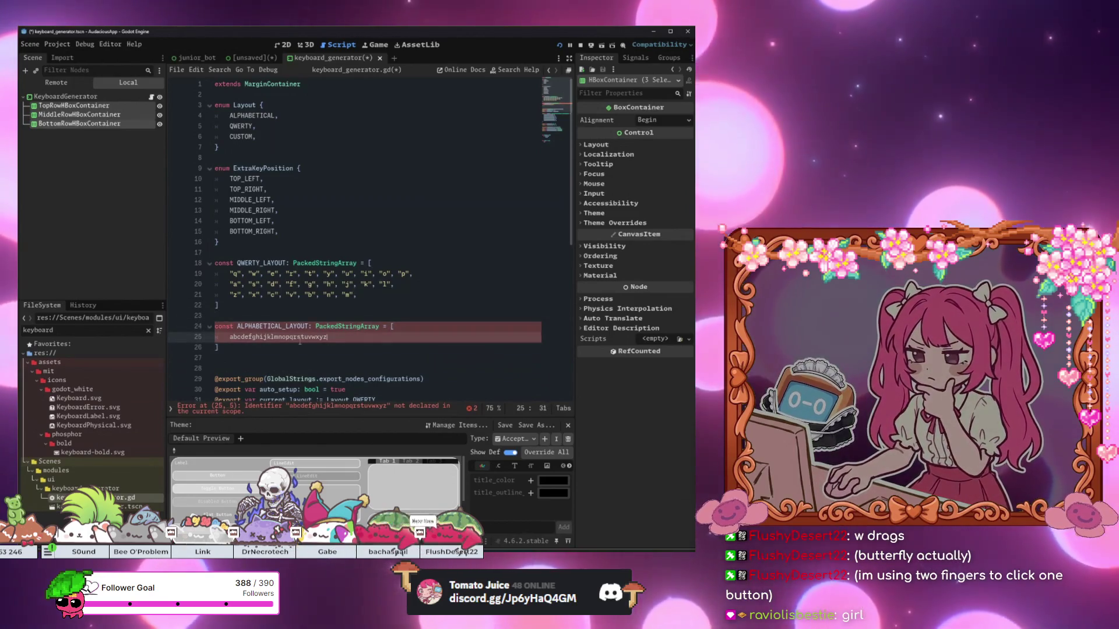
Step: Separate every alphabet letter from a to z with a comma
key("Up")
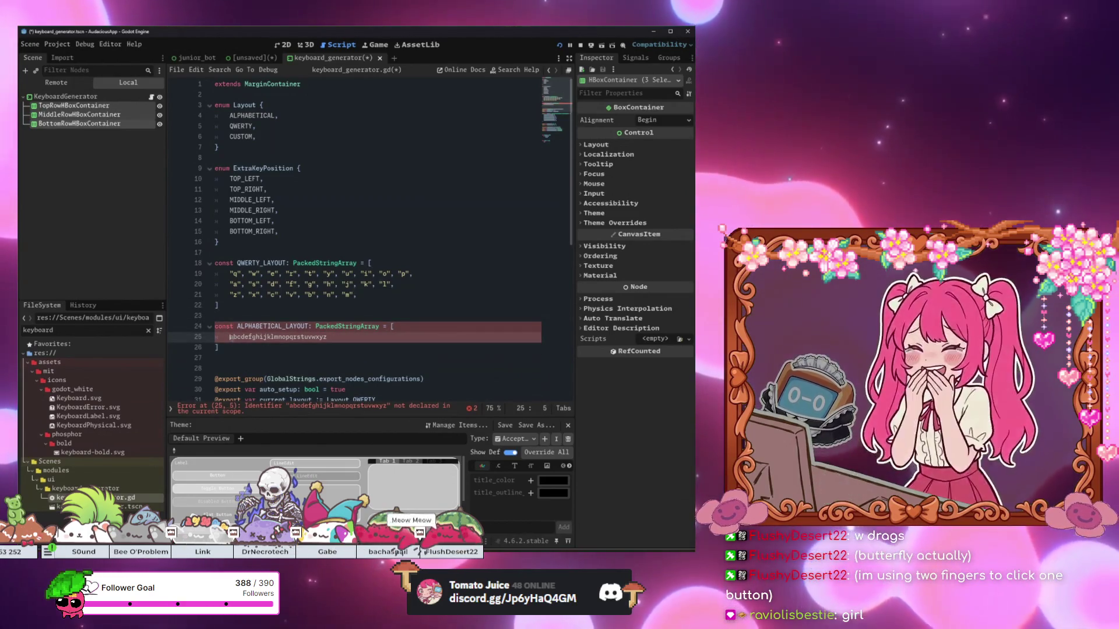
type(",")
key("Right")
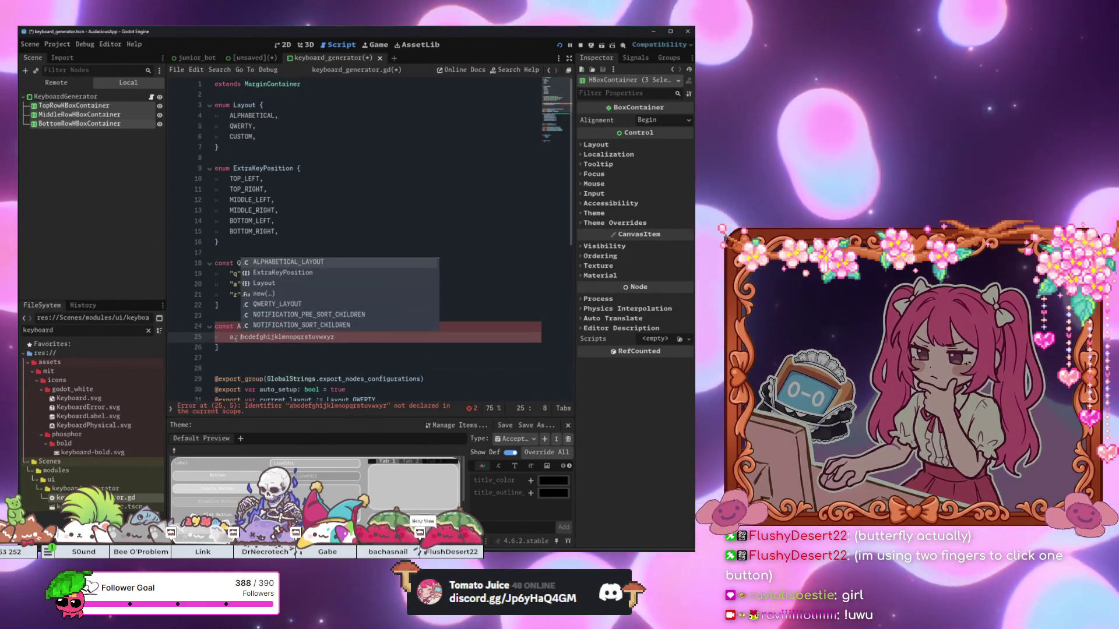
type(",")
key("Right")
type(",")
key("Right")
type(",")
key("Right")
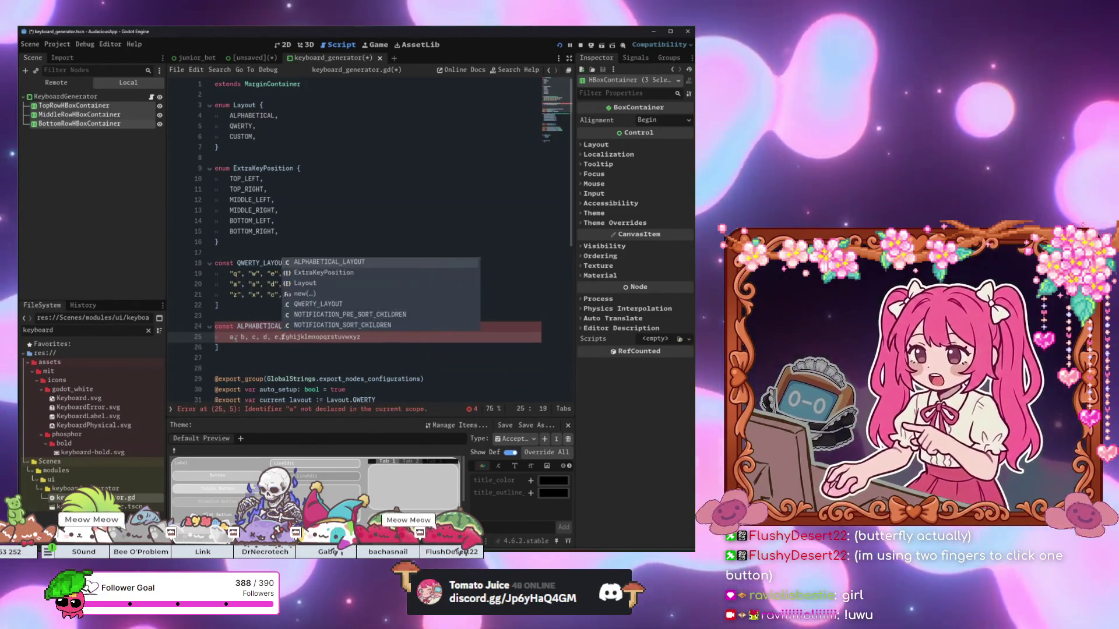
type(",")
key("Right")
type(",")
key("Right")
type(",")
key("Right")
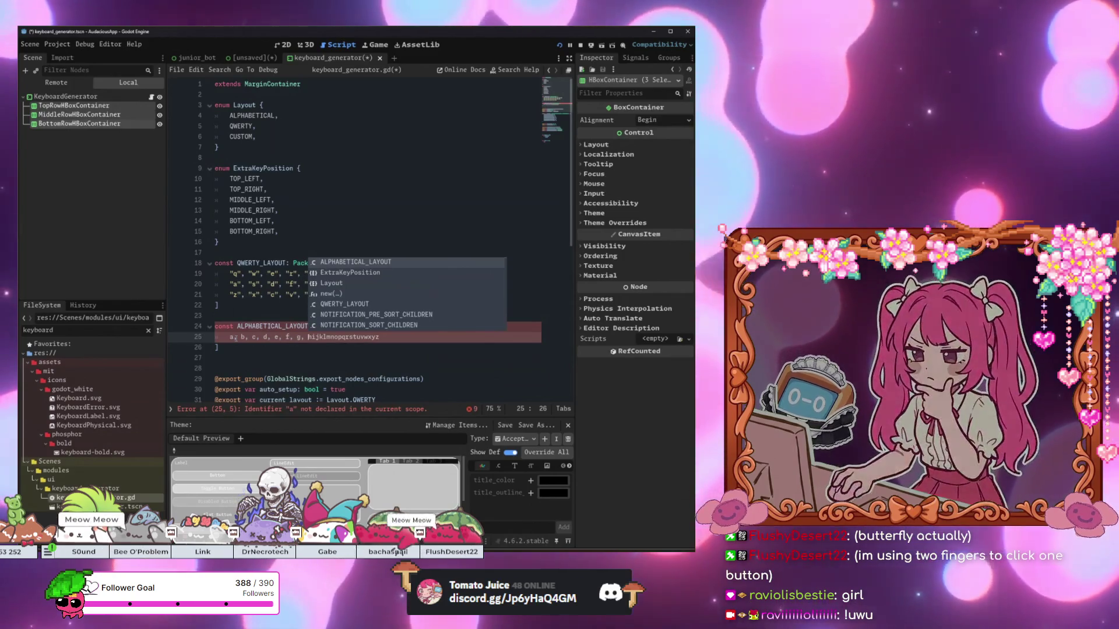
type(",")
key("Right")
type(",")
key("Right")
type(",")
key("Right")
type(",")
key("Right")
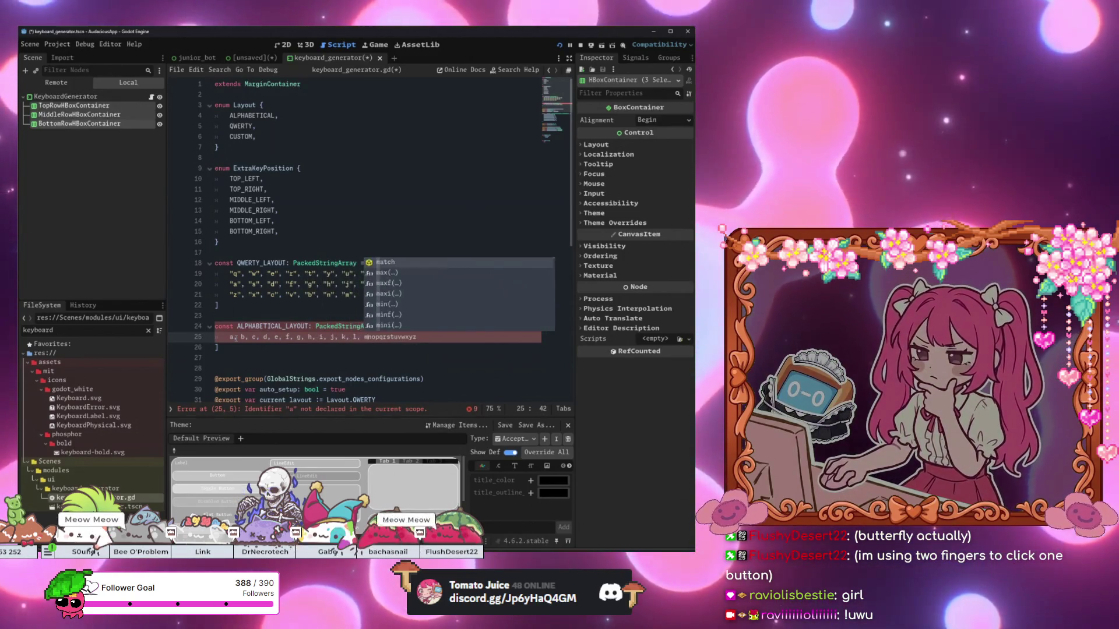
type(",")
key("Right")
type(",")
key("Right")
type(",")
key("Right")
type(",")
key("Right")
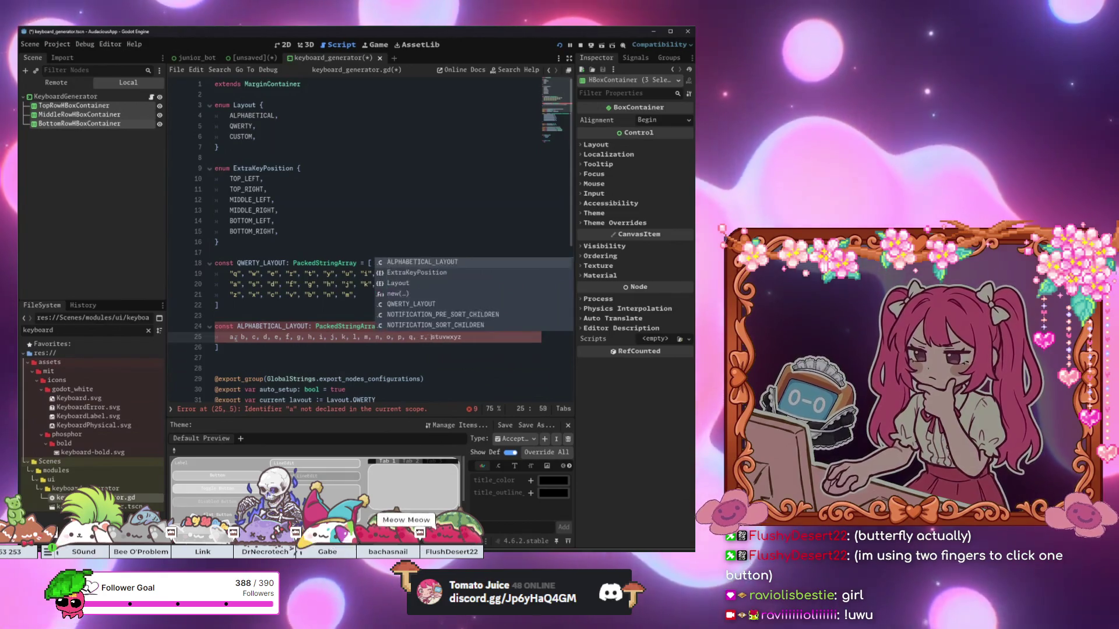
type(",")
key("Right")
type(",")
key("Right")
type(",")
key("Right")
type(",")
key("Right")
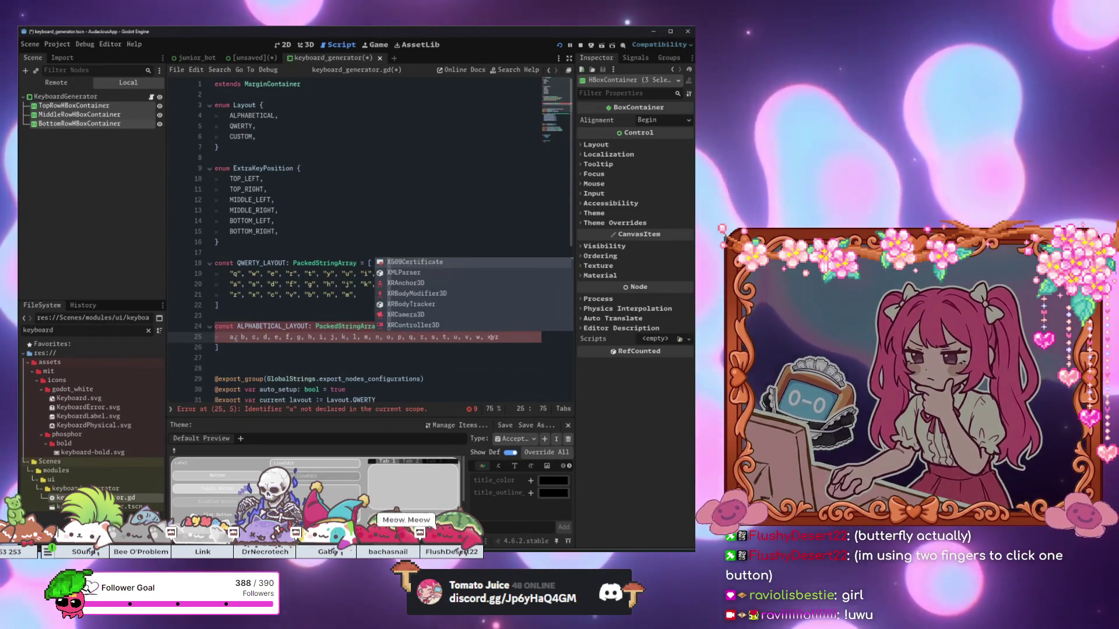
type(",")
key("Right")
type(",")
key("Right")
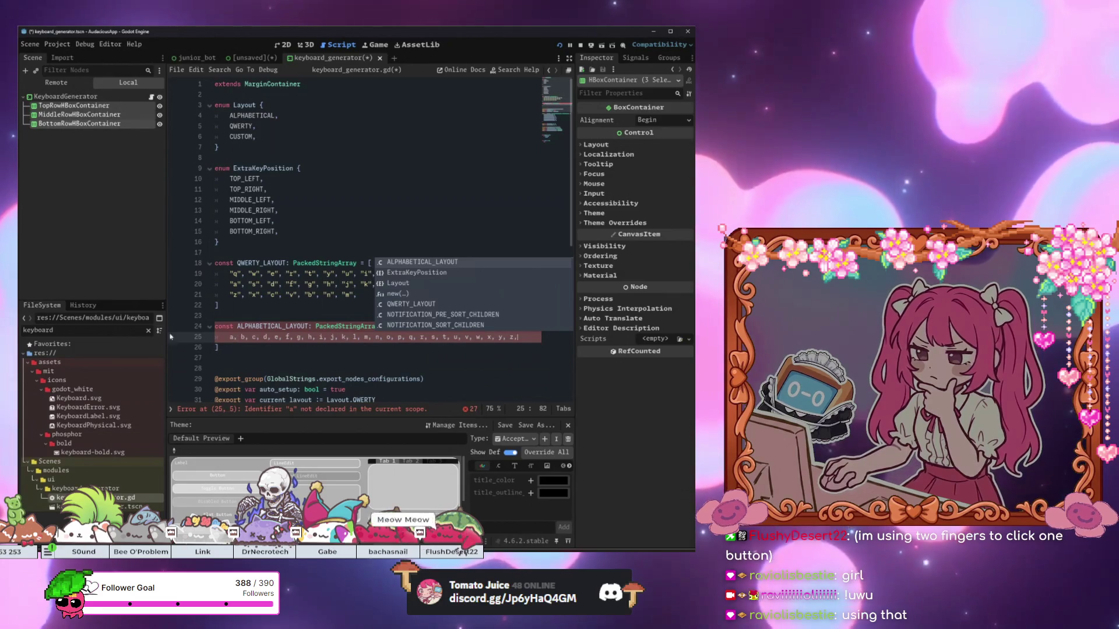
Step: Break the alphabet list into three lines, starting new lines before j and before s
left_click(343, 337)
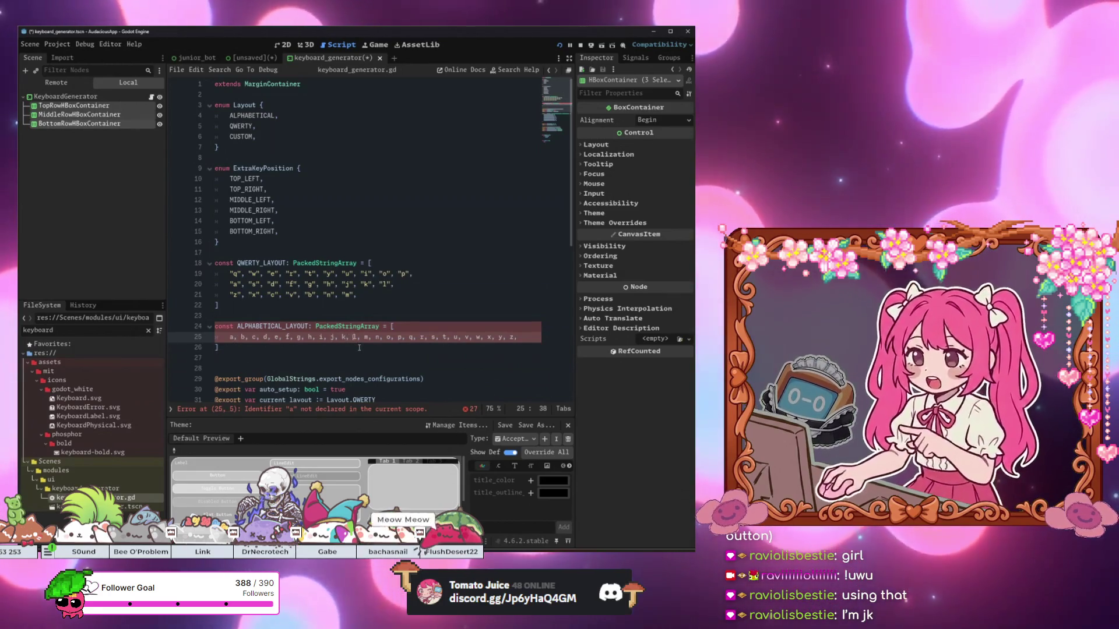
key("Return")
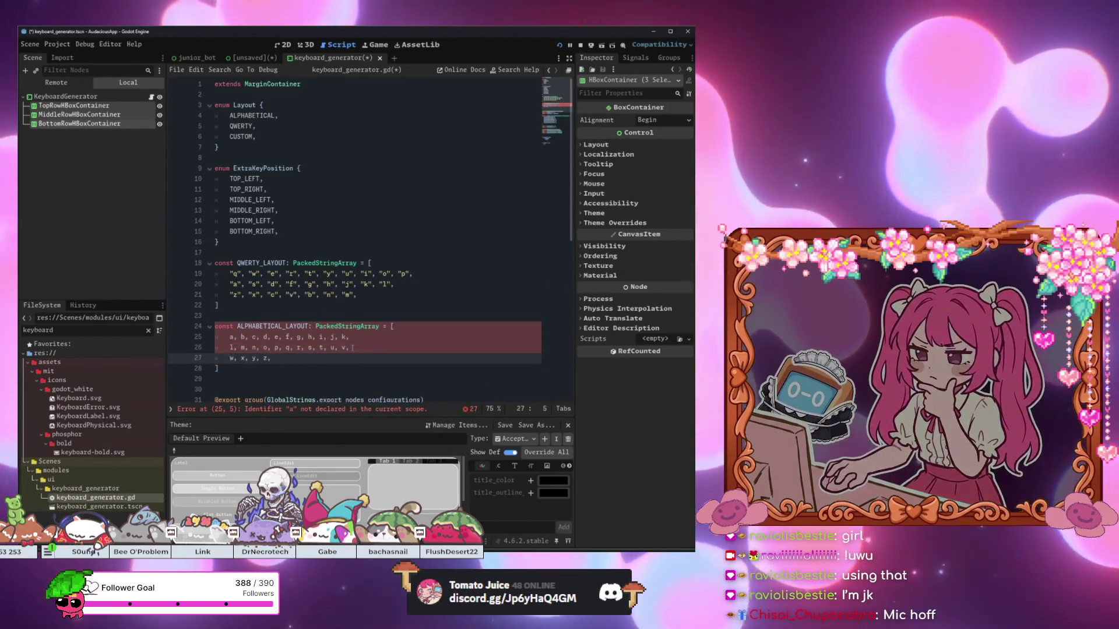
key("ctrl+z")
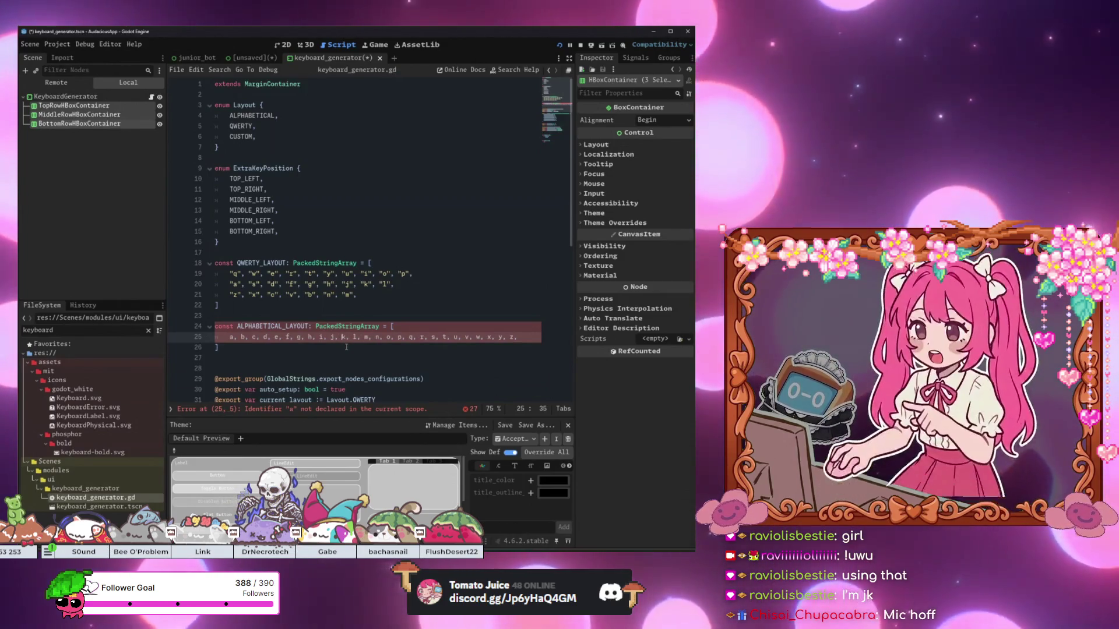
key("Left")
key("Left")
key("Left")
key("Return")
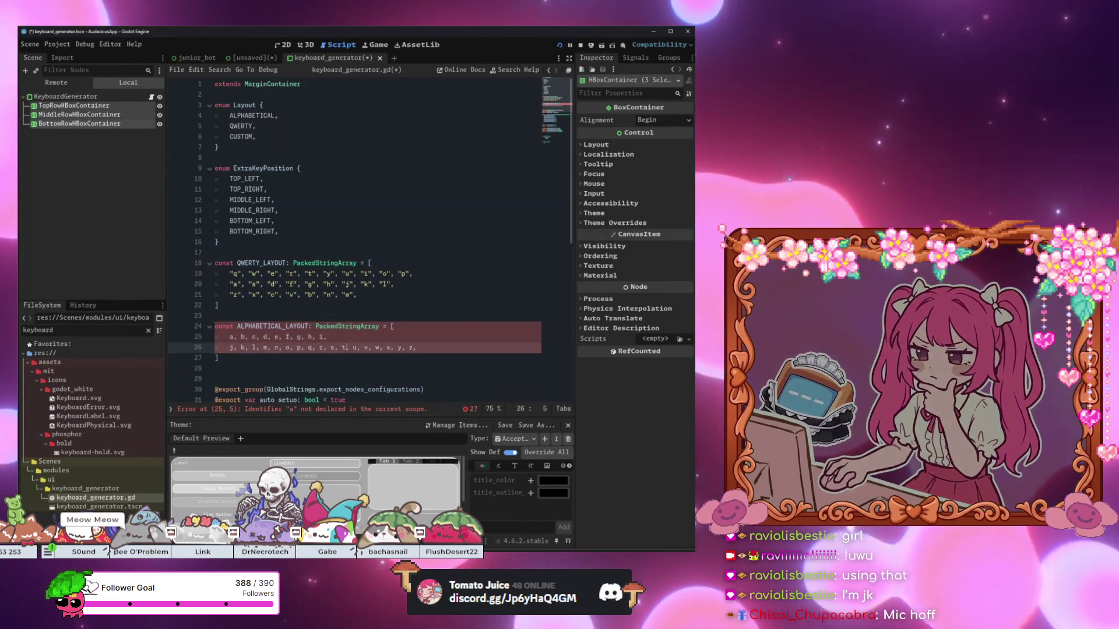
key("Return")
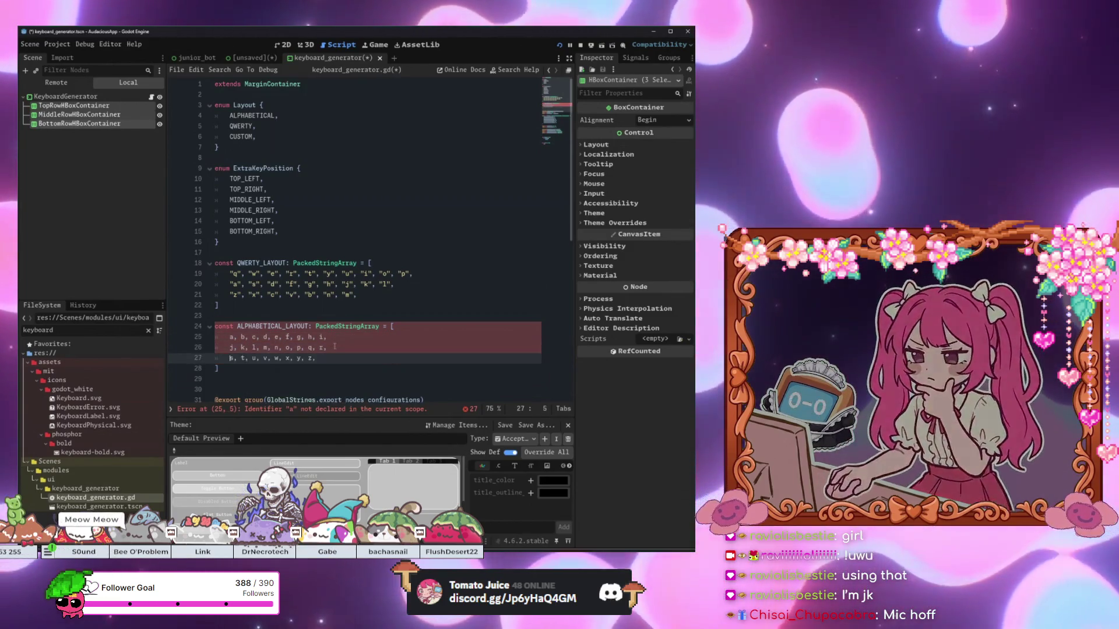
left_click(325, 359)
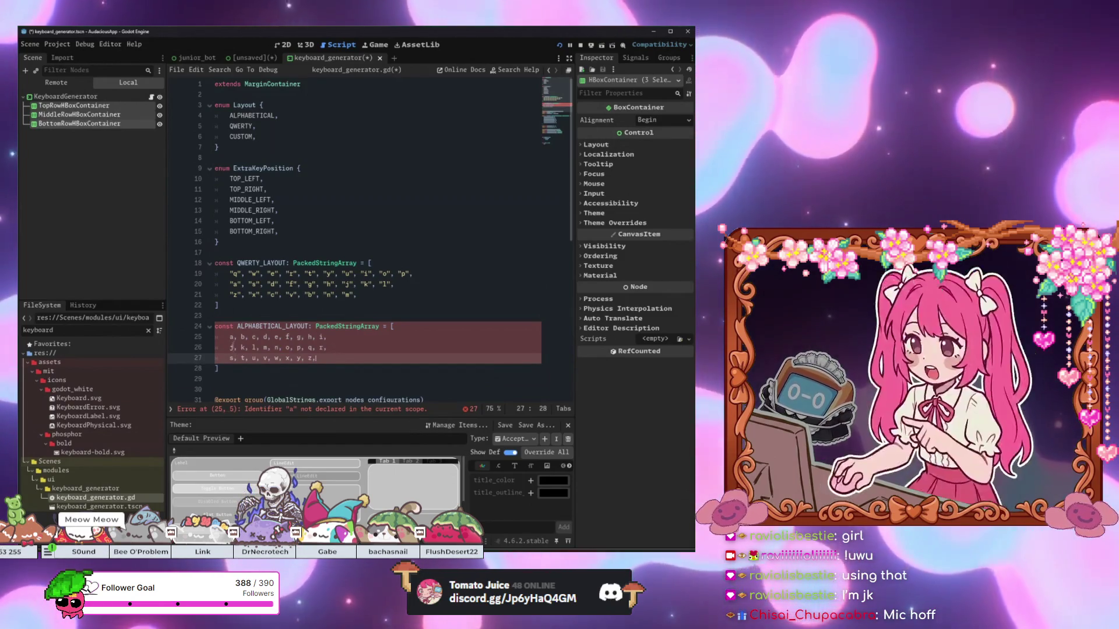
Step: Begin quoting the alphabet letters using Ctrl+D multi-cursor selection
left_click(235, 337)
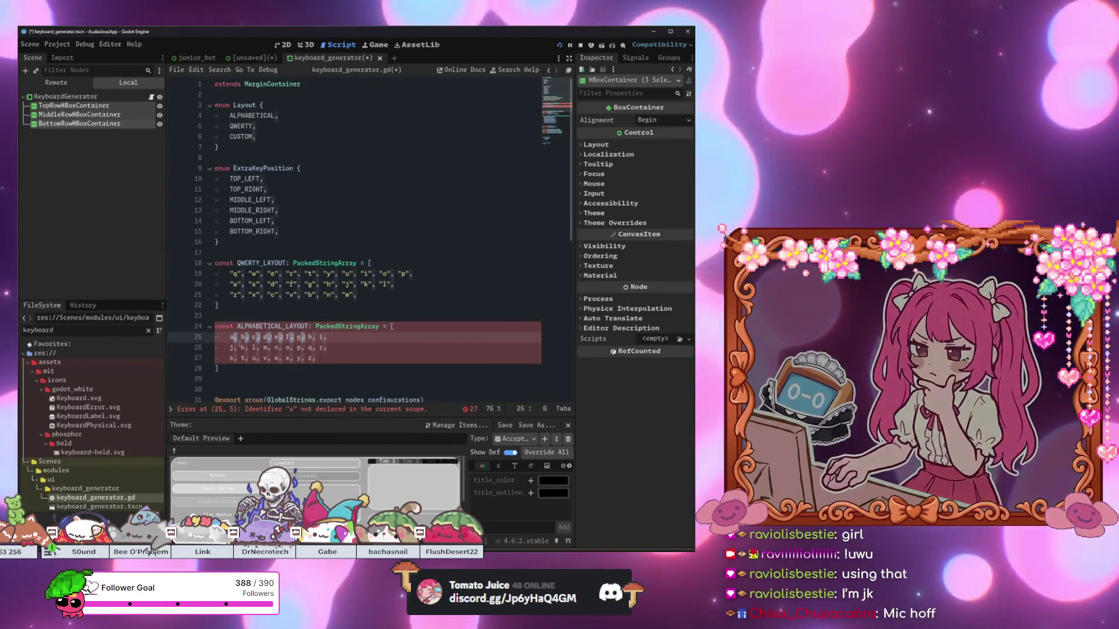
key("ctrl+d")
key("ctrl+d")
key("ctrl+d")
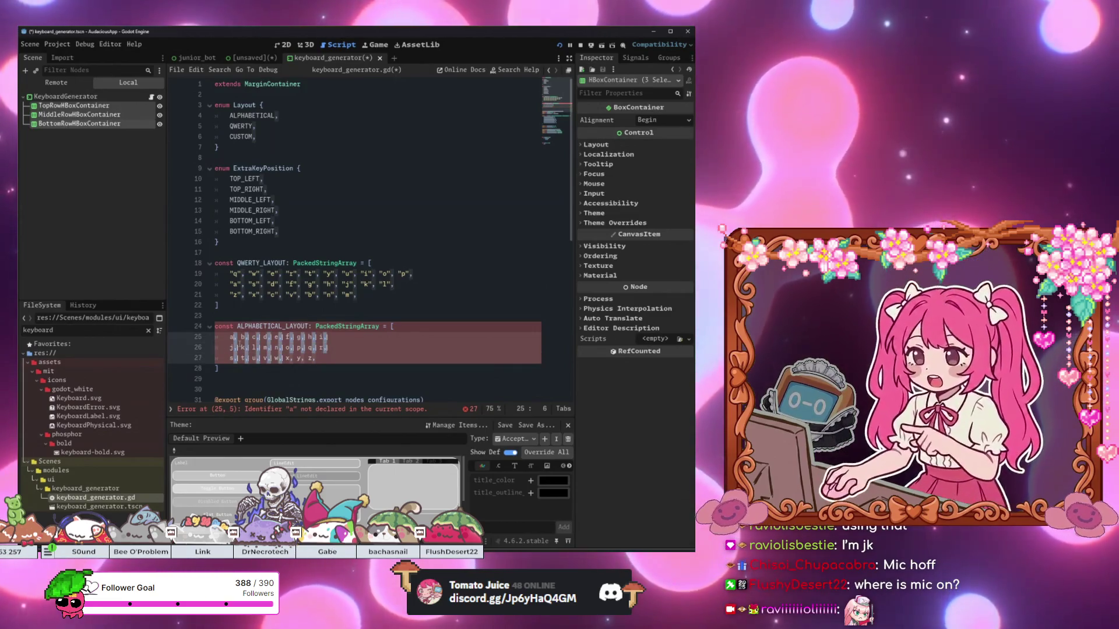
key("ctrl+d")
key("ctrl+d")
type("\"a")
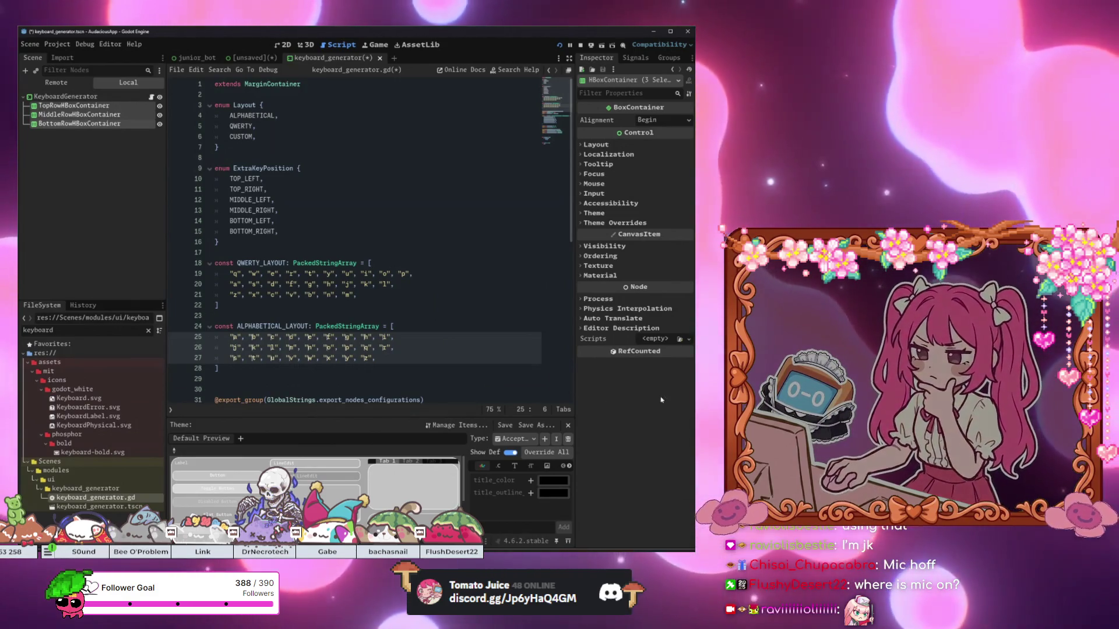
left_click(440, 363)
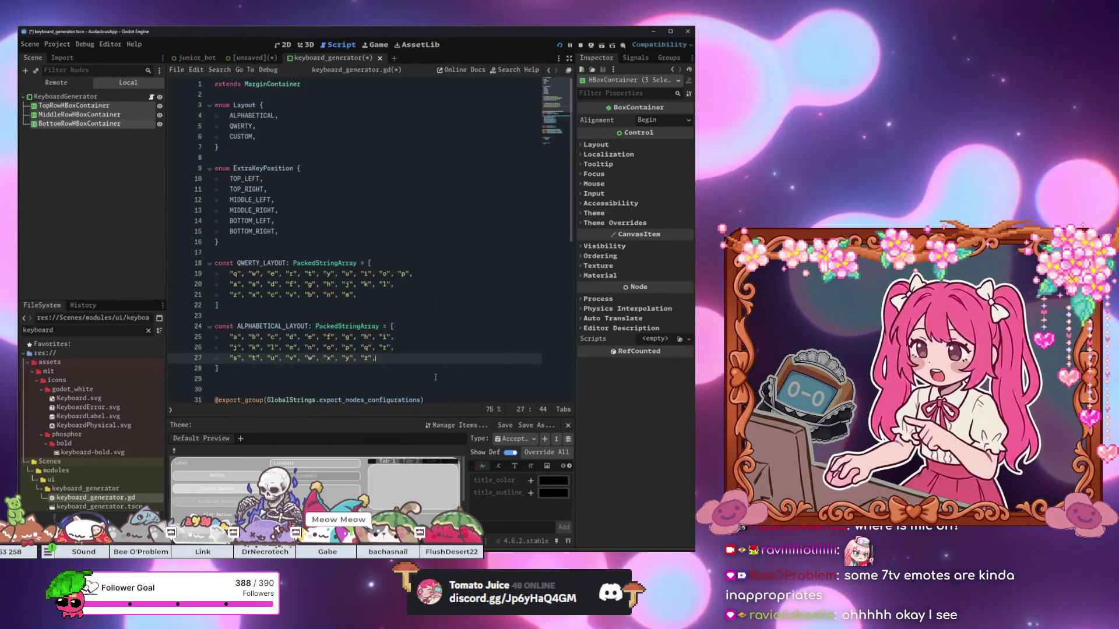
left_click(408, 337)
scroll(389, 345, "down", 2)
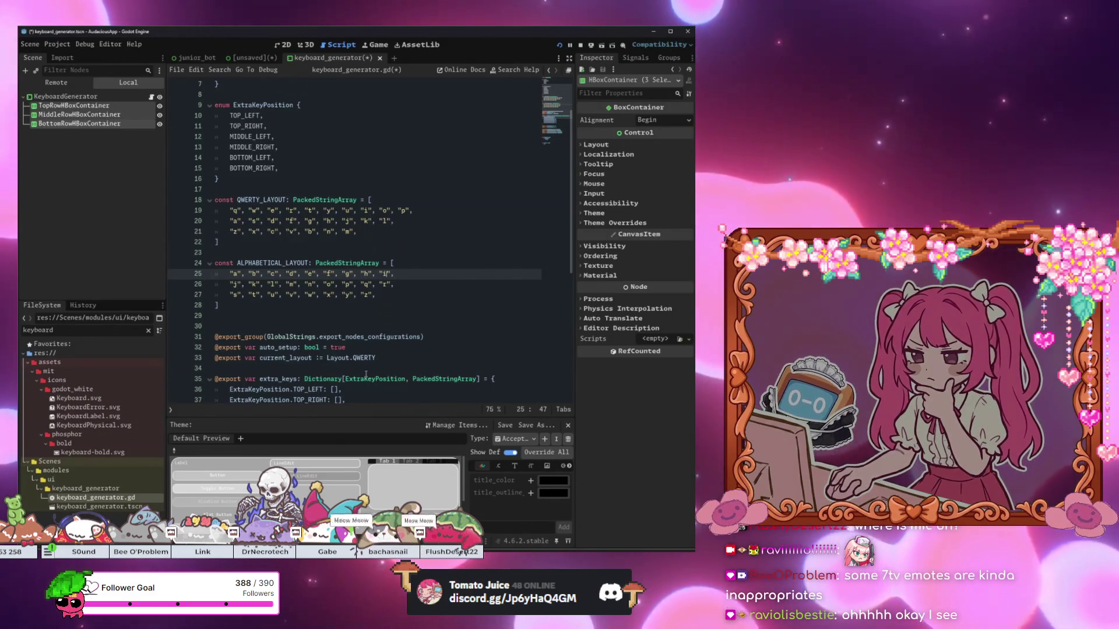
mouse_move(362, 379)
left_click(381, 315)
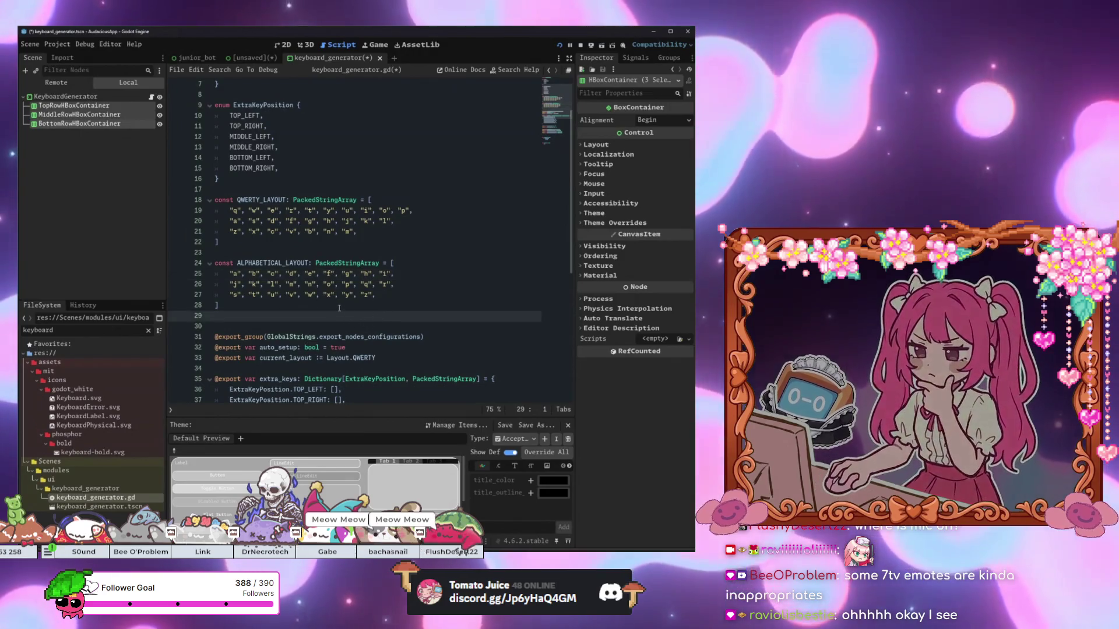
scroll(349, 297, "down", 5)
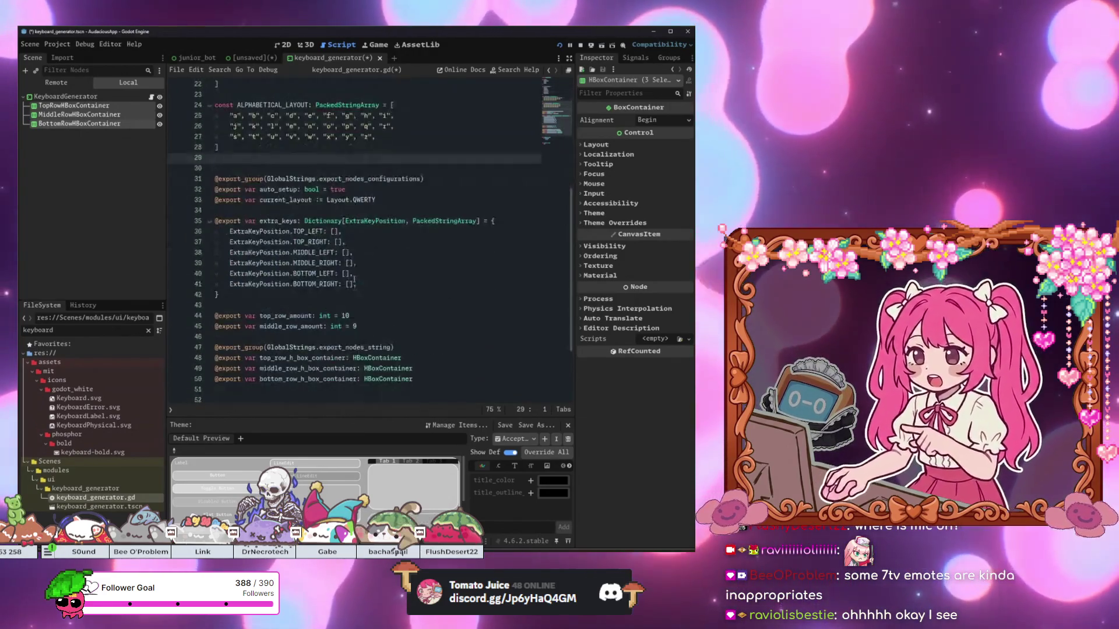
left_click(395, 329)
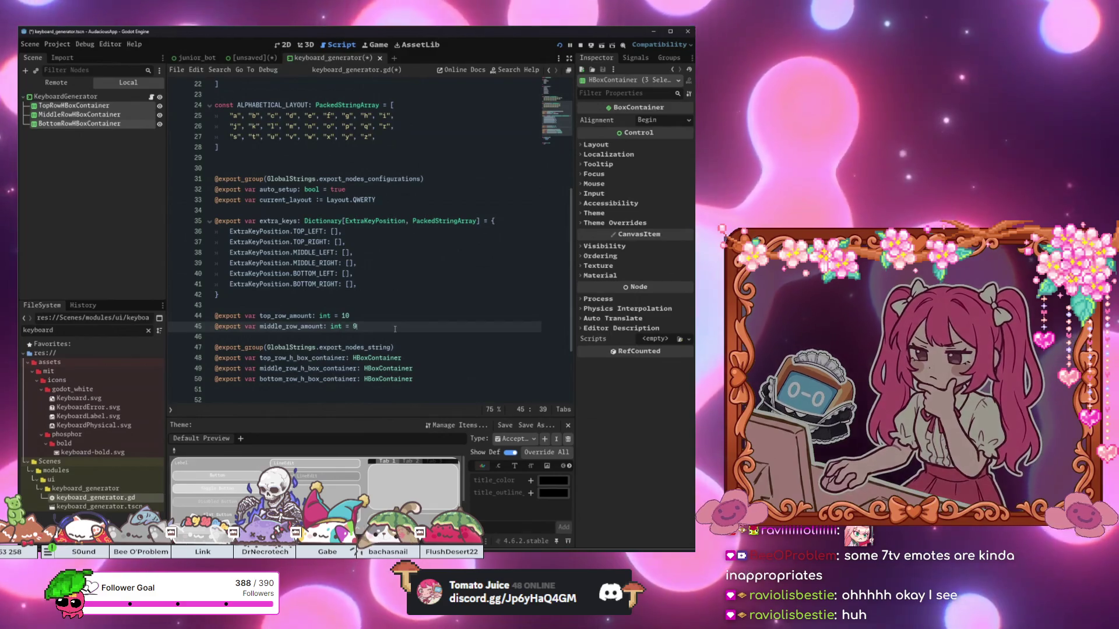
key("Up")
key("Up")
key("Return")
key("Return")
key("Up")
type("@")
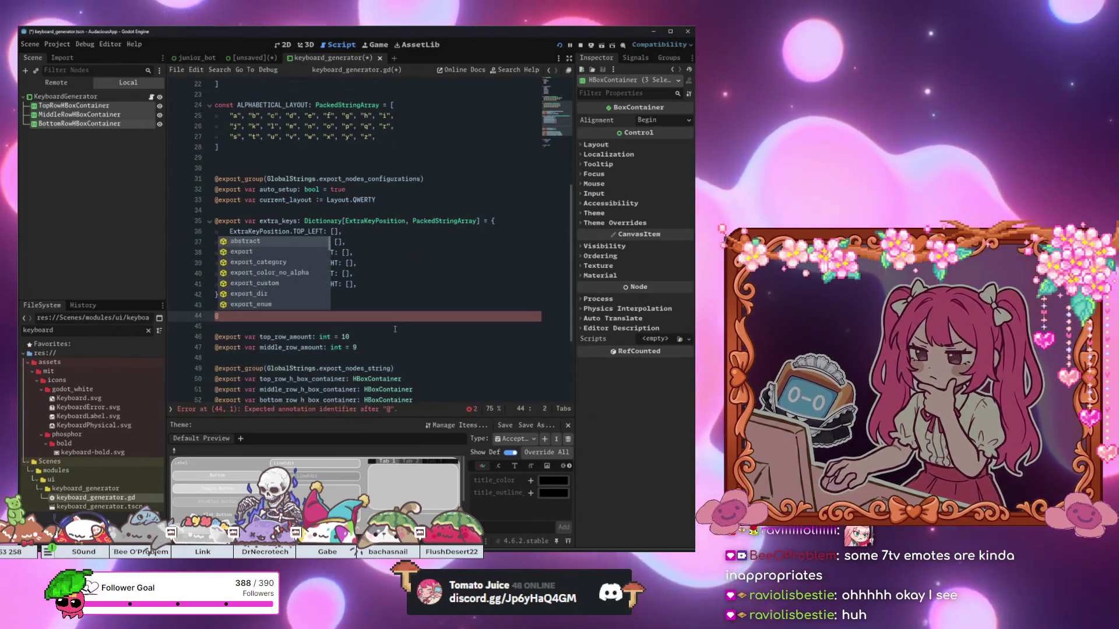
key("Down")
key("Return")
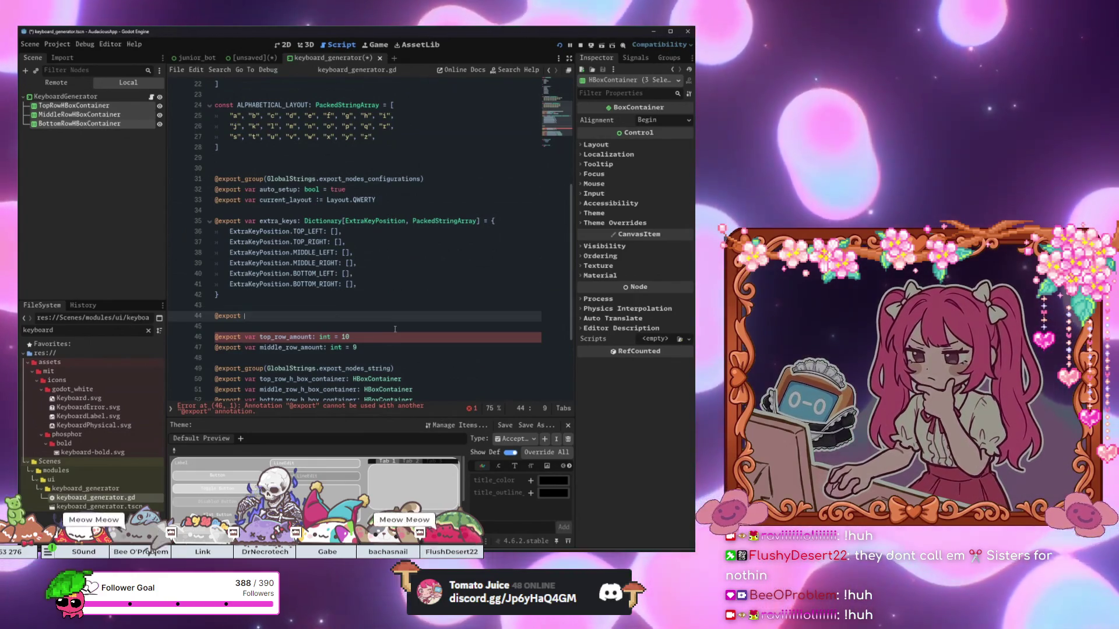
type("var custom")
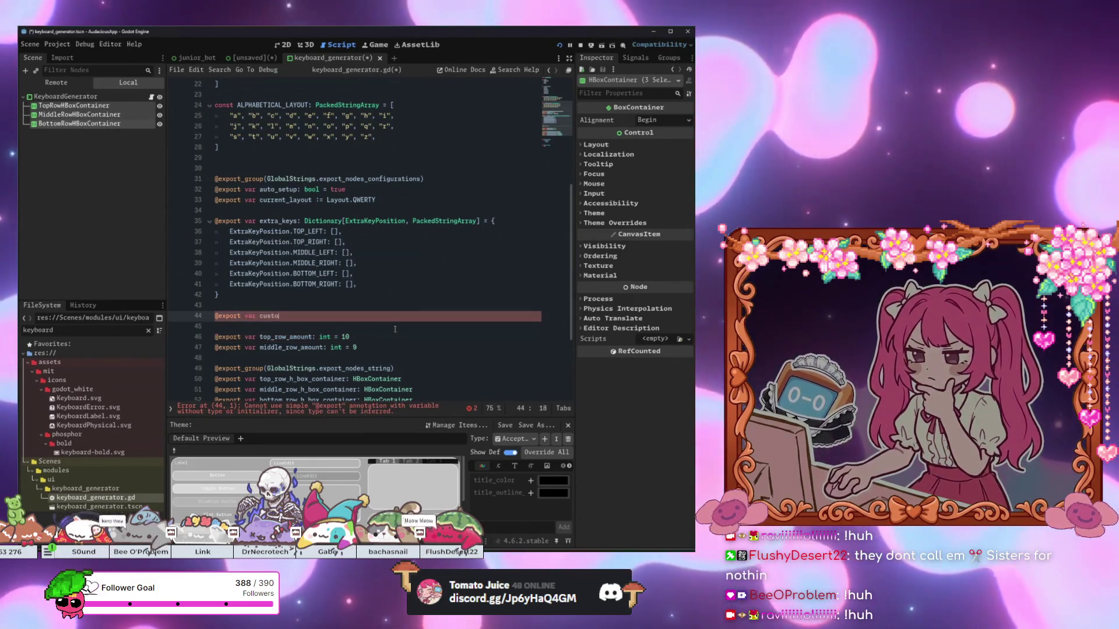
type("_layout: Pa")
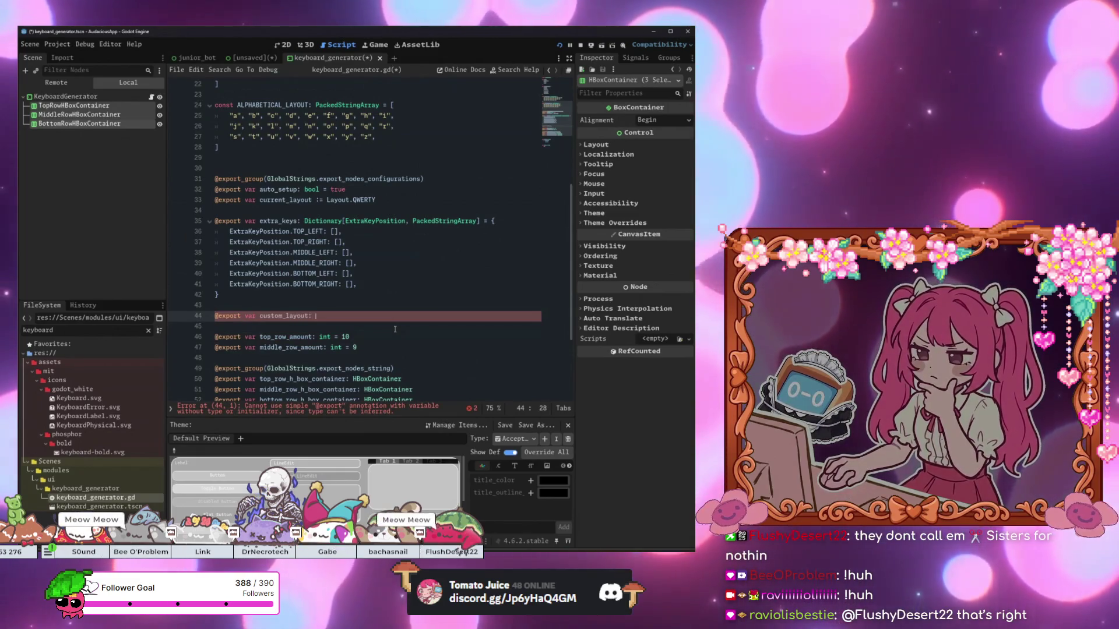
type("ckedStringArray = [")
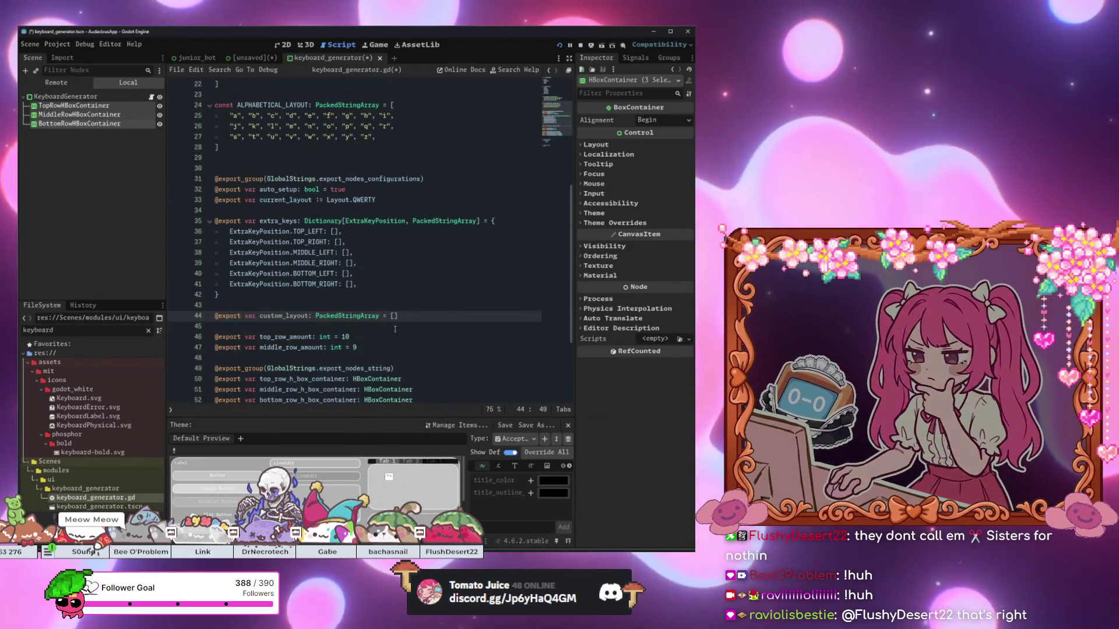
scroll(397, 328, "up", 7)
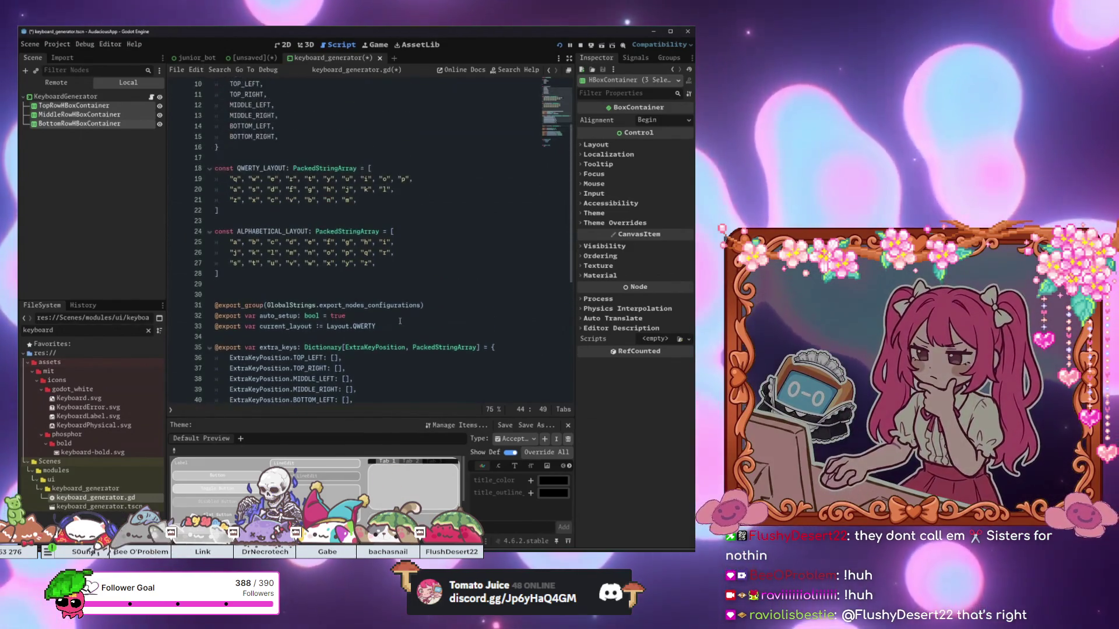
scroll(397, 318, "down", 11)
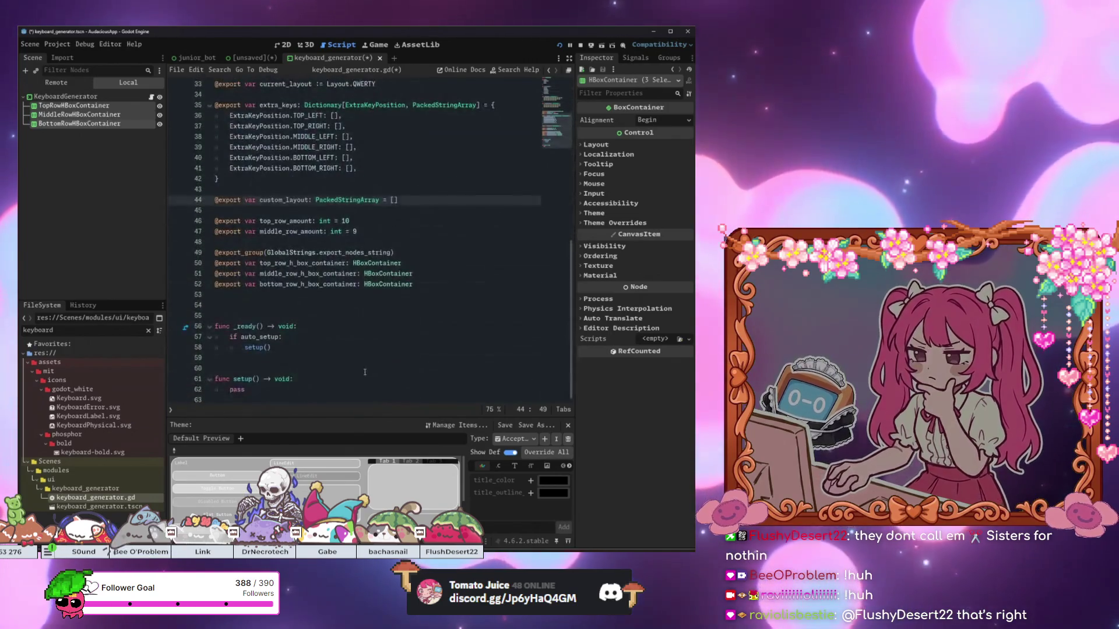
Step: Replace pass in setup() with 'for i: int in top_row_amount:' and an inner 'for button:' line
left_click(319, 389)
type("top")
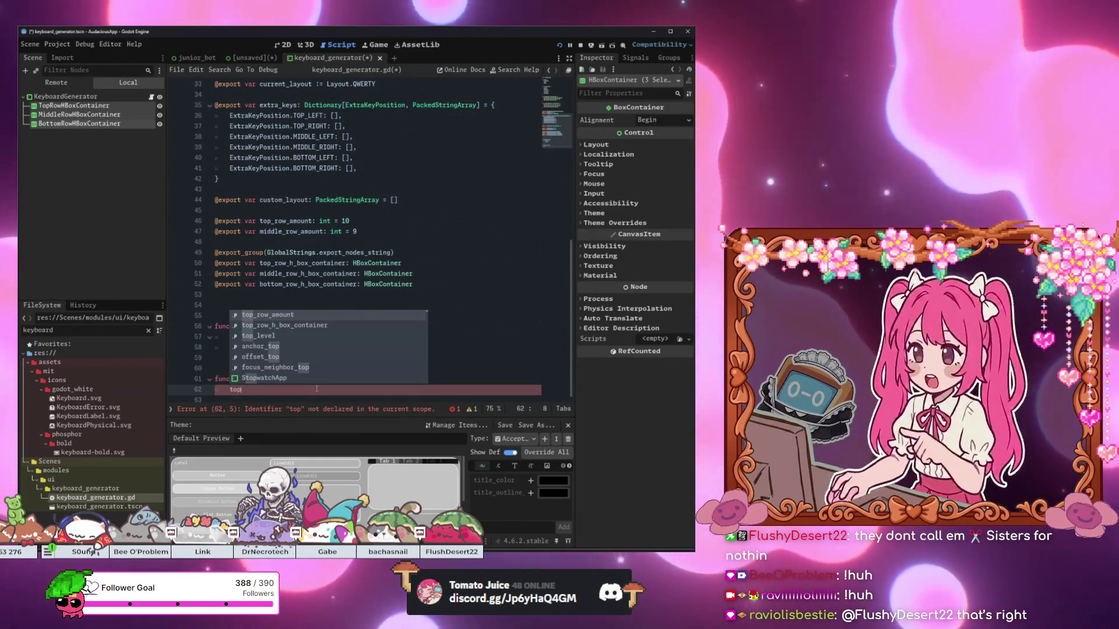
key("Return")
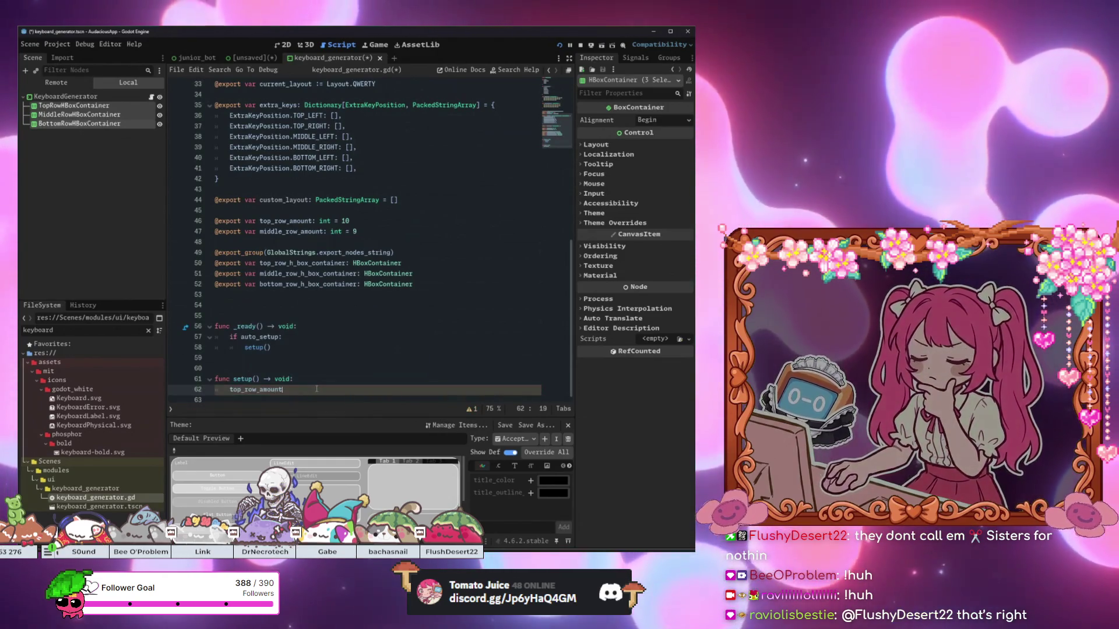
key("BackSpace")
key("BackSpace")
key("BackSpace")
type("for i")
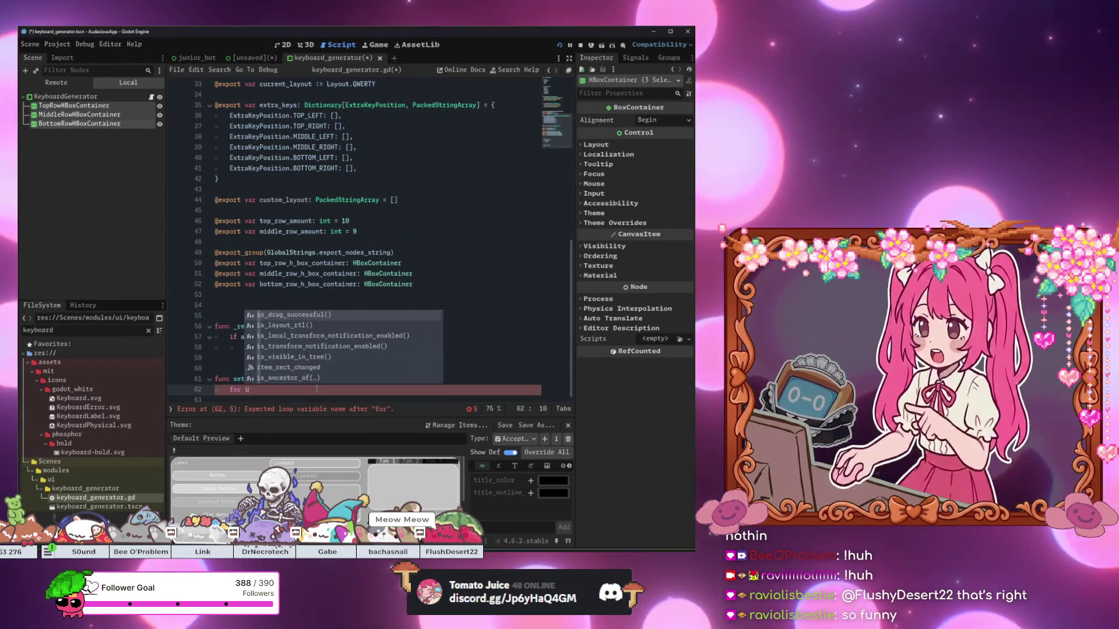
type(": int in ")
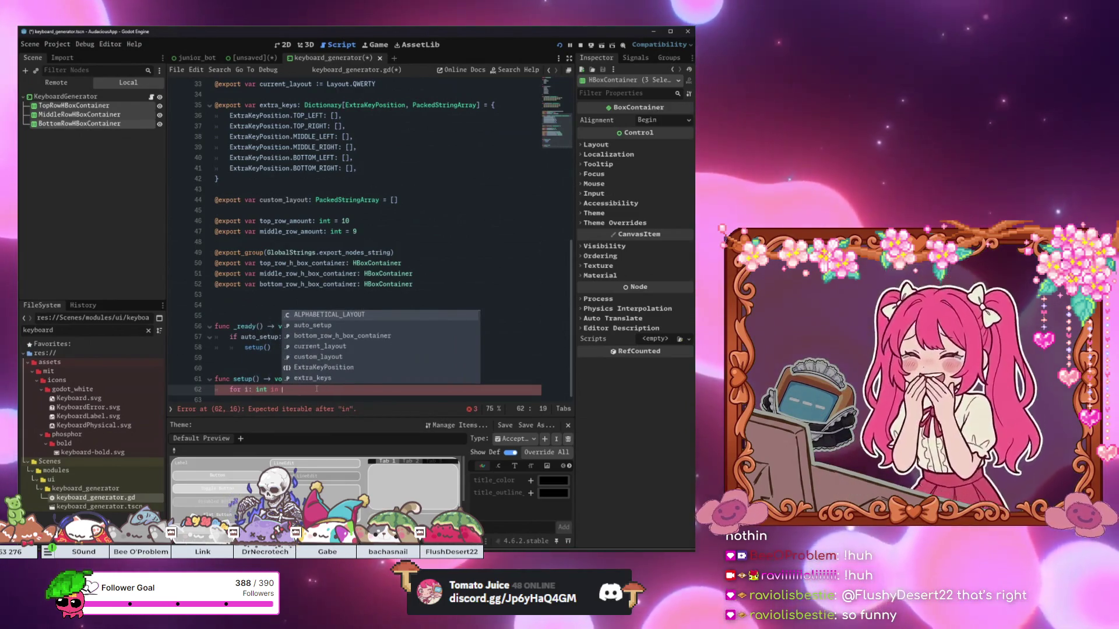
type("top")
key("Return")
type(":")
key("Return")
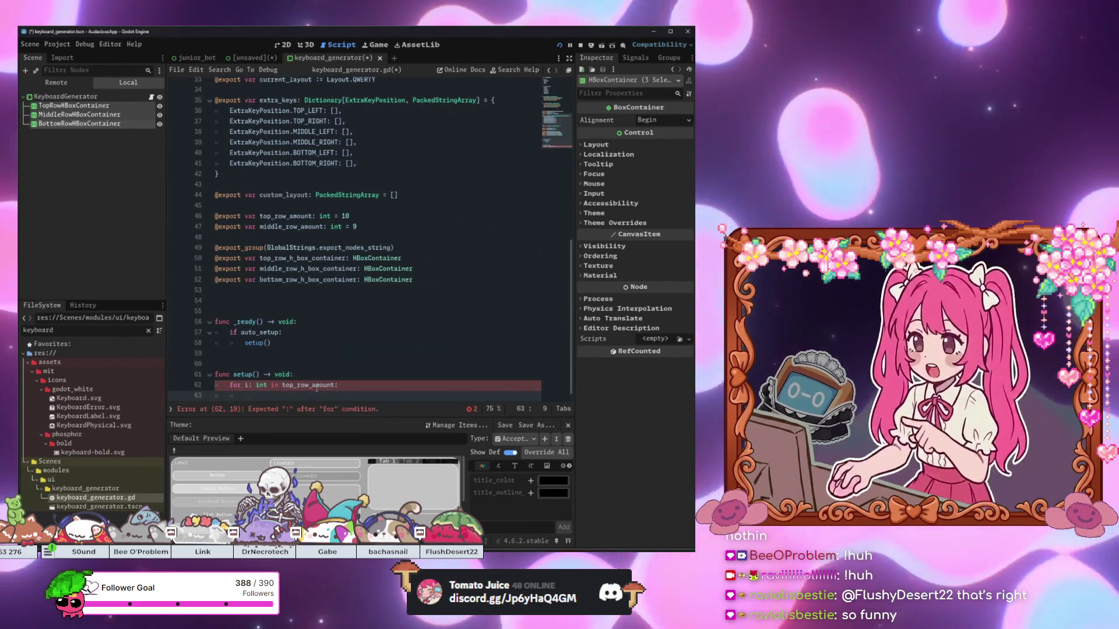
type("for but")
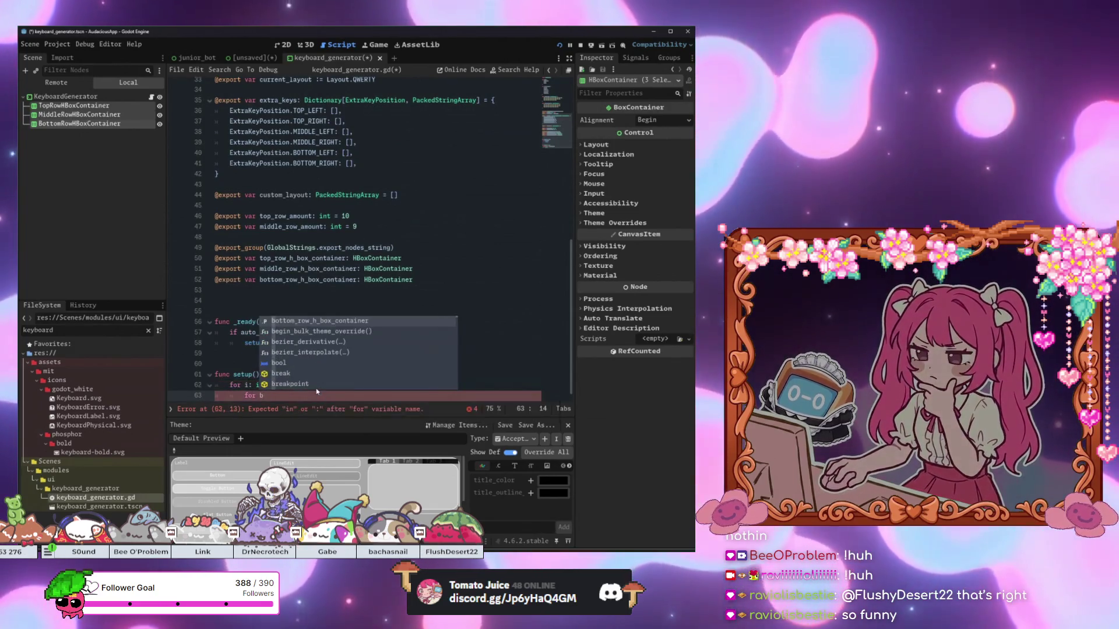
type("ton")
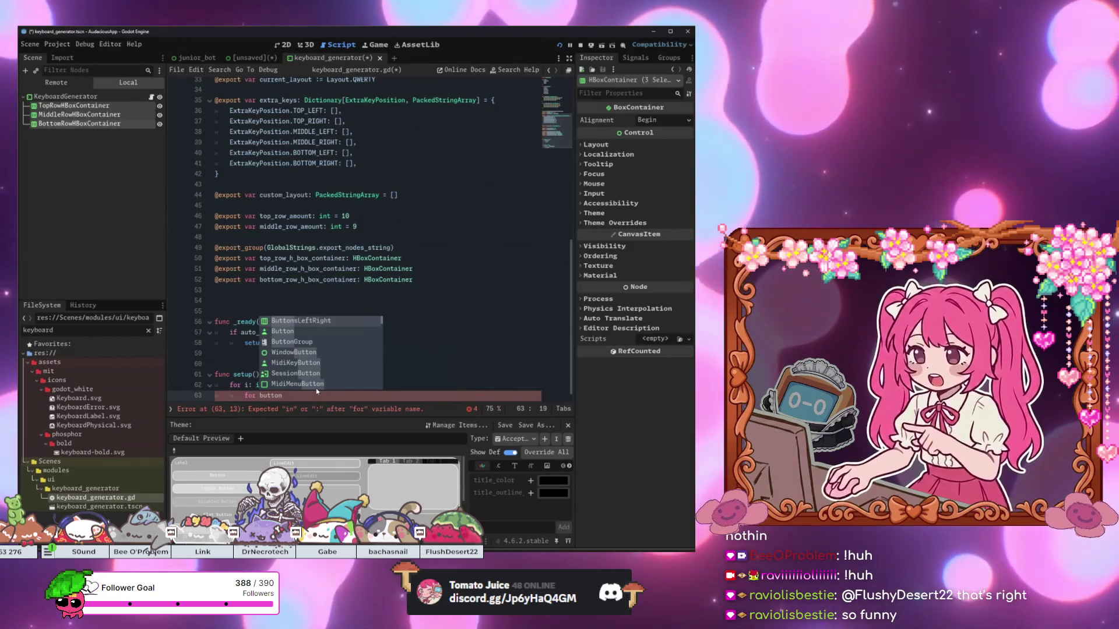
type(":")
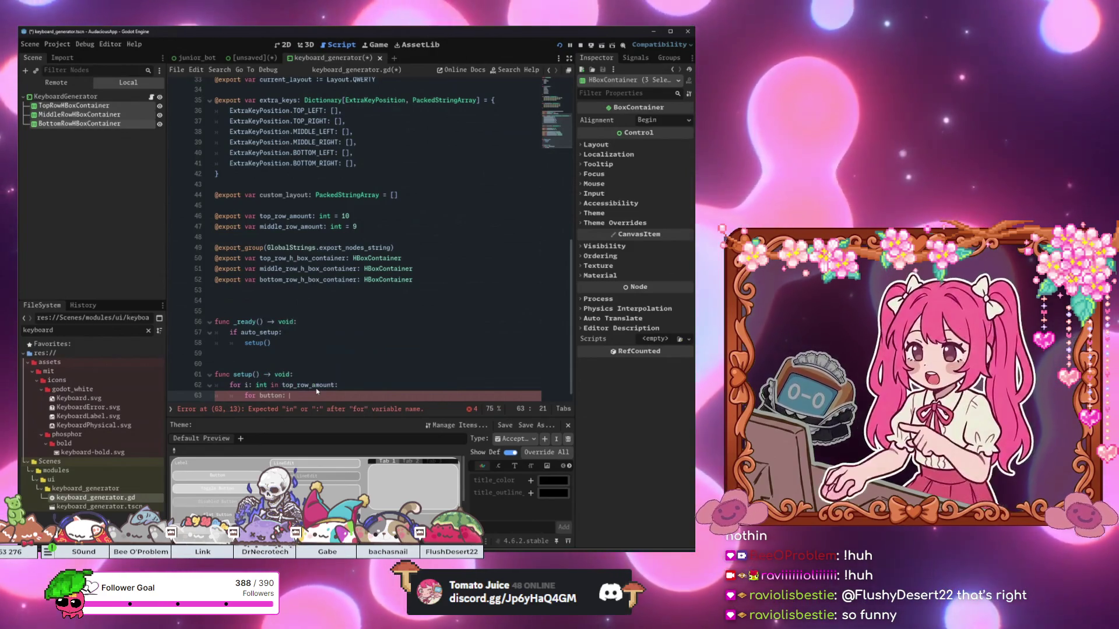
Step: Insert blank lines at the top of setup() and start typing NodeHelper there
key("Up")
key("Up")
key("End")
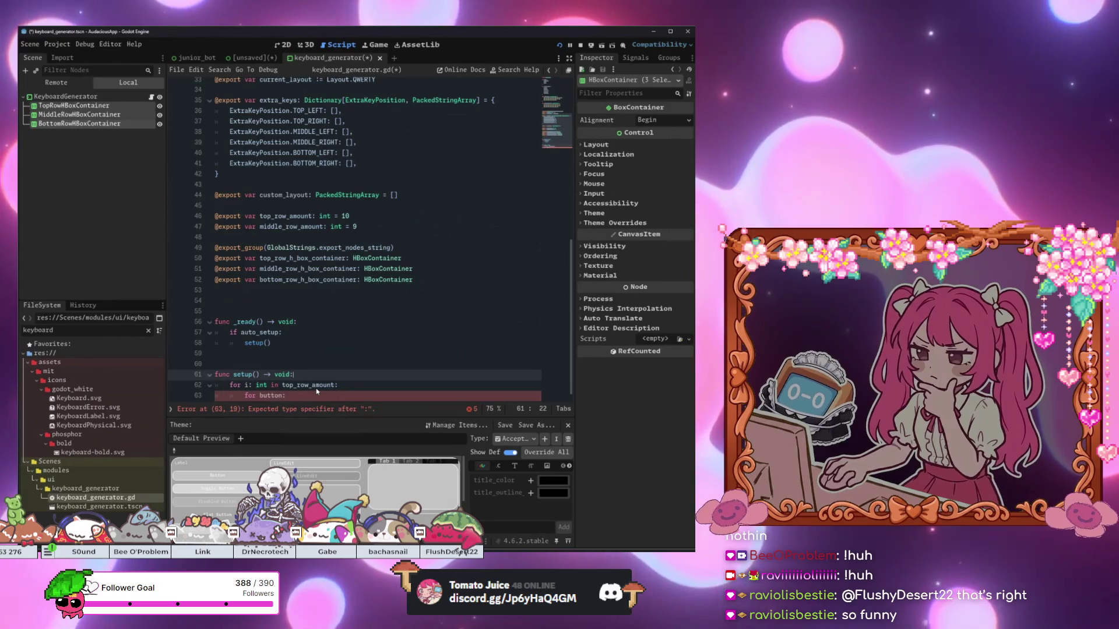
key("Return")
key("Return")
key("Up")
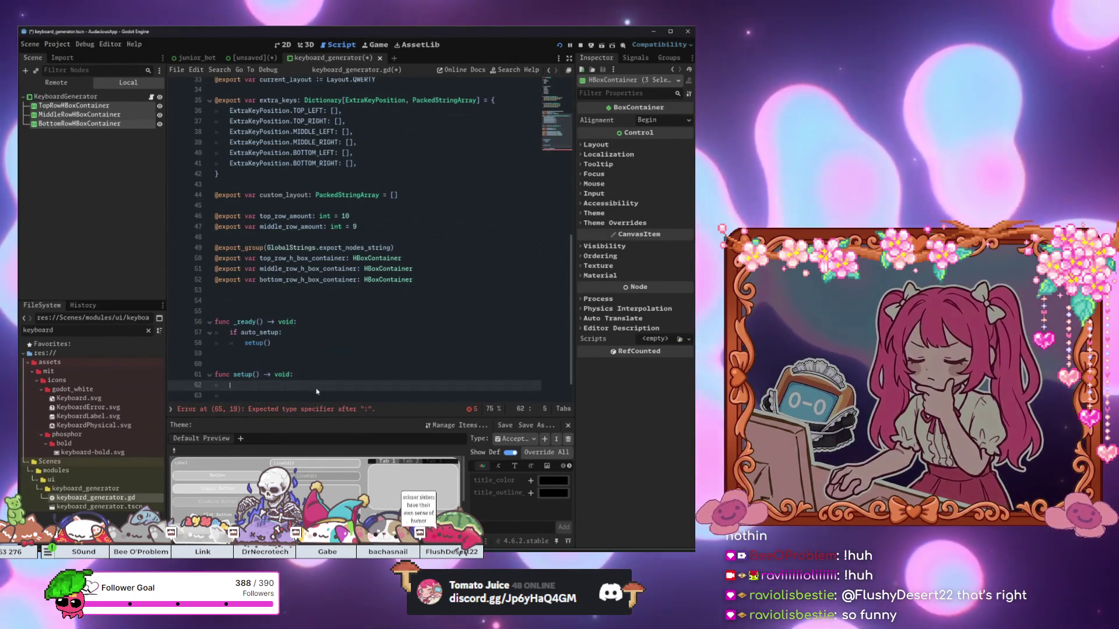
scroll(322, 367, "down", 1)
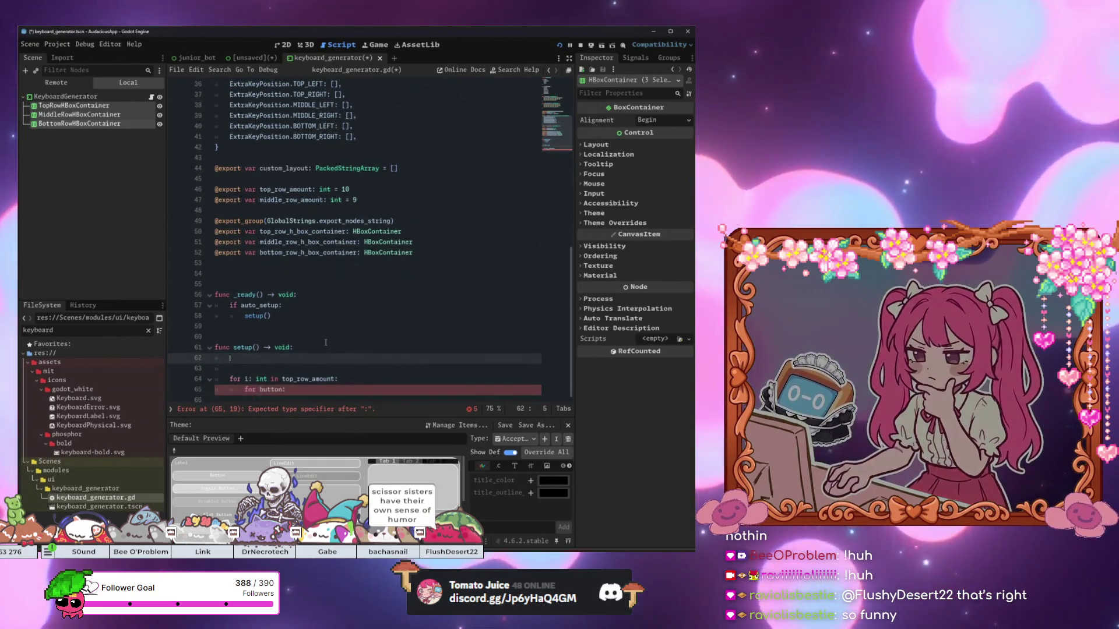
type("NodeHelper")
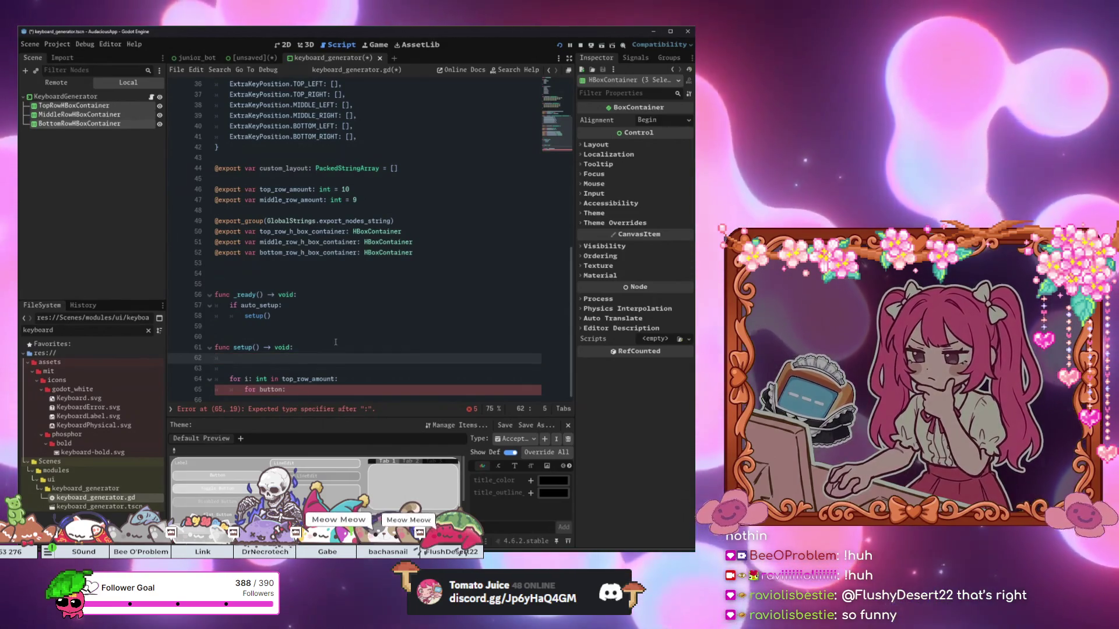
left_click(334, 395)
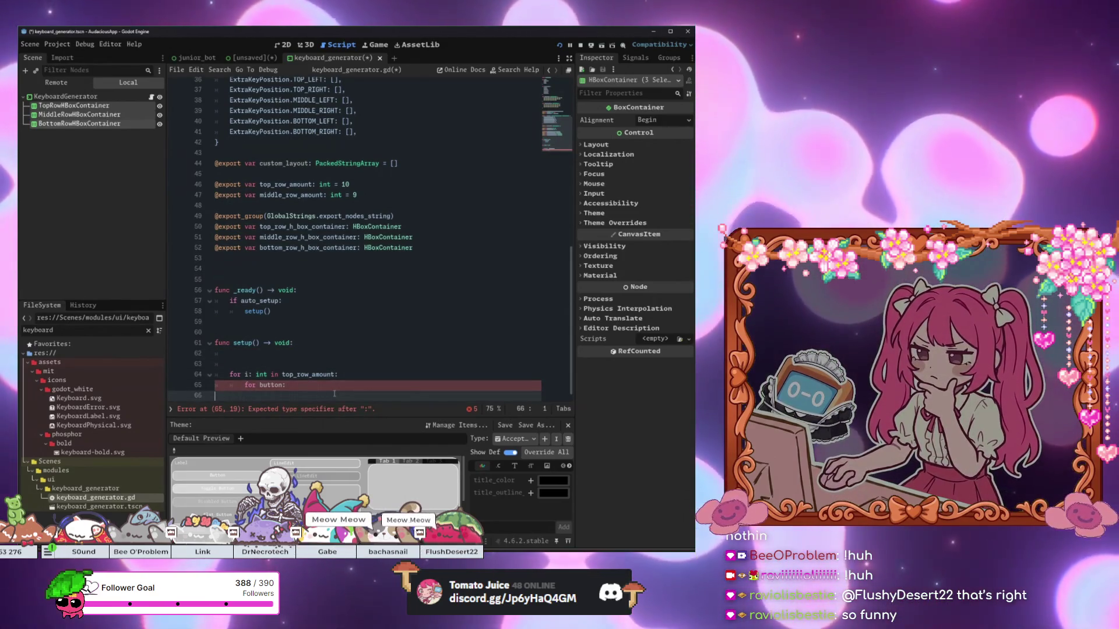
Step: Declare a new func clear_keyboard() -> void below setup(), saving the script
key("Return")
key("Return")
type("func s")
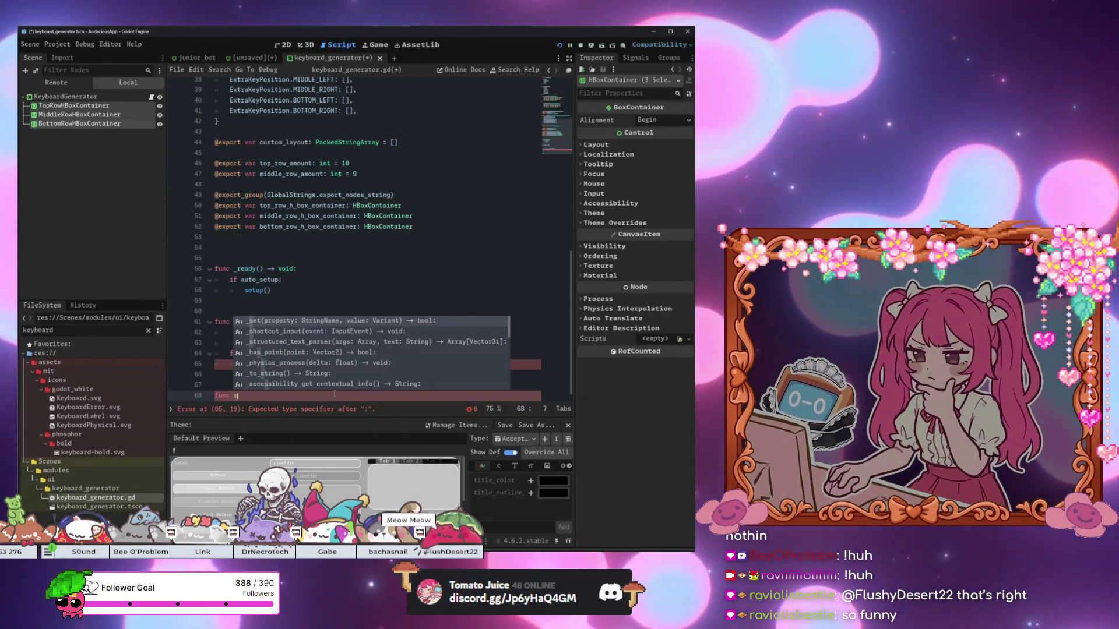
key("ctrl+s")
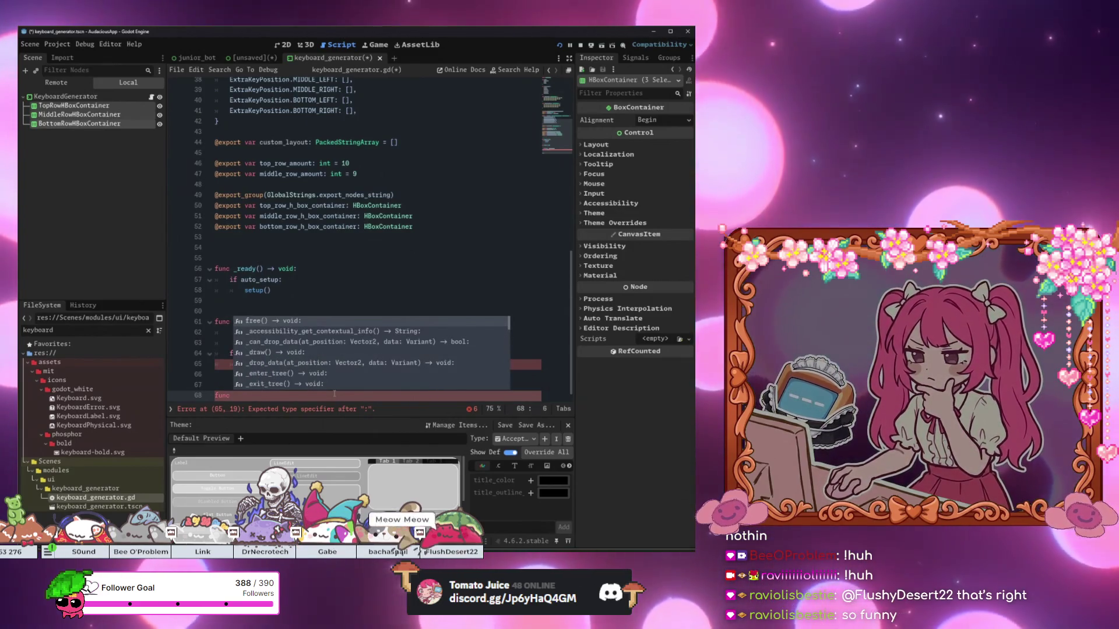
type("clear_keyboard")
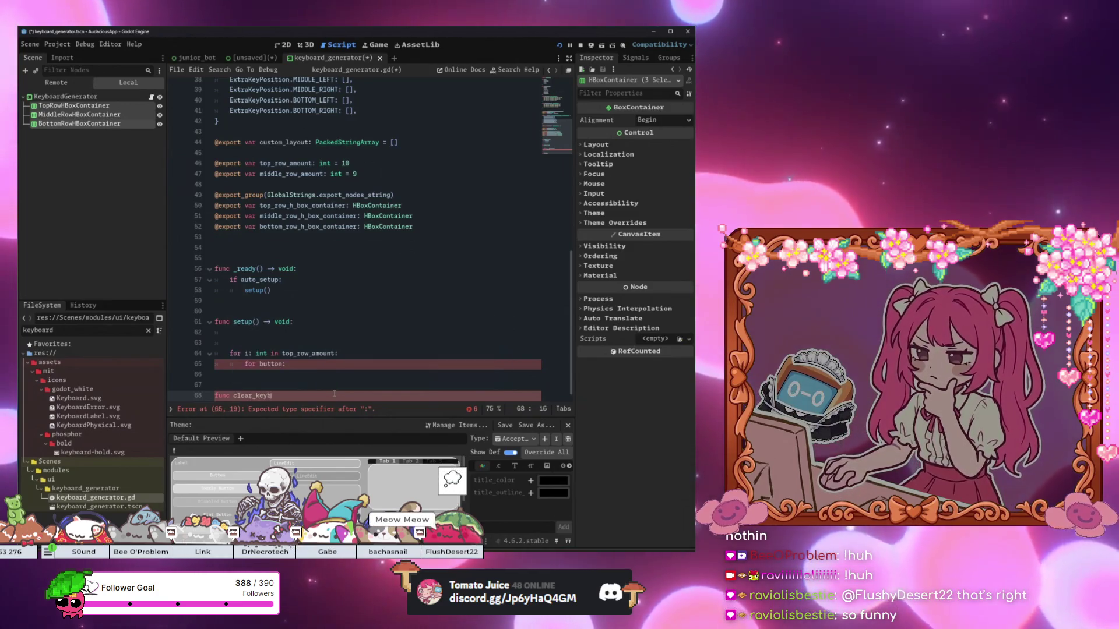
type("() -> vo")
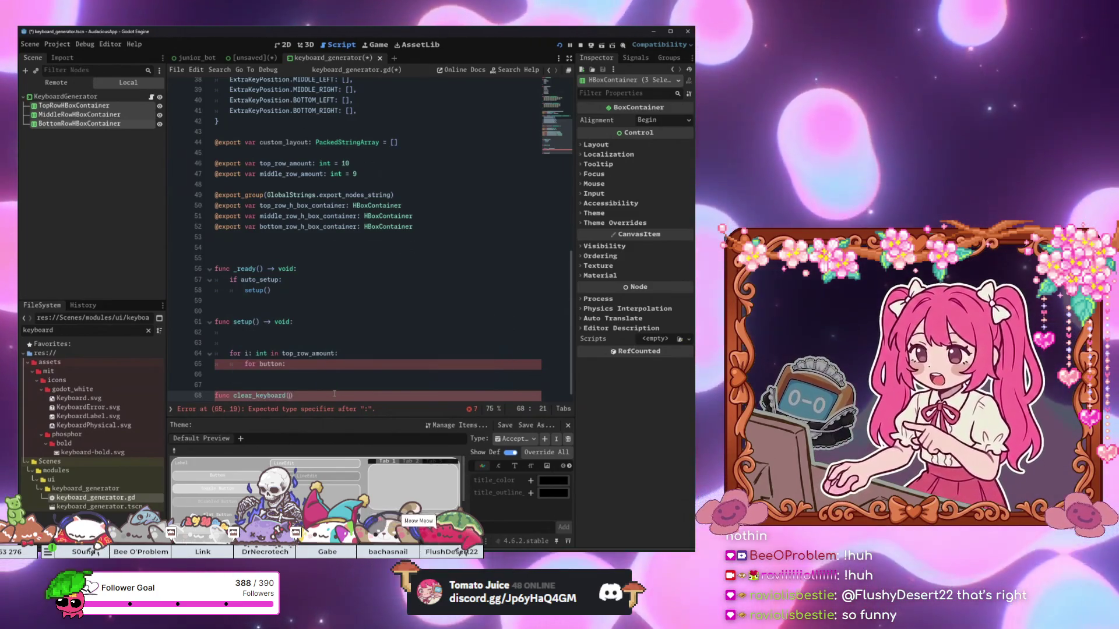
type("id:")
key("Return")
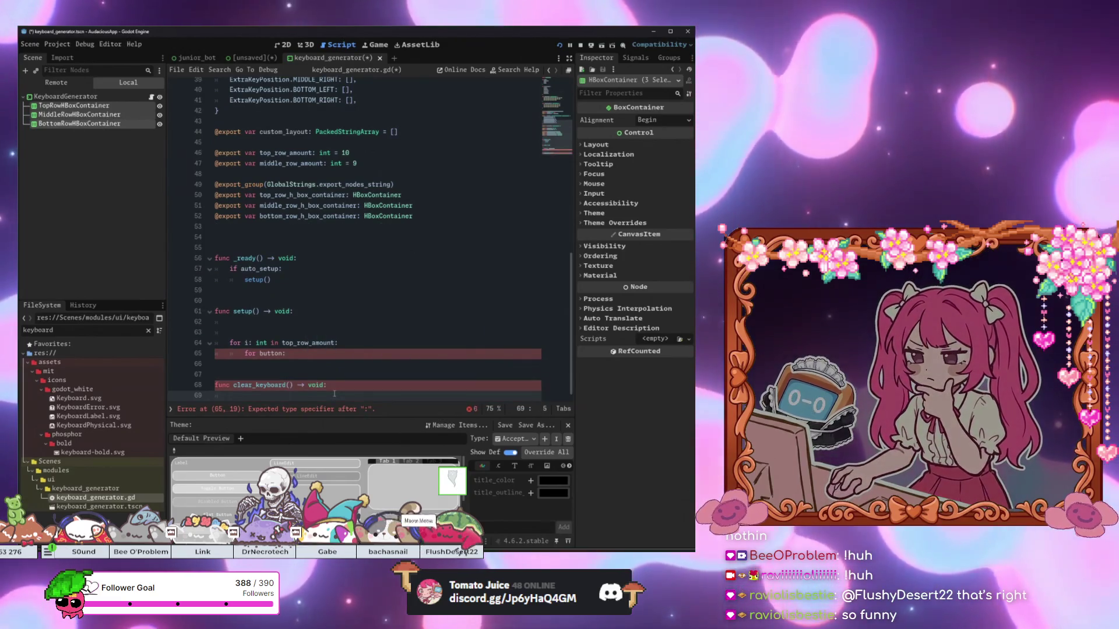
Step: Have clear_keyboard() call NodeHelper.queue_free_all_children on the top, middle and bottom row containers
type("NodeHelper.qu")
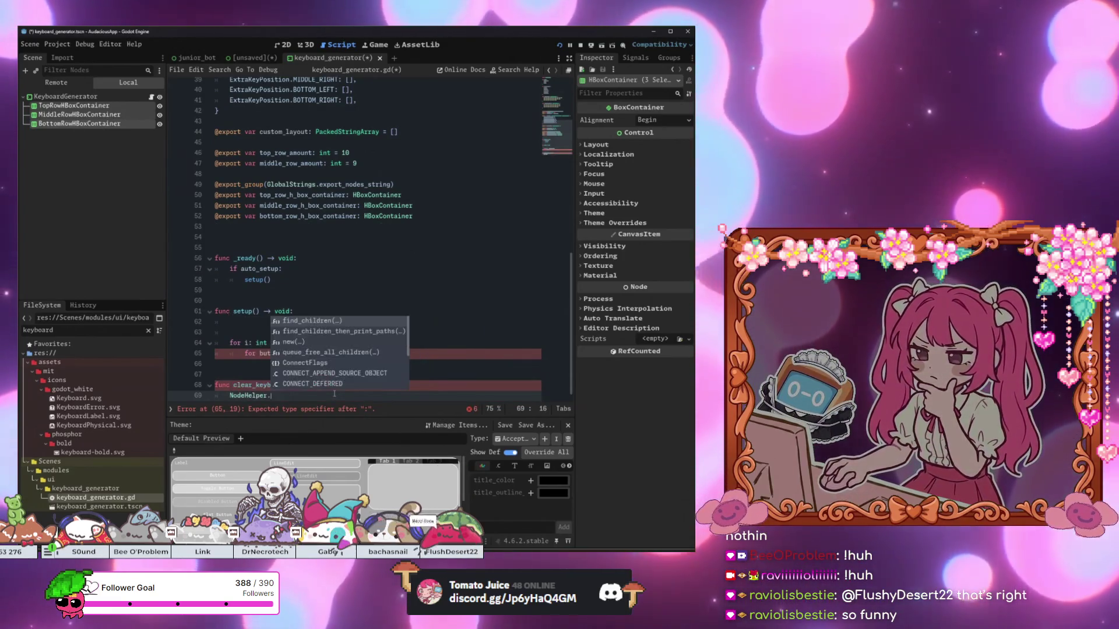
key("Return")
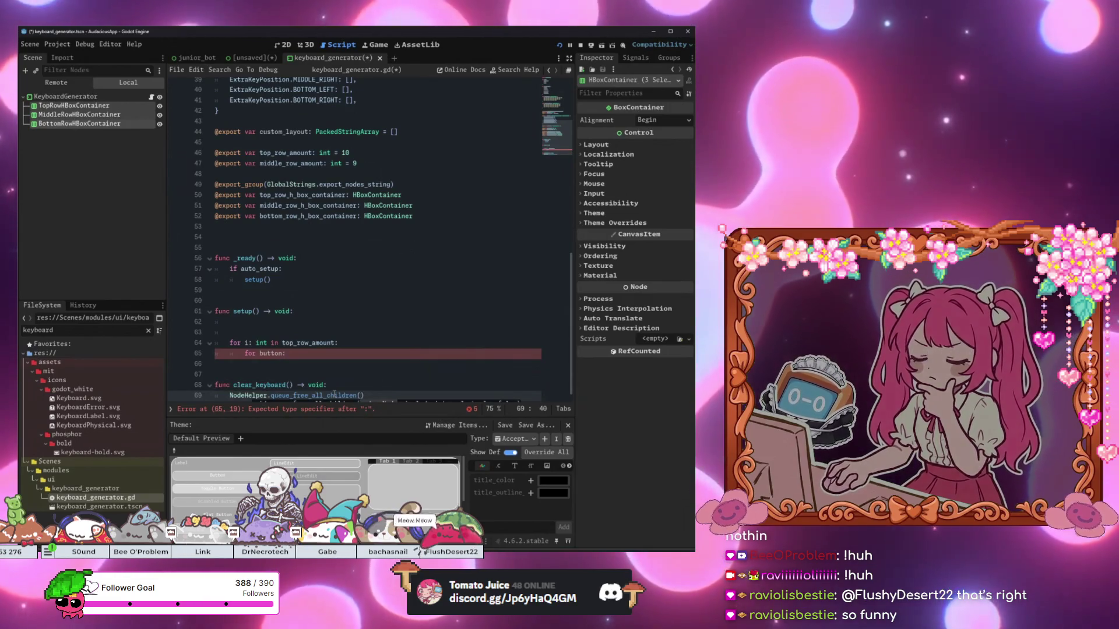
type("top")
type("_row_h")
key("Return")
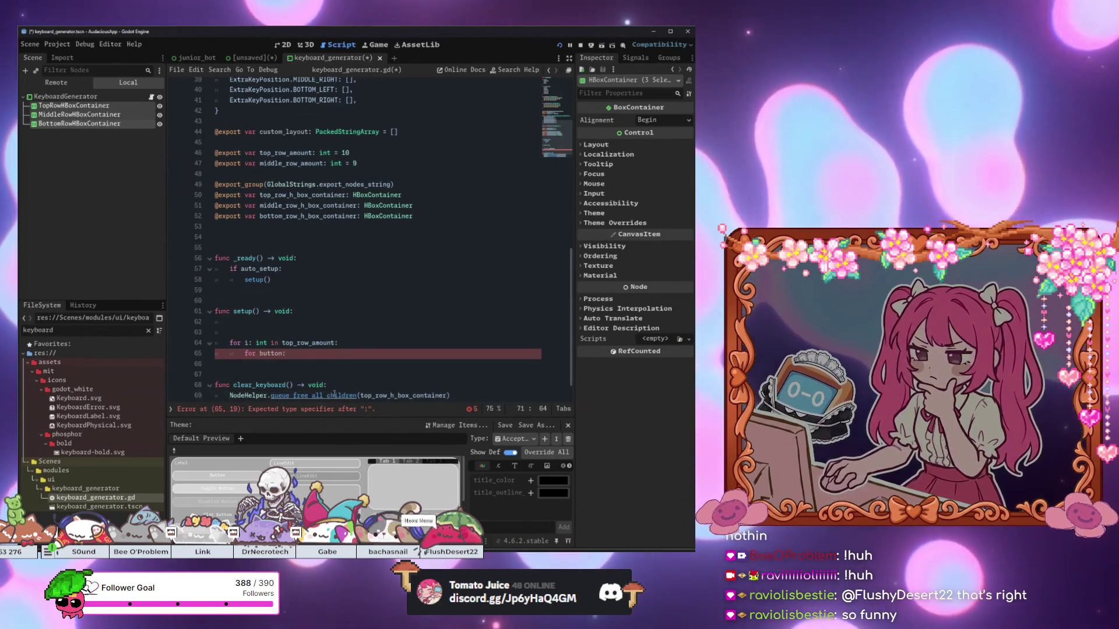
scroll(334, 394, "down", 1)
left_click(409, 379)
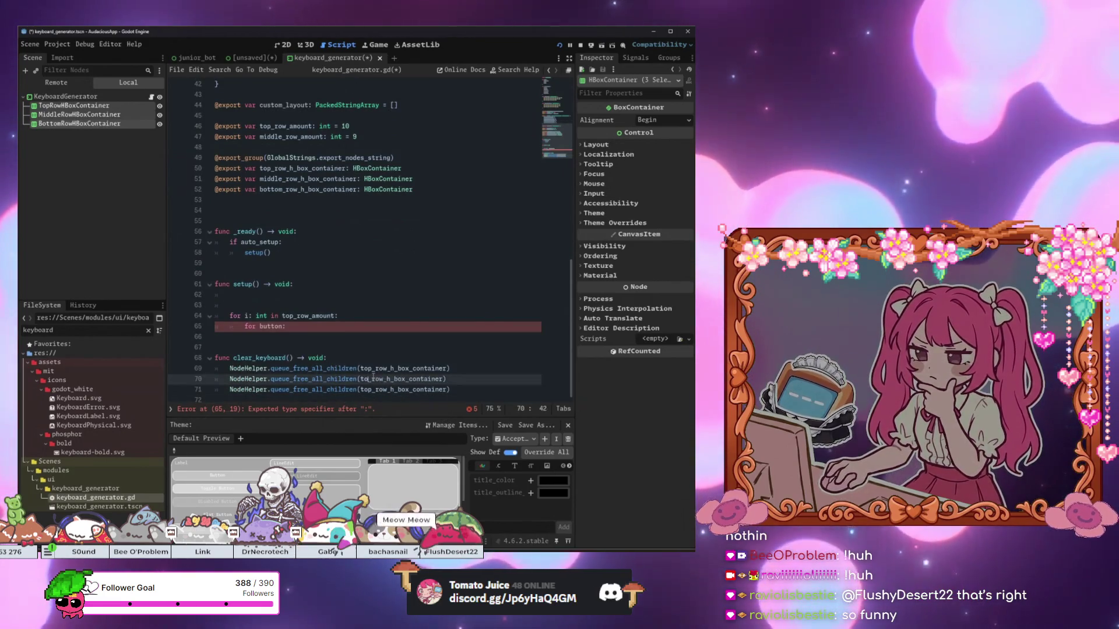
type("id")
key("Return")
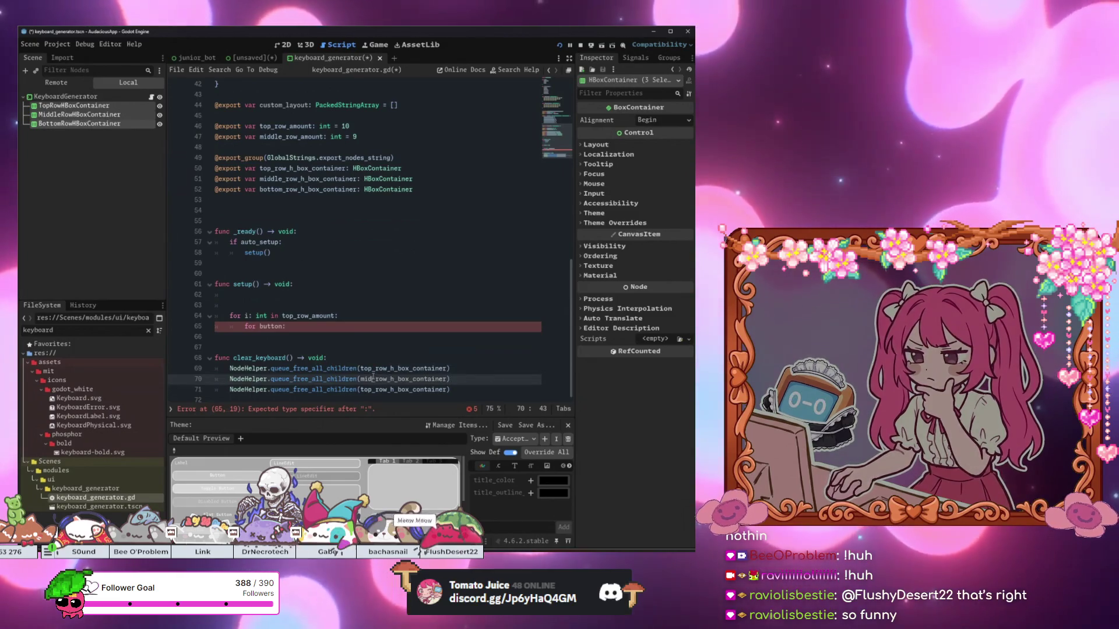
type("dl")
scroll(382, 379, "down", 1)
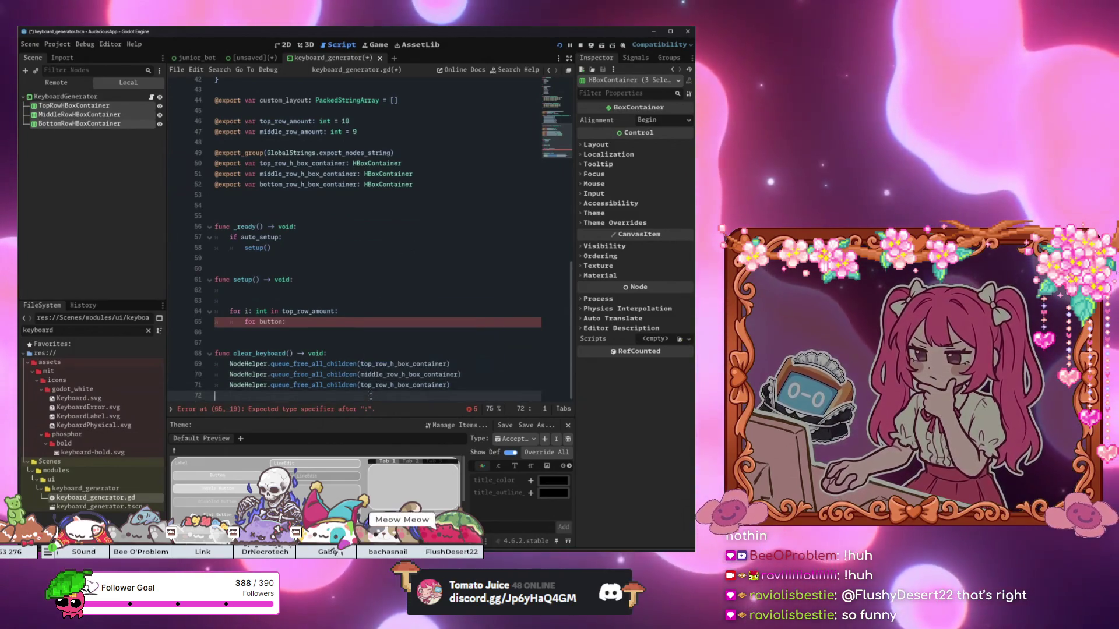
left_click(371, 385)
type("bottom")
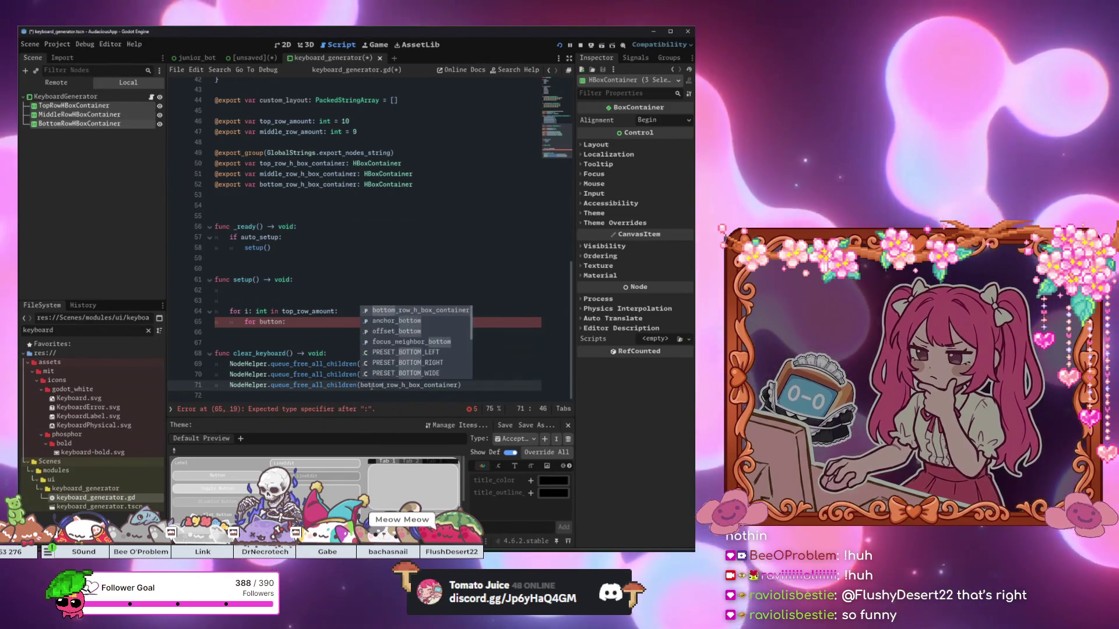
Step: Remove the stray unfinished 'for button:' text from the setup() loop
left_click(295, 325)
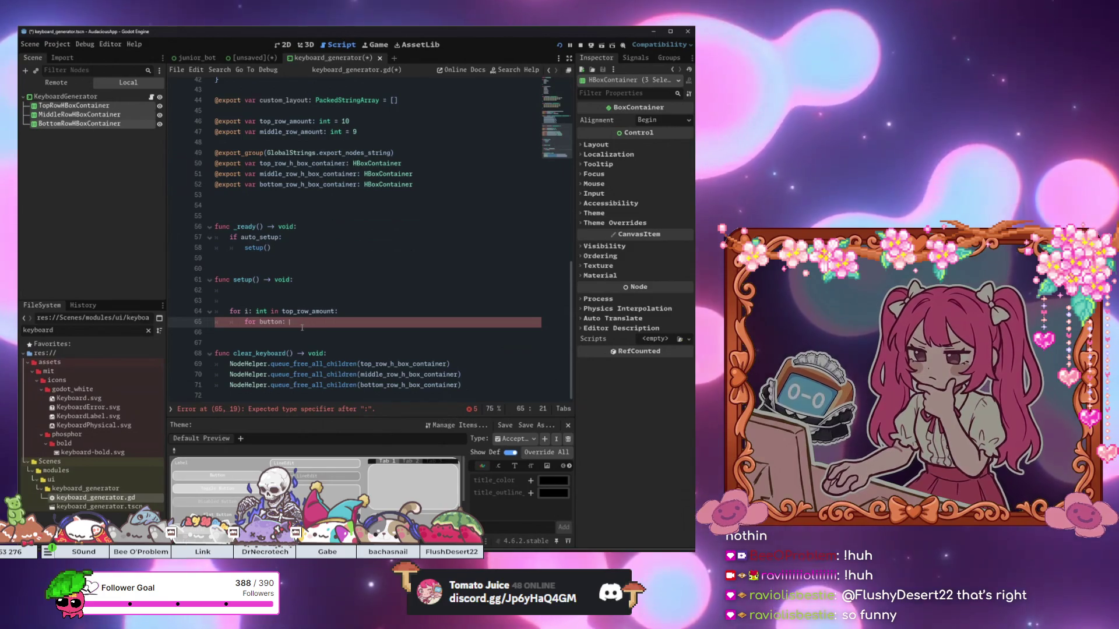
key("BackSpace")
left_click(281, 291)
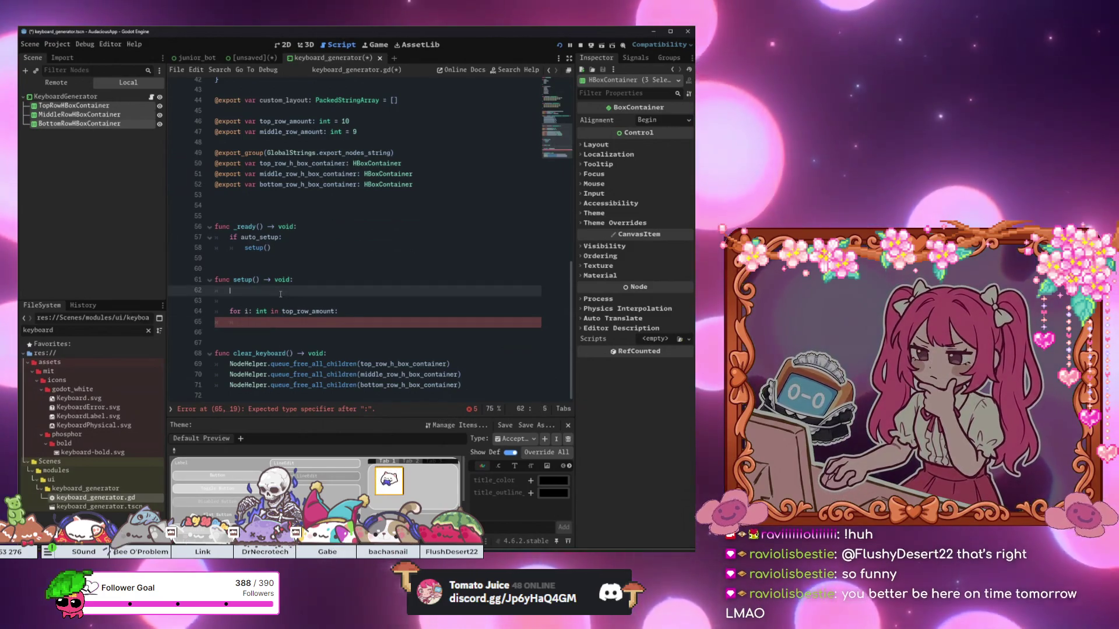
Step: Call clear_keyboard() in setup() and start the loop body with top_row_h_box_container.add_child()
type("clear_k")
key("Return")
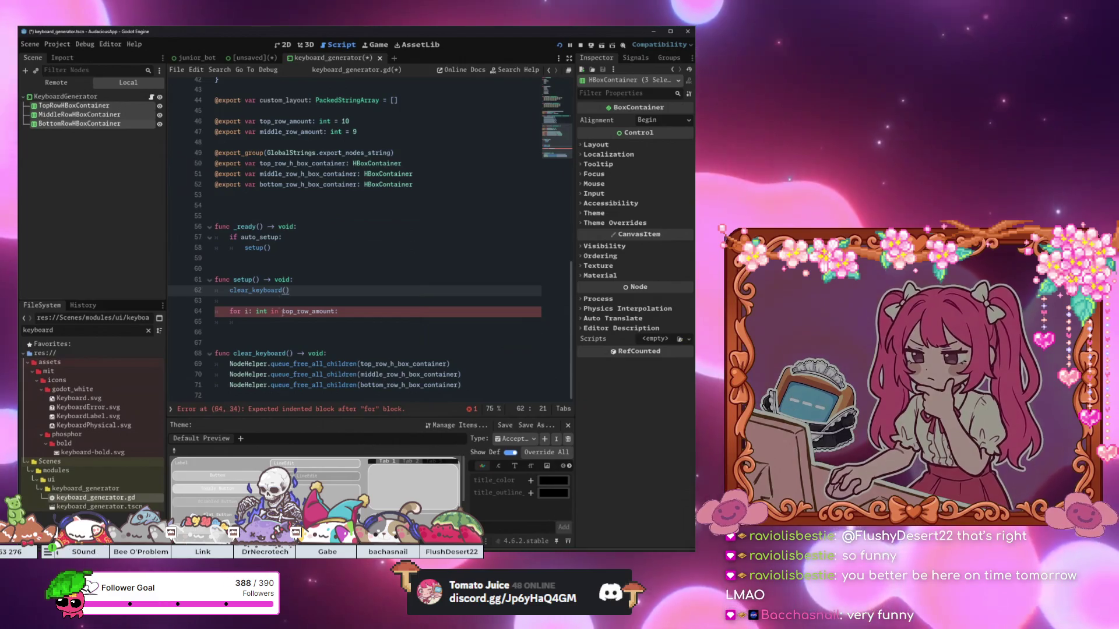
left_click(290, 322)
type("top")
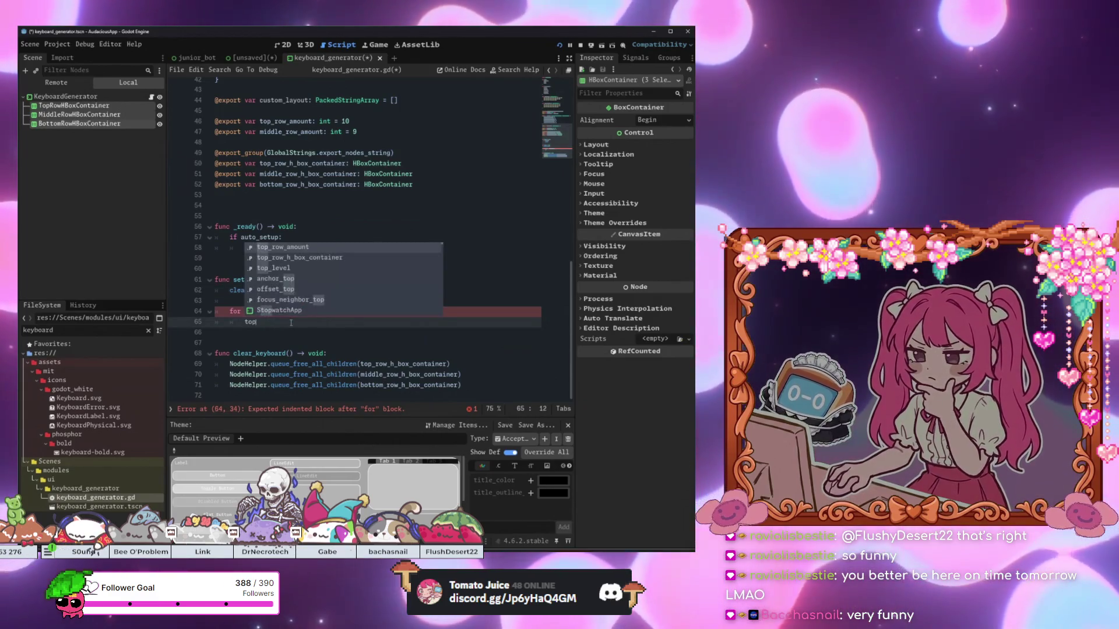
key("Return")
type(".add_chi")
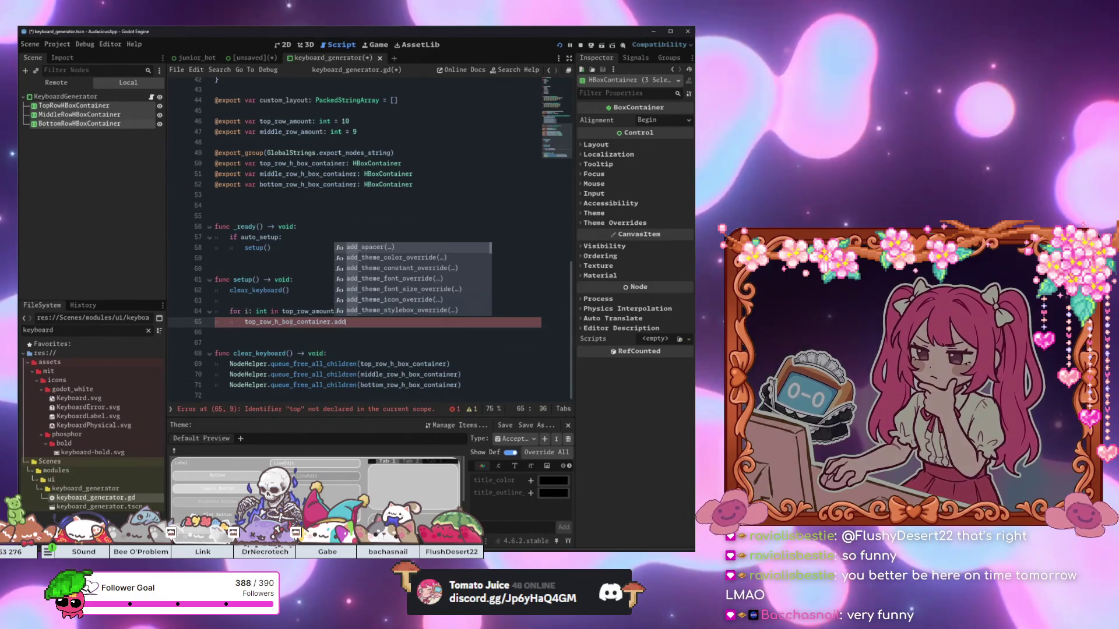
key("Return")
Step: Create var button := Button.new(), pass it to add_child, and begin a button.text = line
key("ctrl+shift+Return")
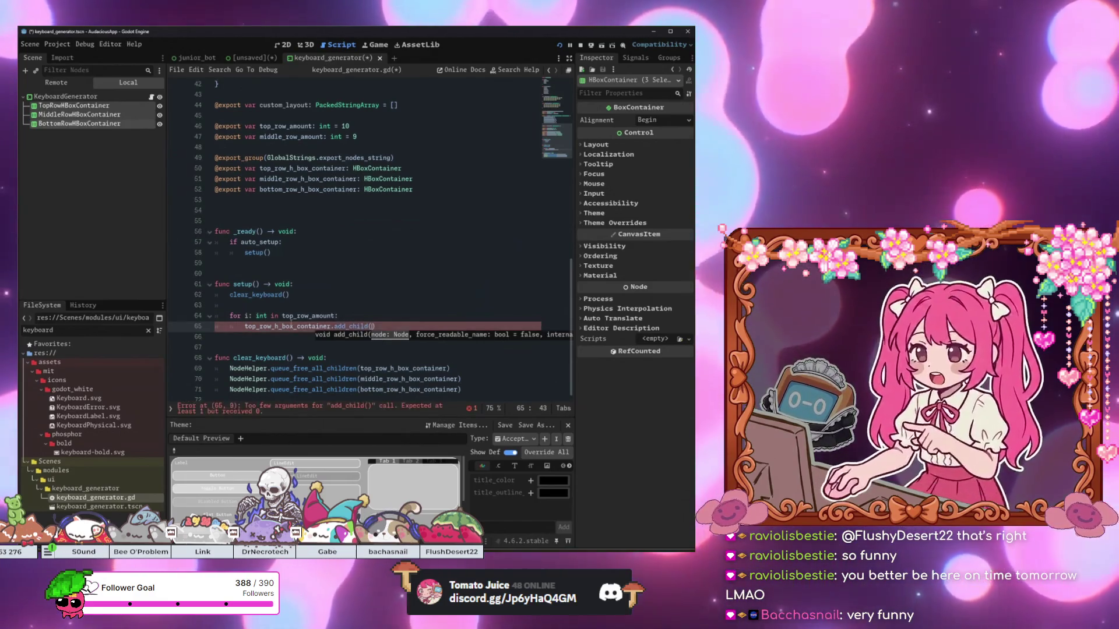
type("var button :")
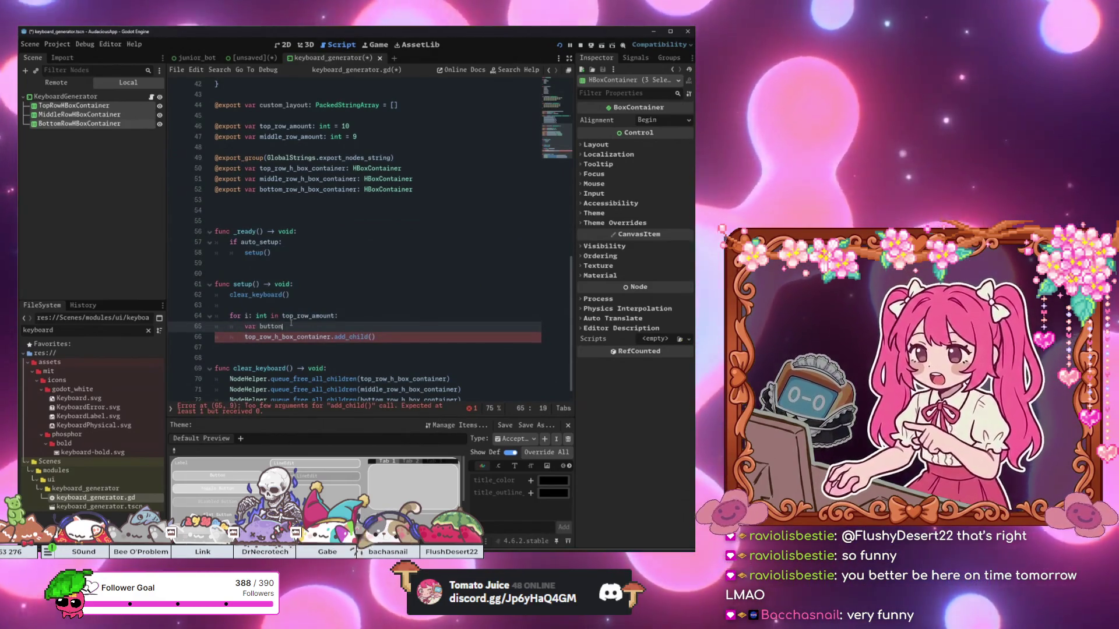
type("= Butt")
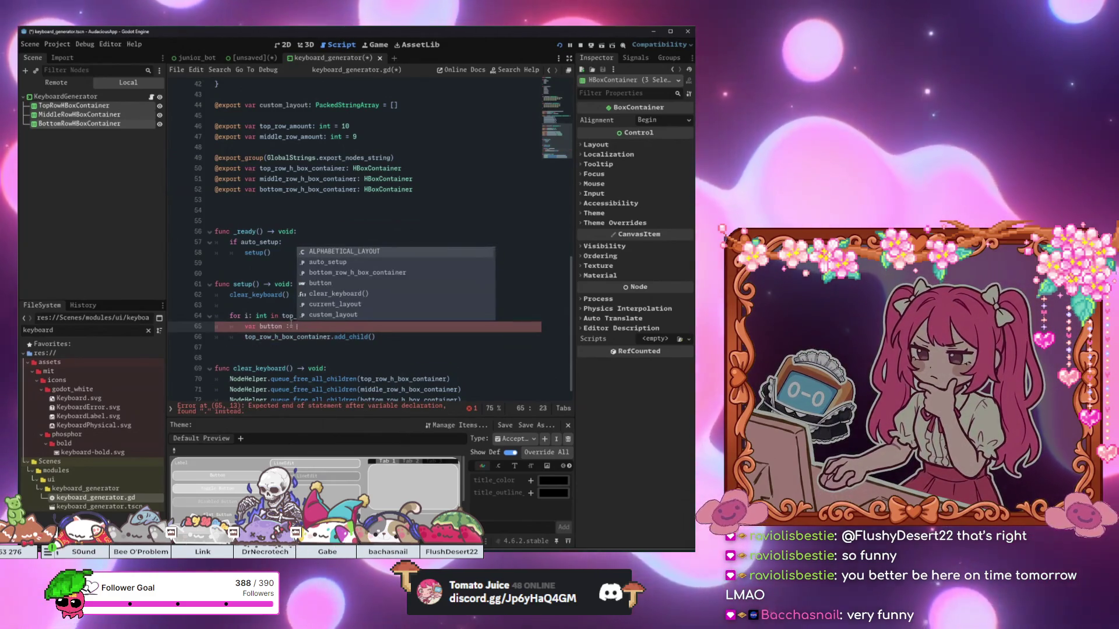
key("Return")
type(".new")
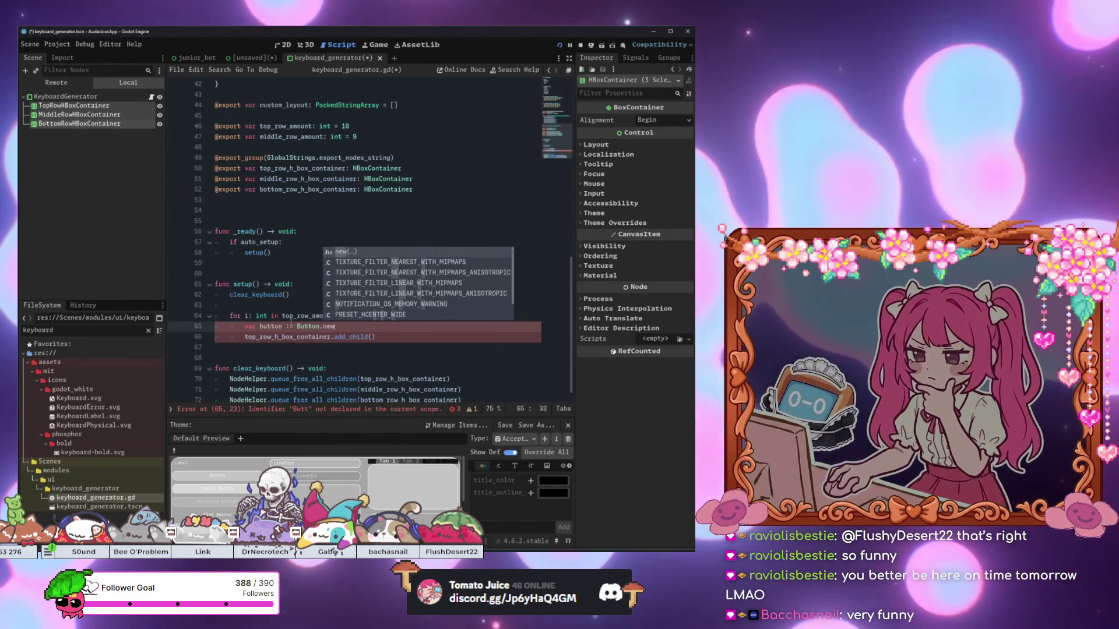
key("Return")
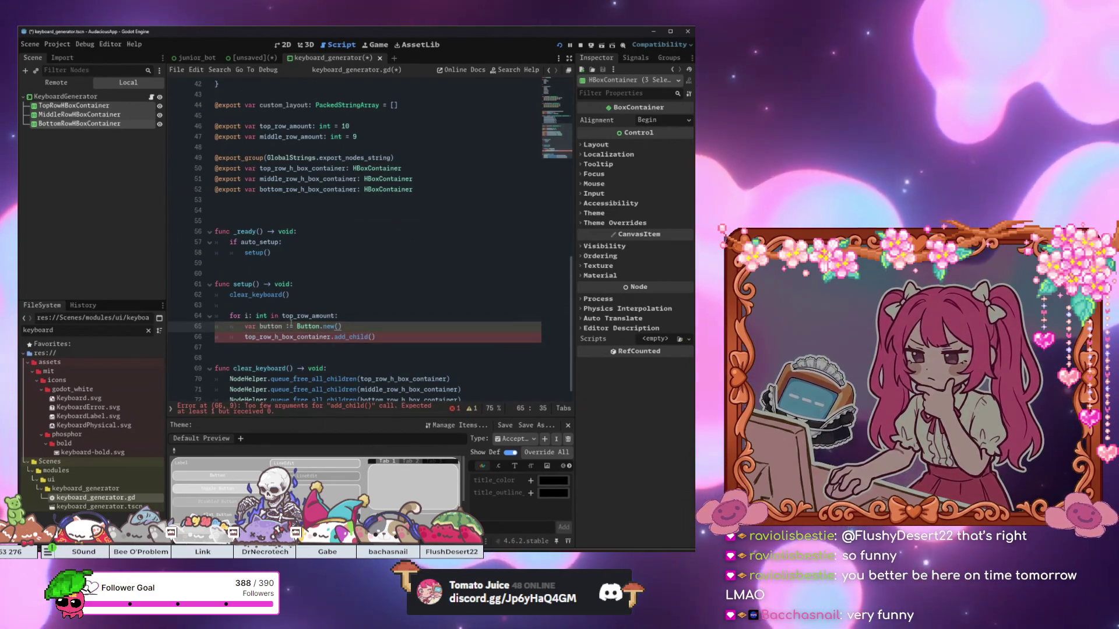
key("Down")
type("butt")
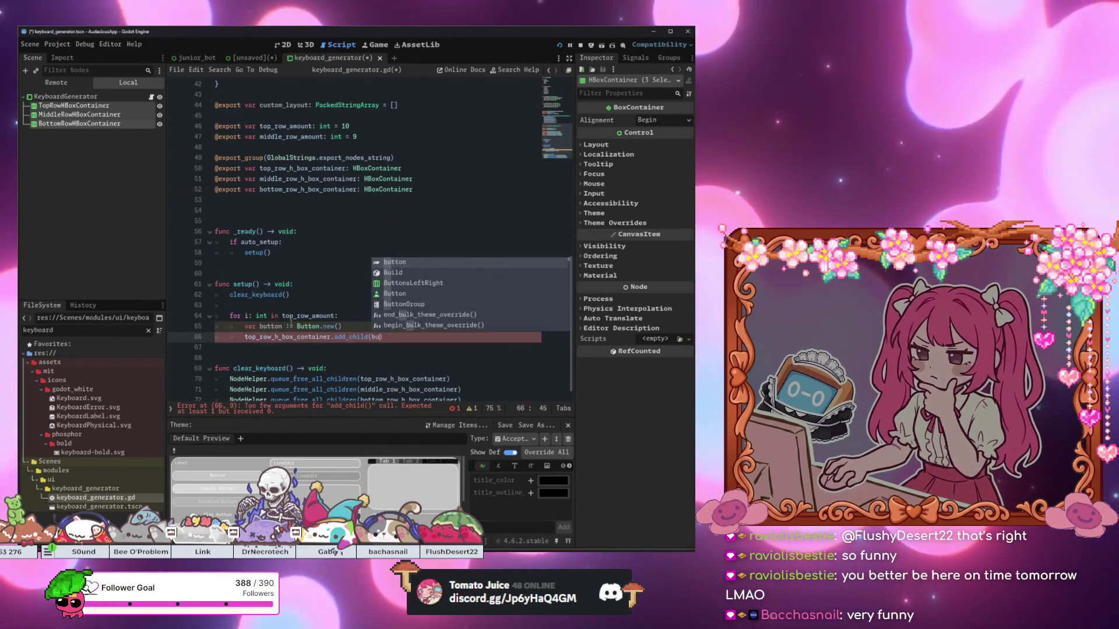
key("Return")
key("End")
key("Return")
type("button.text =")
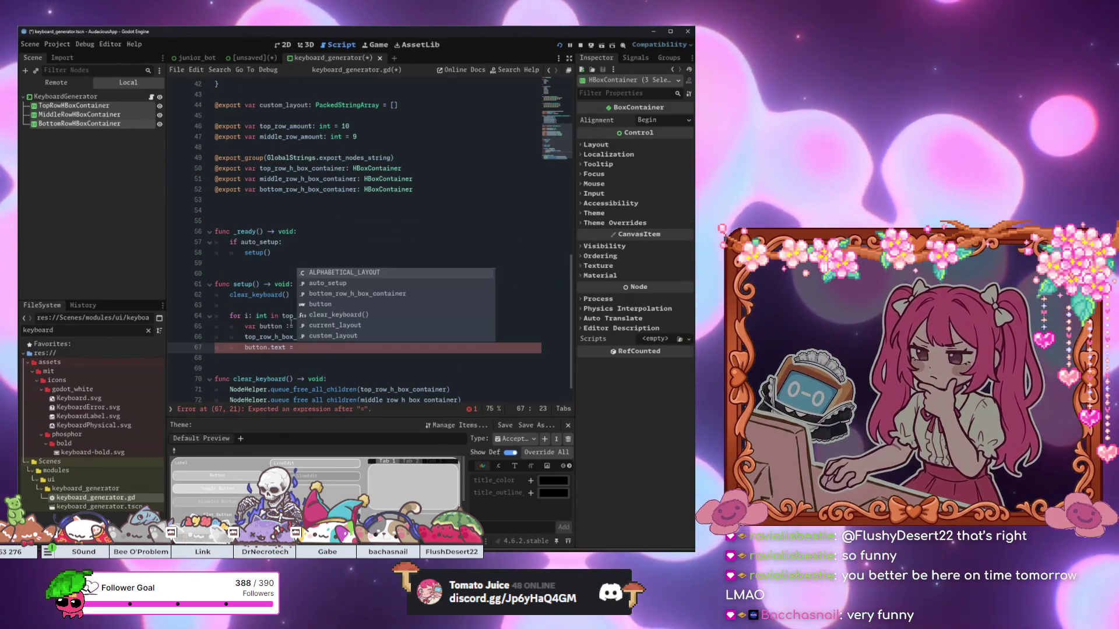
key("Escape")
Step: Declare var layout: PackedStringArray = get_layout() after clear_keyboard() and save the script
left_click(355, 319)
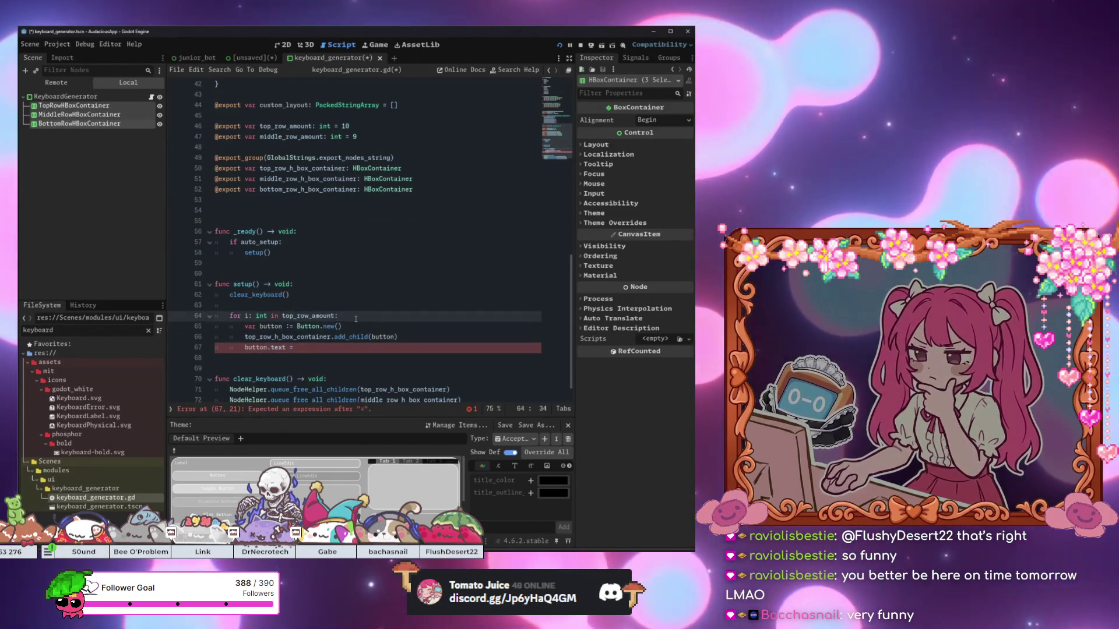
left_click(361, 308)
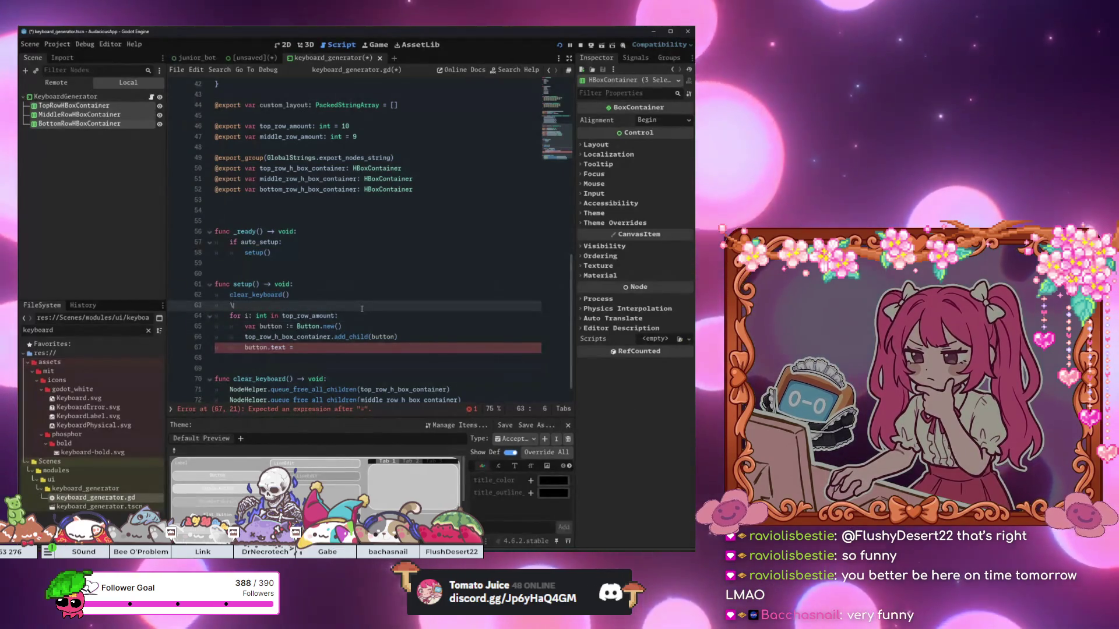
key("Return")
key("Return")
key("Up")
type("la")
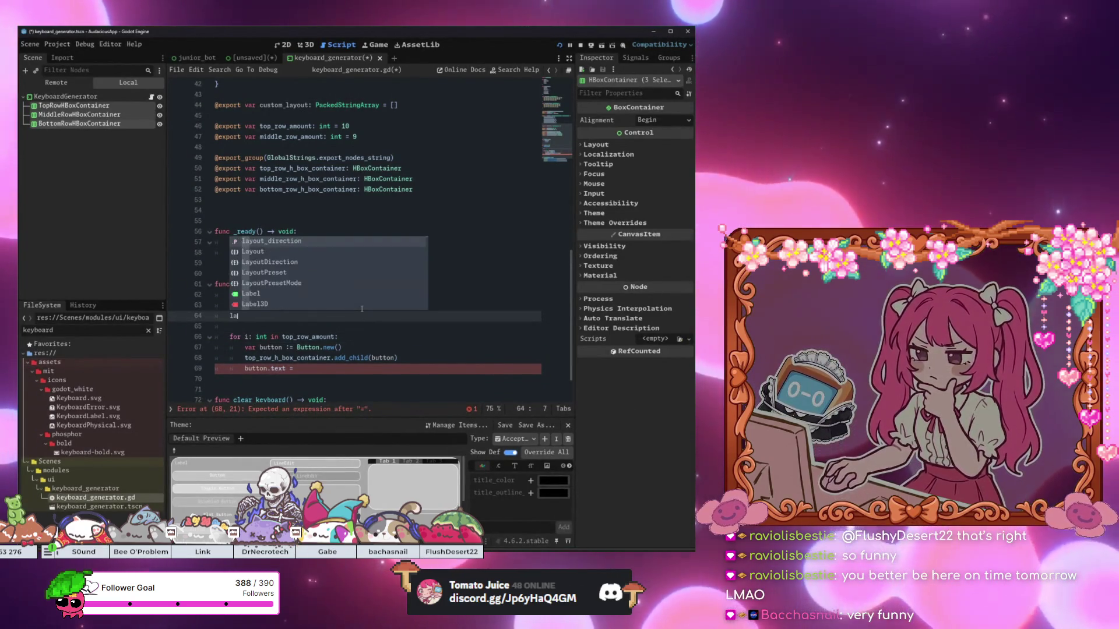
key("Escape")
key("Home")
type("var")
key("End")
key("ctrl+s")
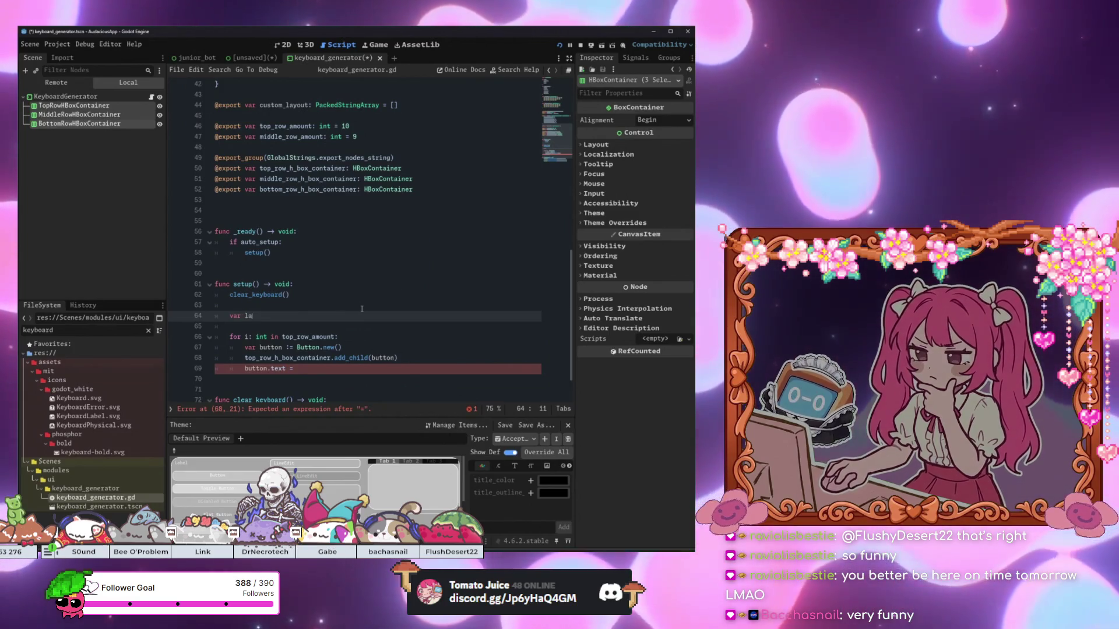
type("yout")
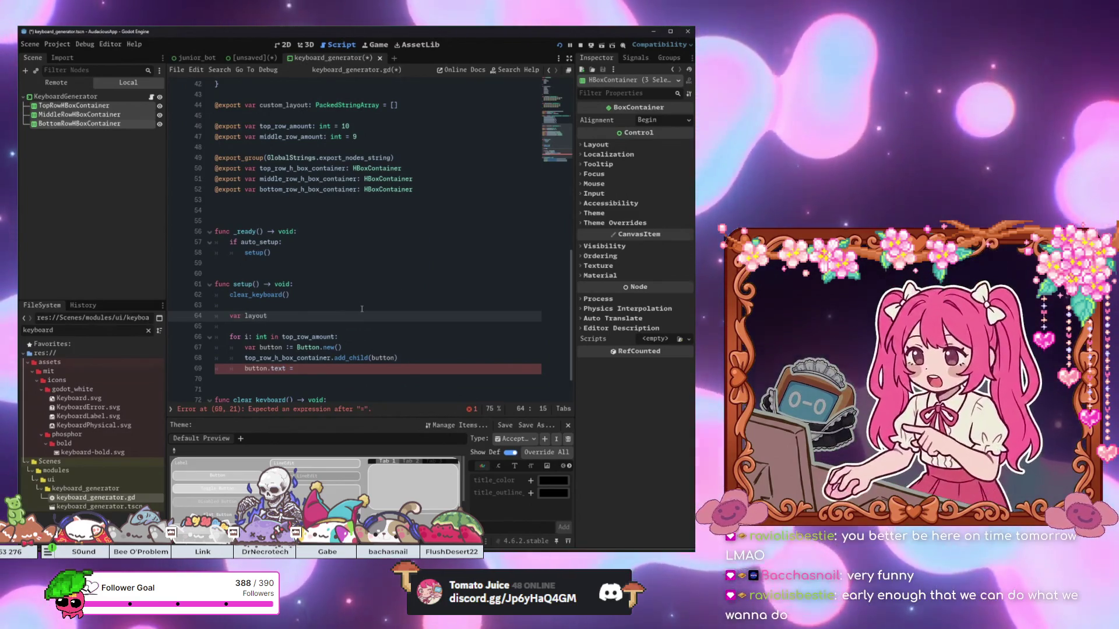
key("BackSpace")
key("BackSpace")
key("BackSpace")
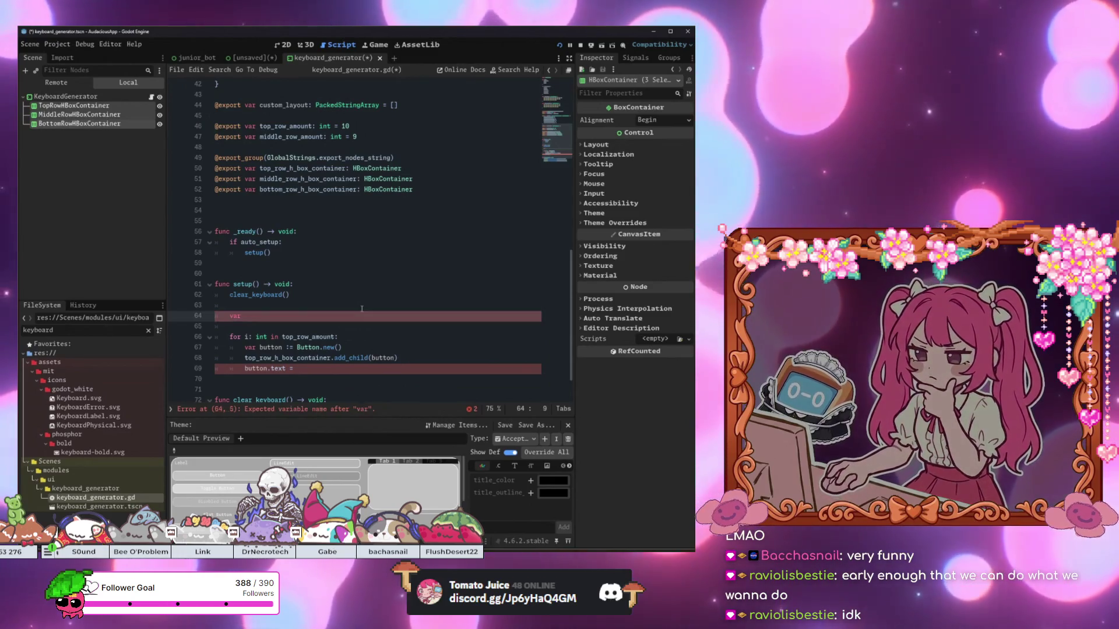
type("layout: ")
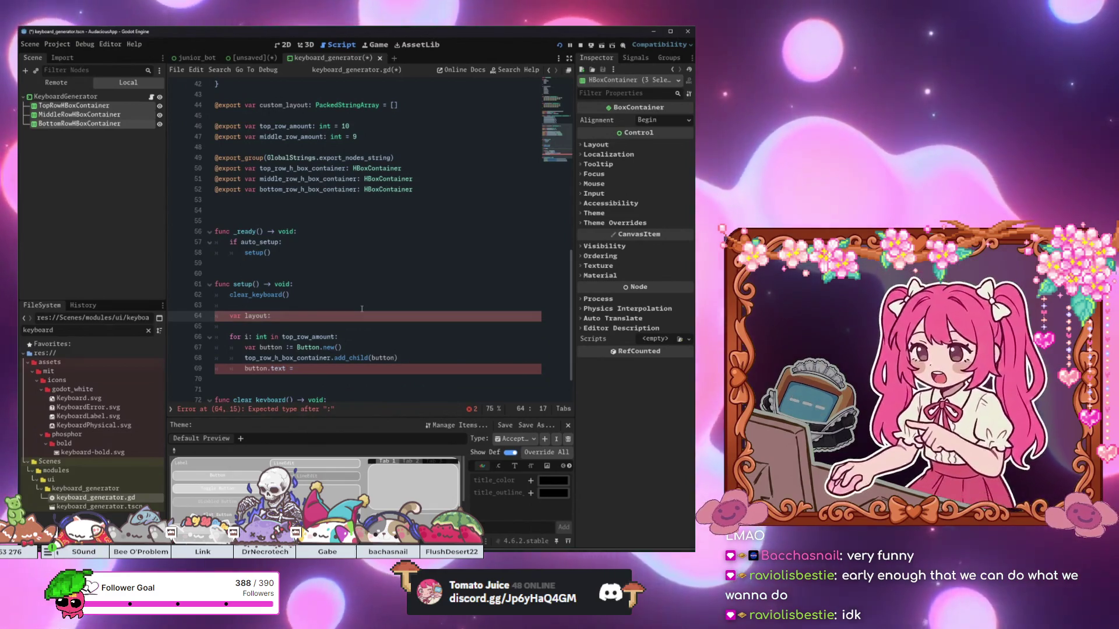
type("PackedString")
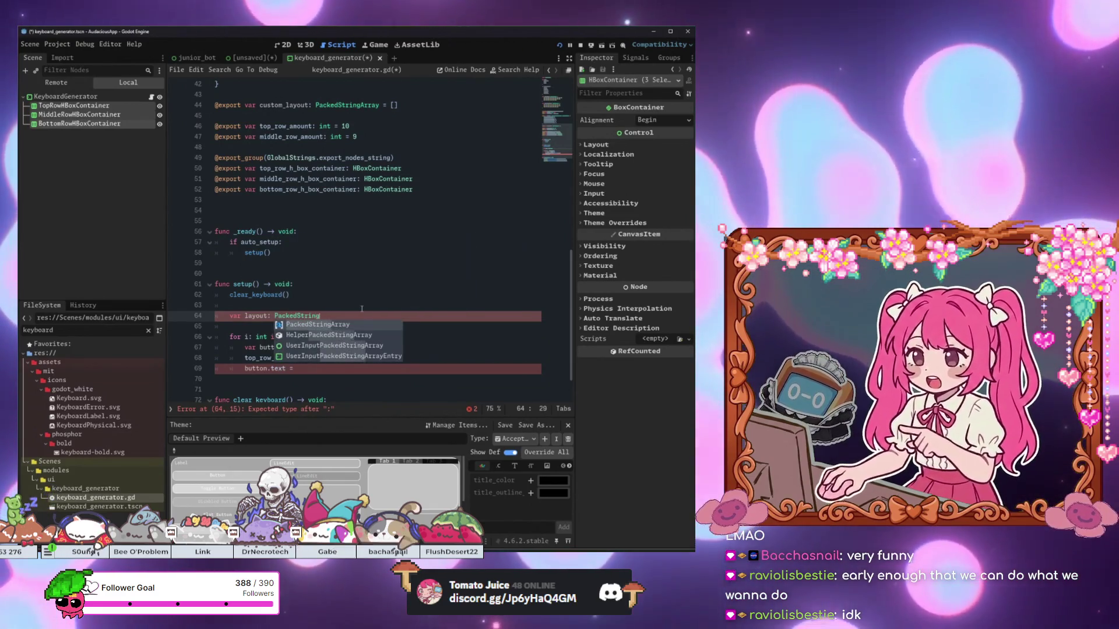
key("Return")
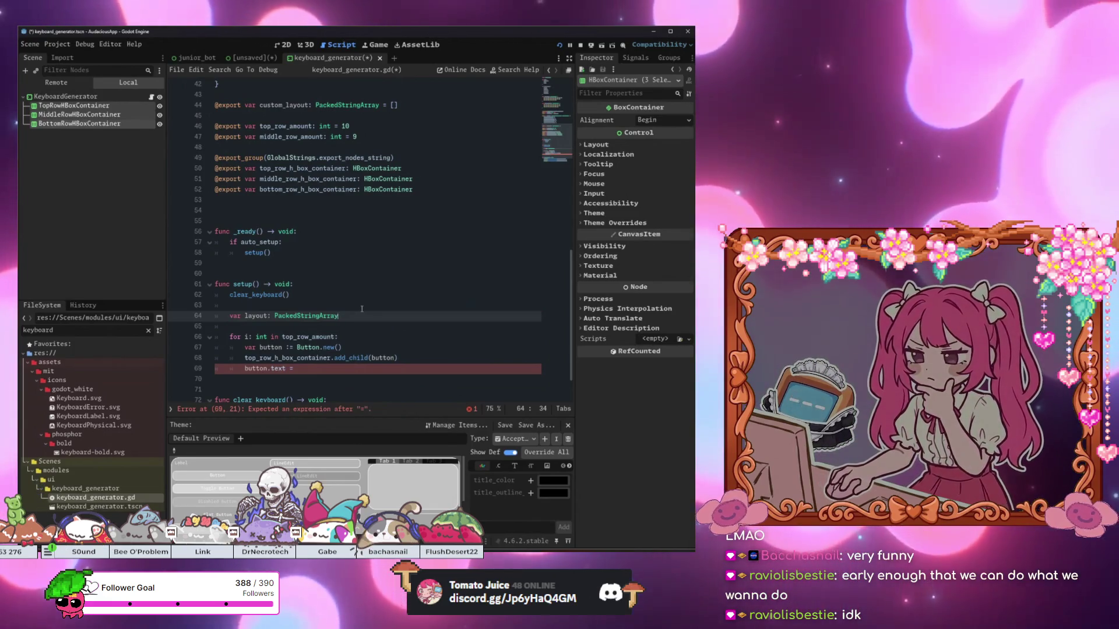
type("= get_")
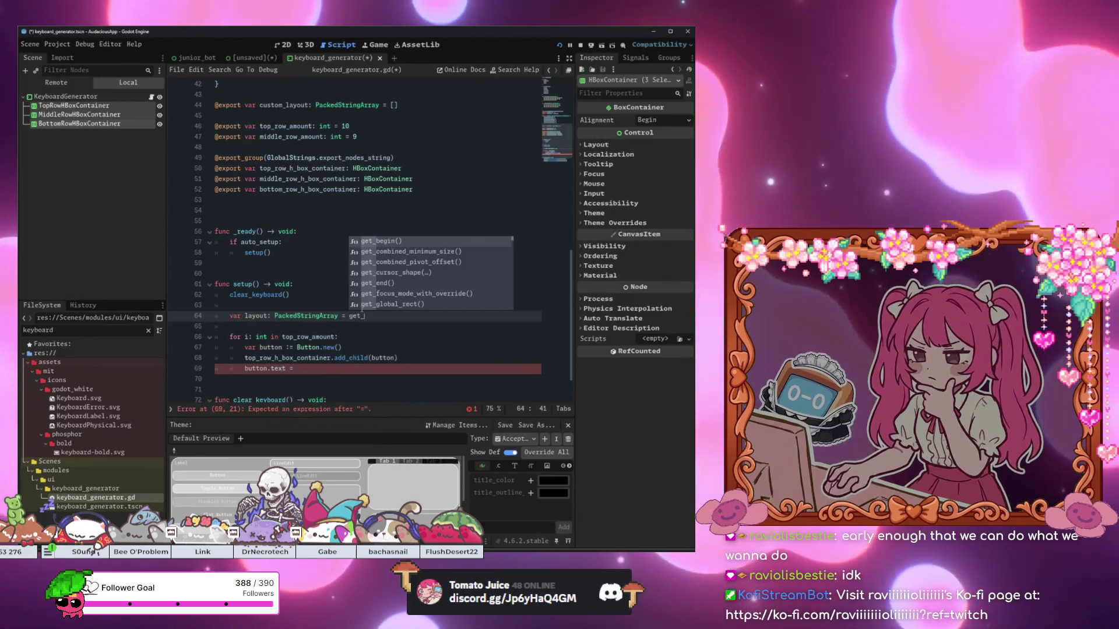
type("layout")
Step: Insert blank lines above the clear_keyboard function for a new function
scroll(361, 309, "down", 1)
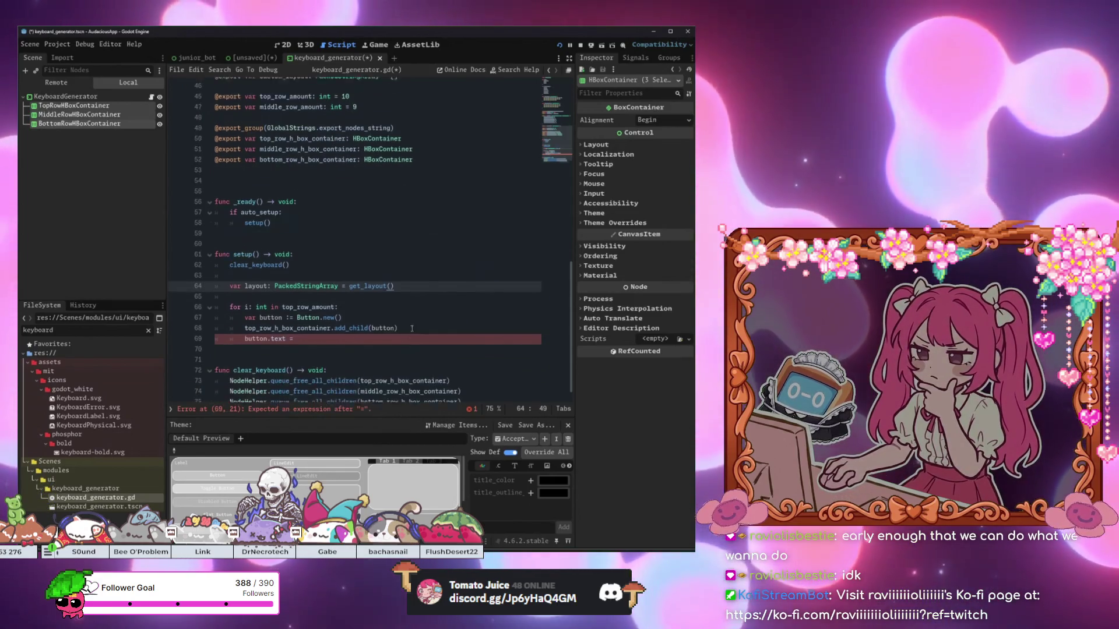
left_click(350, 343)
key("Return")
key("Return")
key("Return")
Step: Write a get_layout() function whose body starts with match current_layout:
type("func get_layout() -")
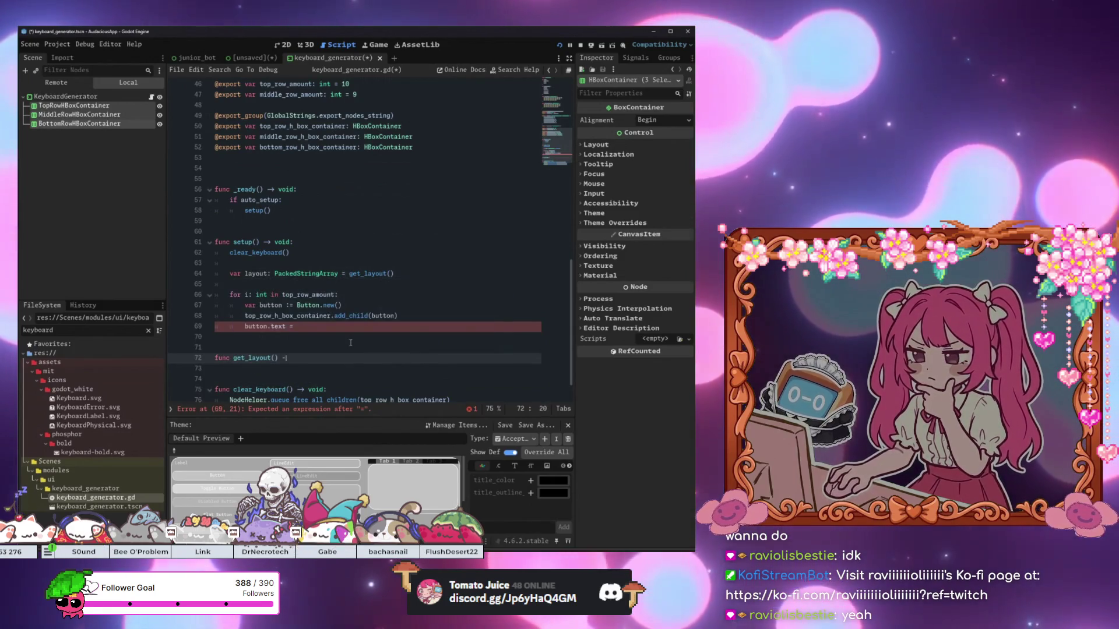
type("> void:")
key("Return")
key("Tab")
type("if")
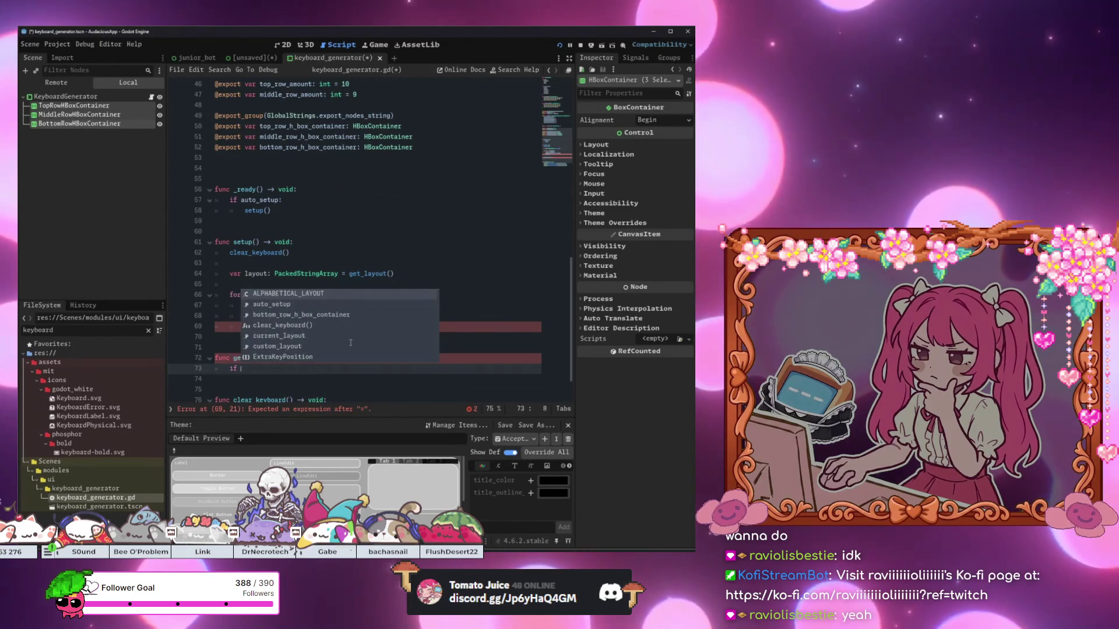
type(" la")
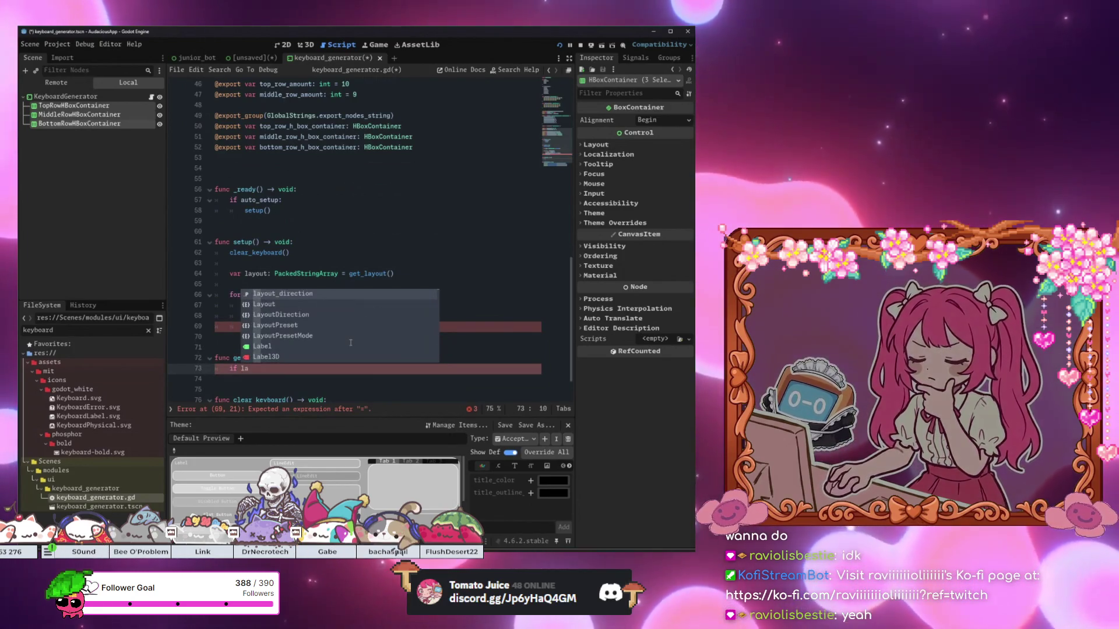
key("BackSpace")
key("BackSpace")
key("BackSpace")
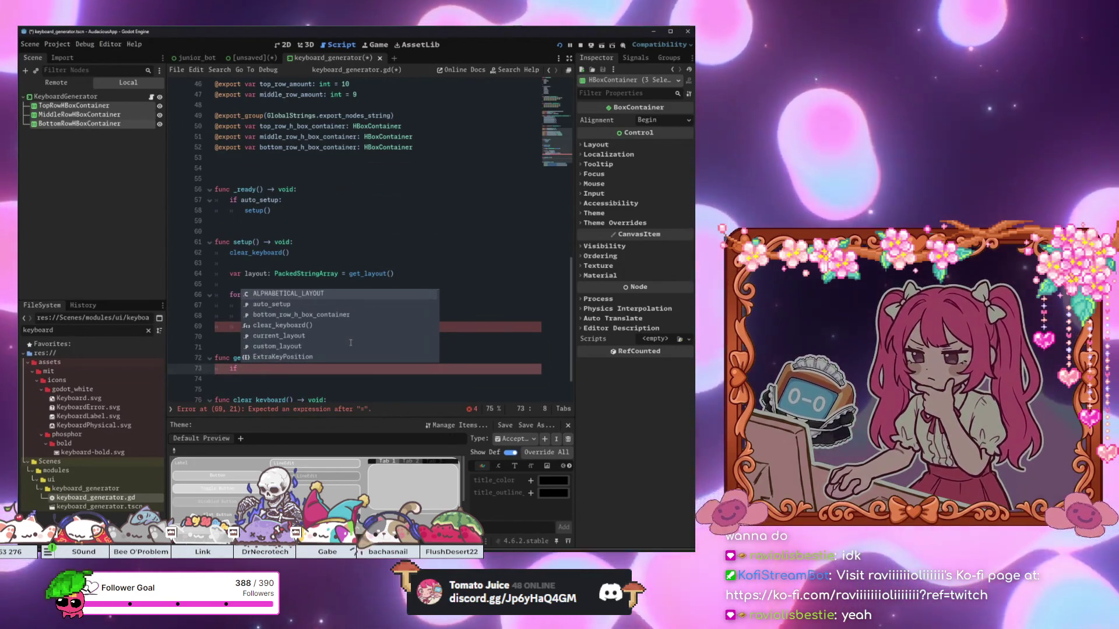
key("BackSpace")
type("match ")
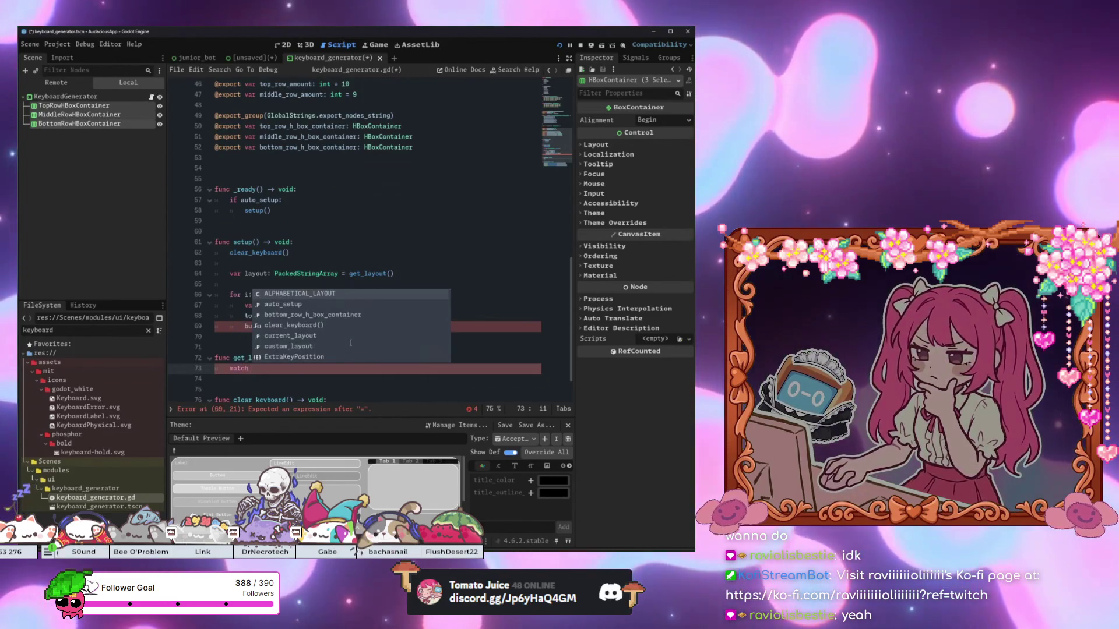
type("current_layout:")
key("Return")
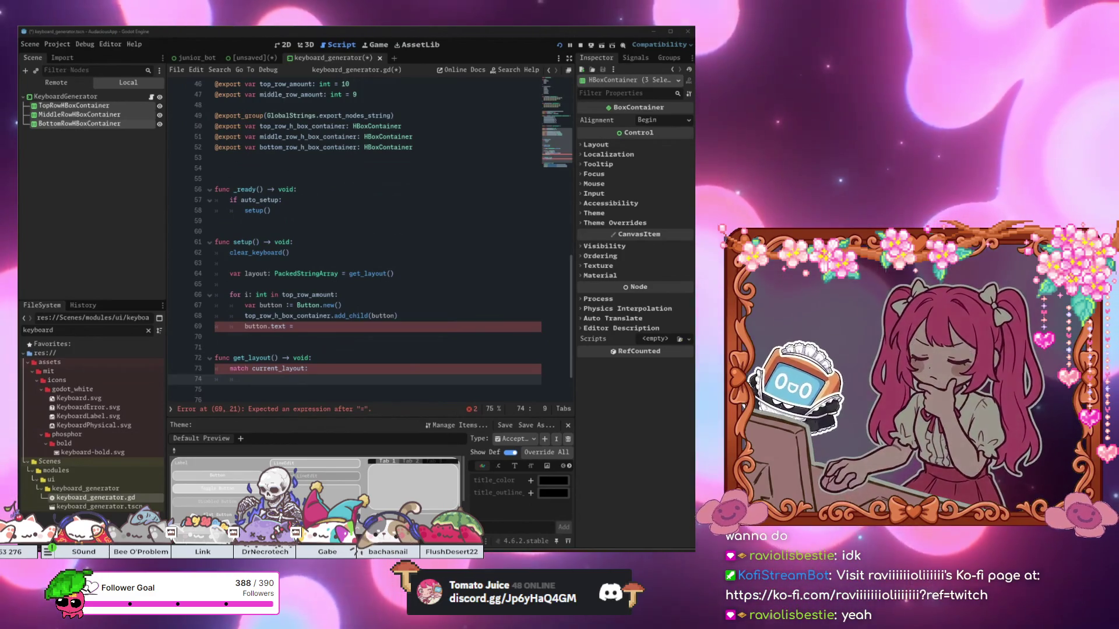
Step: Add a Layout.ALPHABETICAL: case inside the match block
left_click(351, 328)
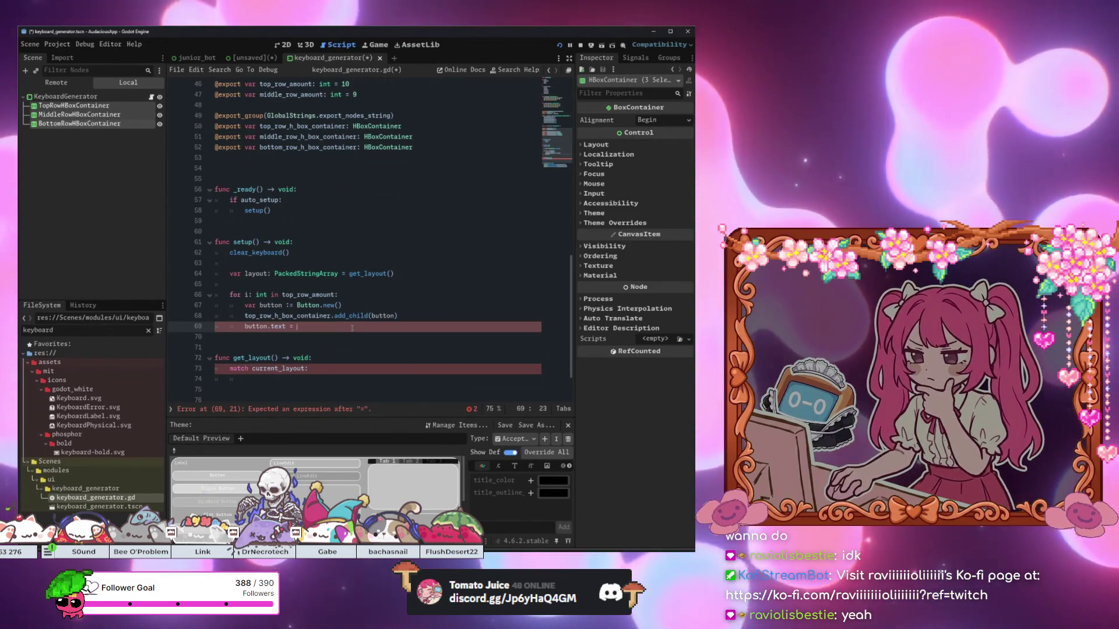
scroll(353, 327, "down", 2)
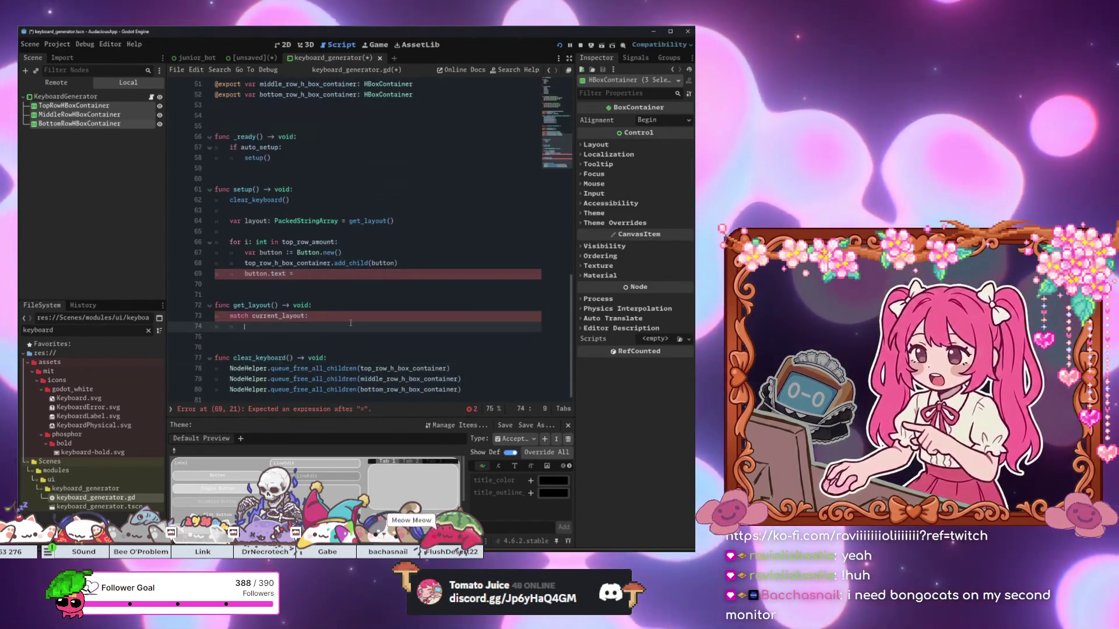
left_click(358, 316)
key("Return")
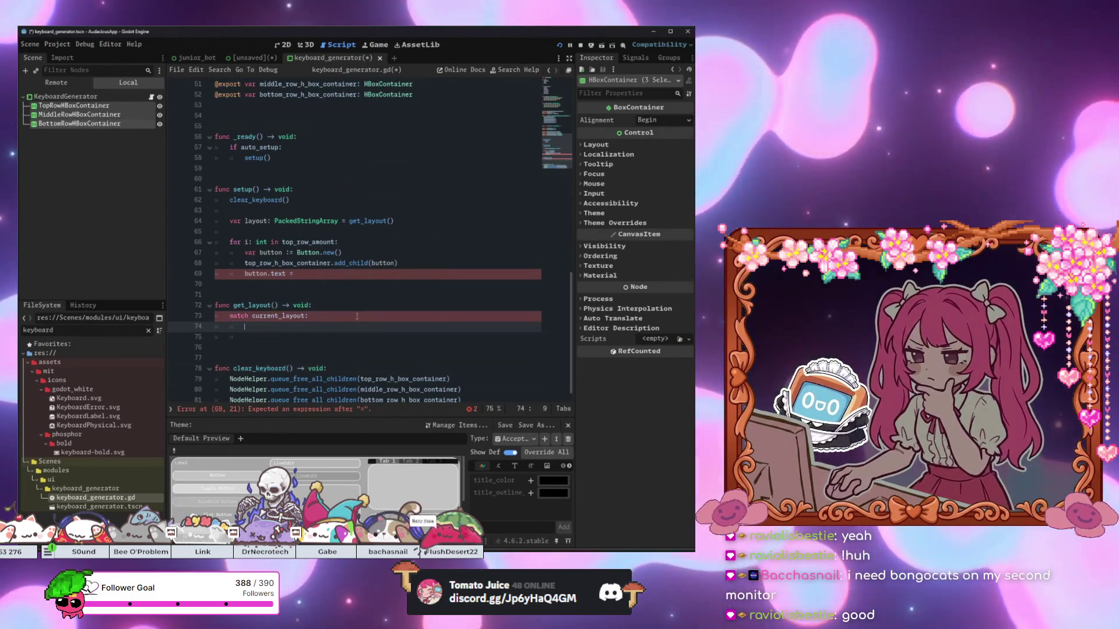
type("Layout.")
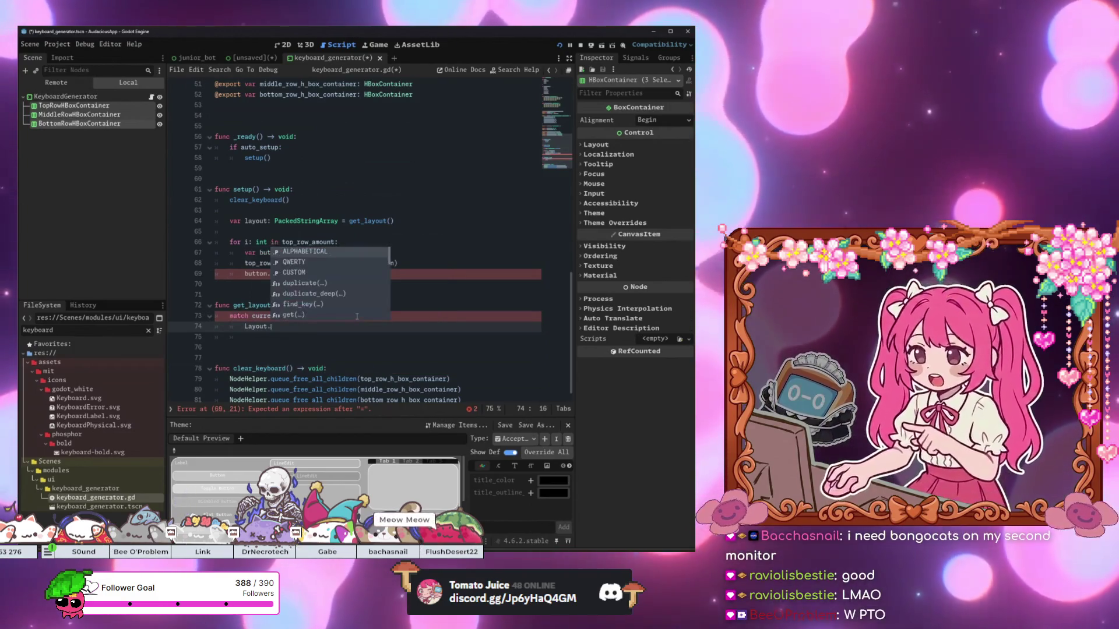
key("Return")
type(":")
key("Return")
type("l")
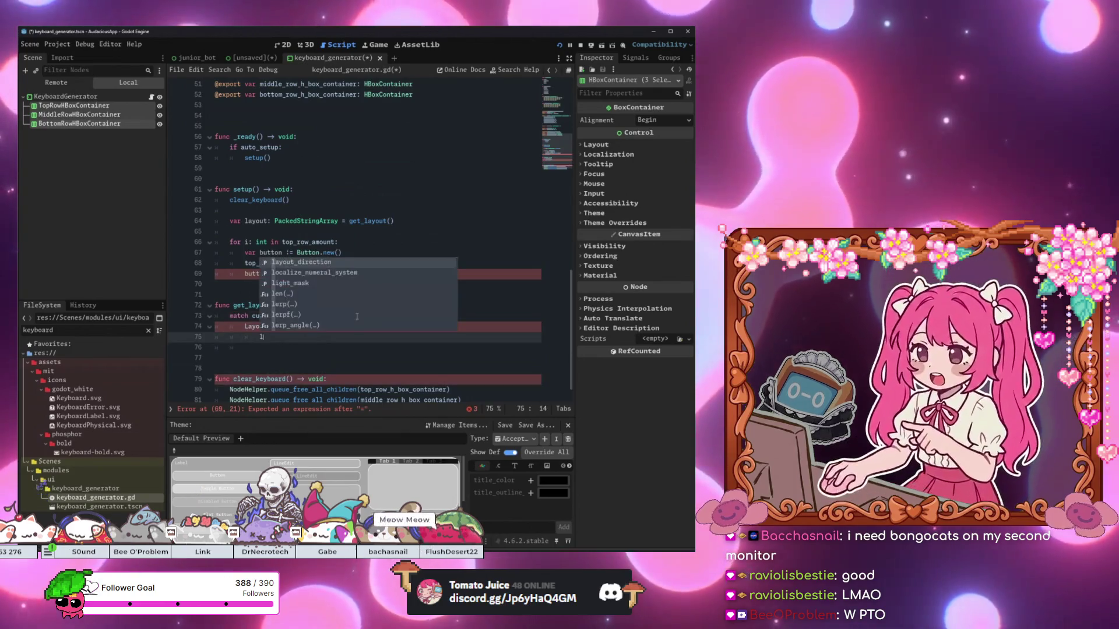
key("BackSpace")
Step: Change get_layout()'s return type from void to PackedStringArray
left_click(293, 305)
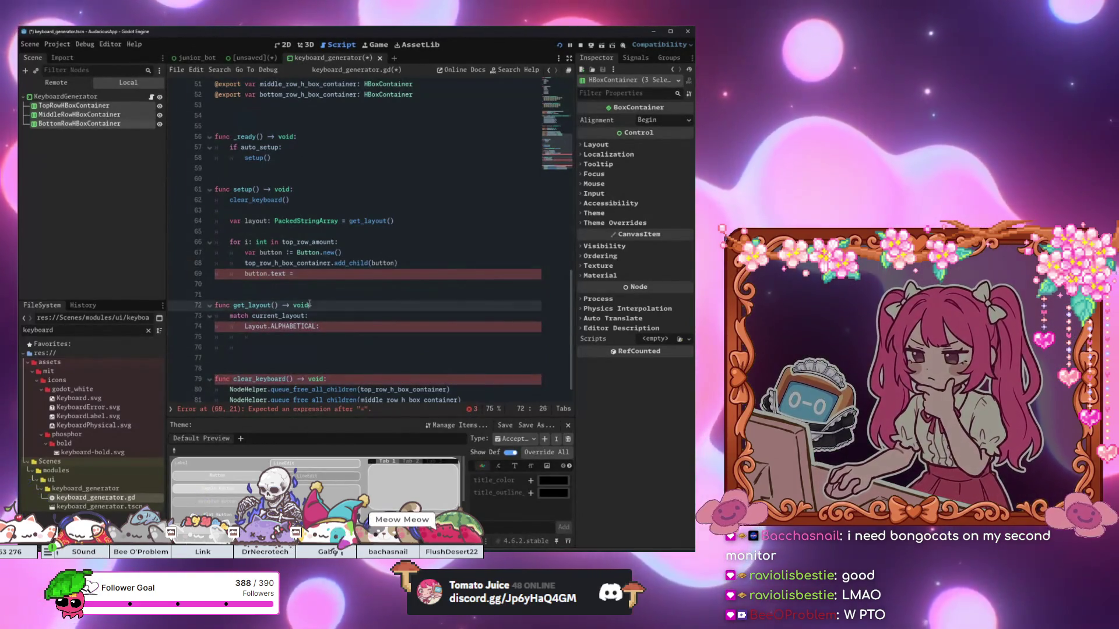
type("String")
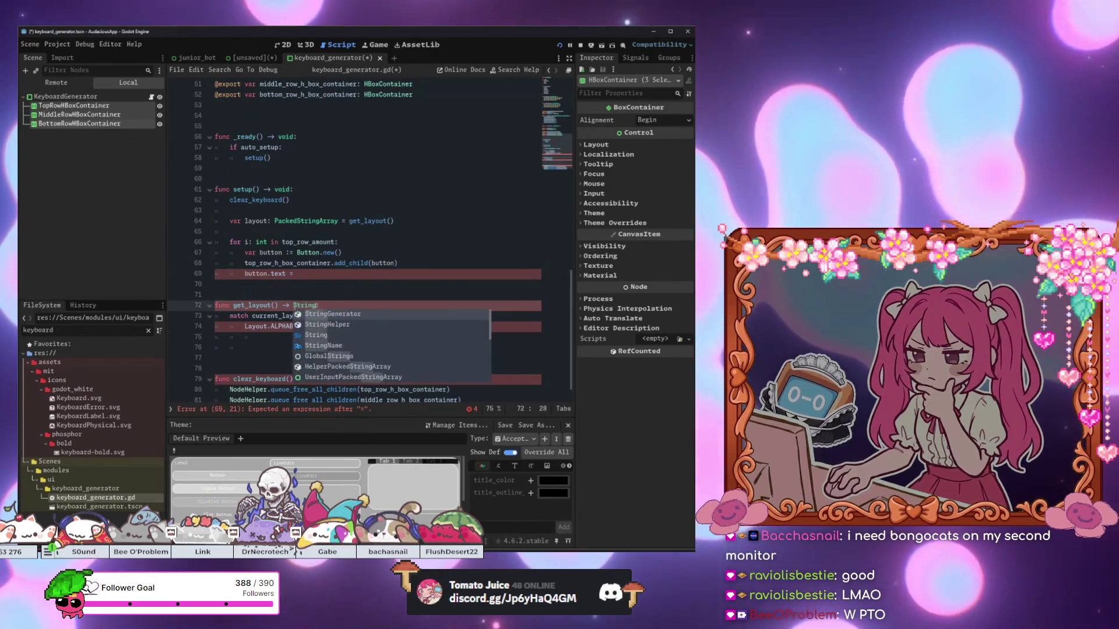
key("BackSpace")
key("BackSpace")
key("BackSpace")
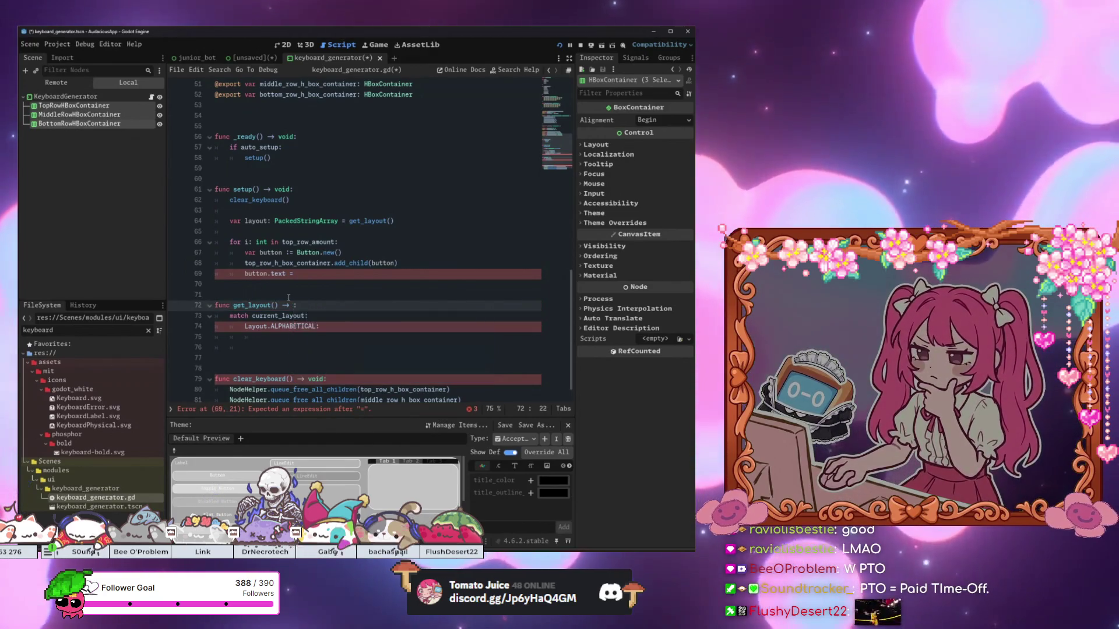
type("PackedStrin")
key("Return")
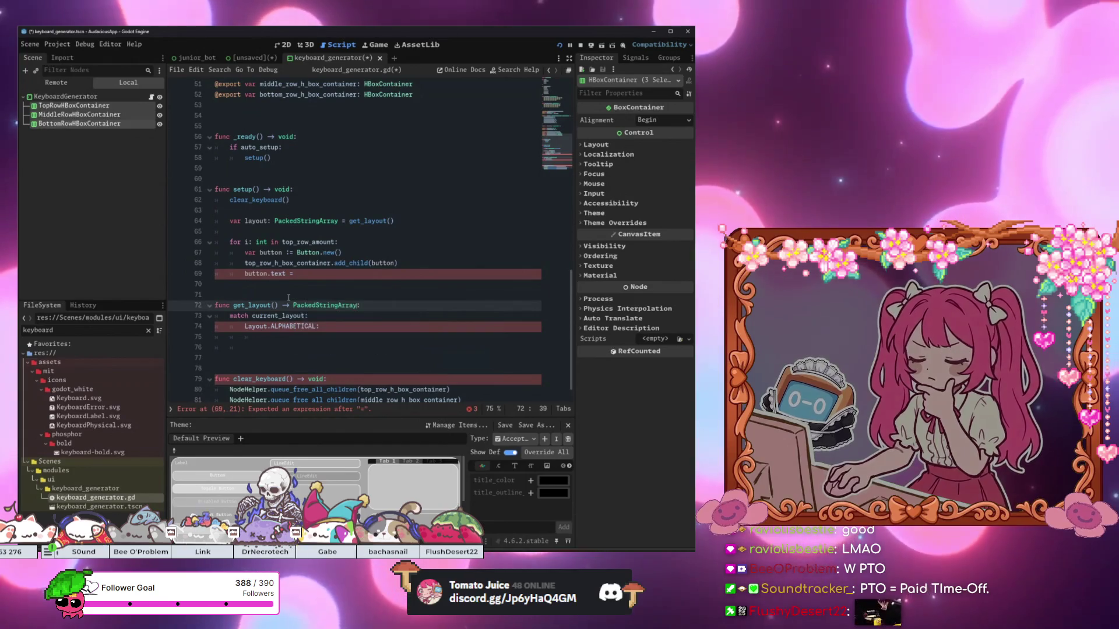
Step: Return ALPHABETICAL_LAYOUT in that case and add a Layout.QWERTY case returning QWERTY_LAYOUT
key("Down")
key("Down")
key("Down")
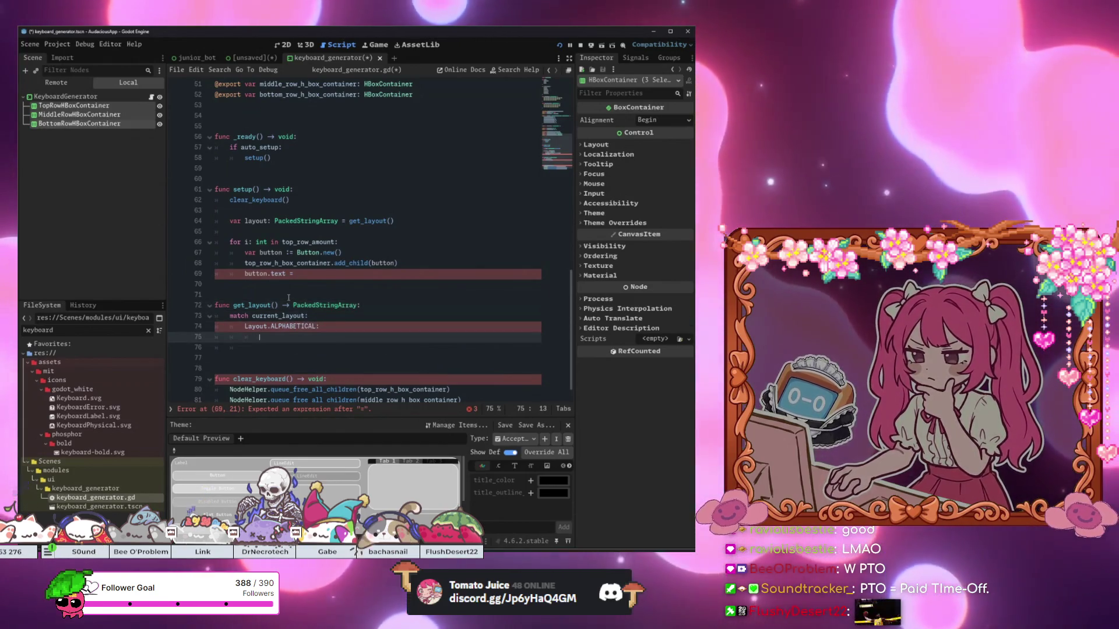
type("return ")
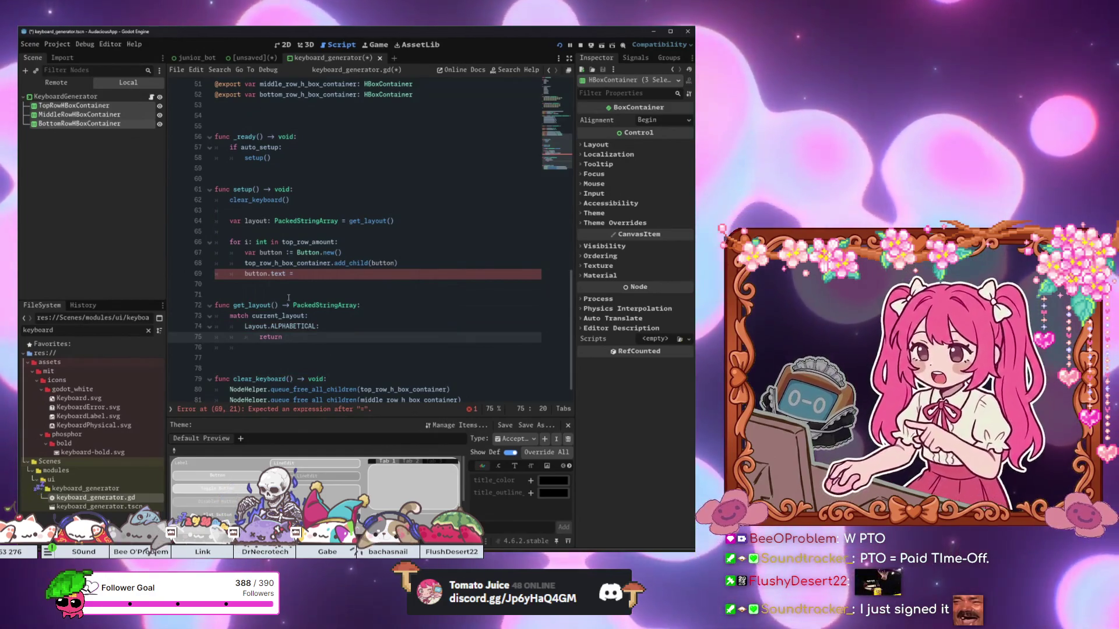
type("A")
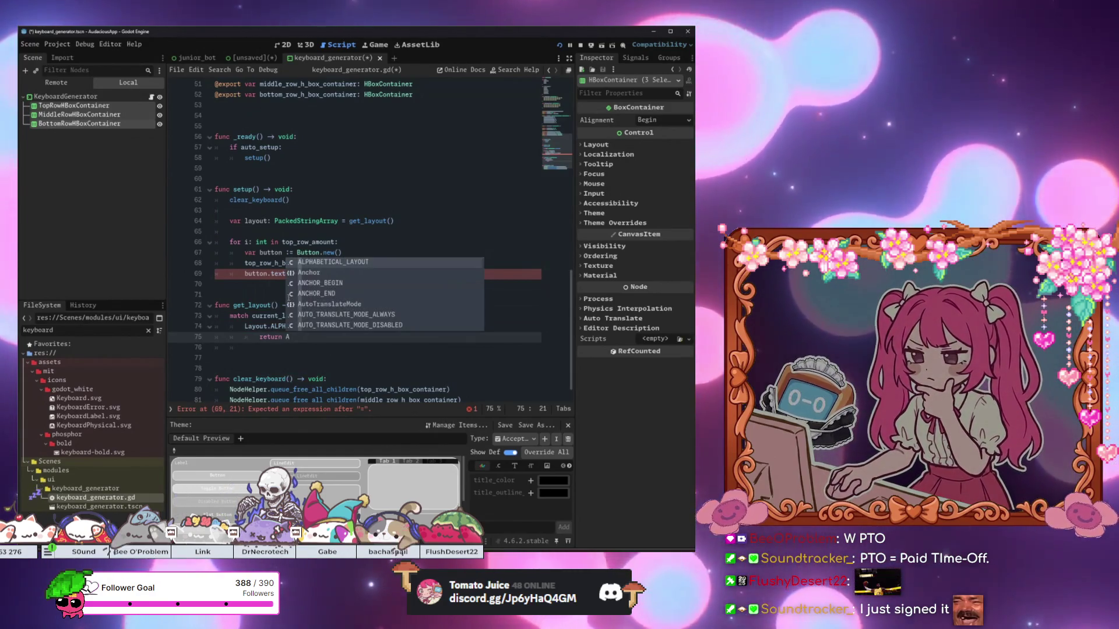
key("Return")
key("Return")
key("BackSpace")
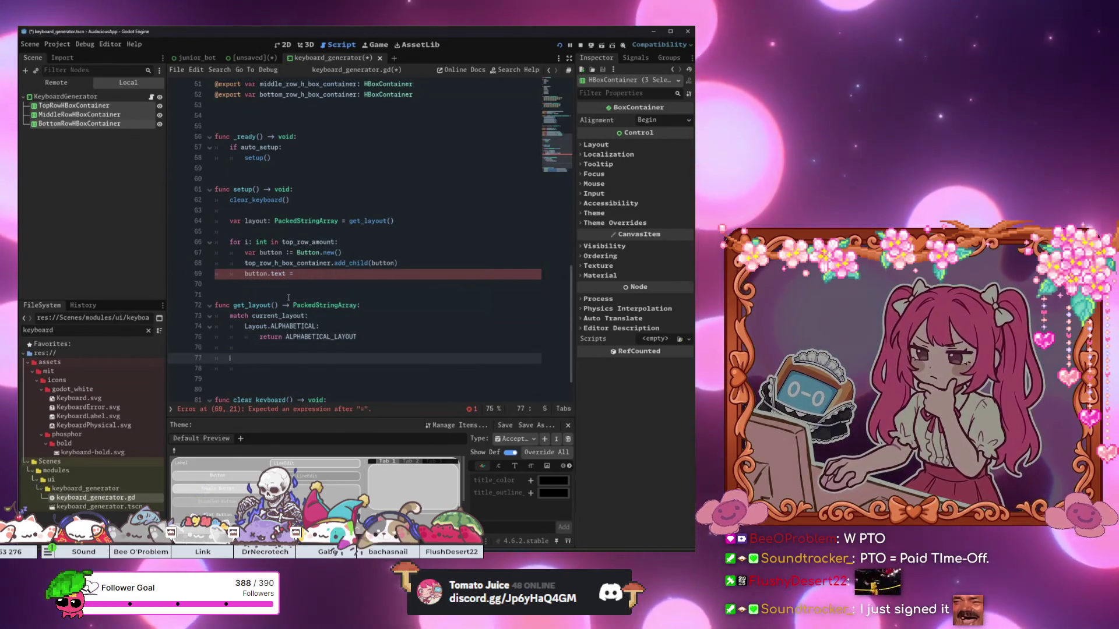
type("La")
key("Return")
type(".Q")
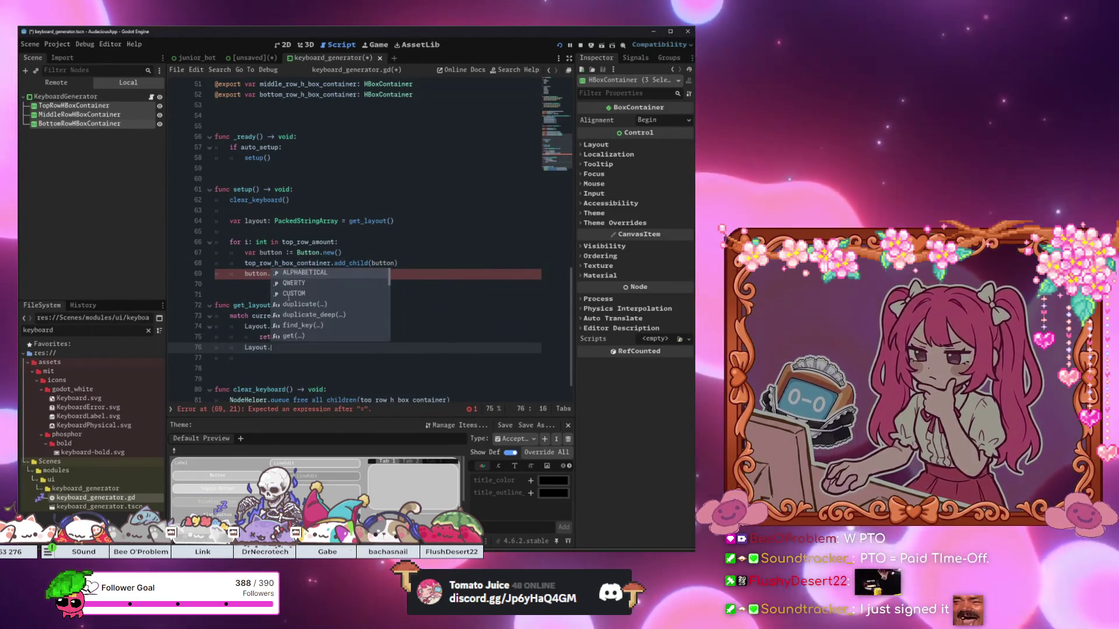
key("Return")
type(":")
key("Return")
type("return")
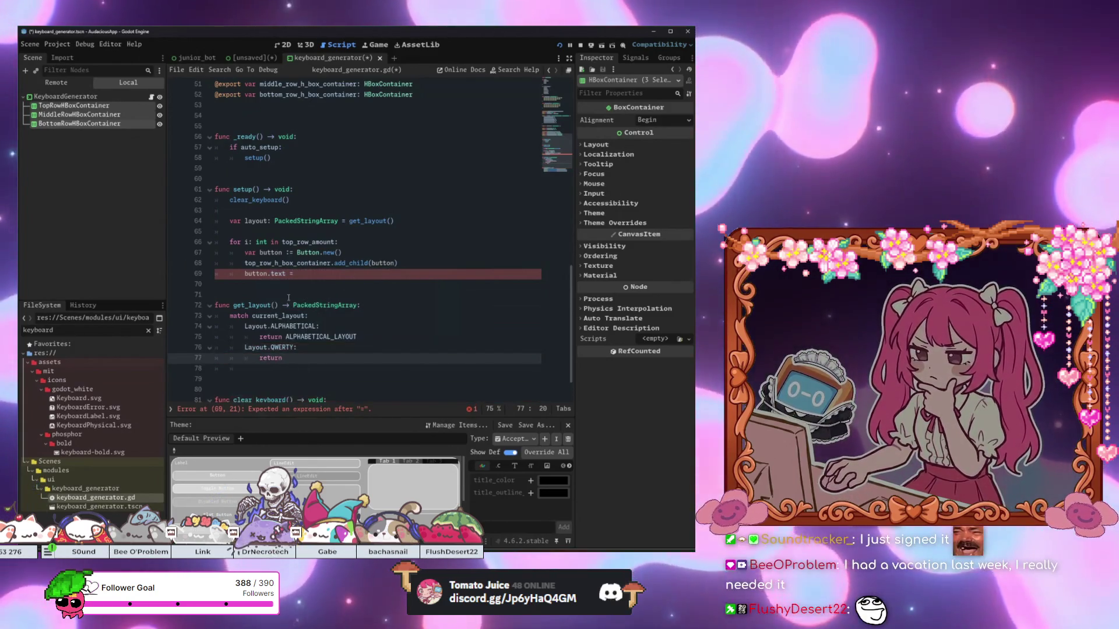
type(" QWERTY_LAYOUT")
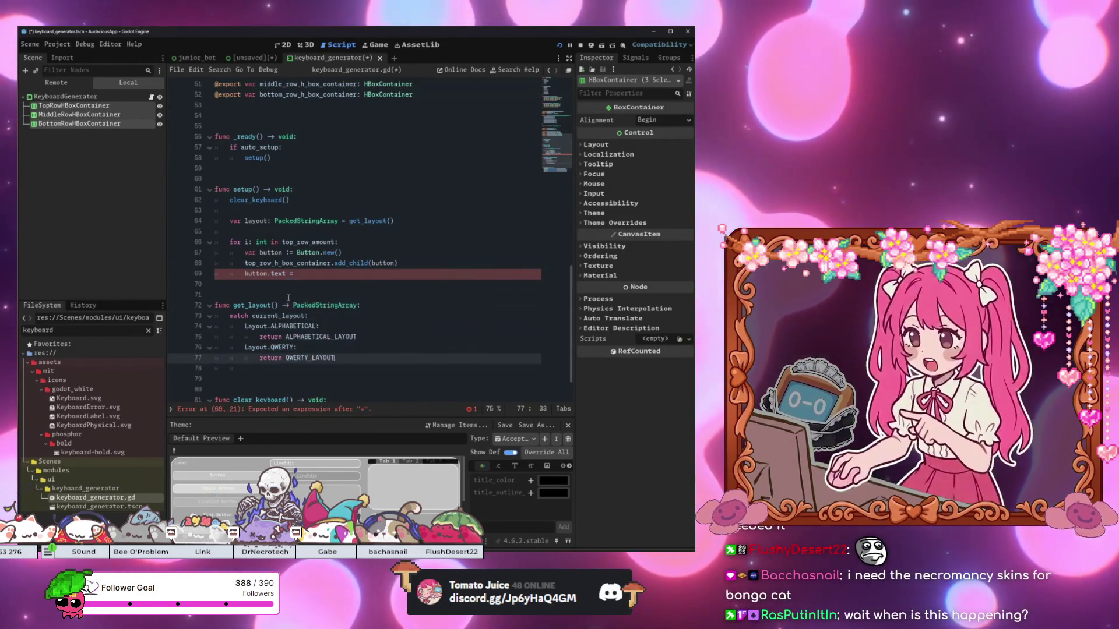
key("Return")
key("Return")
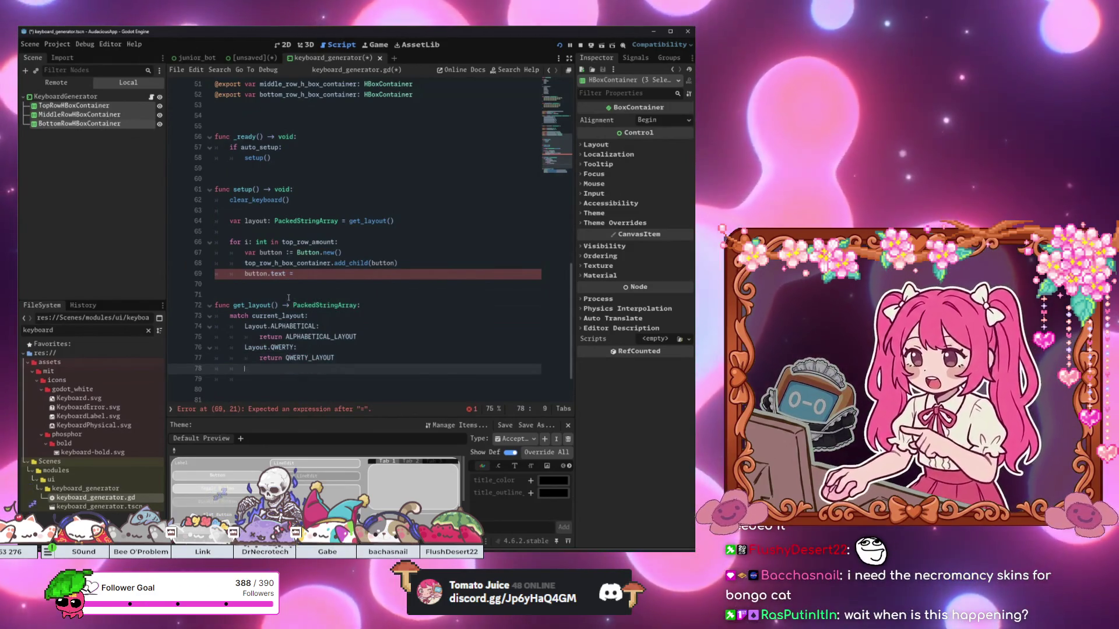
Step: Add a Layout.CUSTOM case returning custom_layout
type("Layout.")
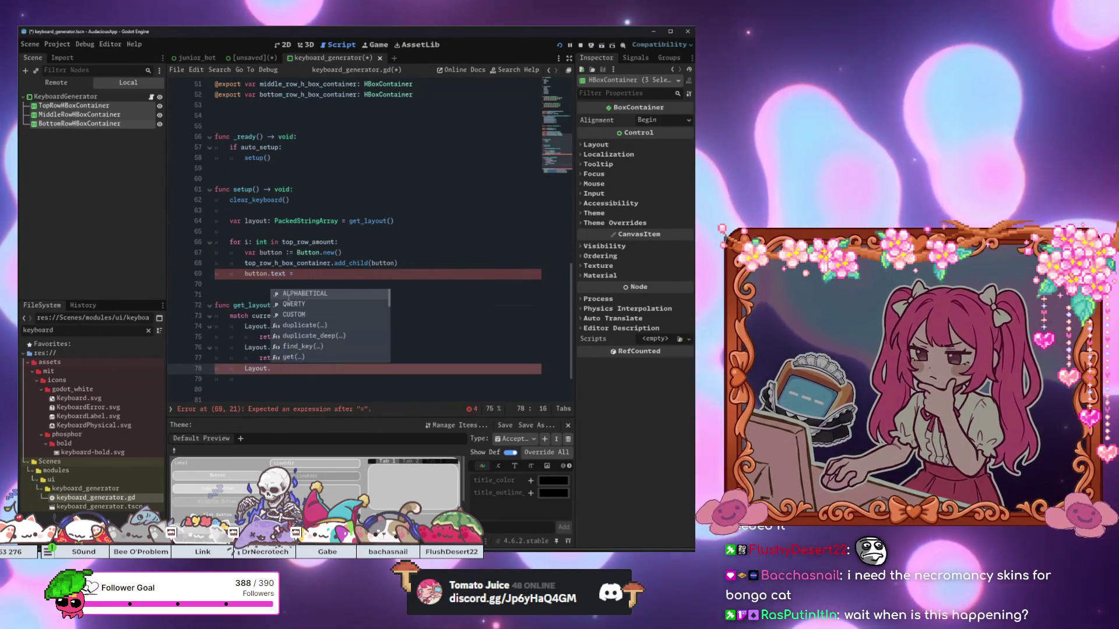
key("Down")
key("Down")
key("Return")
key("Return")
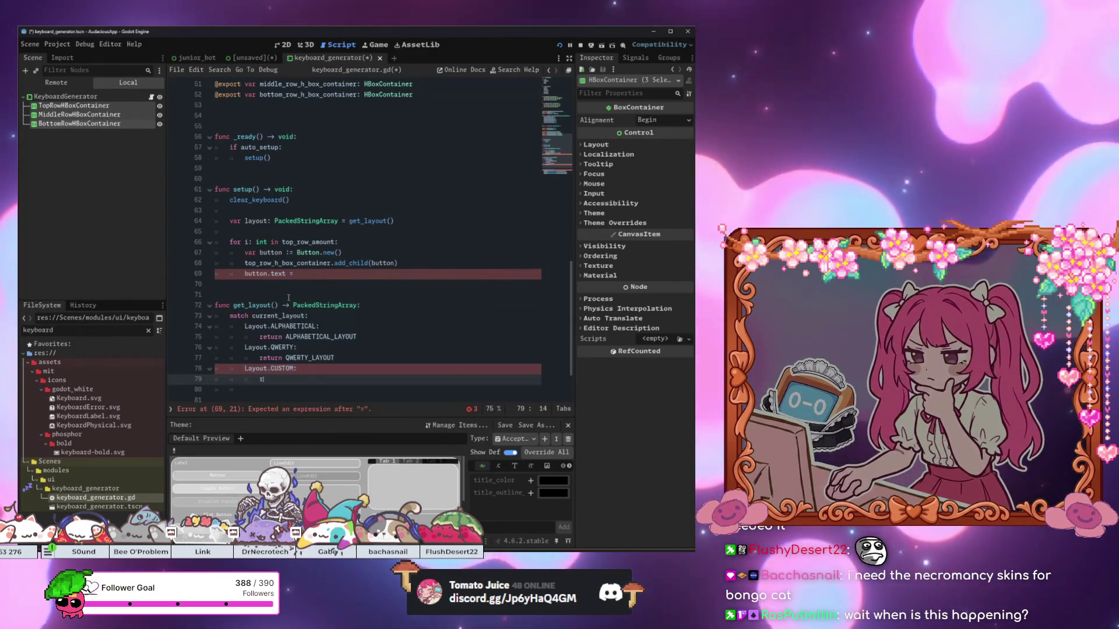
type("return cus")
key("Return")
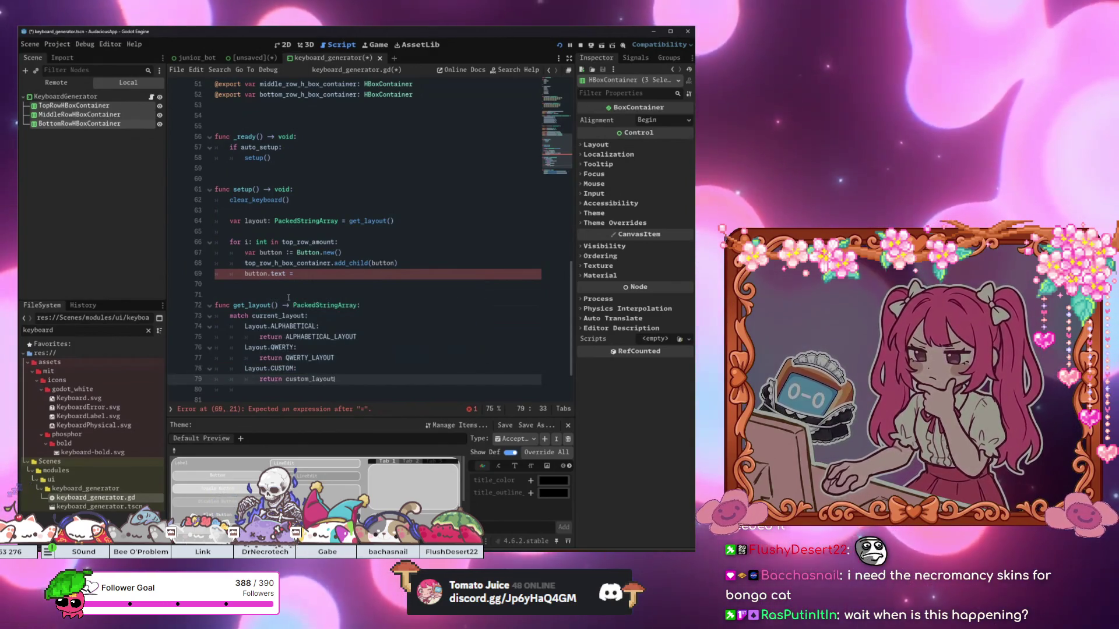
key("Return")
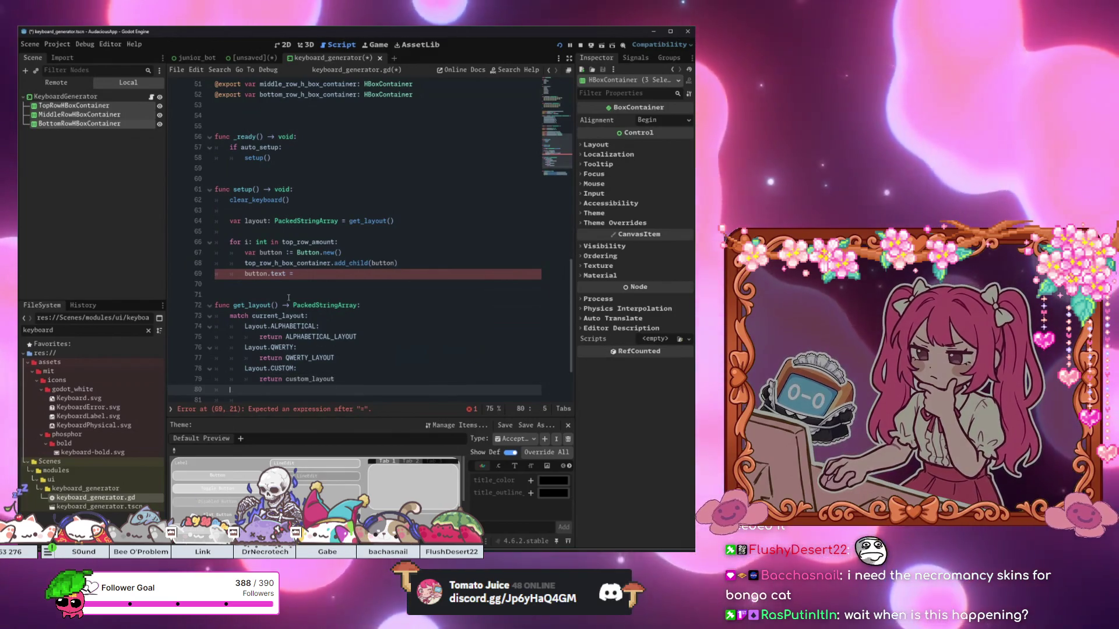
Step: Add the empty-array fallback return after the match and tidy the surrounding blank lines
type("return")
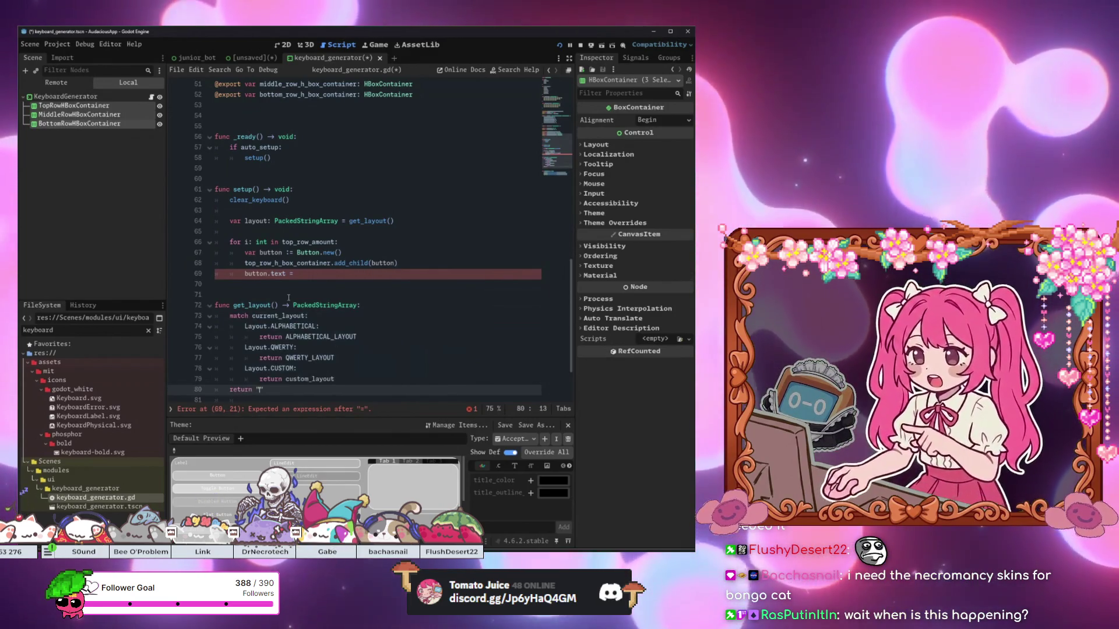
scroll(268, 338, "down", 2)
left_click(264, 352)
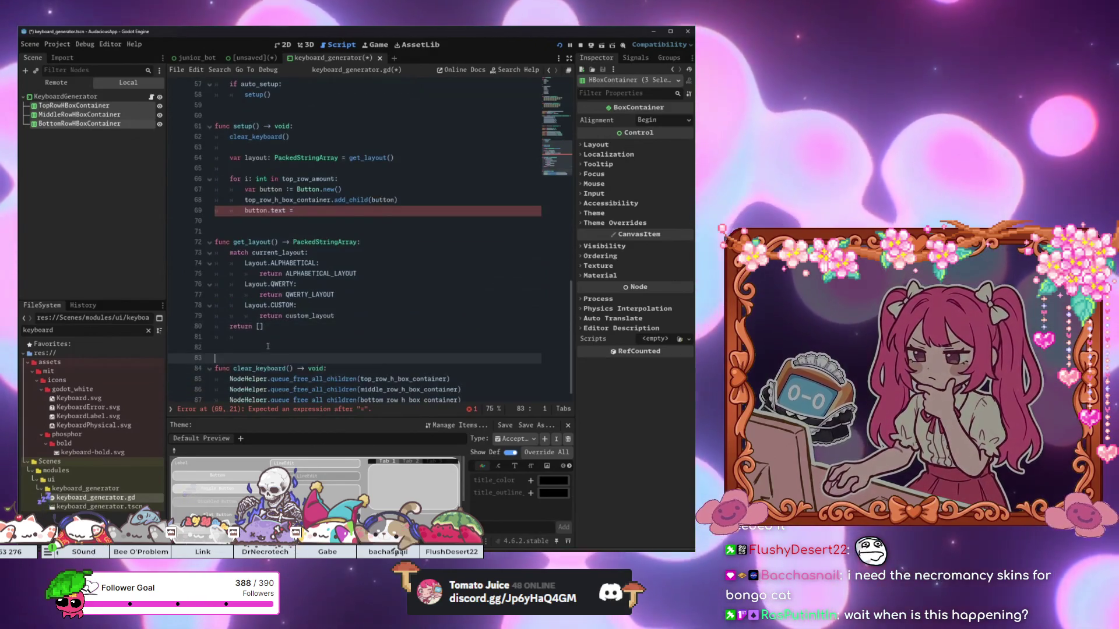
key("BackSpace")
left_click(373, 307)
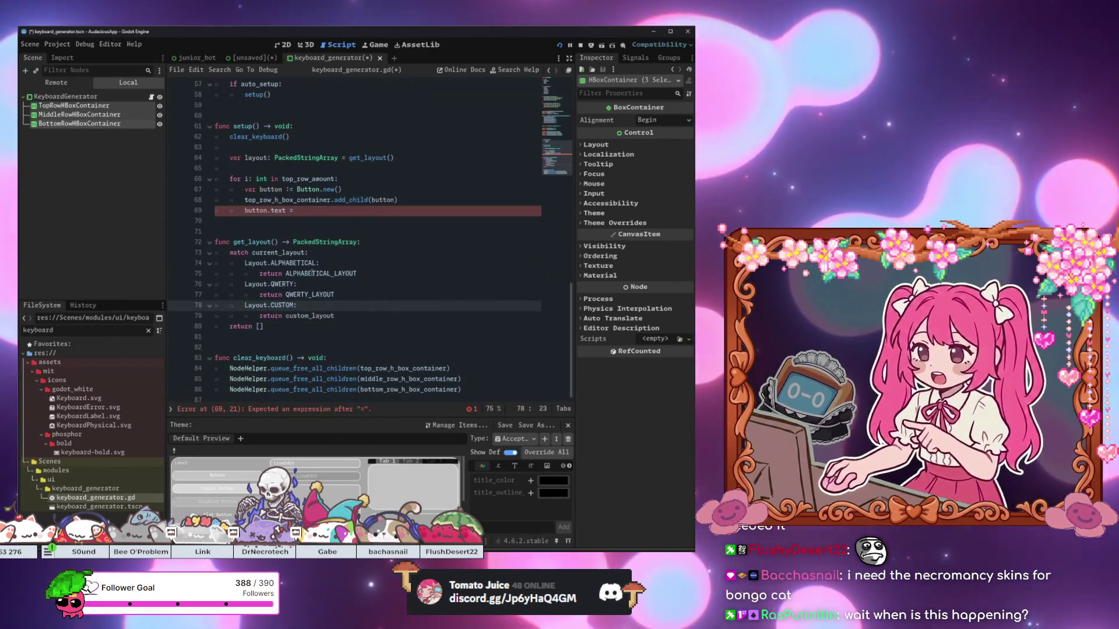
left_click(349, 312)
key("Return")
key("Up")
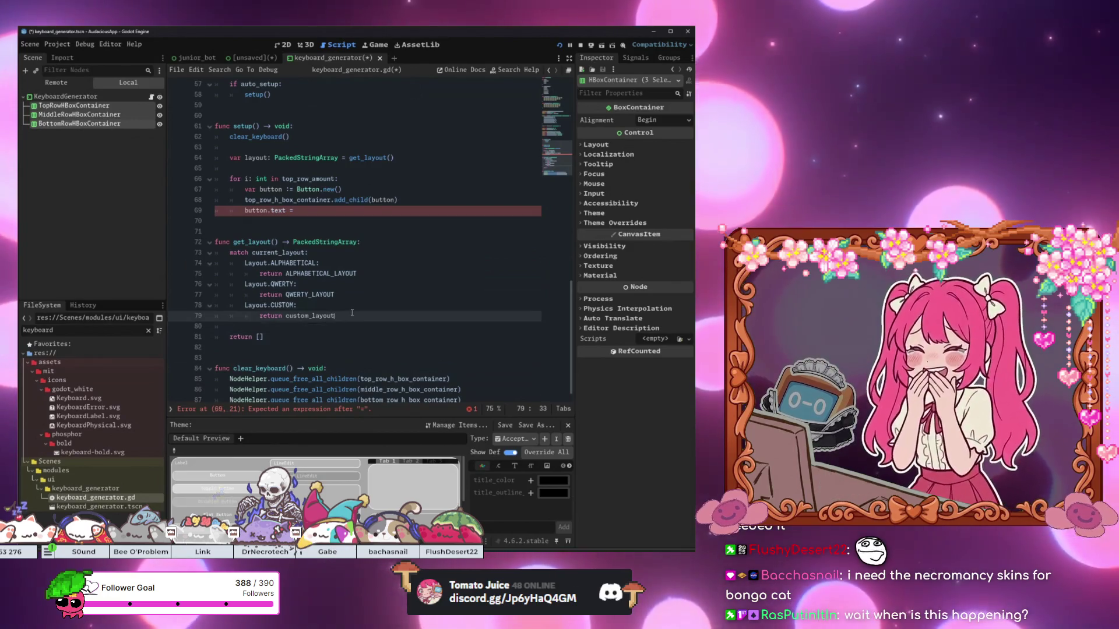
scroll(320, 349, "up", 1)
Step: Insert 'if layout.is_empty(): return' right after the layout variable in setup()
left_click(330, 246)
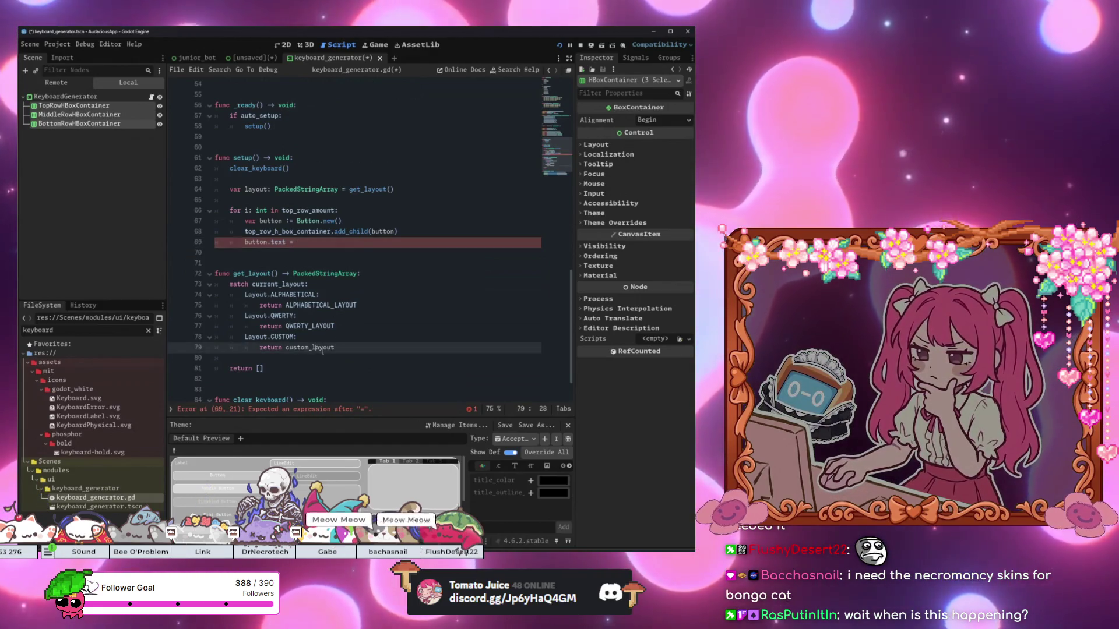
left_click(323, 201)
key("Return")
type("if layout.")
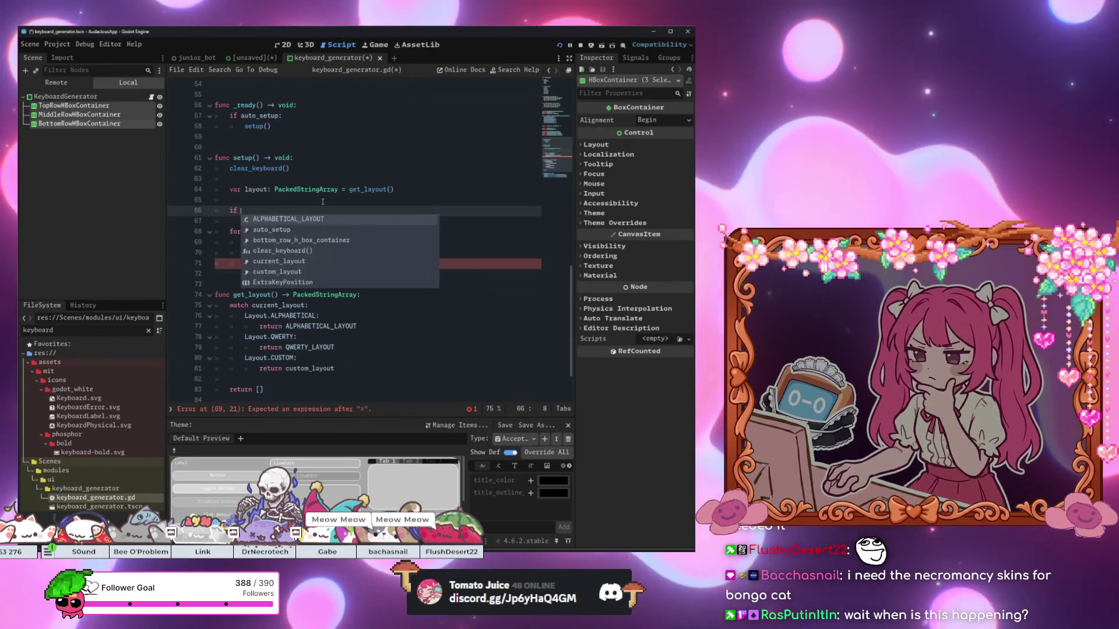
type("is")
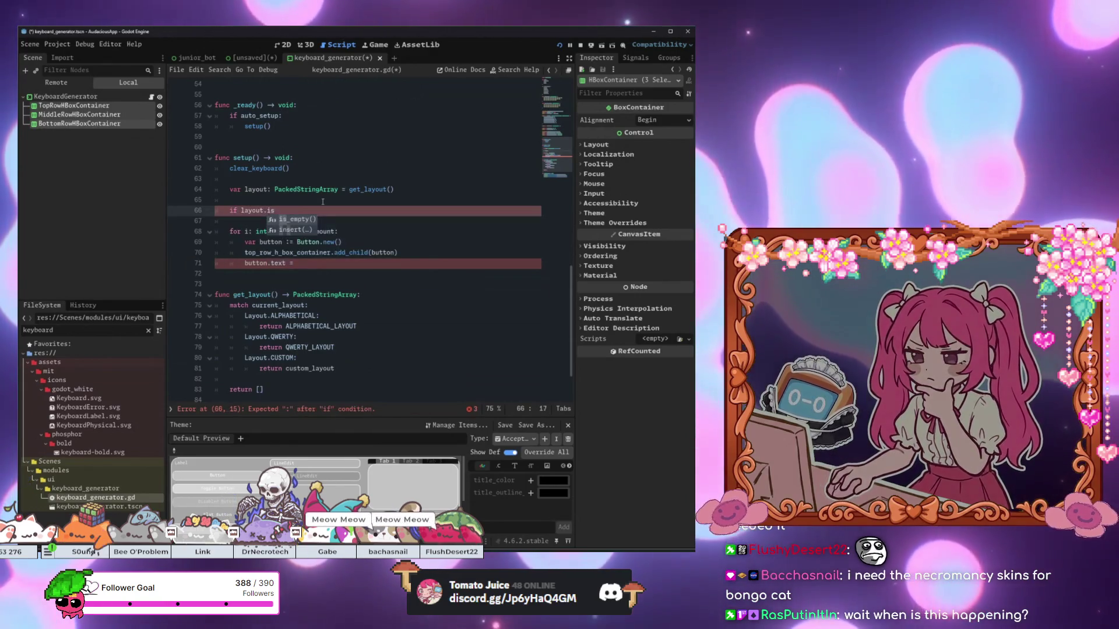
key("Return")
type("return")
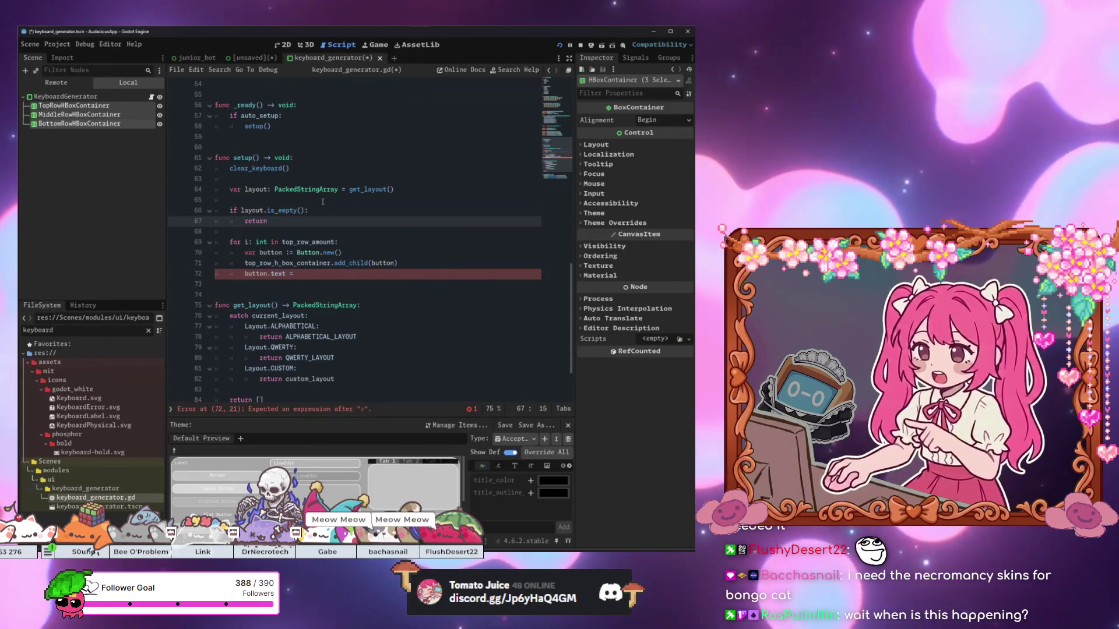
left_click(319, 272)
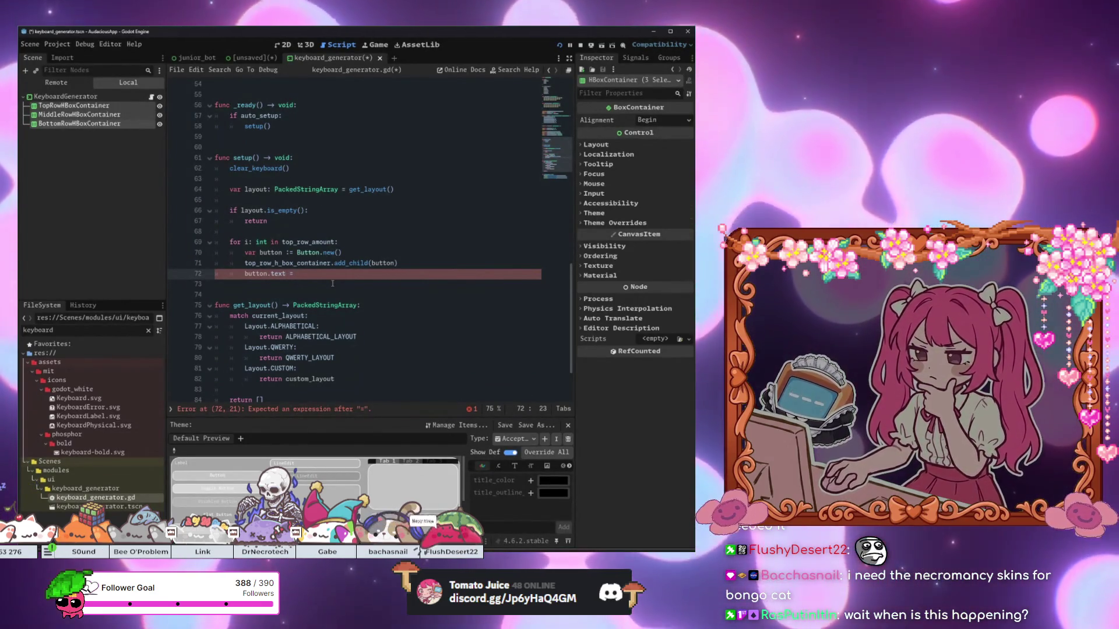
left_click(396, 244)
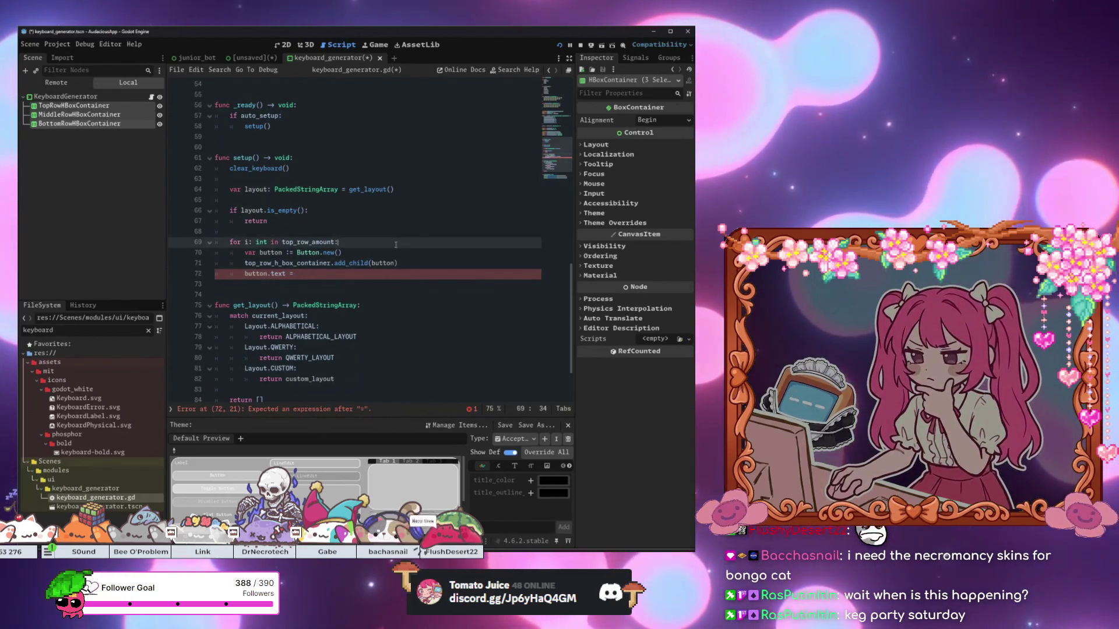
Step: Declare var text: String at the start of the top-row loop
key("Return")
key("Return")
key("Up")
type("var ")
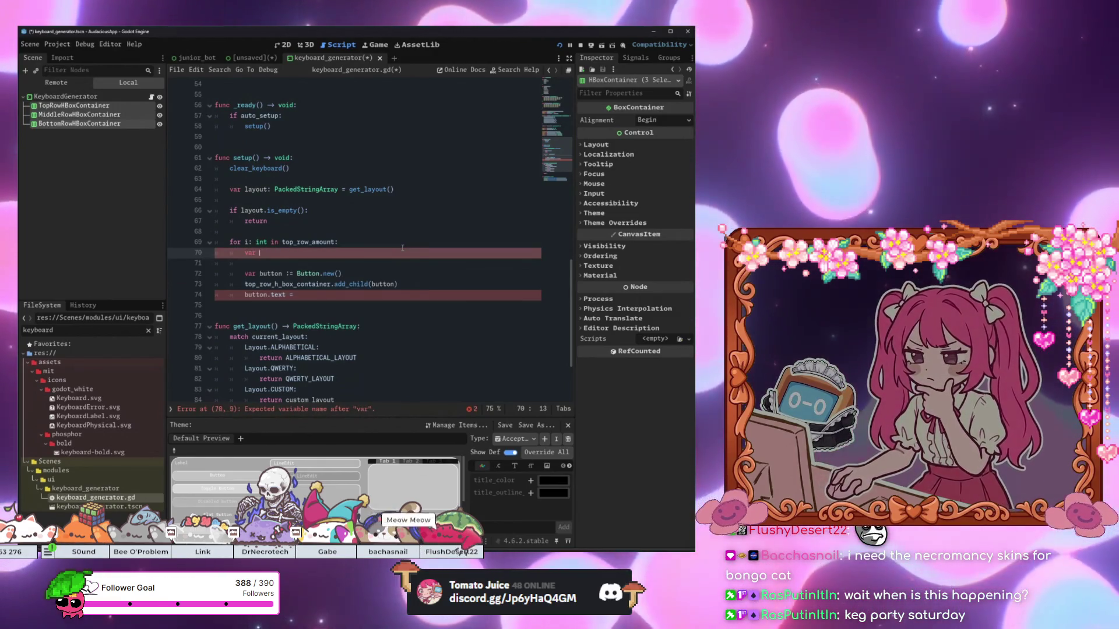
type("text:")
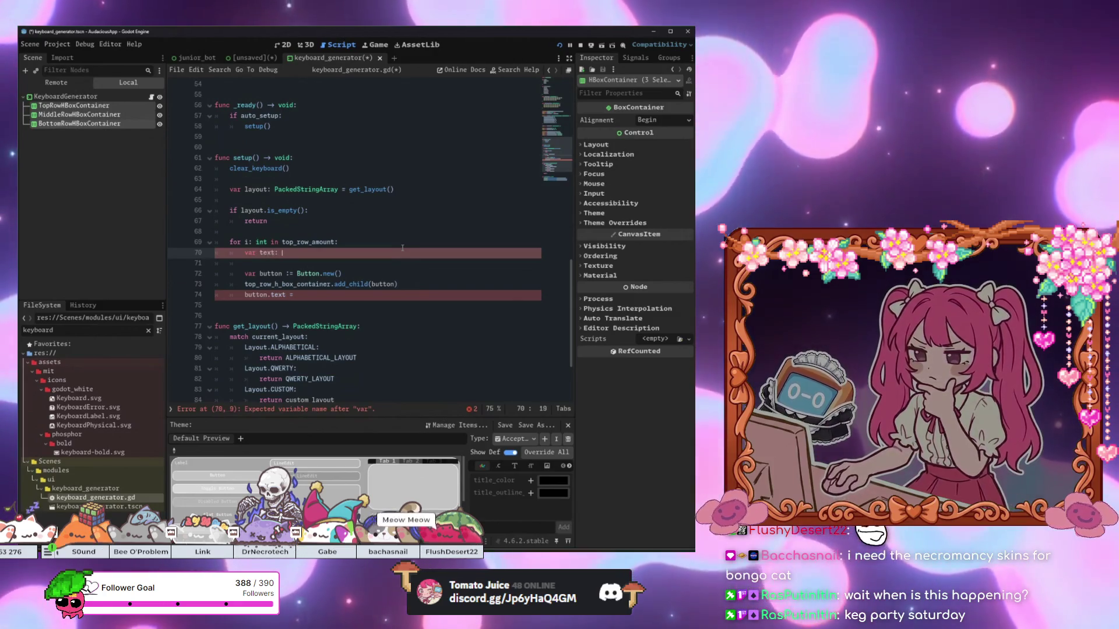
type(" String =")
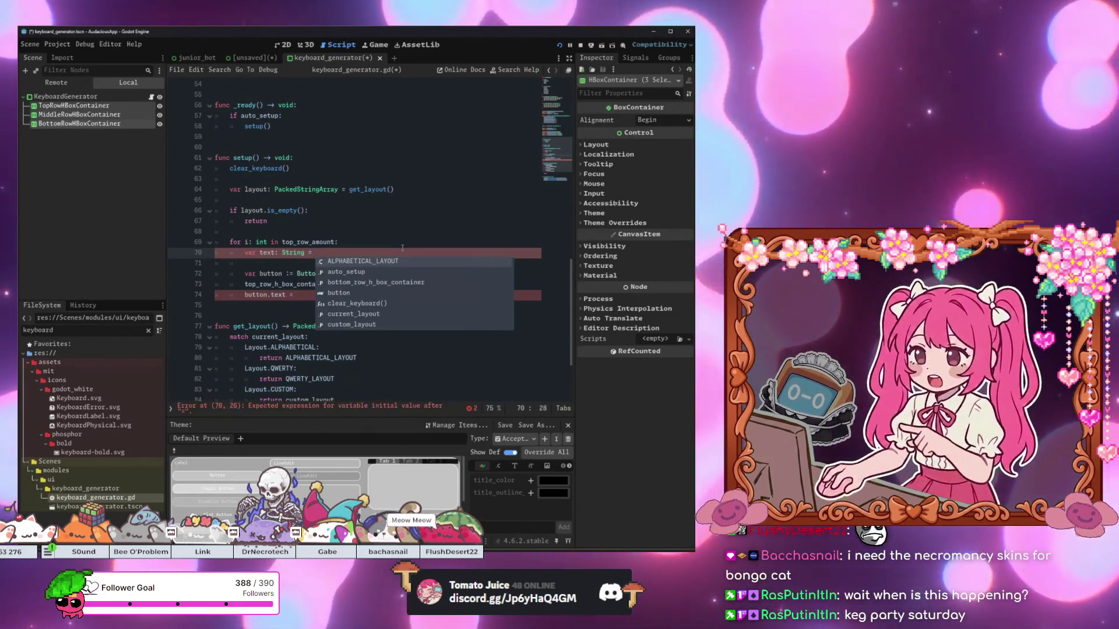
key("Escape")
Step: Add the bounds check 'if layout.size() - 1 < i: break' to the loop
key("Return")
key("Return")
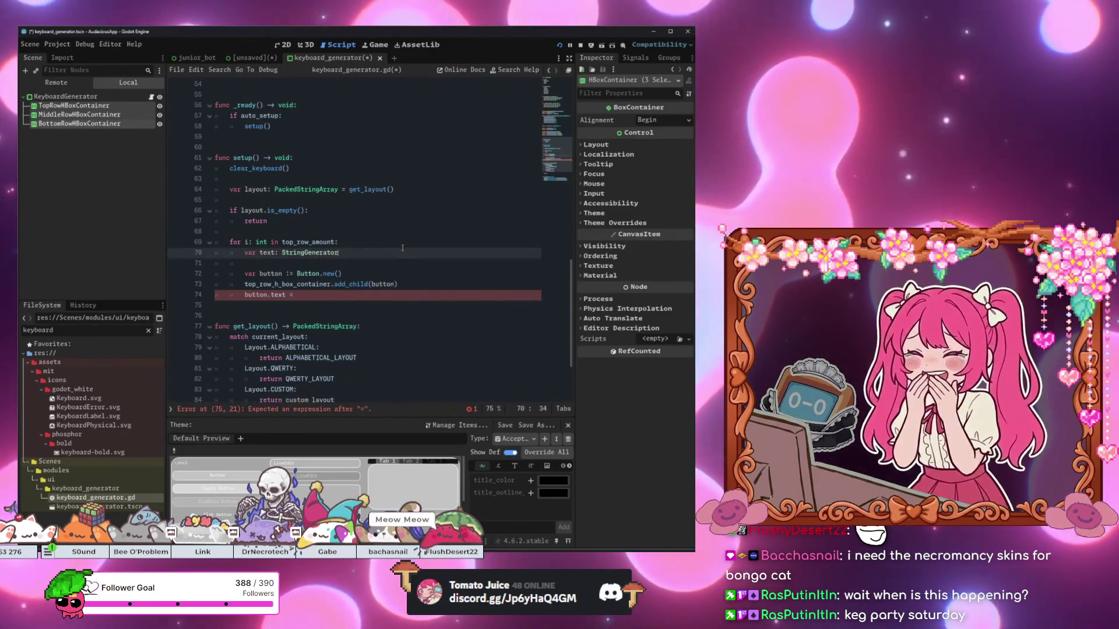
type("if la")
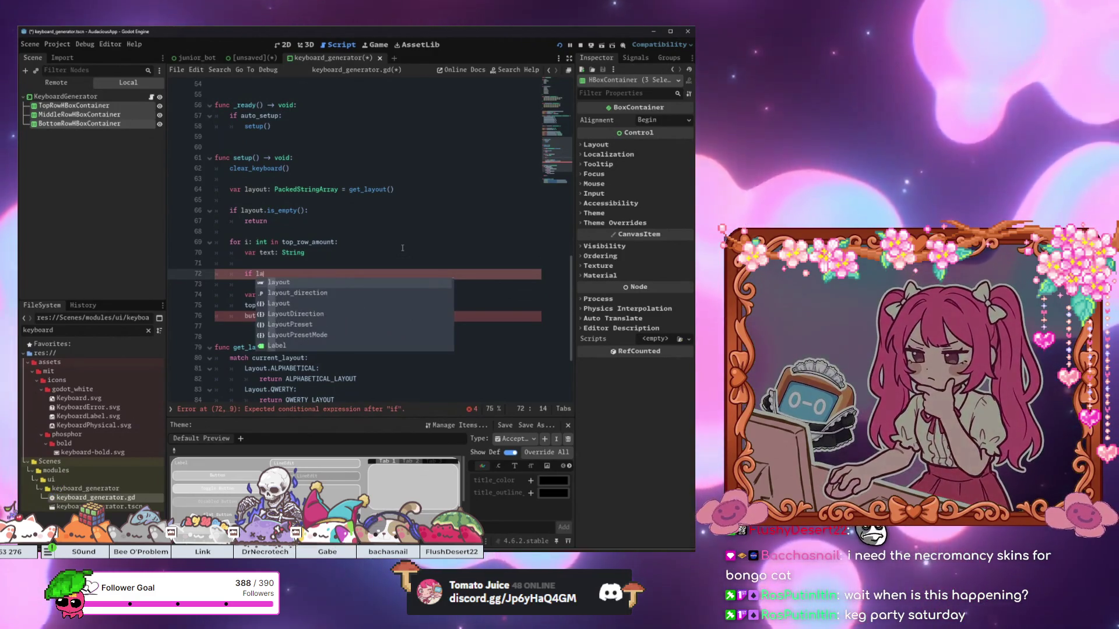
type("yout.has(")
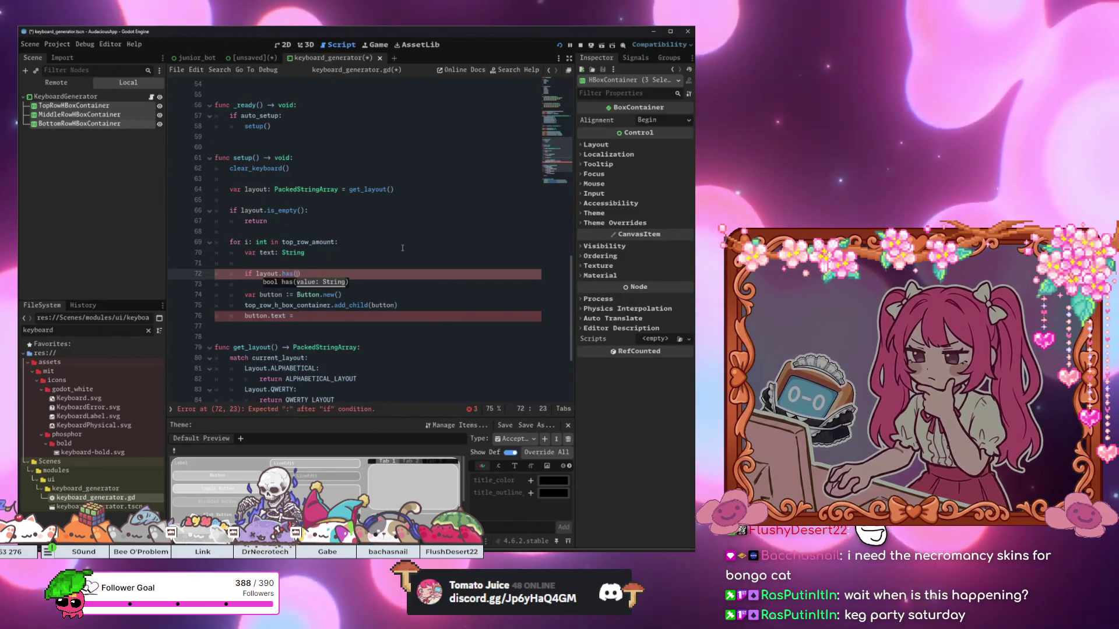
key("BackSpace")
type(".")
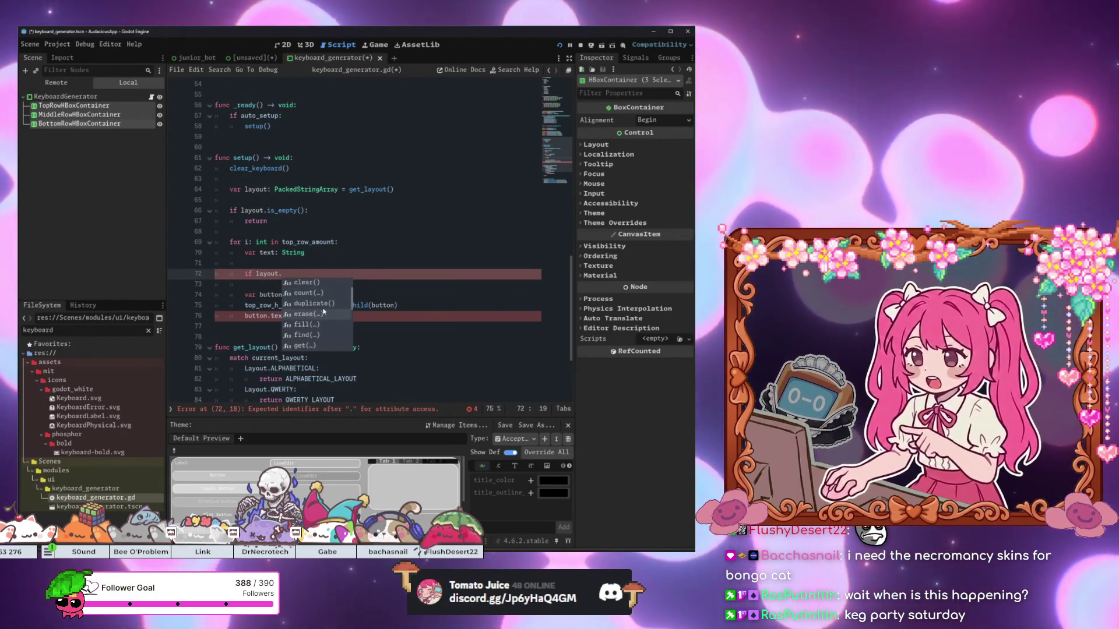
scroll(306, 286, "down", 5)
left_click(298, 269)
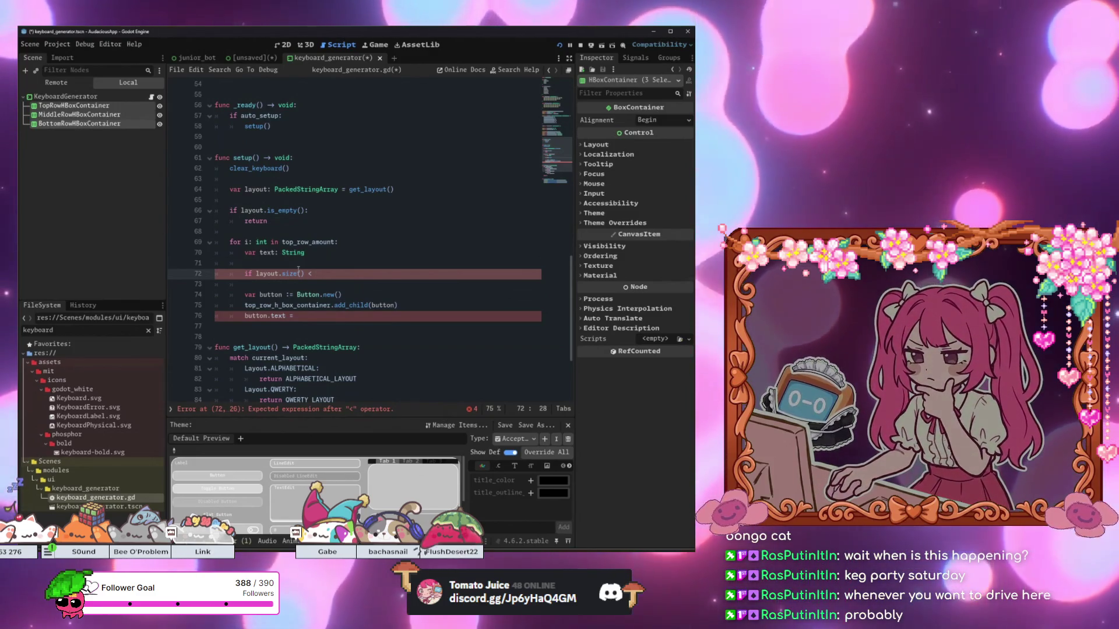
type("- 1")
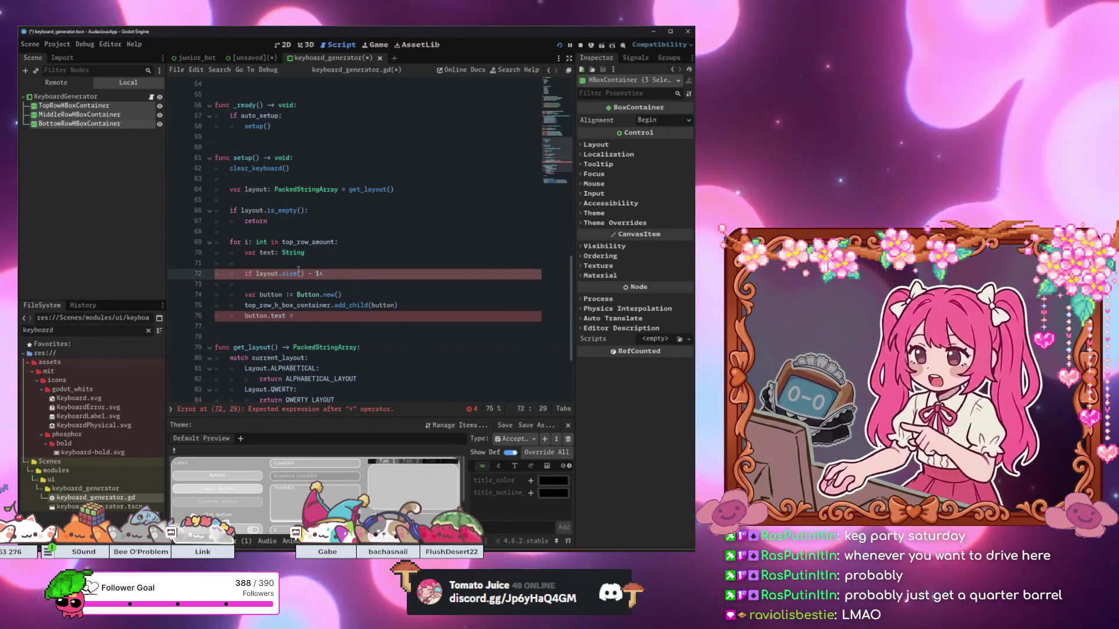
key("ctrl+s")
type("i:")
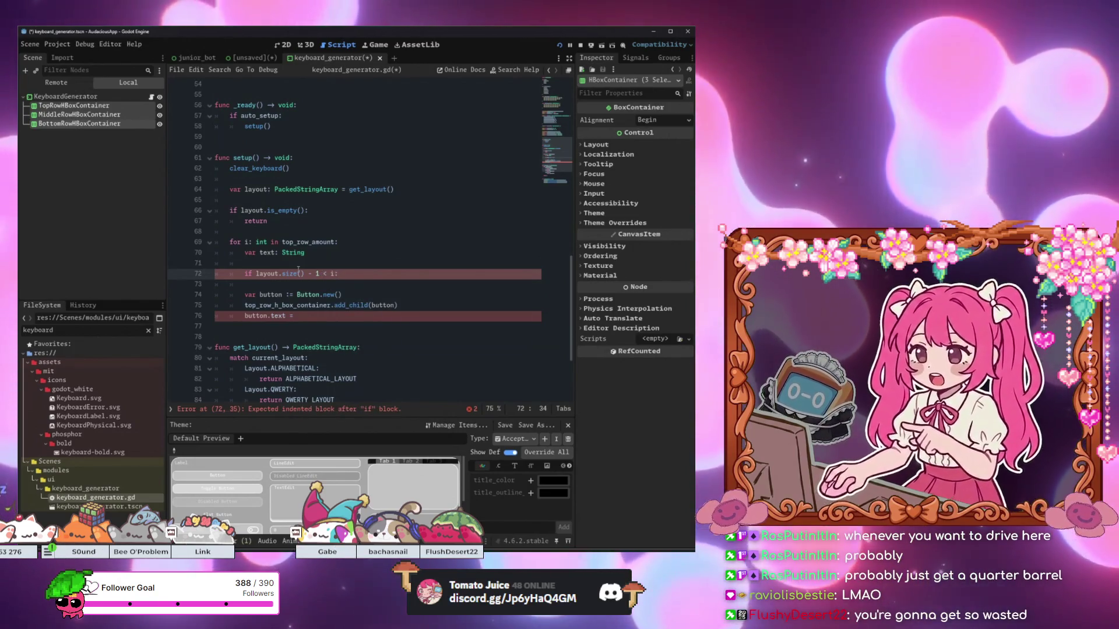
key("Return")
type("br")
key("Return")
Step: Complete button.text = layout[i] and tidy the blank lines in the loop body
left_click(359, 325)
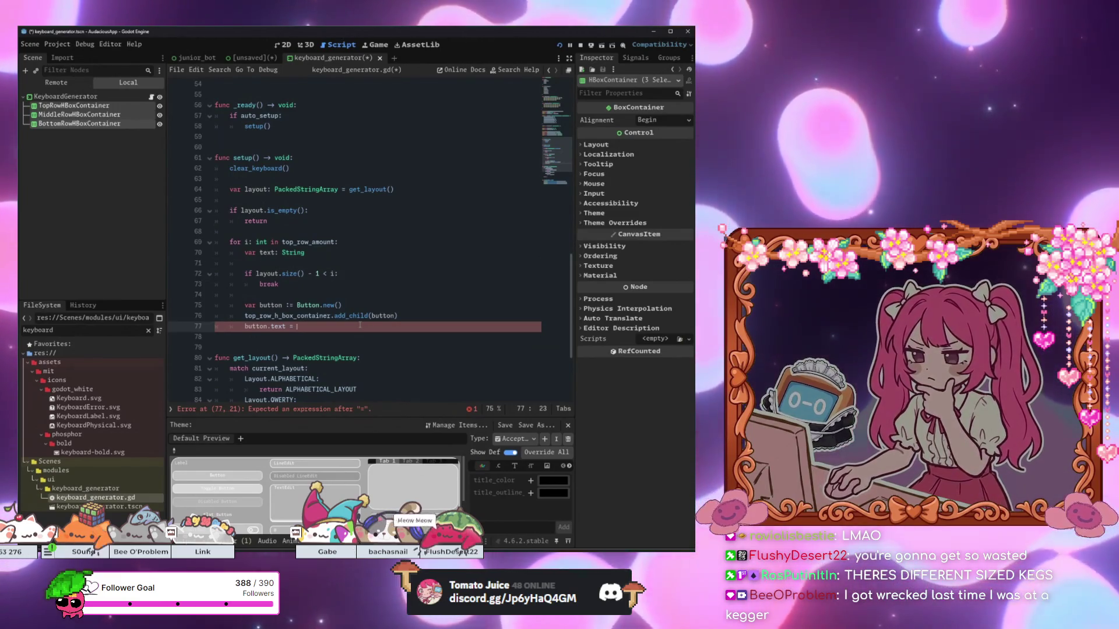
type("layout[")
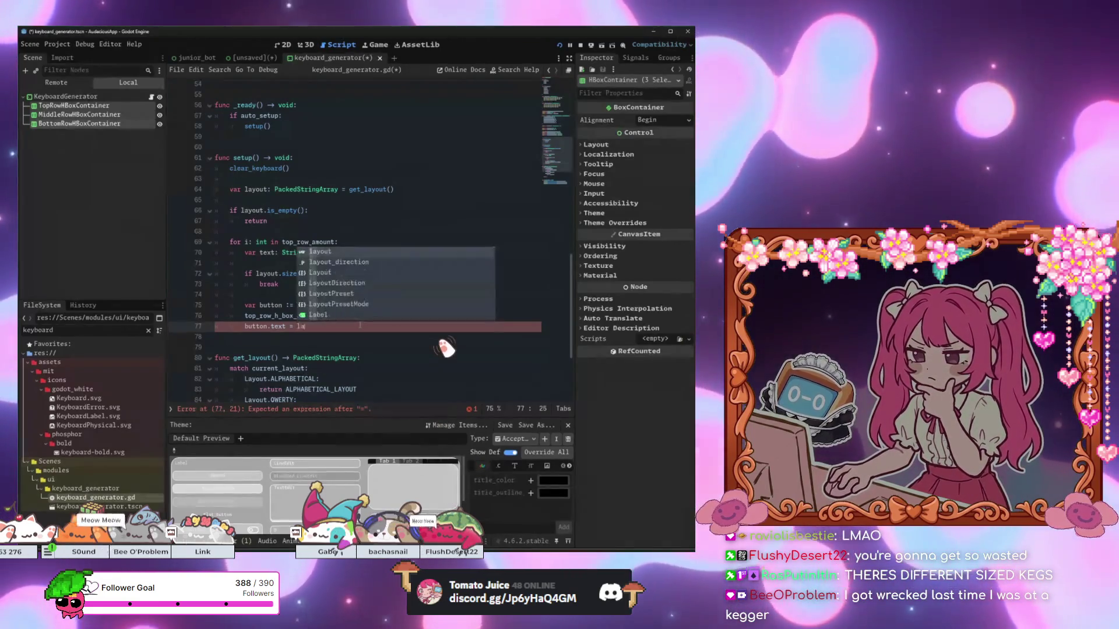
type("i")
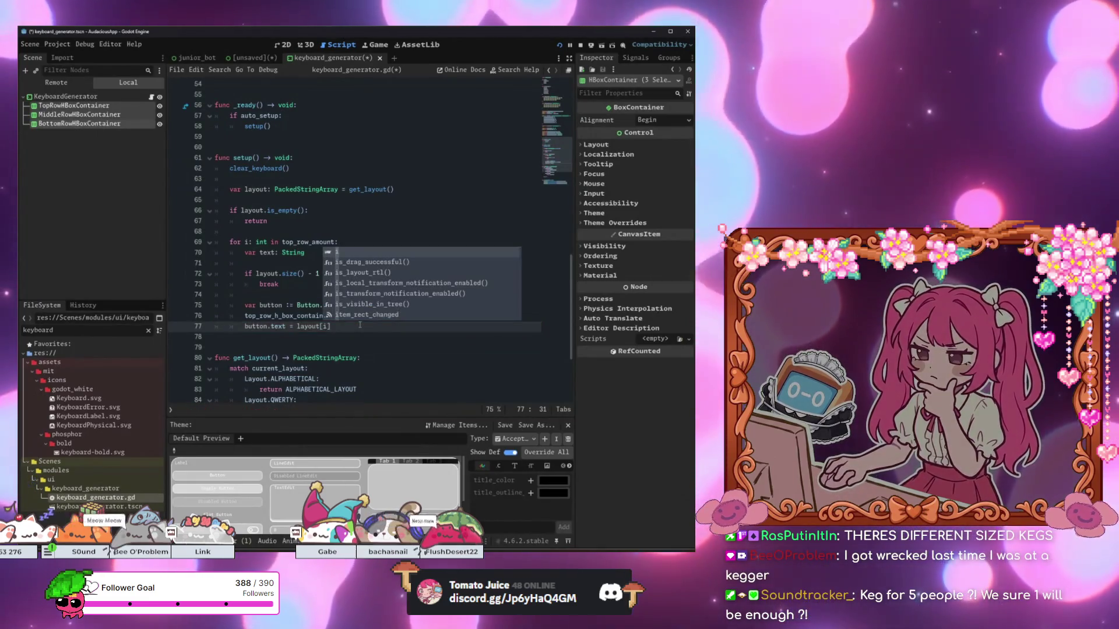
key("Right")
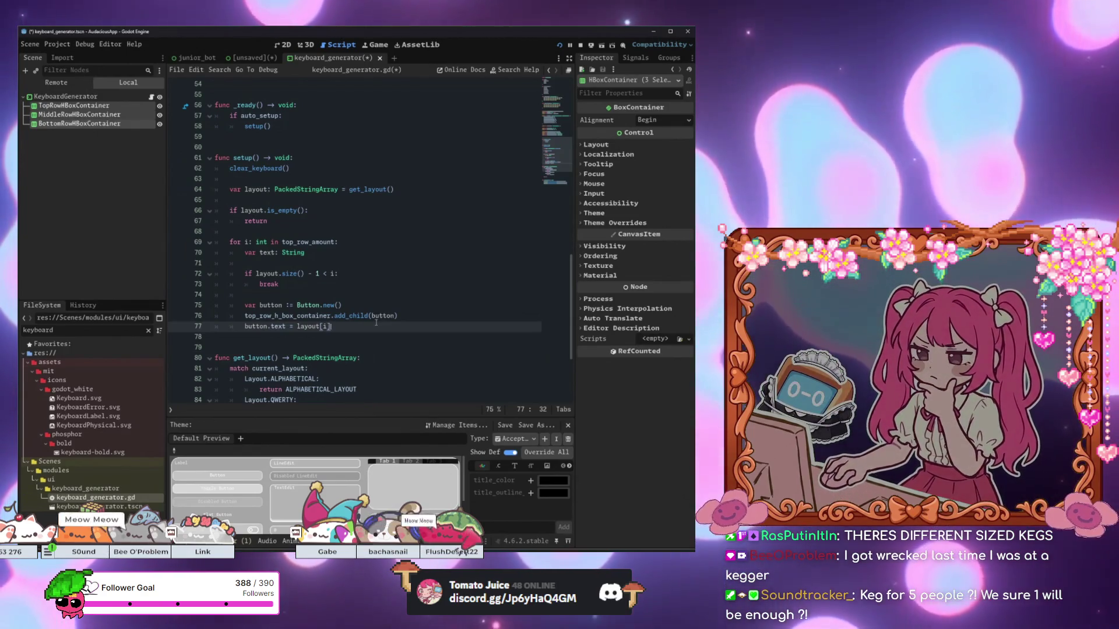
key("Up")
key("Up")
key("Return")
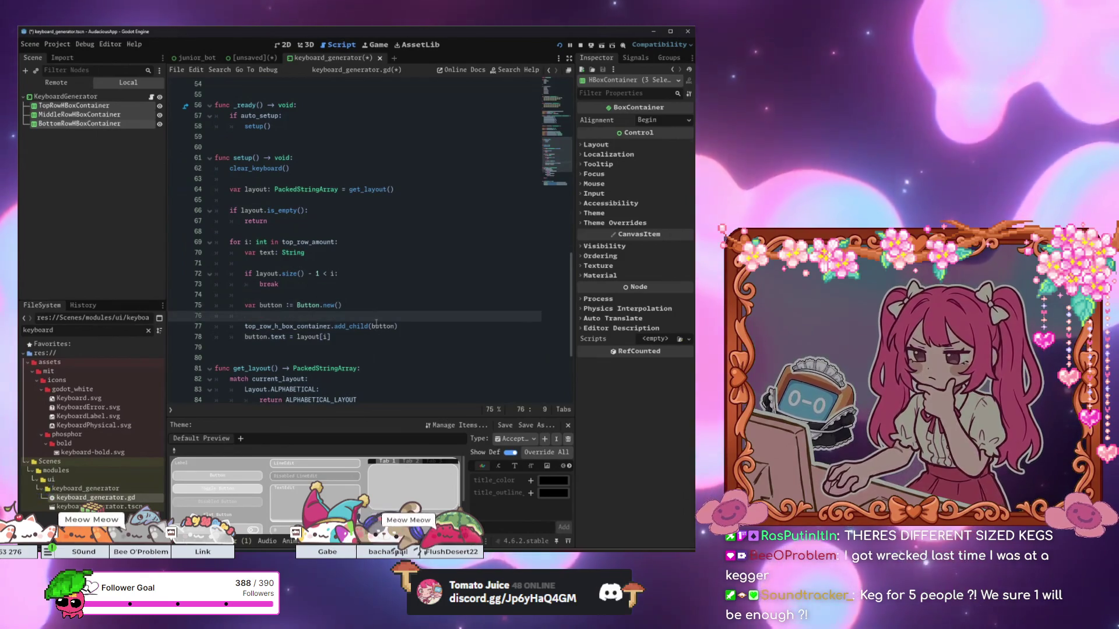
key("Down")
key("Down")
key("End")
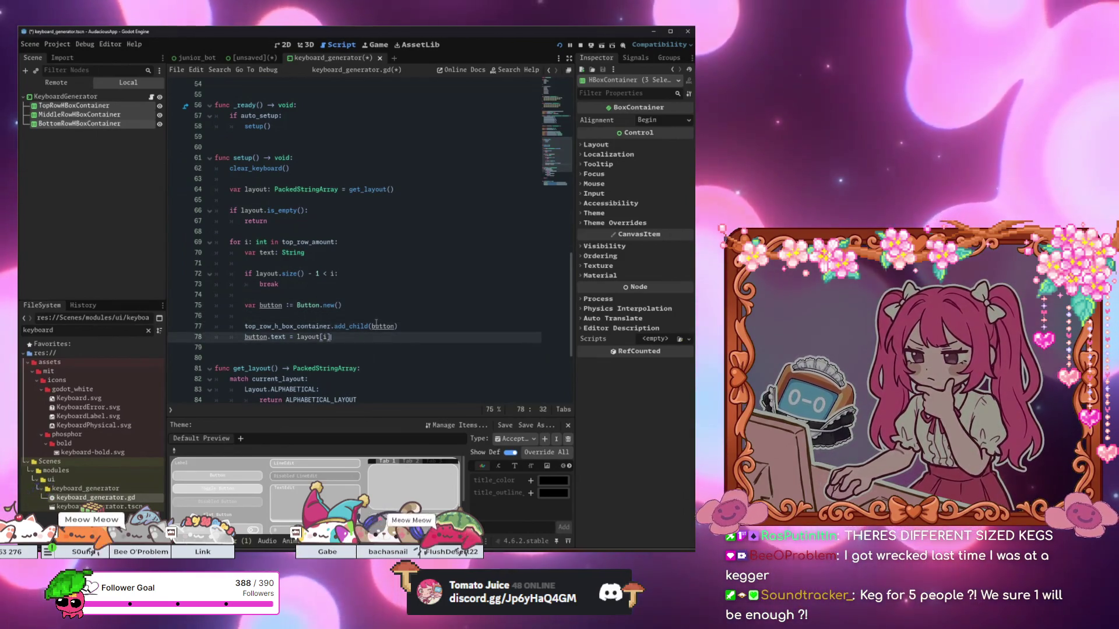
key("Return")
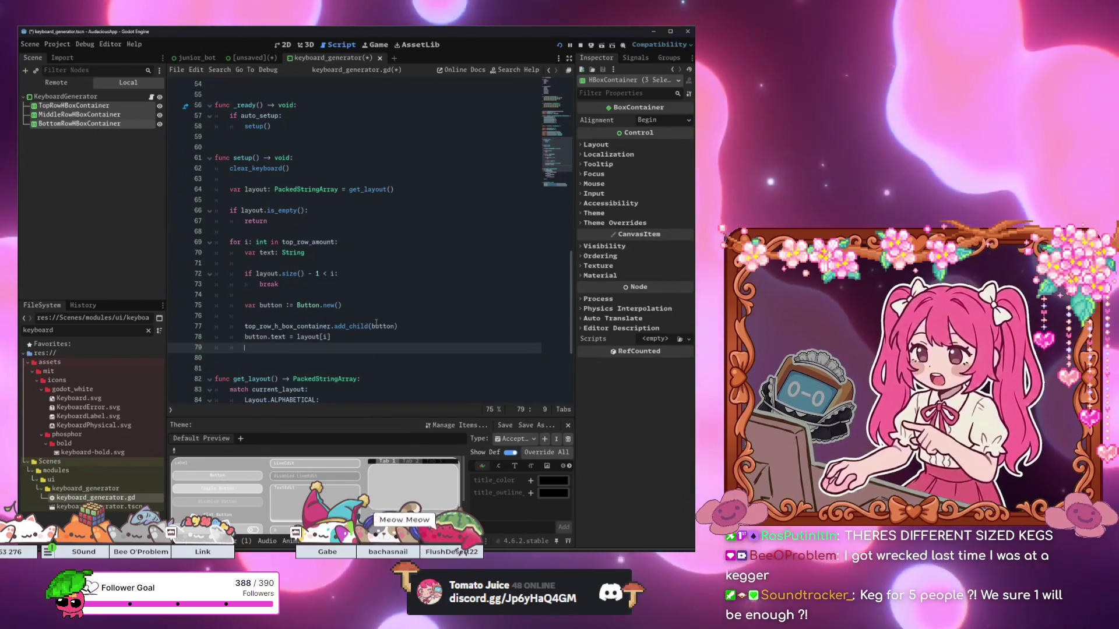
key("Return")
key("ctrl+z")
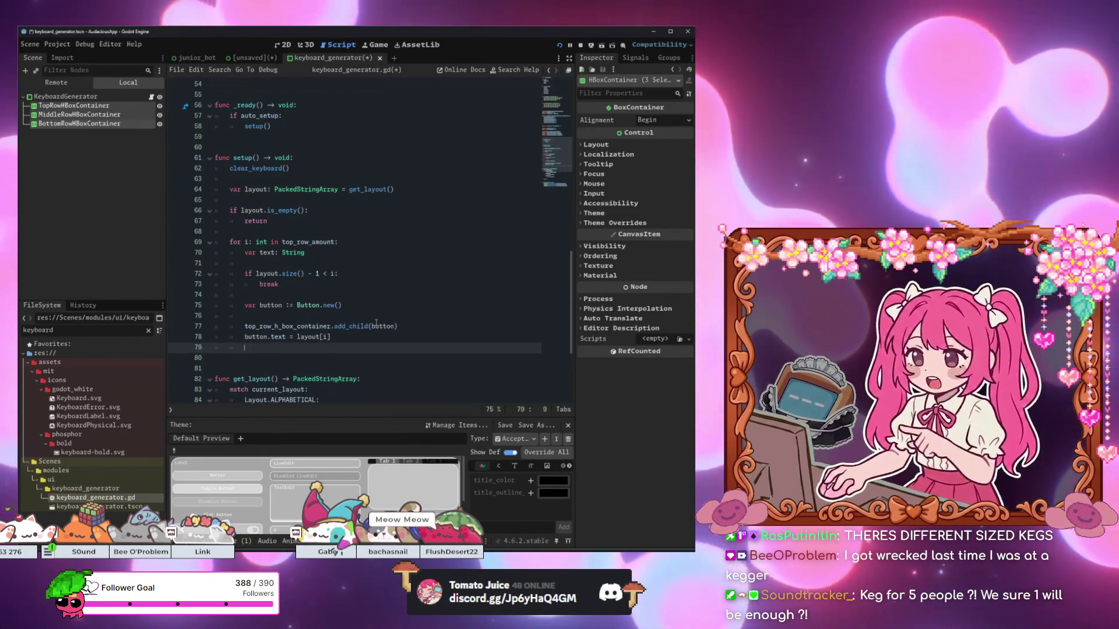
key("BackSpace")
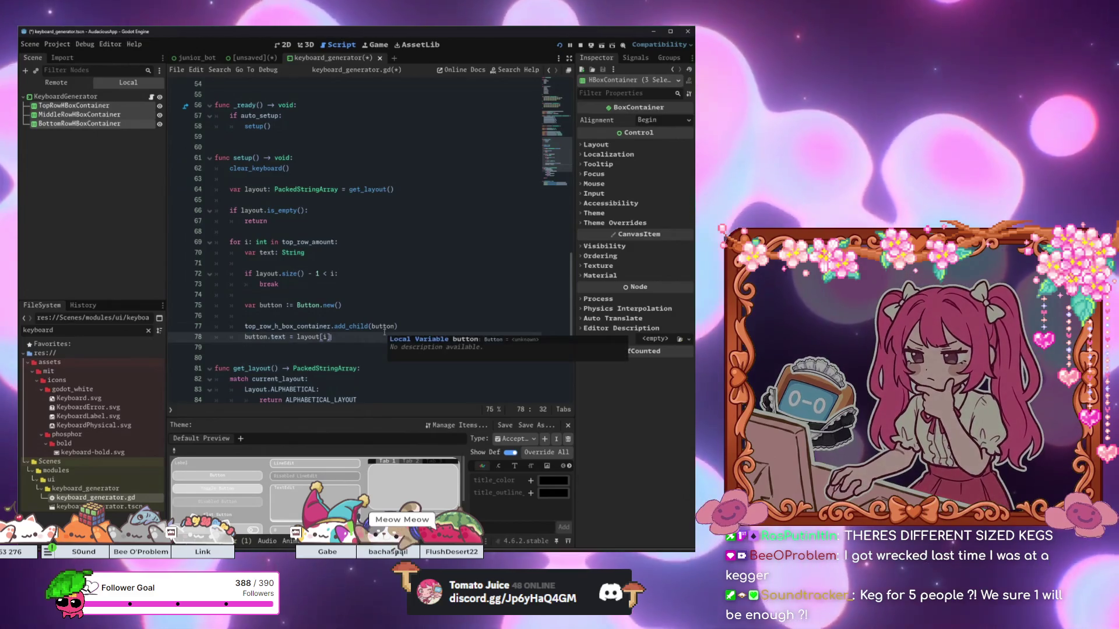
Step: Select the whole top-row for loop
left_click(391, 319)
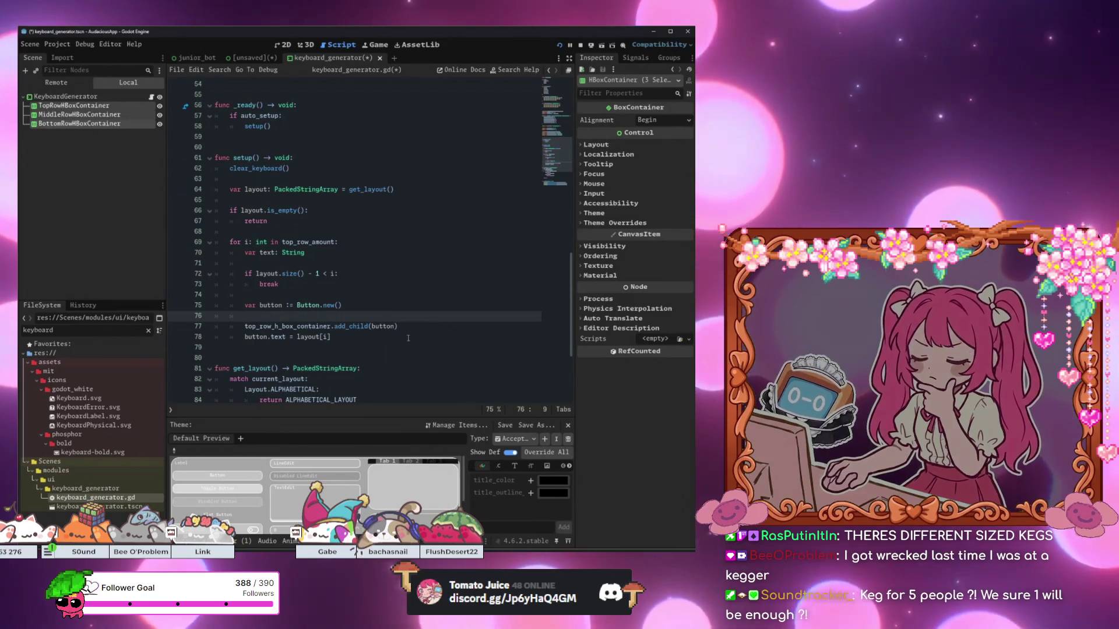
left_click(410, 337)
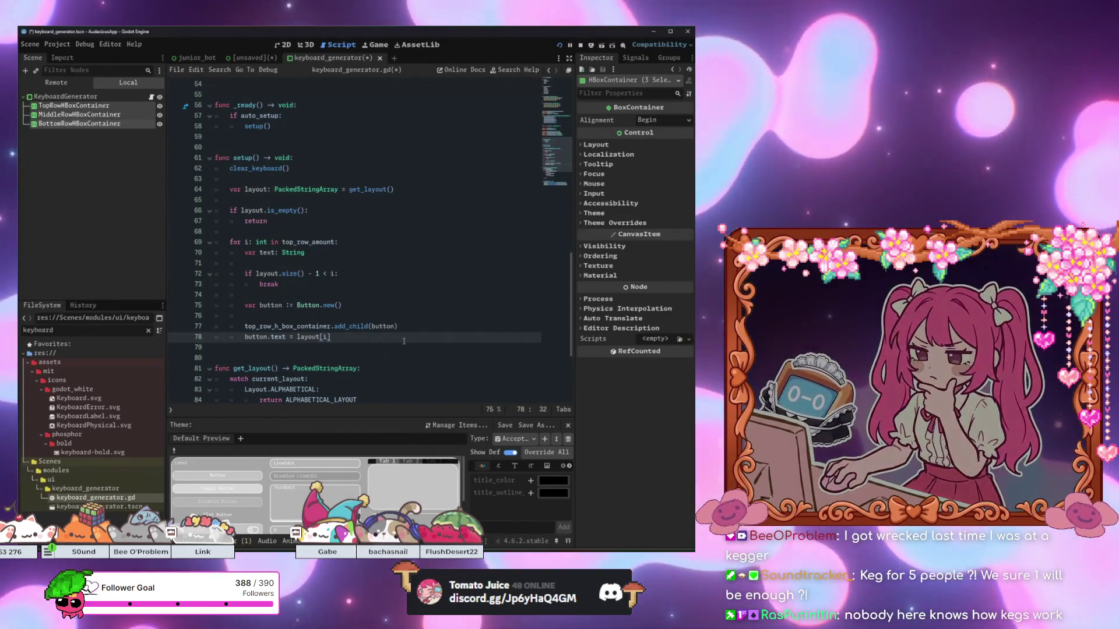
key("Return")
key("Return")
key("BackSpace")
type("fo")
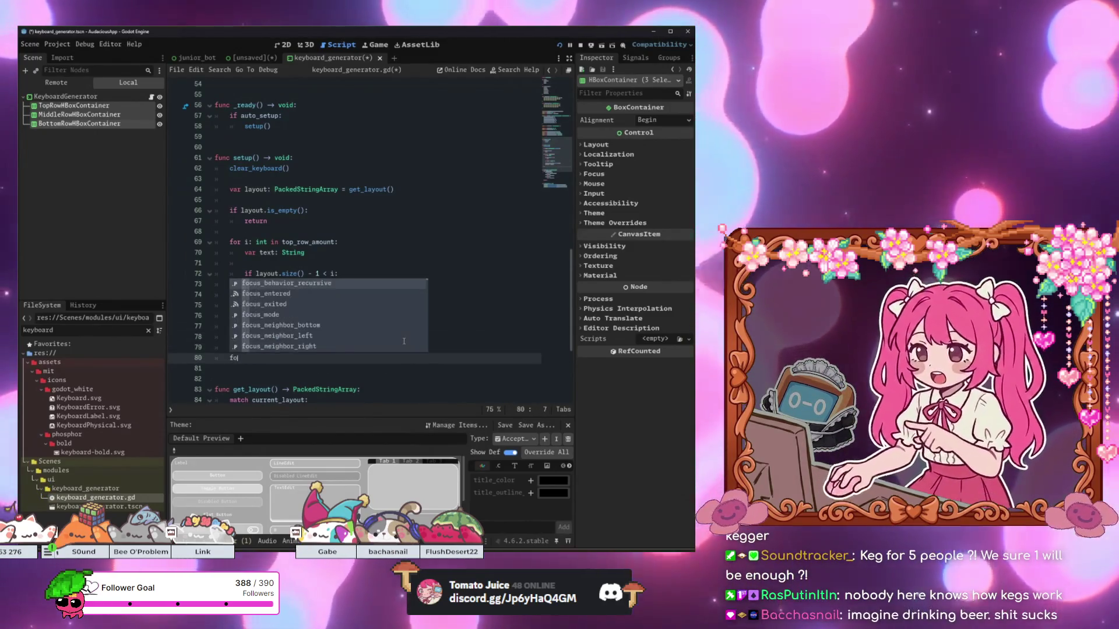
key("BackSpace")
key("BackSpace")
left_click(359, 337)
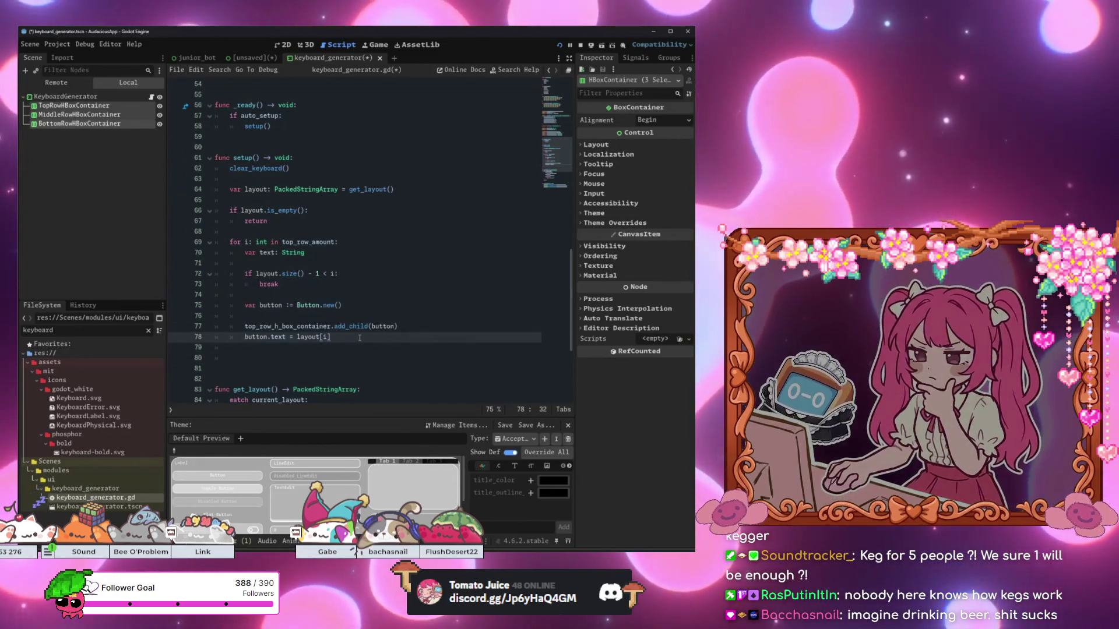
mouse_move(360, 337)
left_mouse_down()
mouse_move(251, 273)
mouse_move(230, 242)
left_mouse_up()
key("ctrl+c")
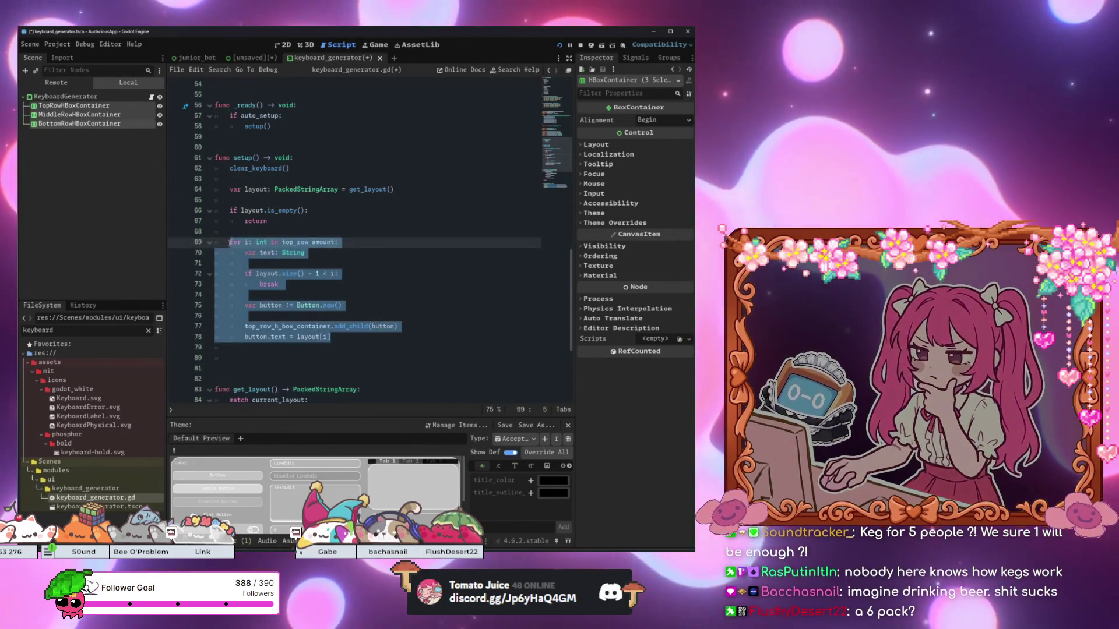
Step: Paste two more copies of the row loop below the first one
left_click(263, 358)
scroll(262, 357, "down", 2)
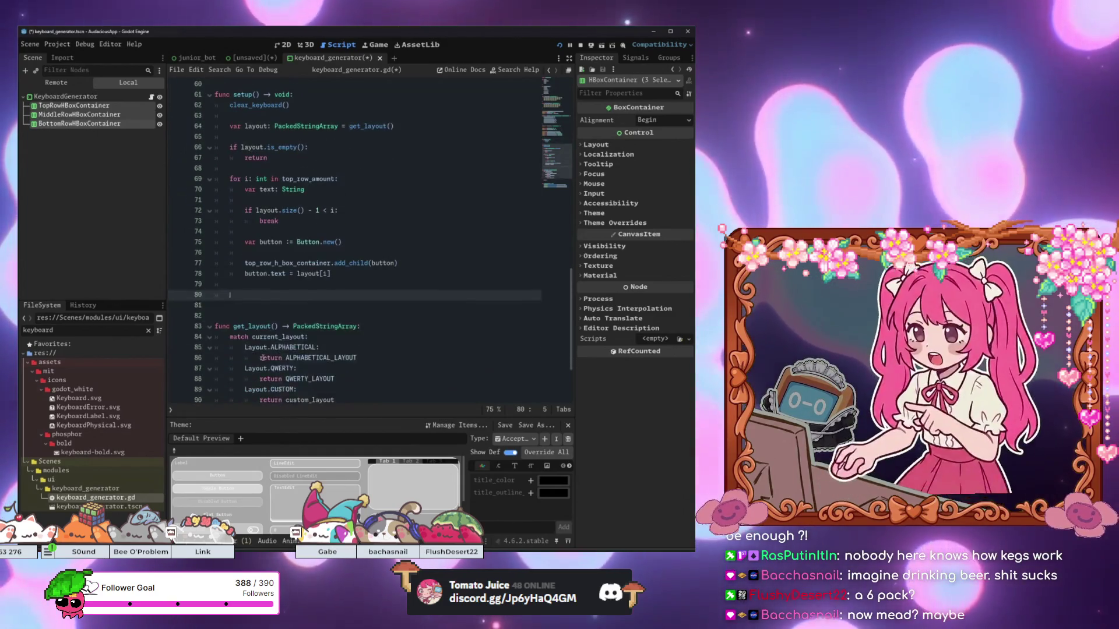
key("ctrl+v")
scroll(354, 299, "down", 3)
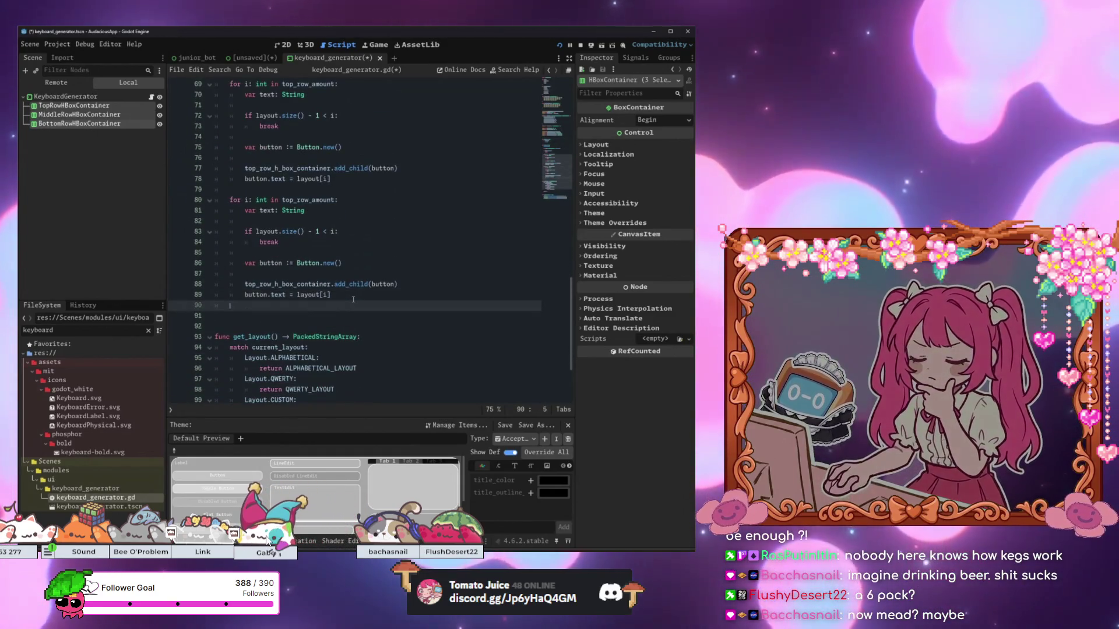
key("Return")
key("ctrl+v")
scroll(309, 212, "up", 1)
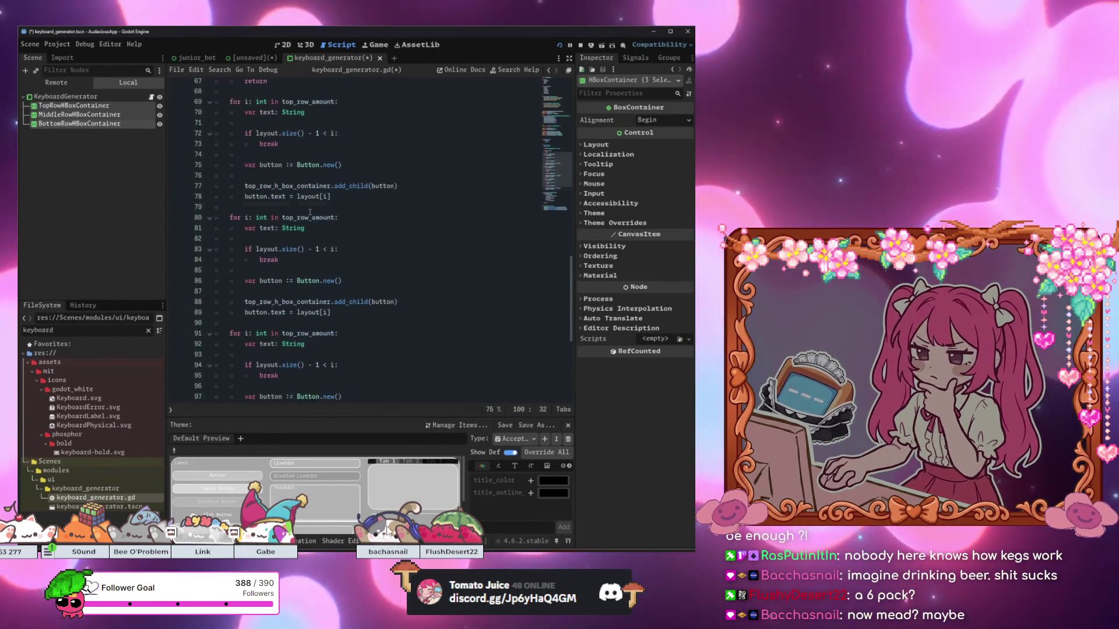
Step: Point the second loop's count at middle_row_amount using autocomplete
left_click(294, 217)
key("BackSpace")
key("BackSpace")
key("BackSpace")
type("mid")
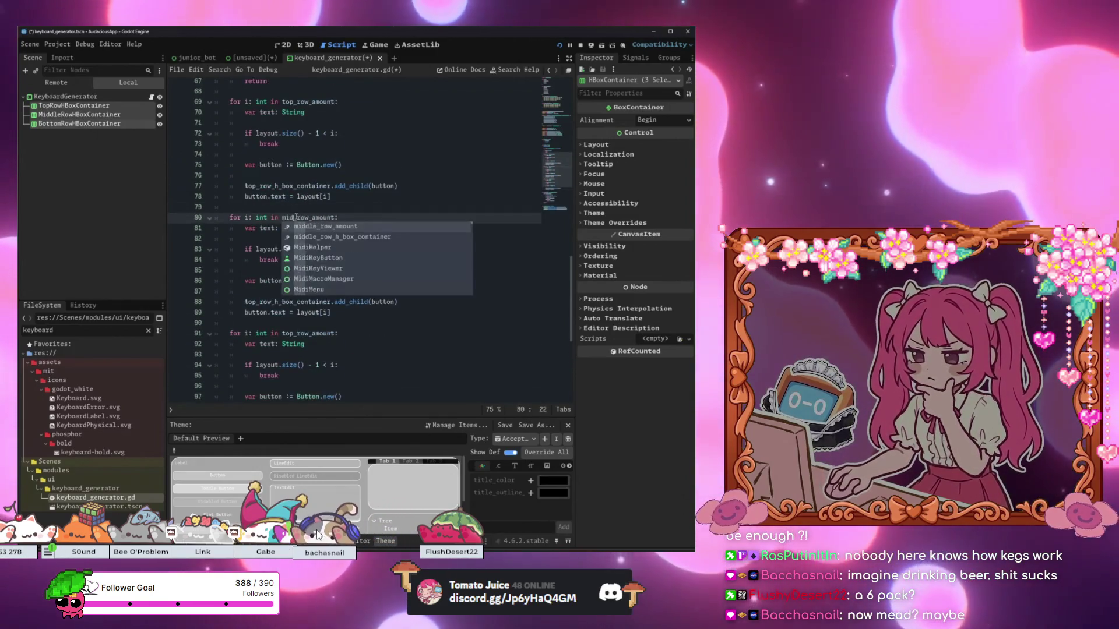
key("Return")
scroll(296, 217, "up", 2)
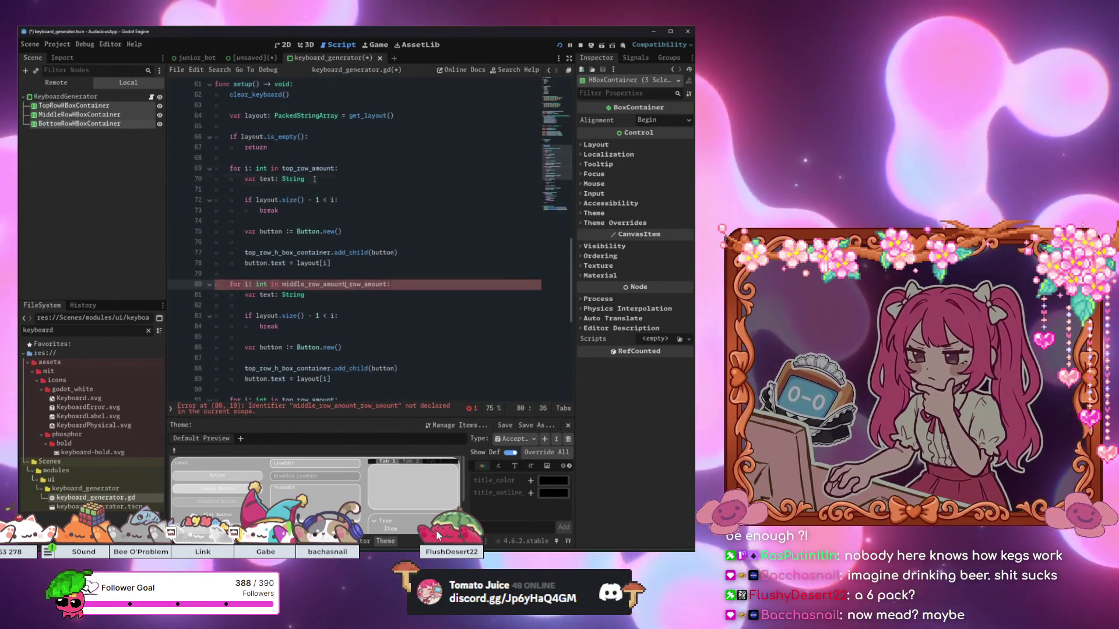
Step: Move the first loop's var text: String declaration above the loops and save
left_click_drag(314, 179, 243, 179)
key("ctrl+x")
key("ctrl+s")
left_click(261, 158)
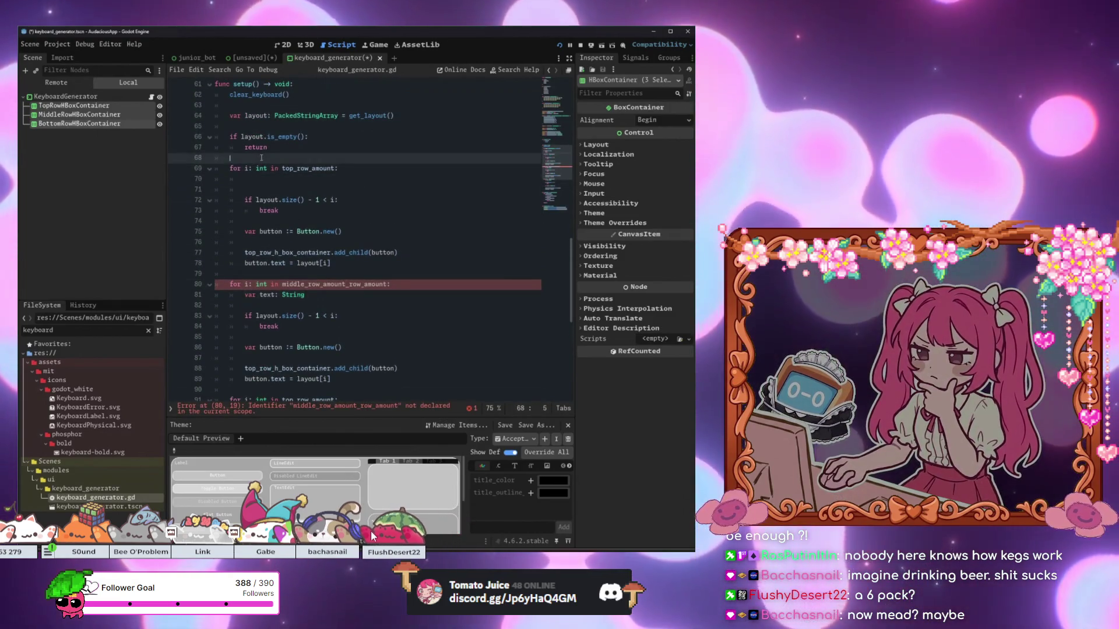
key("Return")
key("Return")
key("Up")
key("ctrl+v")
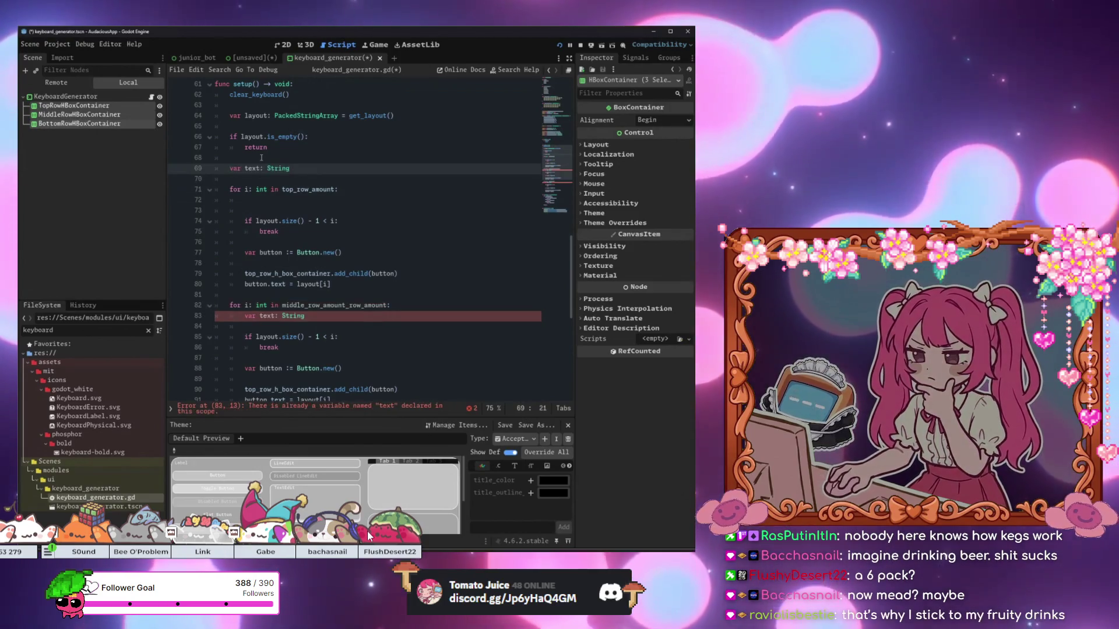
Step: Delete the second loop's var text: String declaration
left_click_drag(305, 316, 245, 316)
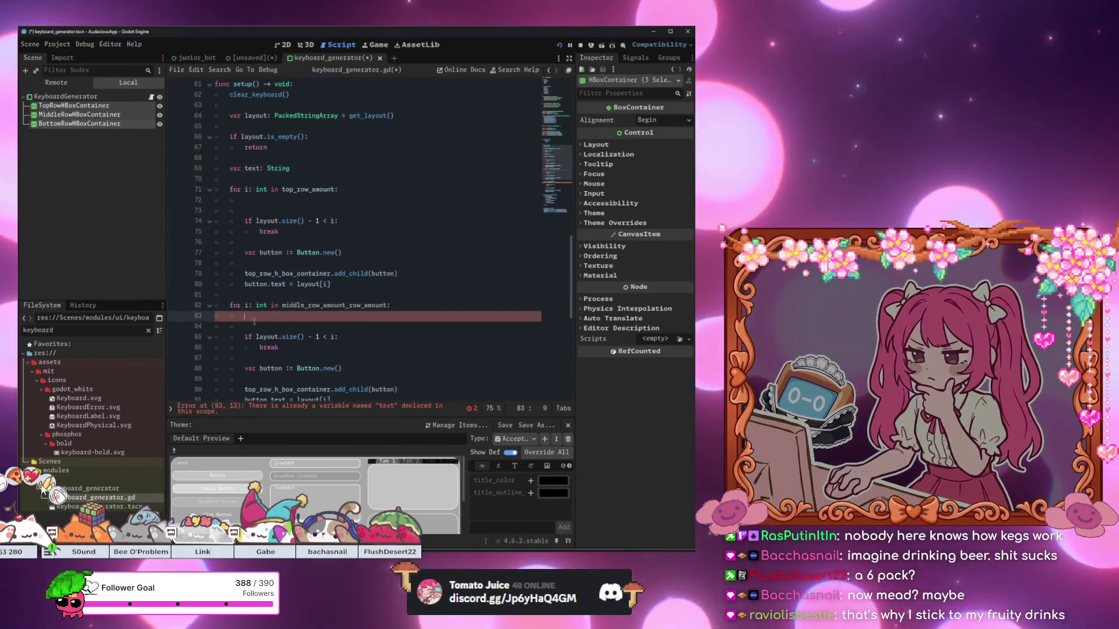
key("BackSpace")
scroll(316, 289, "down", 2)
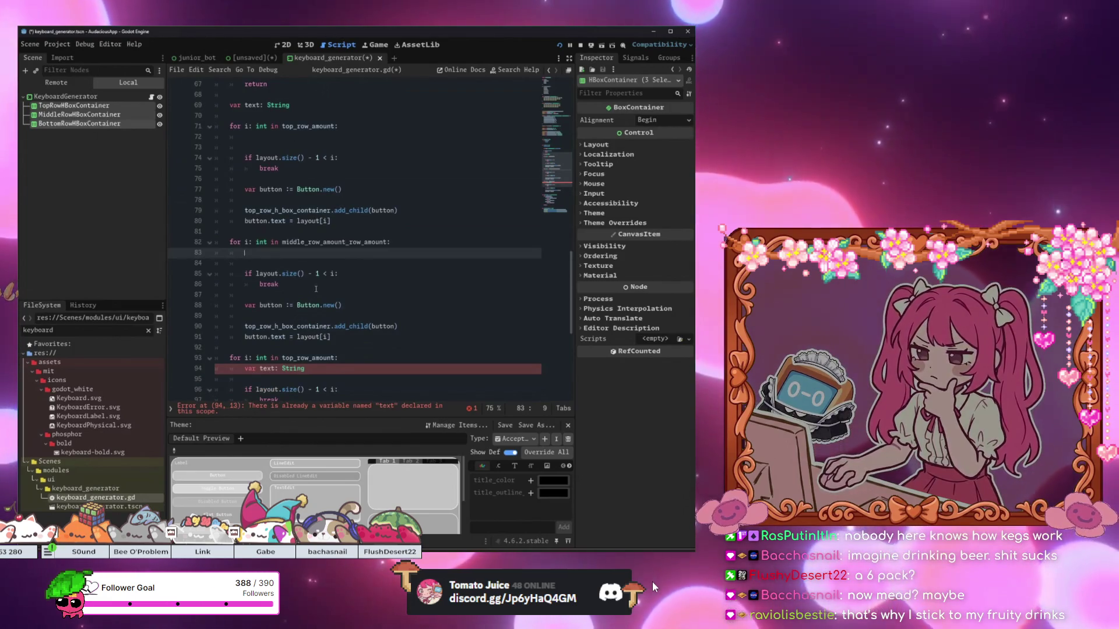
left_click(316, 289)
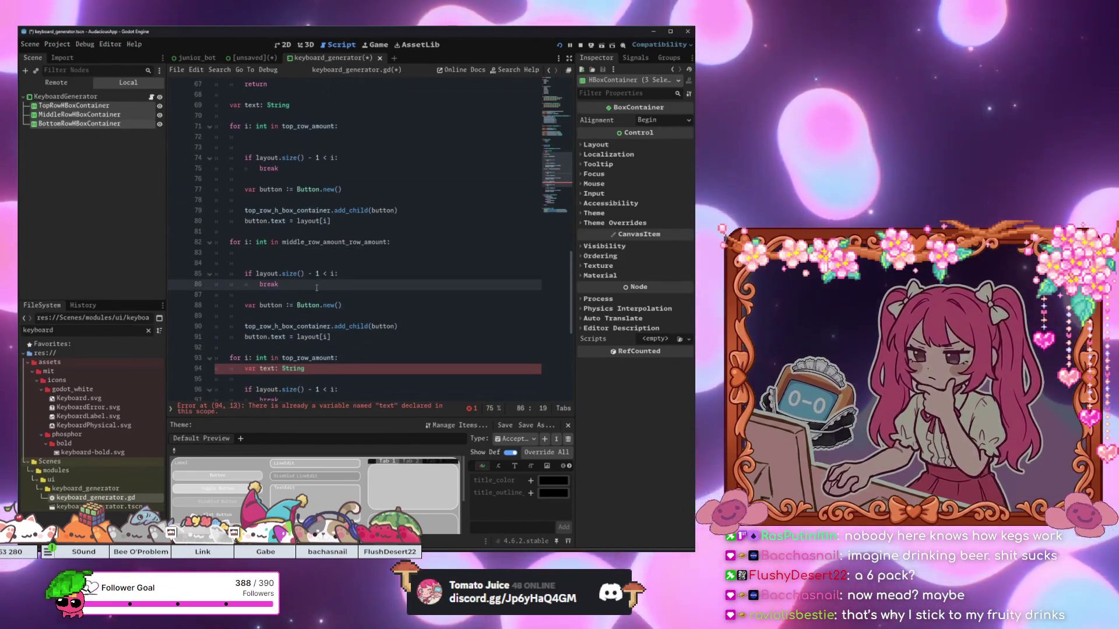
scroll(293, 257, "up", 1)
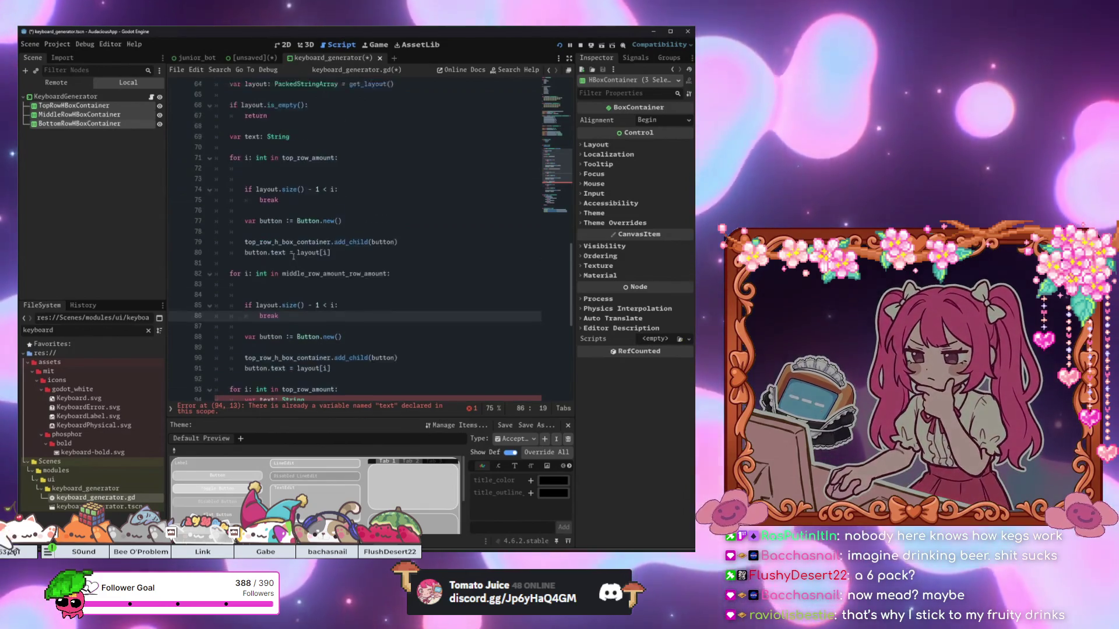
scroll(293, 257, "down", 1)
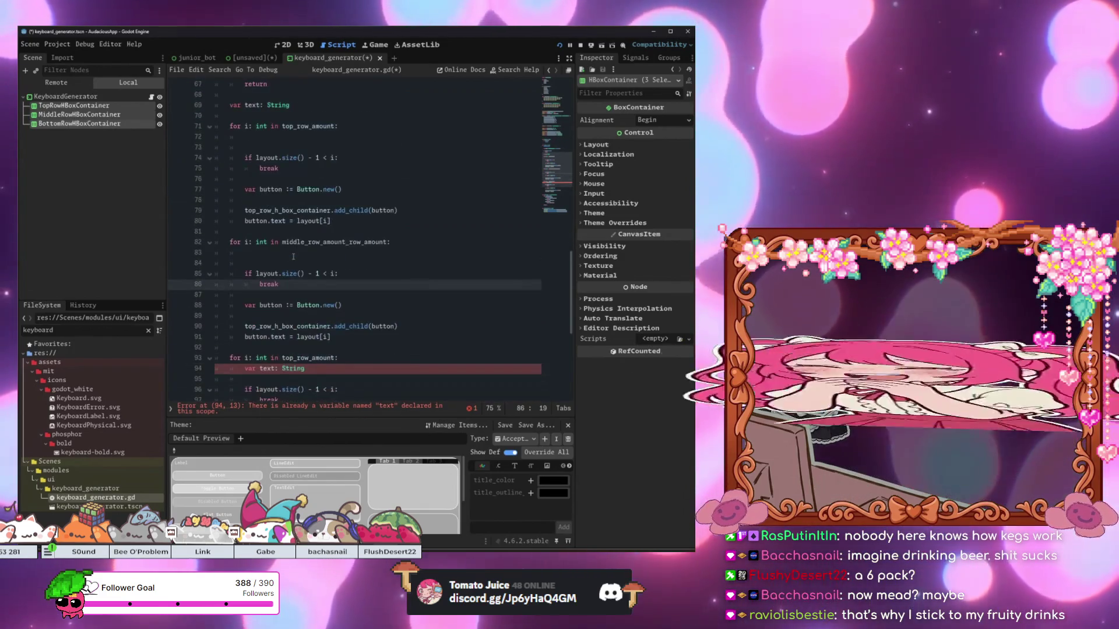
left_click(308, 295)
Step: Remove the hoisted text declaration and the blank line in the top loop
scroll(322, 271, "up", 2)
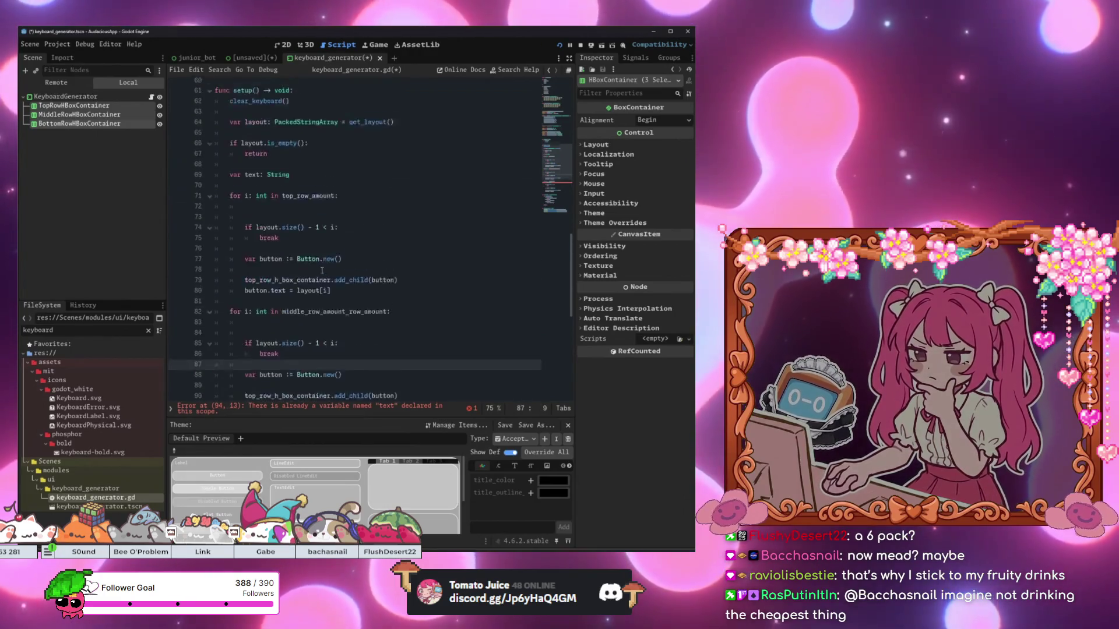
left_click_drag(290, 168, 268, 147)
key("BackSpace")
scroll(292, 219, "up", 1)
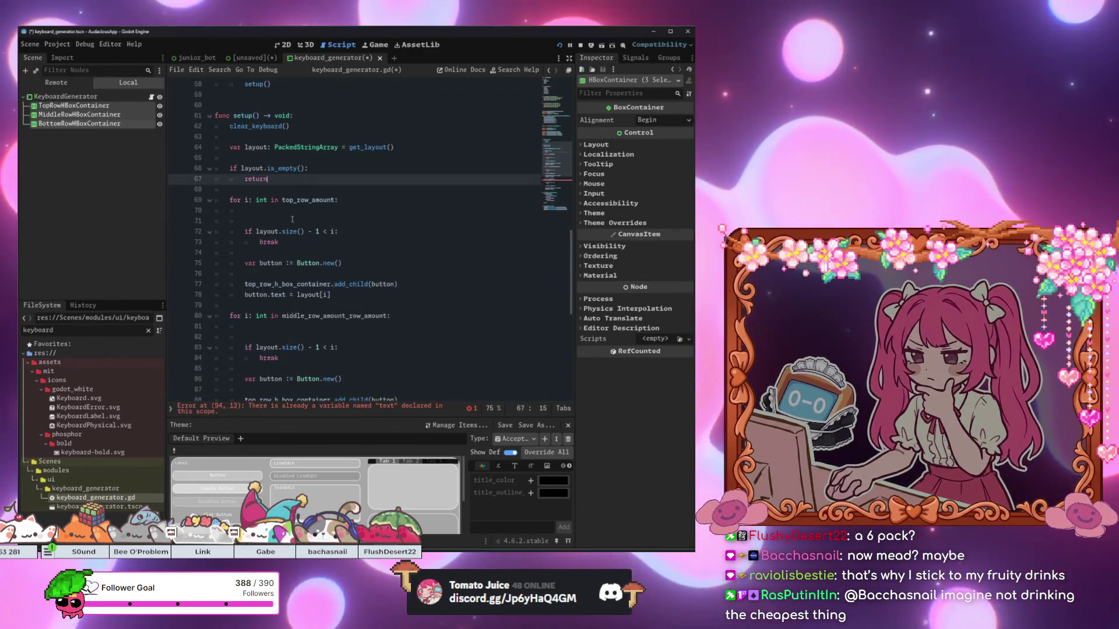
left_click(292, 219)
key("BackSpace")
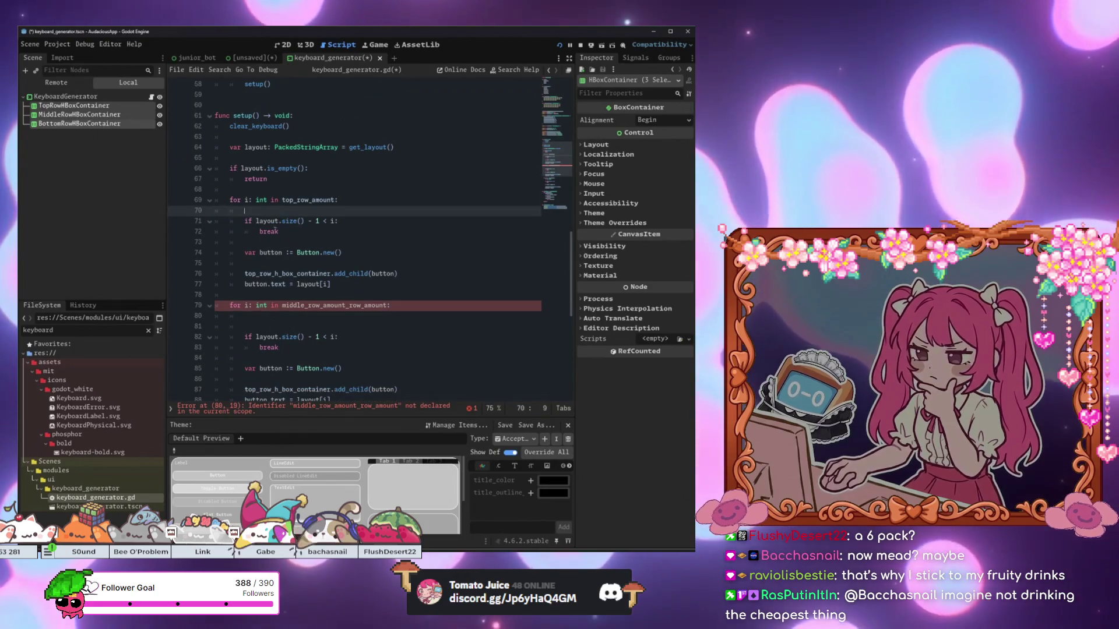
Step: Remove leftover blank lines and the third loop's var text: String declaration
key("BackSpace")
scroll(252, 240, "down", 2)
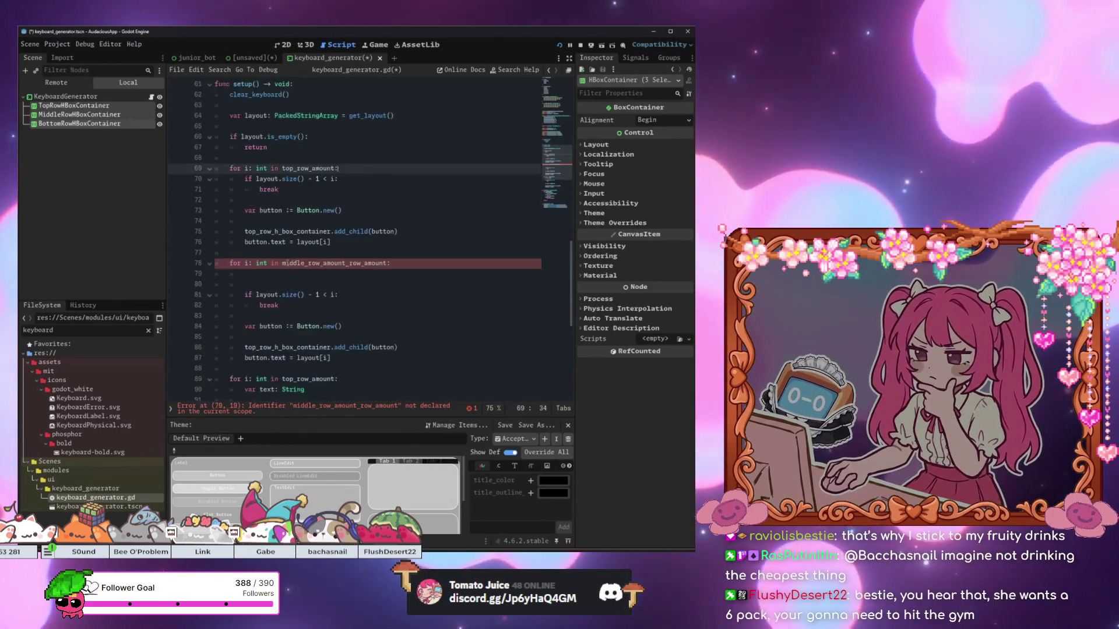
left_click(316, 253)
key("BackSpace")
key("BackSpace")
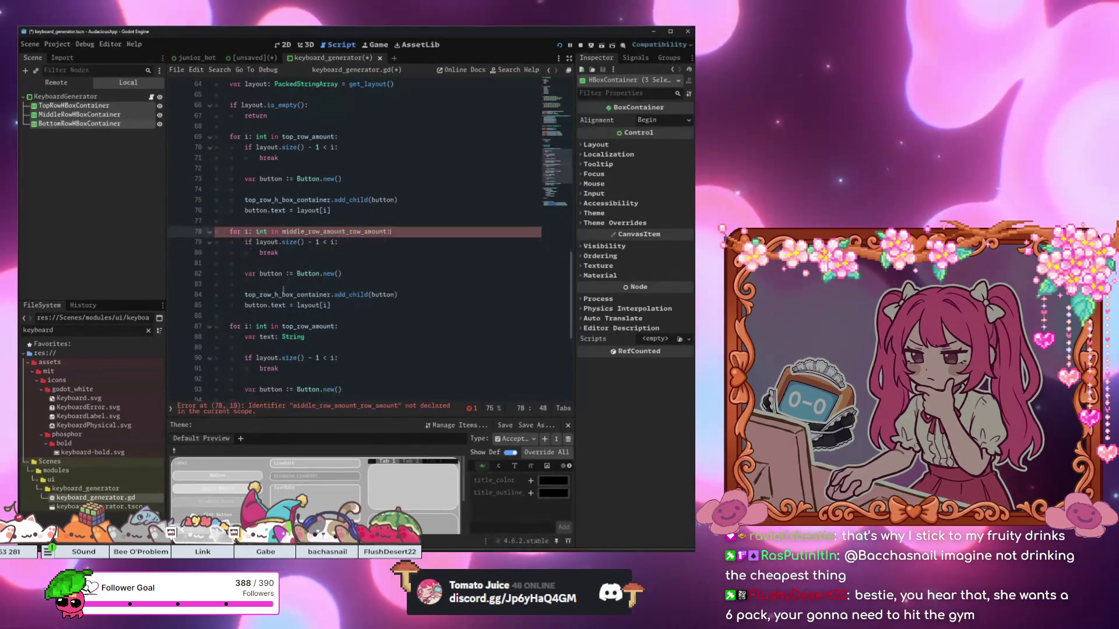
scroll(308, 309, "down", 3)
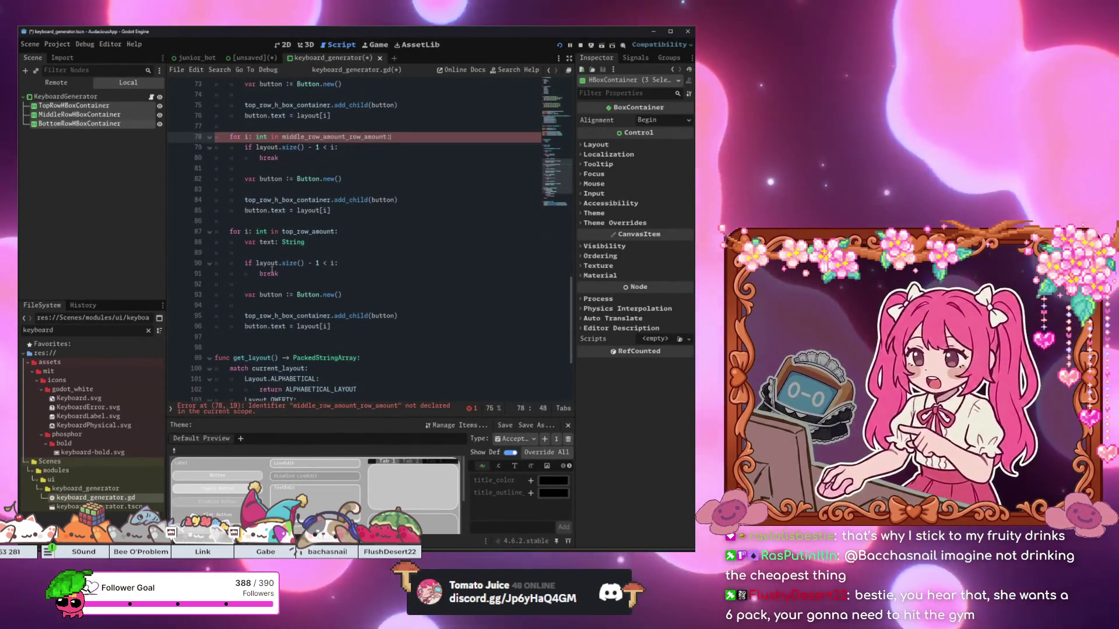
left_click(271, 252)
key("BackSpace")
key("BackSpace")
key("BackSpace")
Step: Delete the duplicated _row_amount so the middle loop reads for i: int in middle_row_amount:
left_click(343, 179)
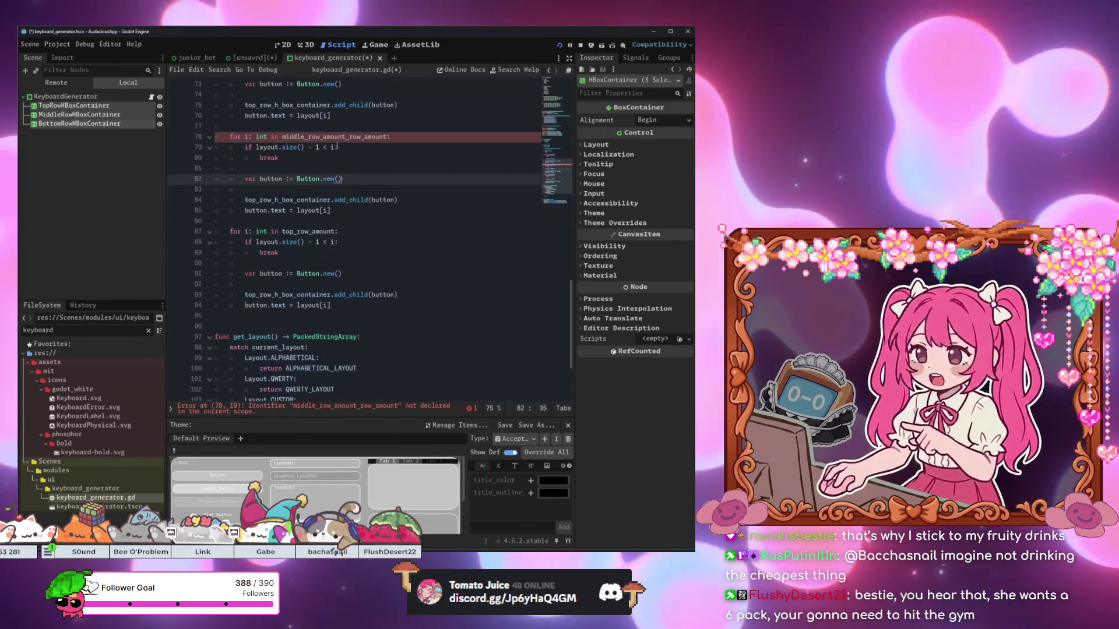
left_click(337, 147)
left_click(323, 137)
scroll(298, 288, "up", 3)
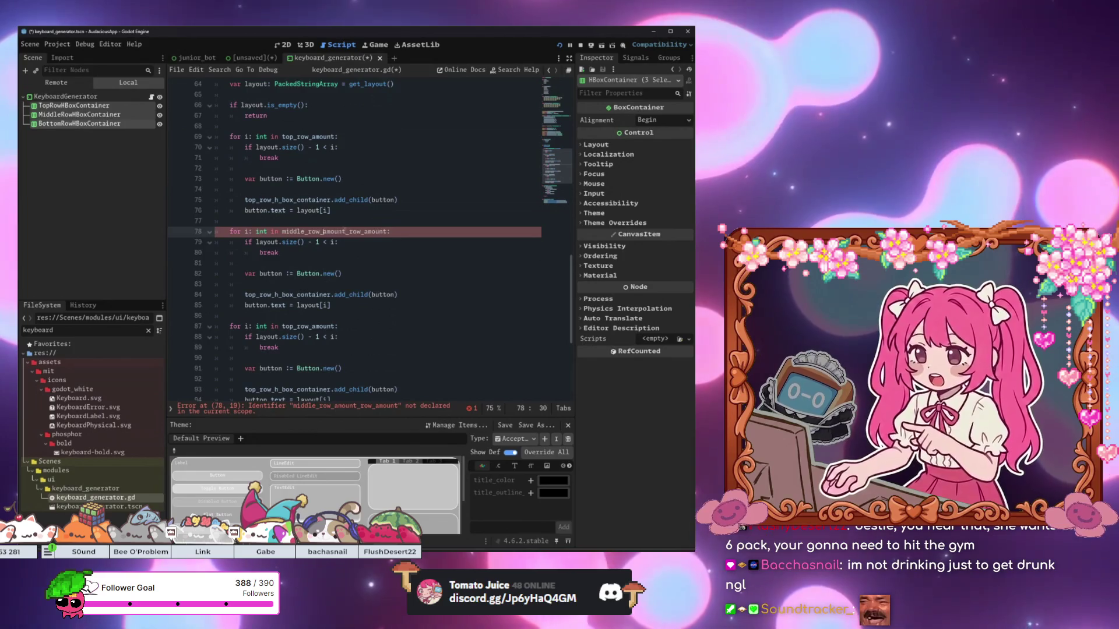
key("BackSpace")
key("Down")
key("Down")
key("Down")
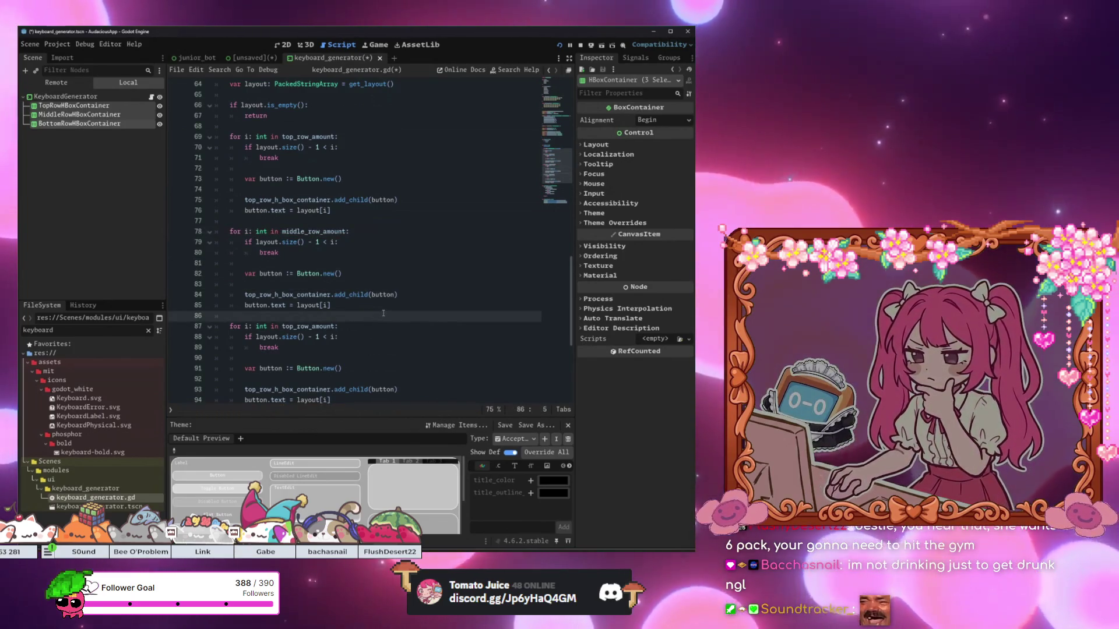
left_click(338, 240)
key("Up")
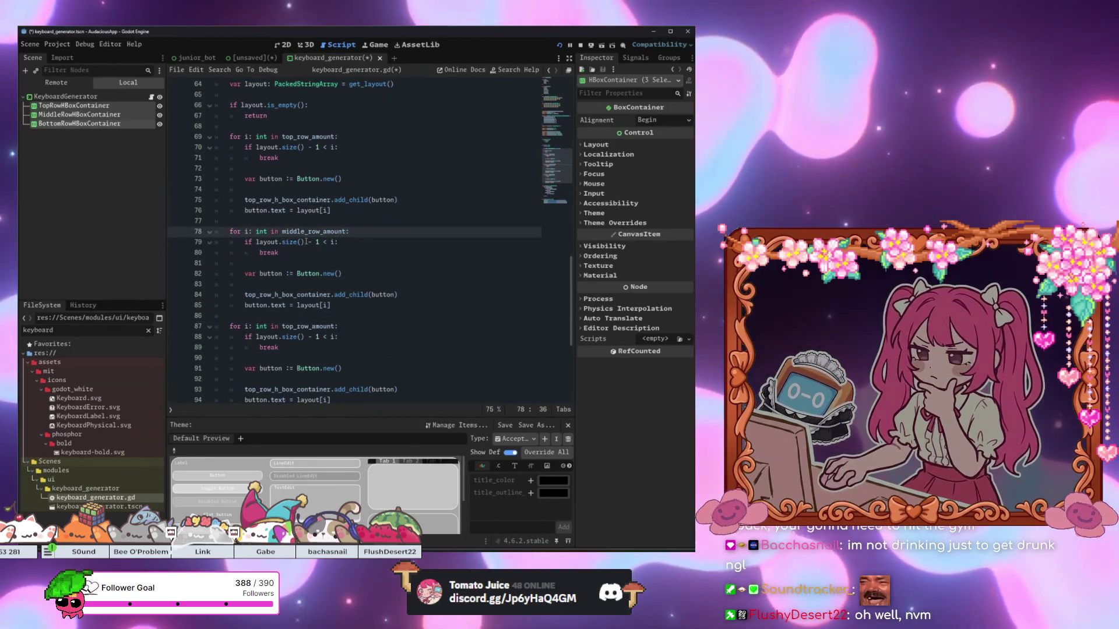
Step: Change the middle loop's break check to if layout.size() - 1 + top_row_amount < i:
left_click(317, 252)
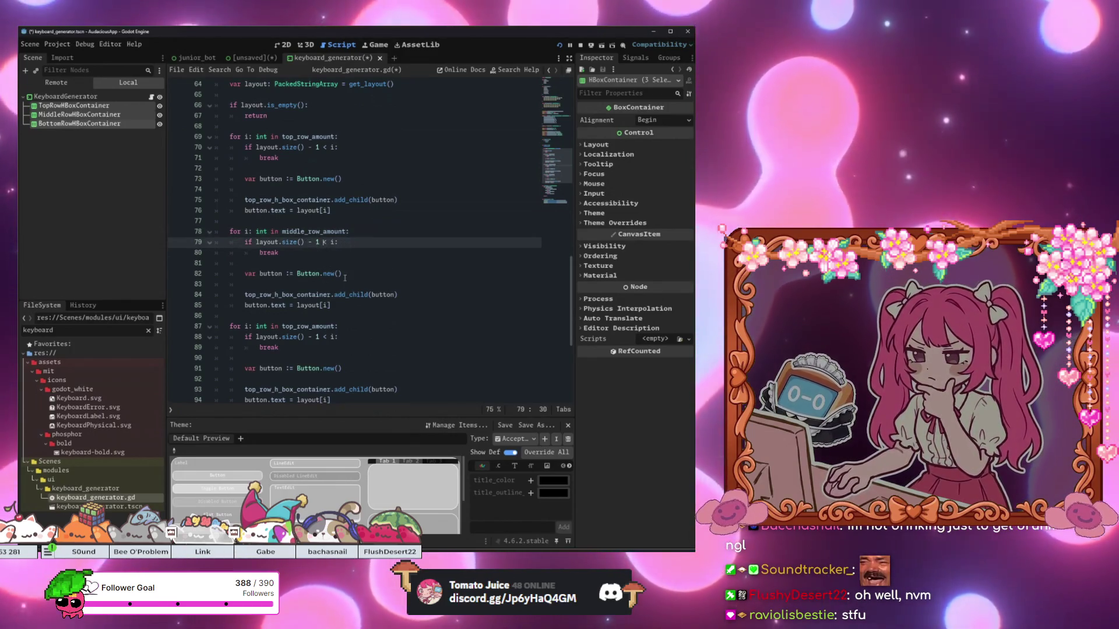
type("+ ")
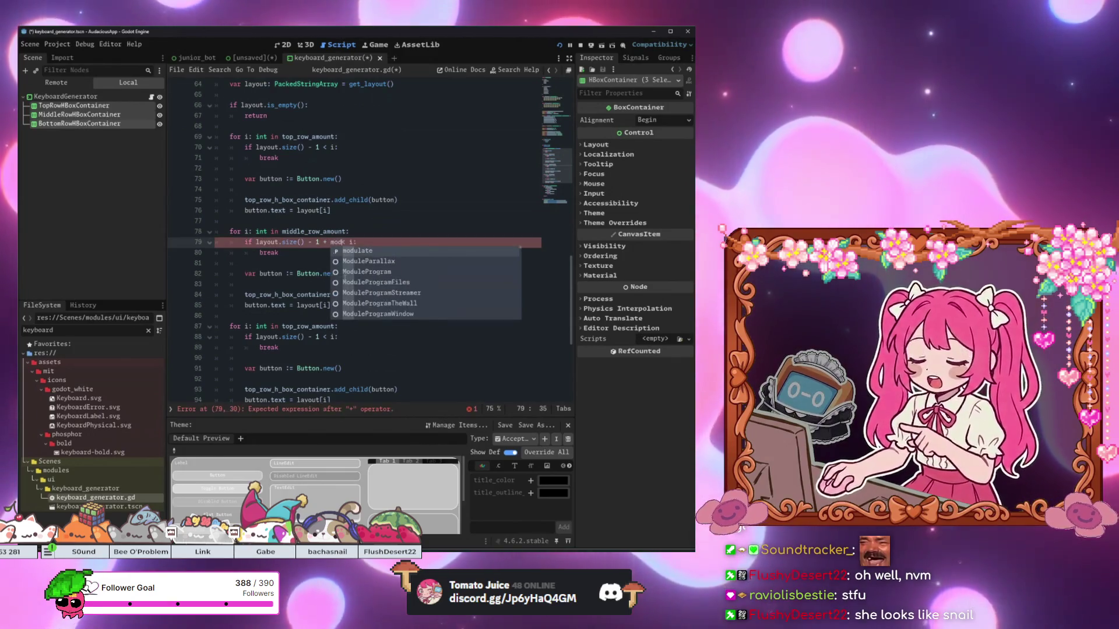
type("top")
key("Return")
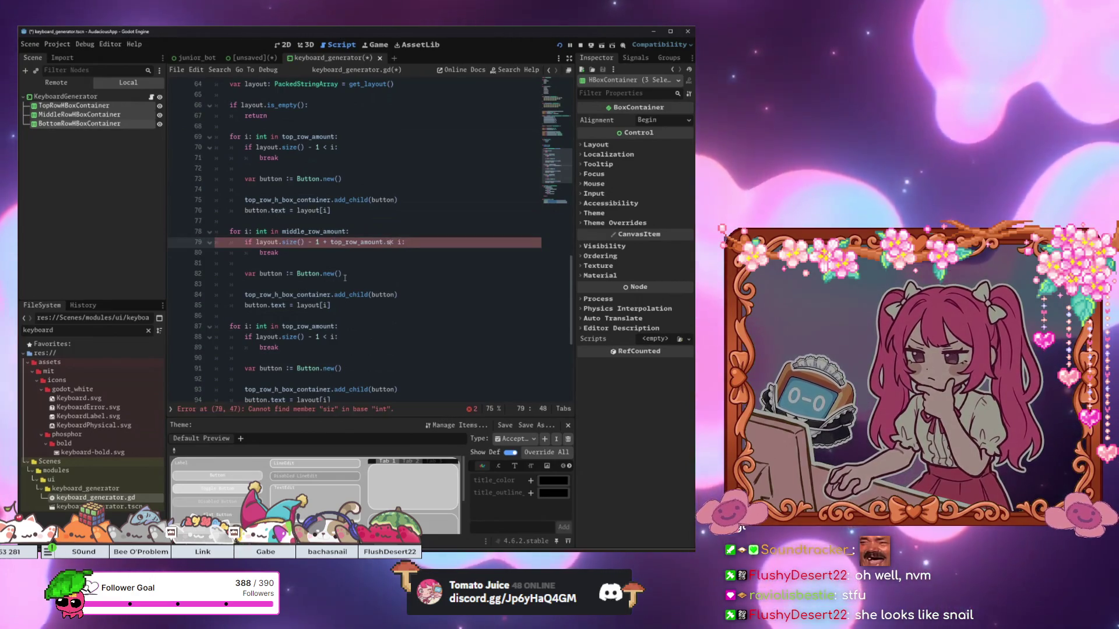
type(".")
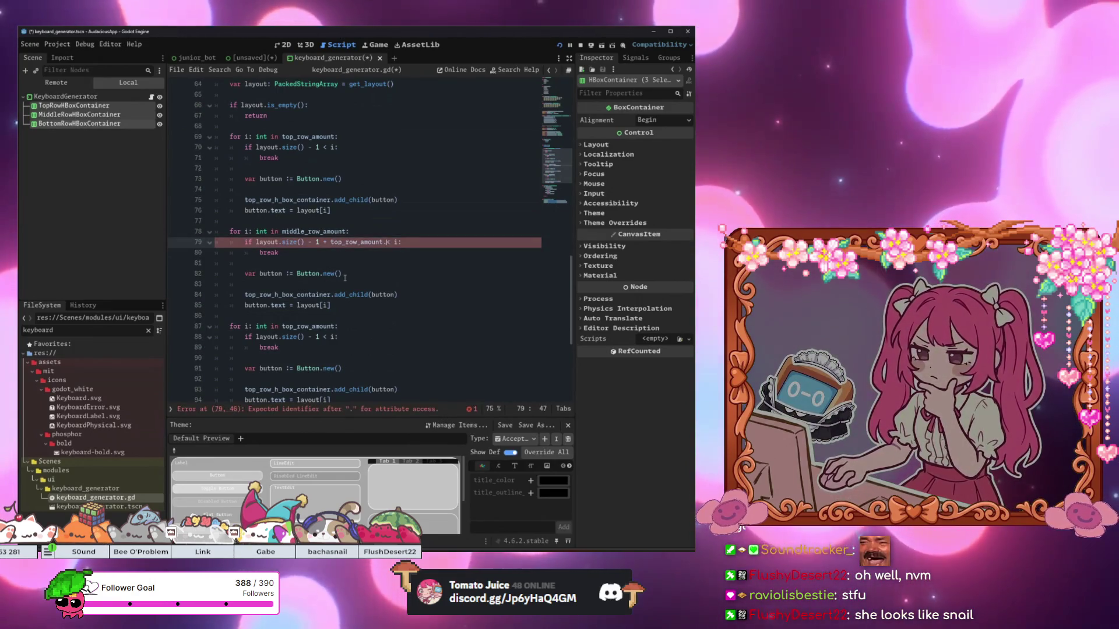
key("BackSpace")
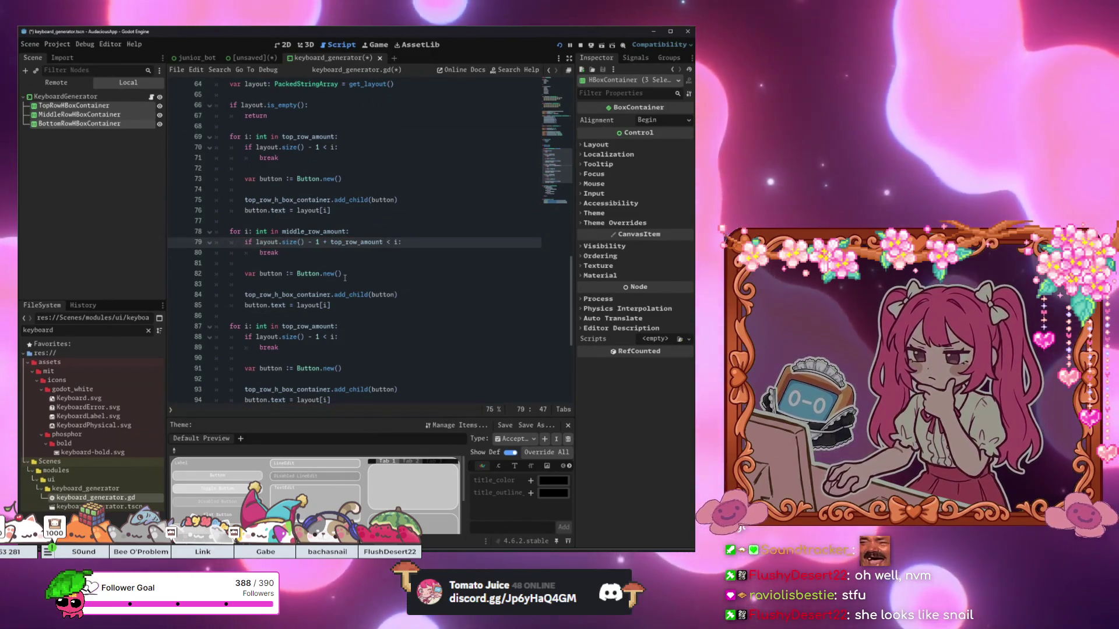
left_click(397, 244)
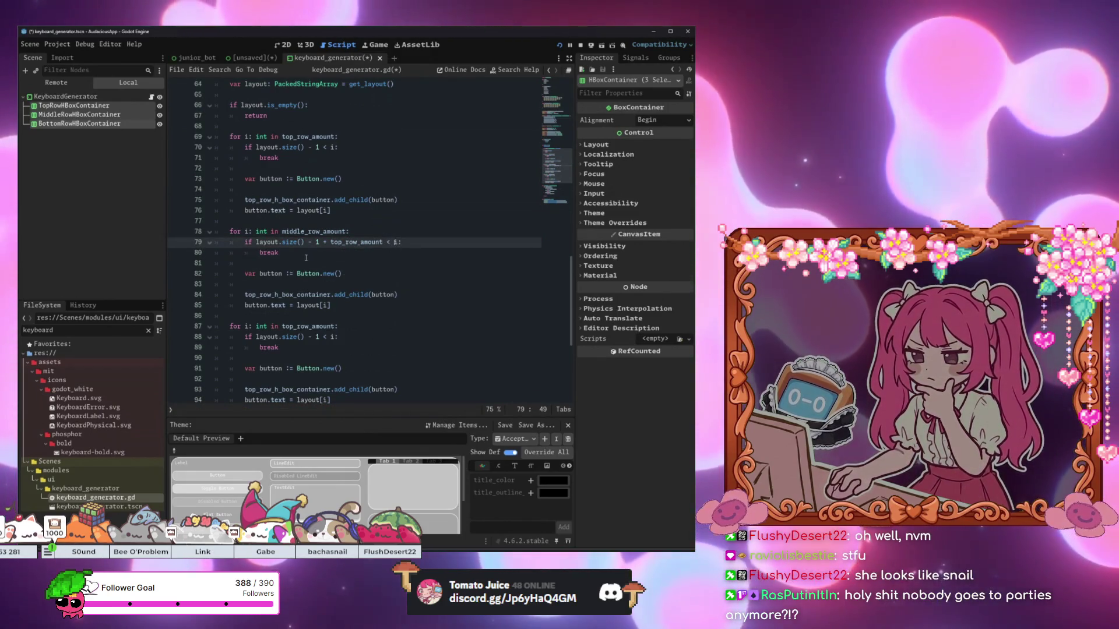
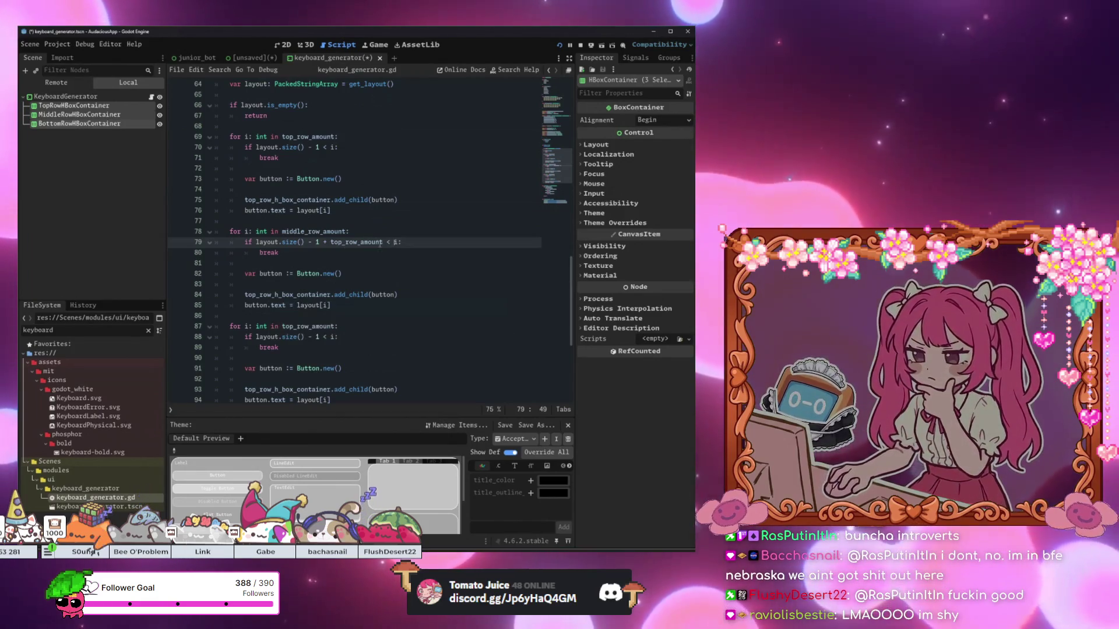
Step: Make line 79's break check read '< i + top_row_amount'
key("BackSpace")
key("BackSpace")
key("BackSpace")
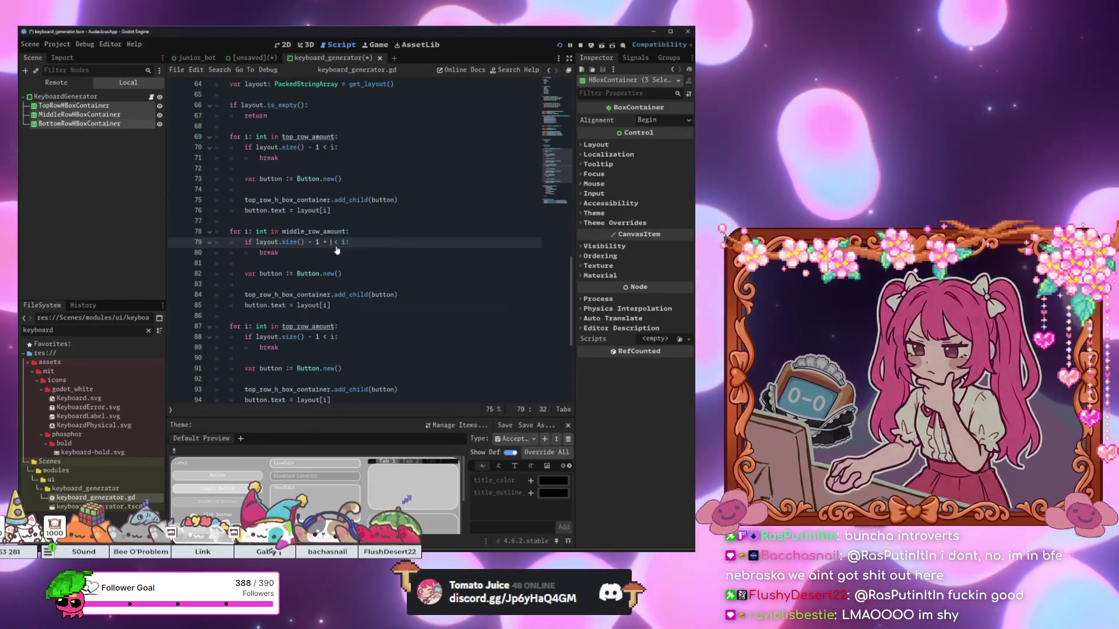
left_click(335, 242)
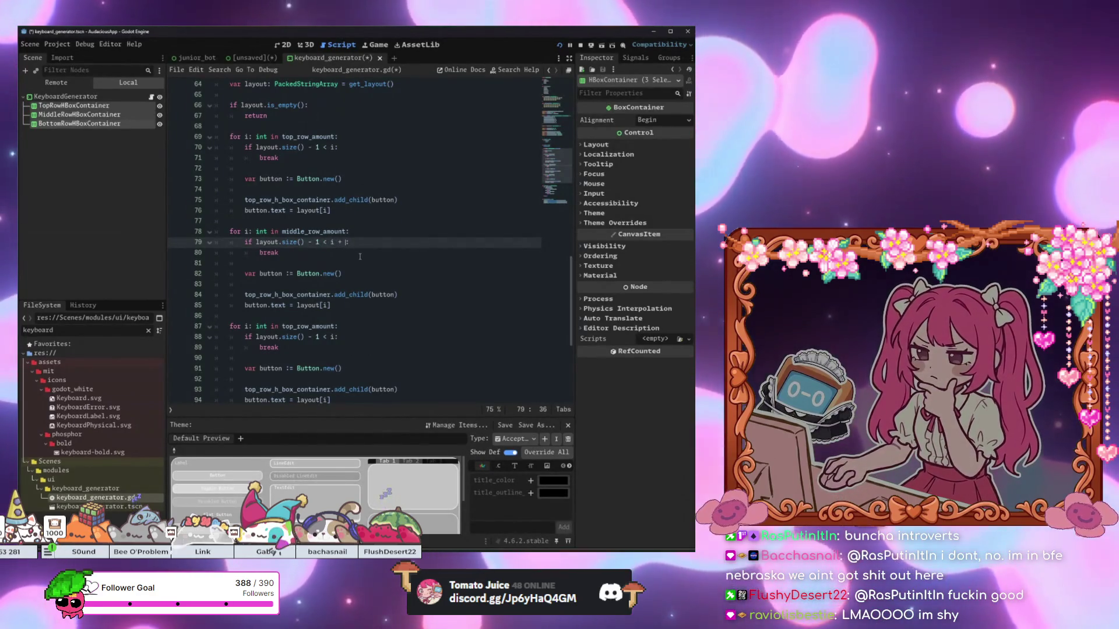
type("+ top")
key("Return")
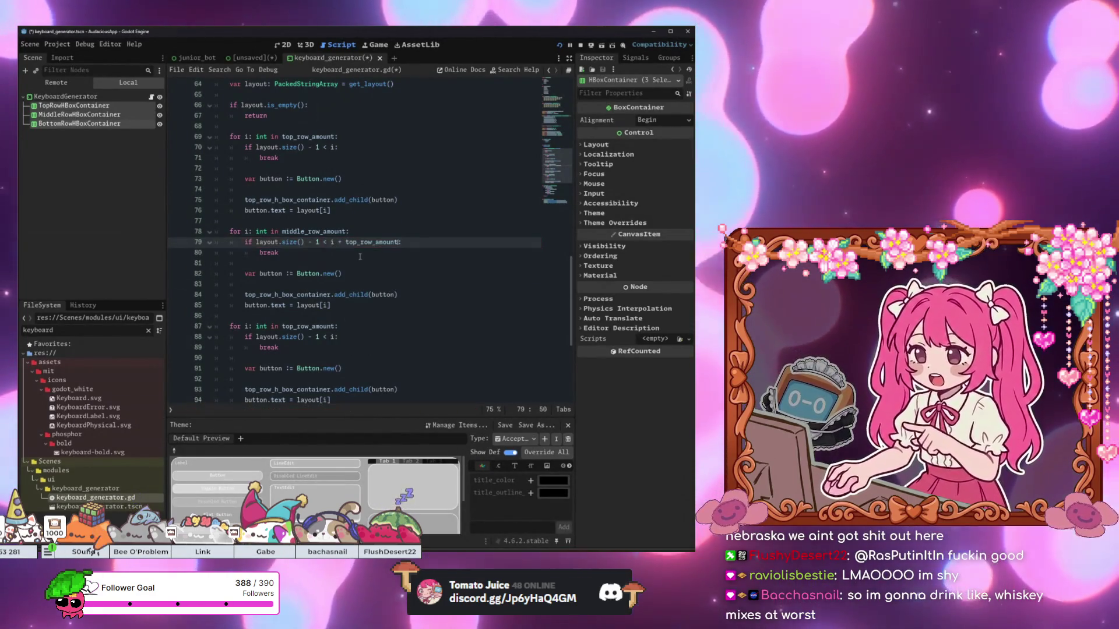
key("Down")
key("Down")
Step: Paste the offset into line 88 so it reads '< i + top_row_amount + middle_row_amount'
left_click_drag(336, 242, 398, 242)
key("ctrl+c")
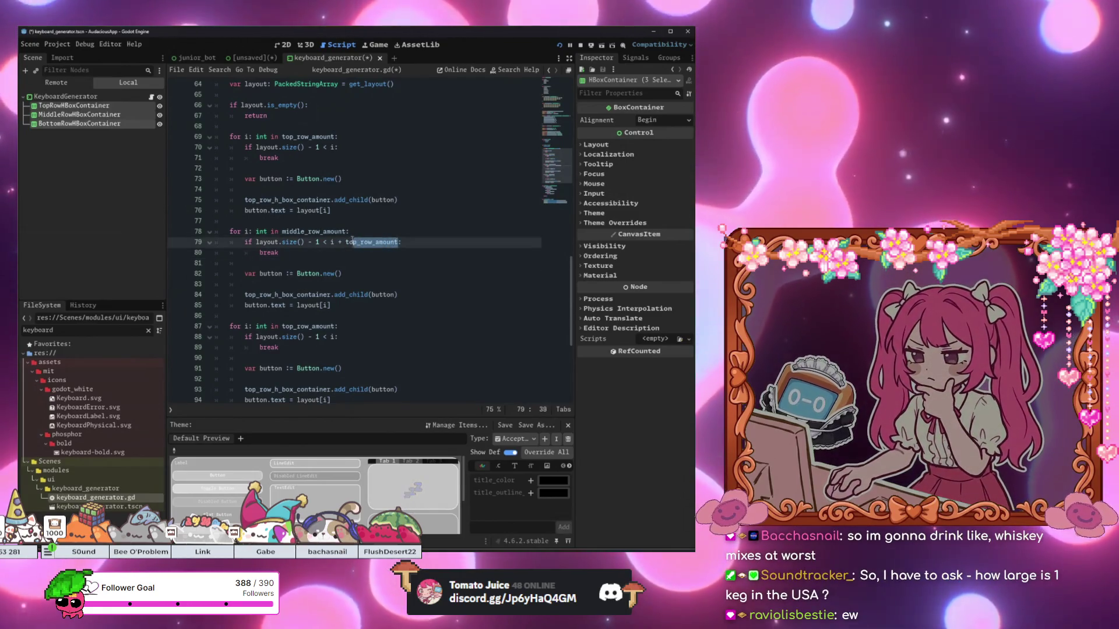
left_click(335, 337)
key("ctrl+v")
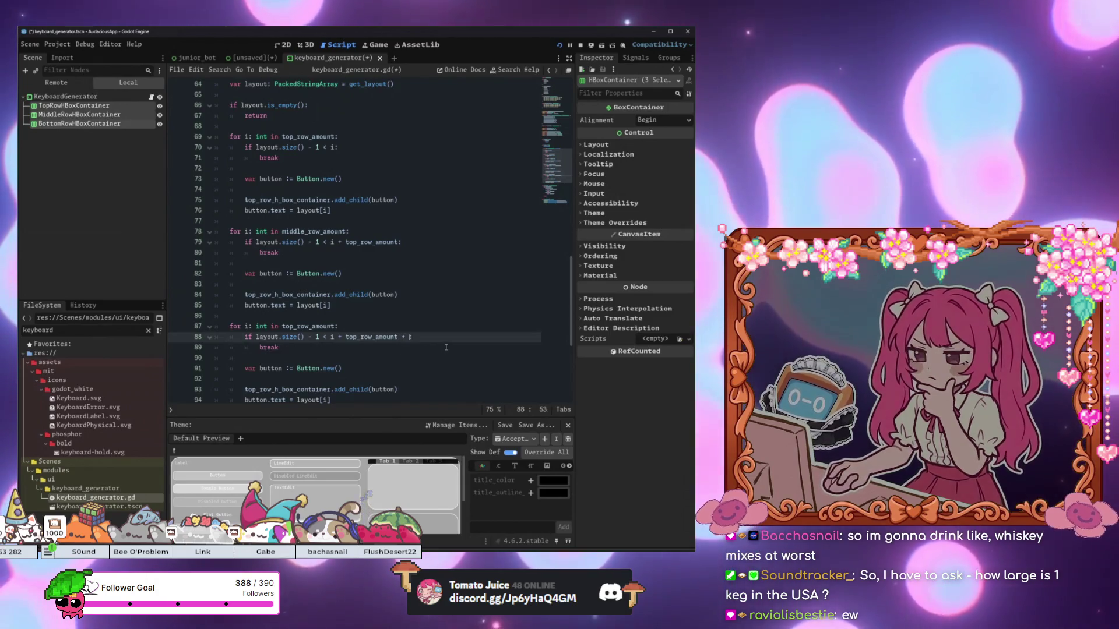
type("middle_row_amount")
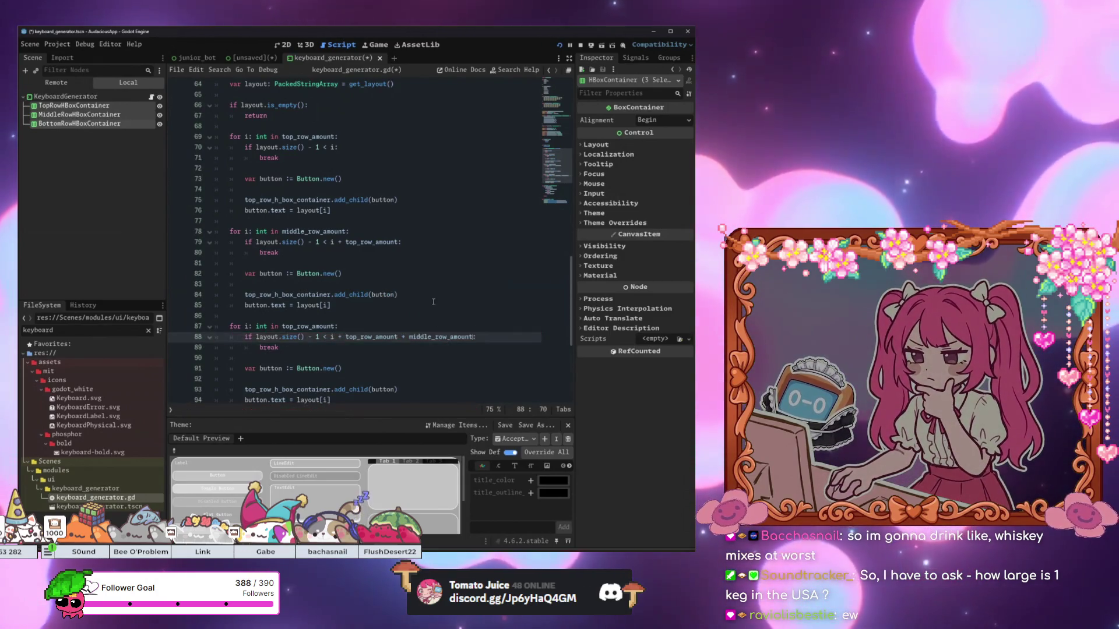
scroll(438, 322, "down", 3)
left_click(435, 315)
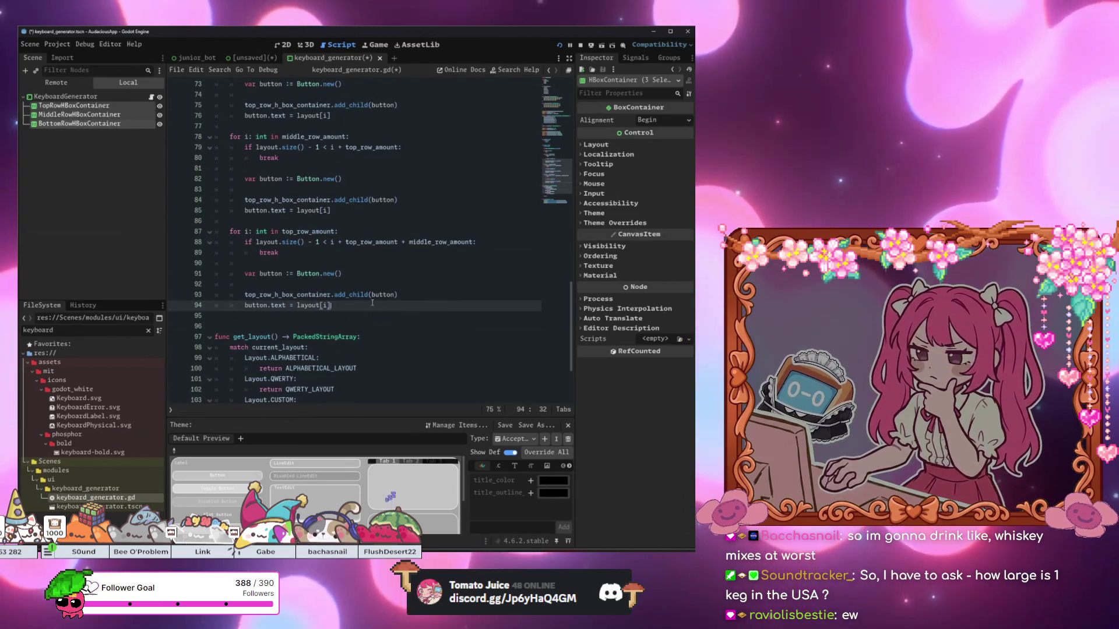
scroll(372, 303, "up", 11)
right_click(323, 57)
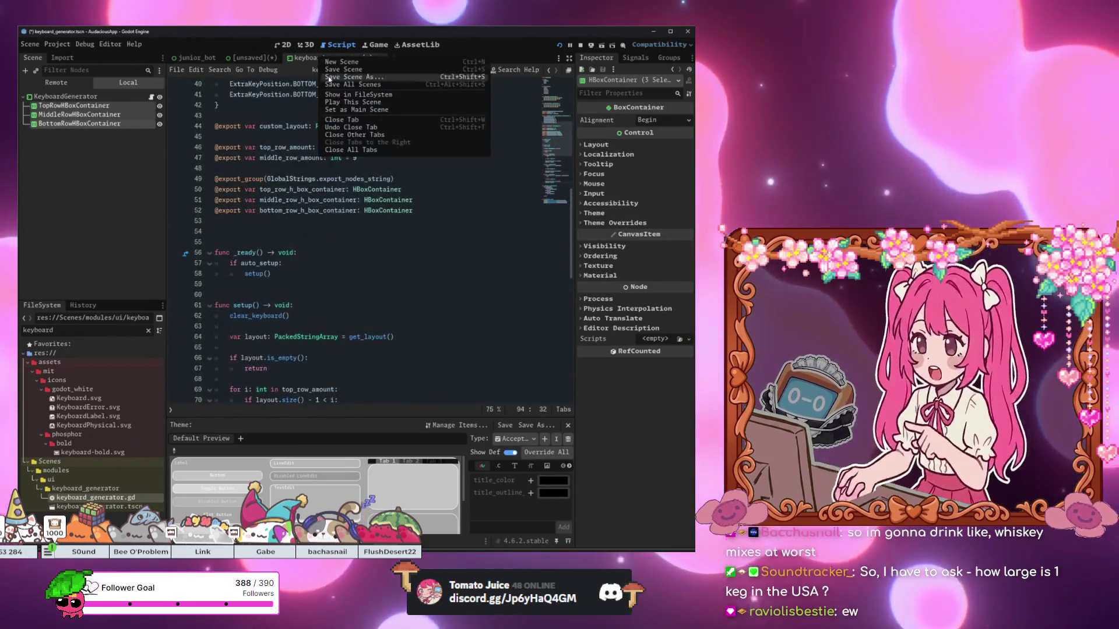
Step: Test-run the current scene, then close it without saving
left_click(353, 102)
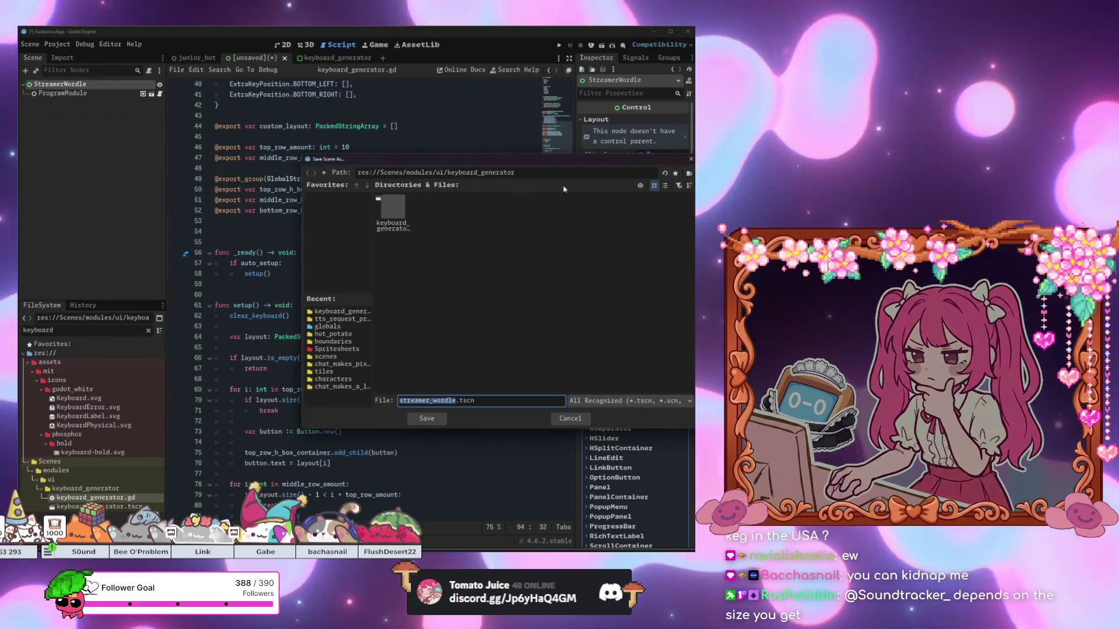
key("Escape")
left_click(342, 158)
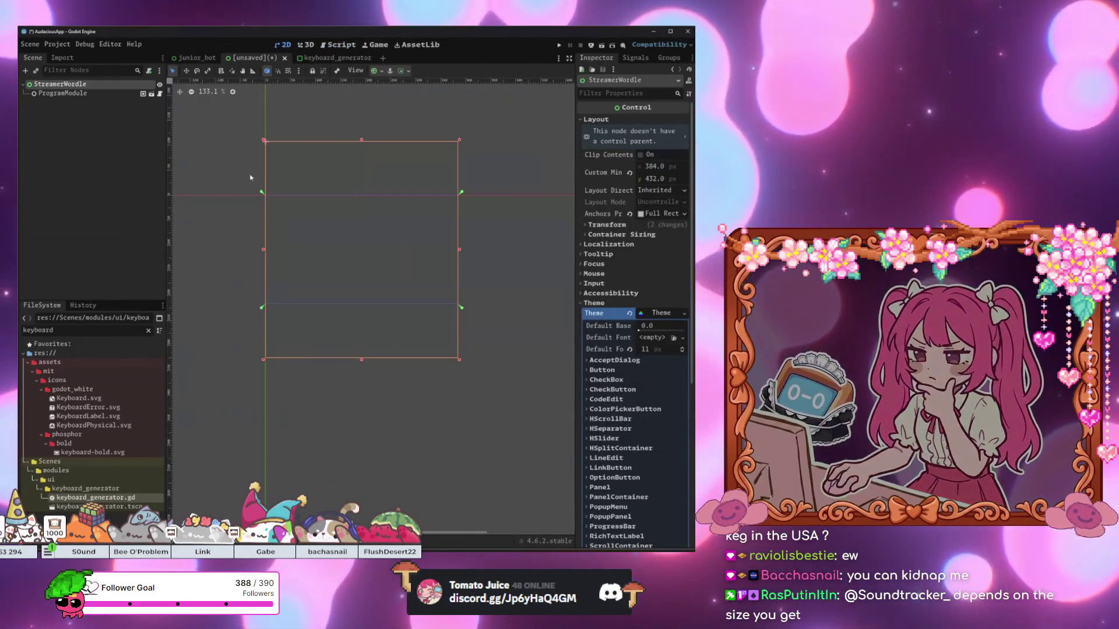
left_click(62, 94)
Step: Add a VBoxContainer to keyboard_generator and move the TopRow, MiddleRow and BottomRow containers into it
left_click(331, 59)
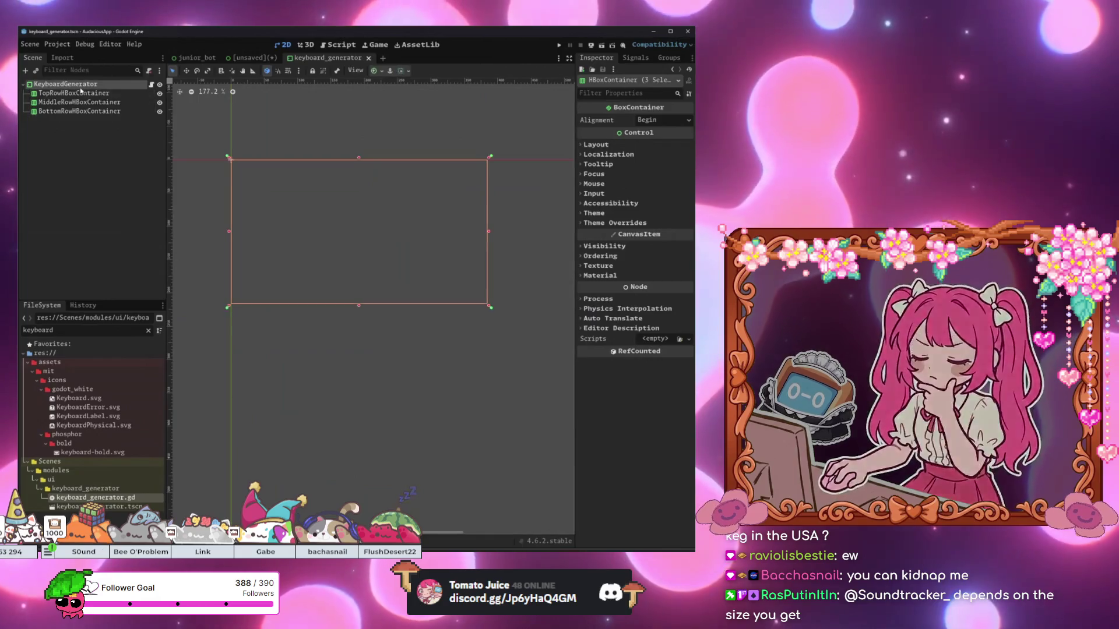
key("ctrl+a")
type("vbox")
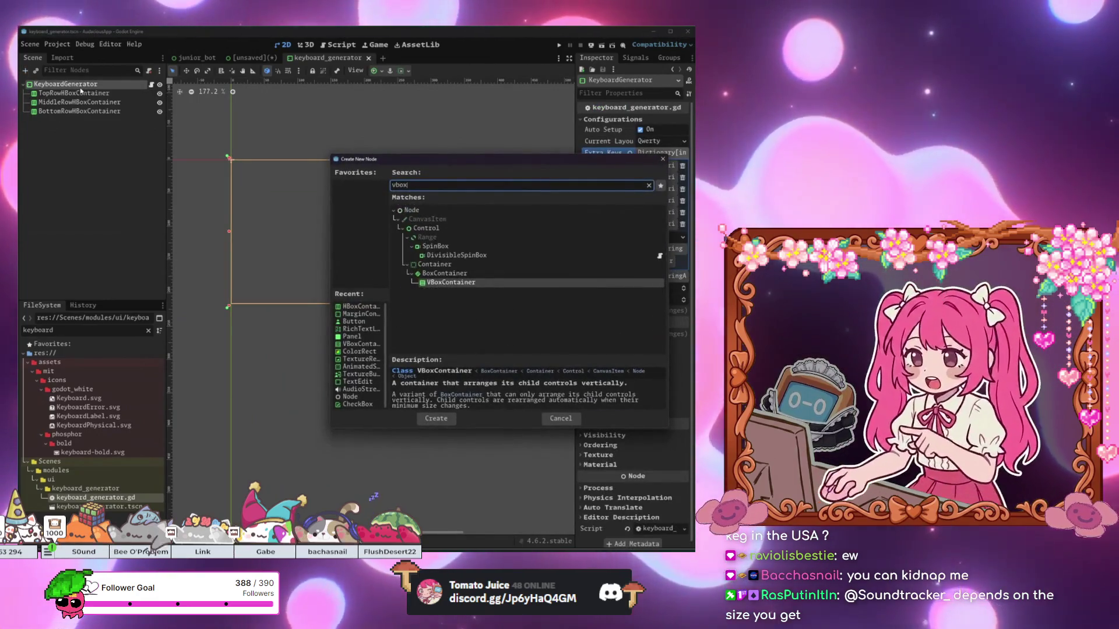
key("Return")
left_click(101, 93)
left_click(105, 110, "shift")
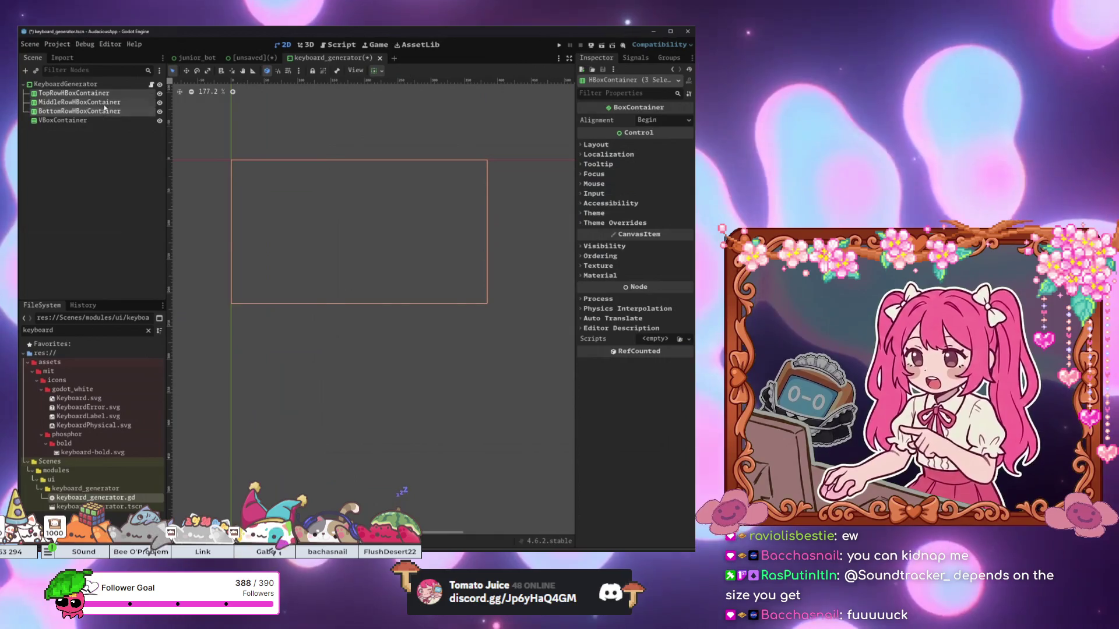
left_click_drag(100, 125, 102, 124)
left_click(105, 93)
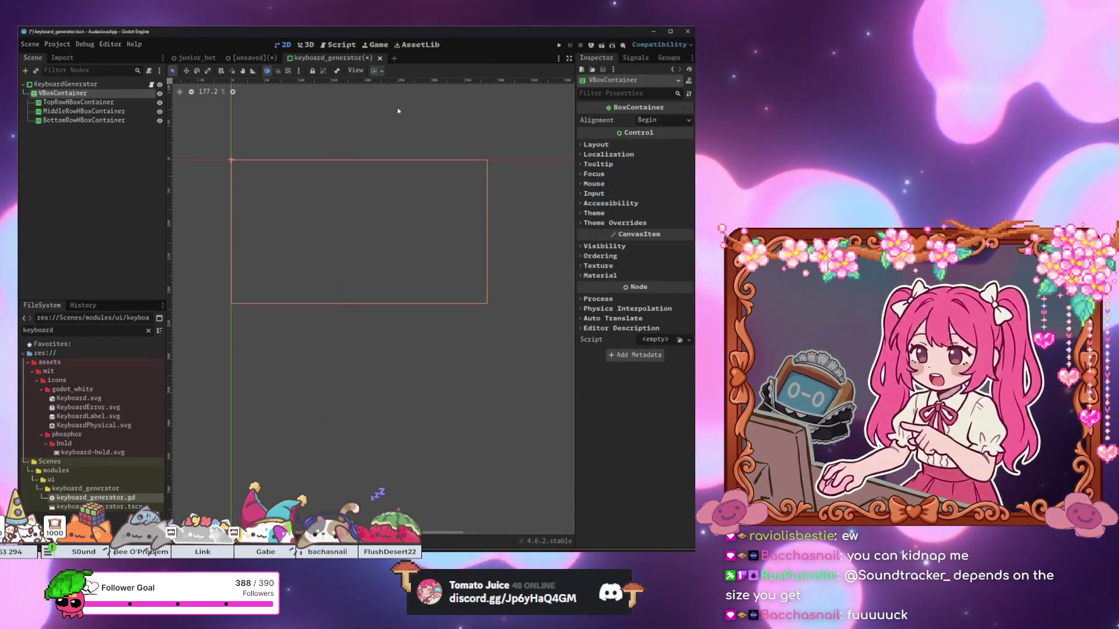
Step: Check the VBoxContainer's alignment options, then select all three row containers
left_click(379, 72)
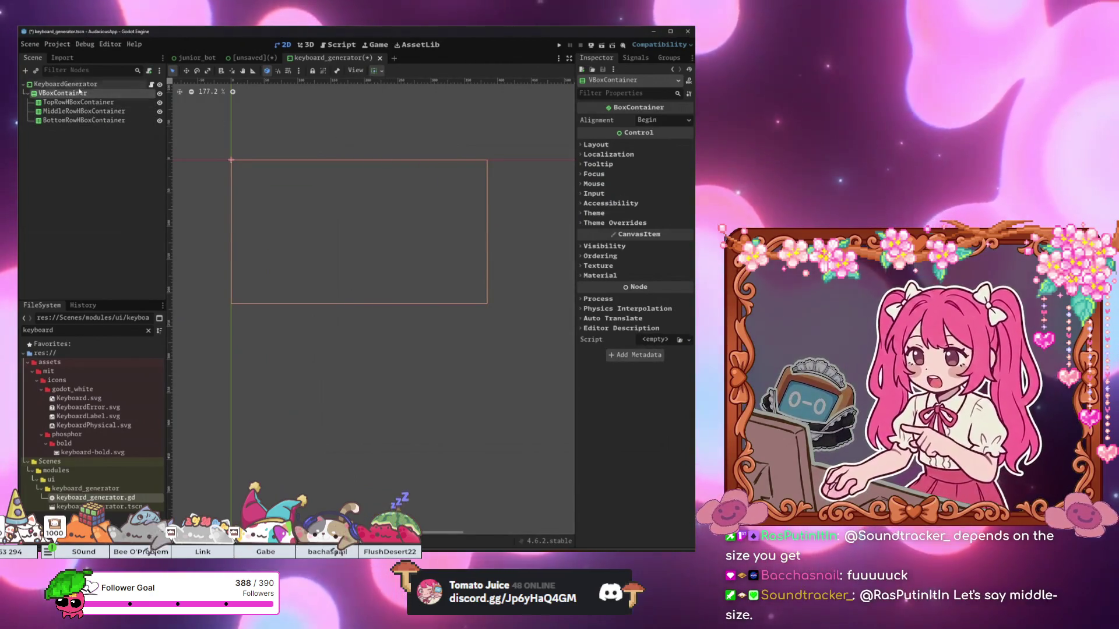
left_click(80, 85)
left_click(73, 93)
left_click(378, 70)
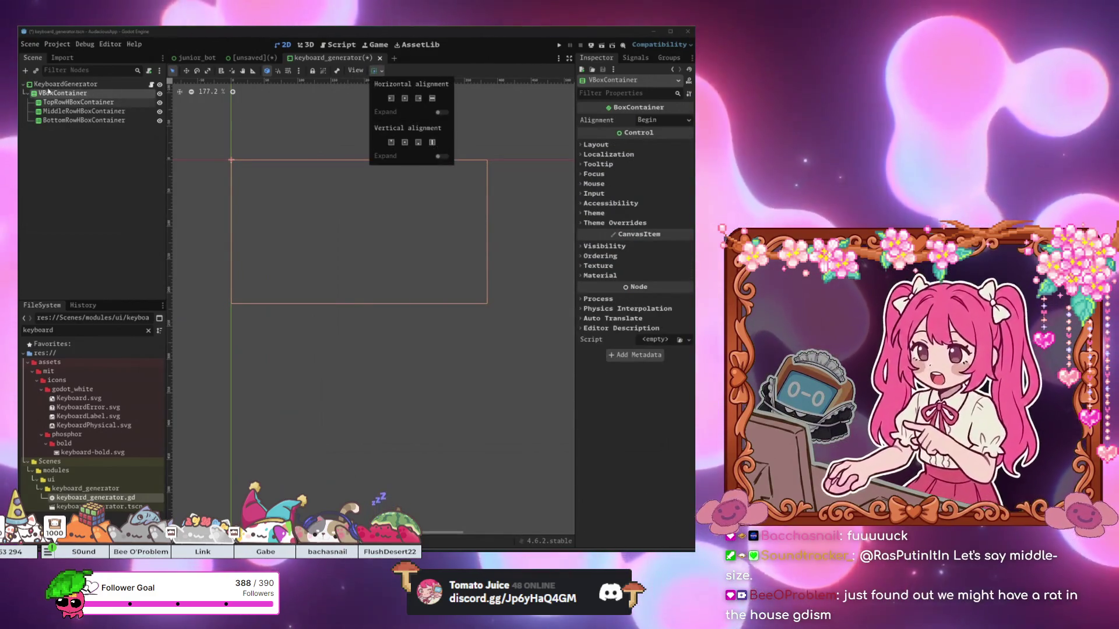
left_click(49, 92)
left_click(61, 102)
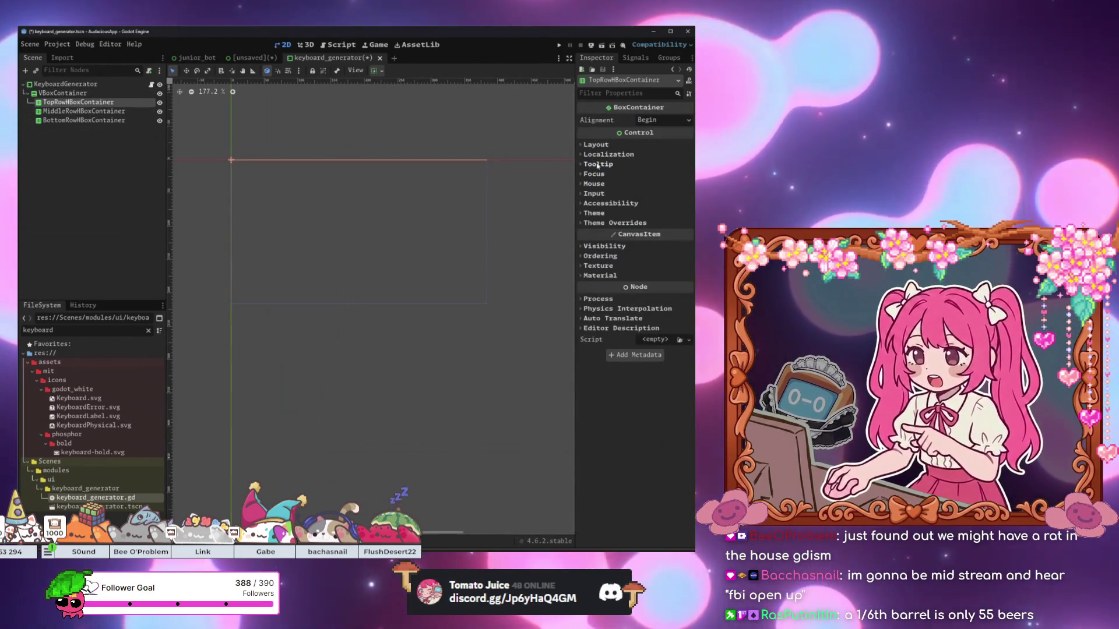
left_click(127, 119, "shift")
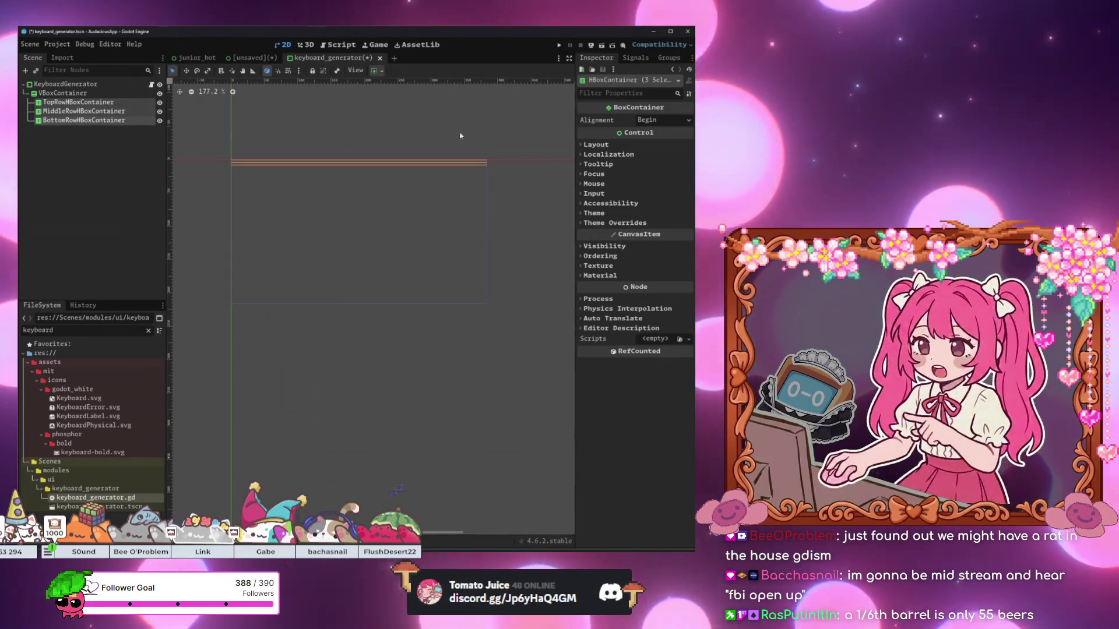
Step: Increase the three rows' Custom Minimum Size height in the Layout section
left_click(596, 144)
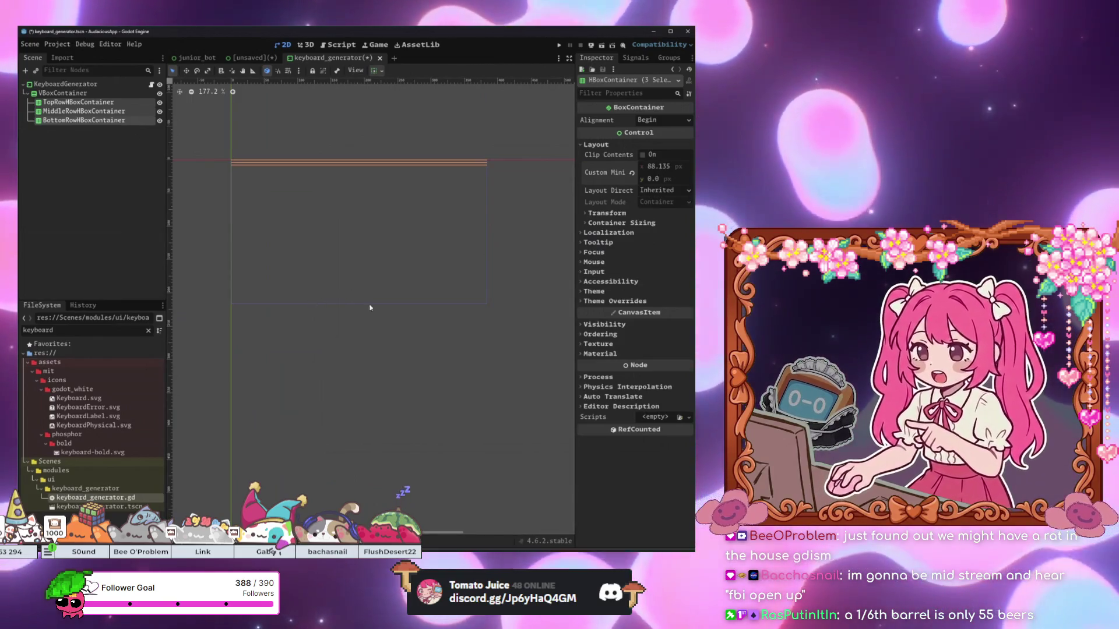
key("Delete")
key("ctrl+z")
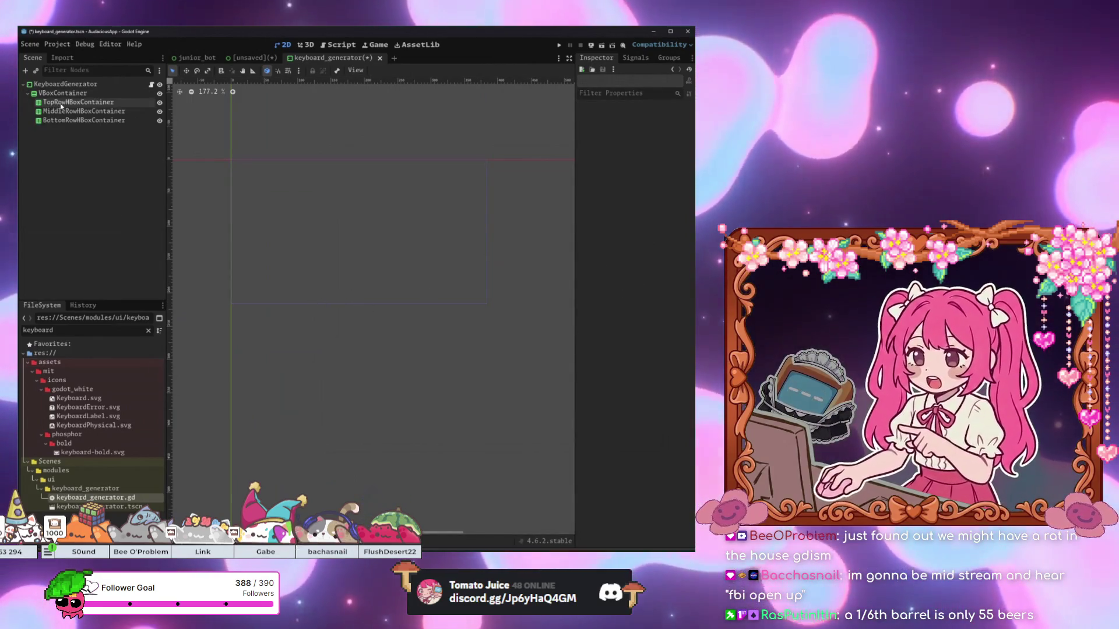
left_click(596, 144)
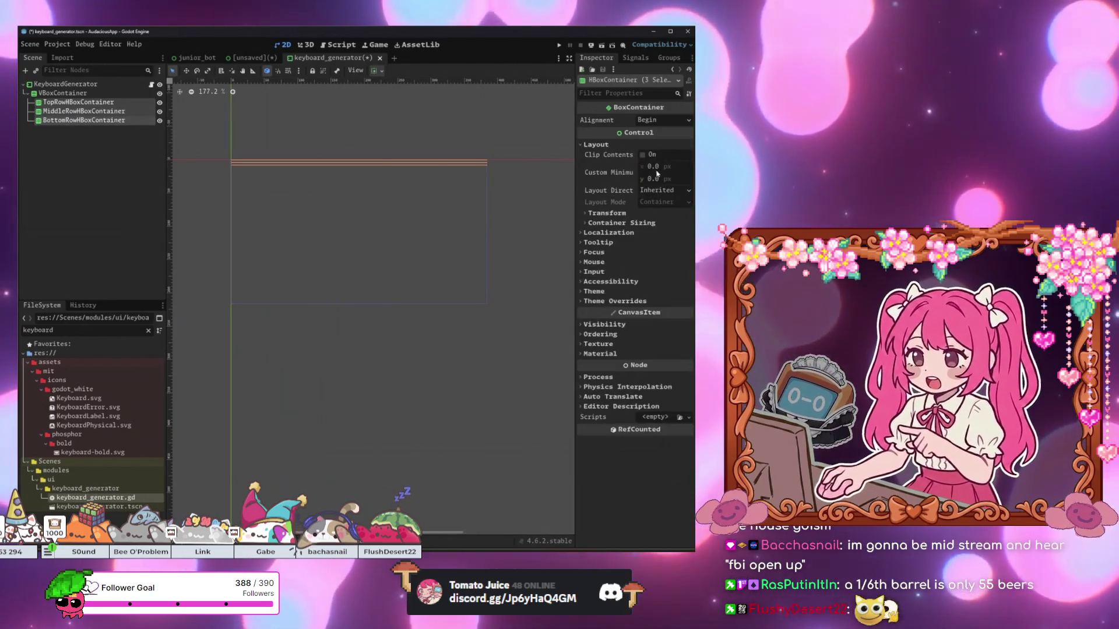
left_click_drag(656, 179, 676, 178)
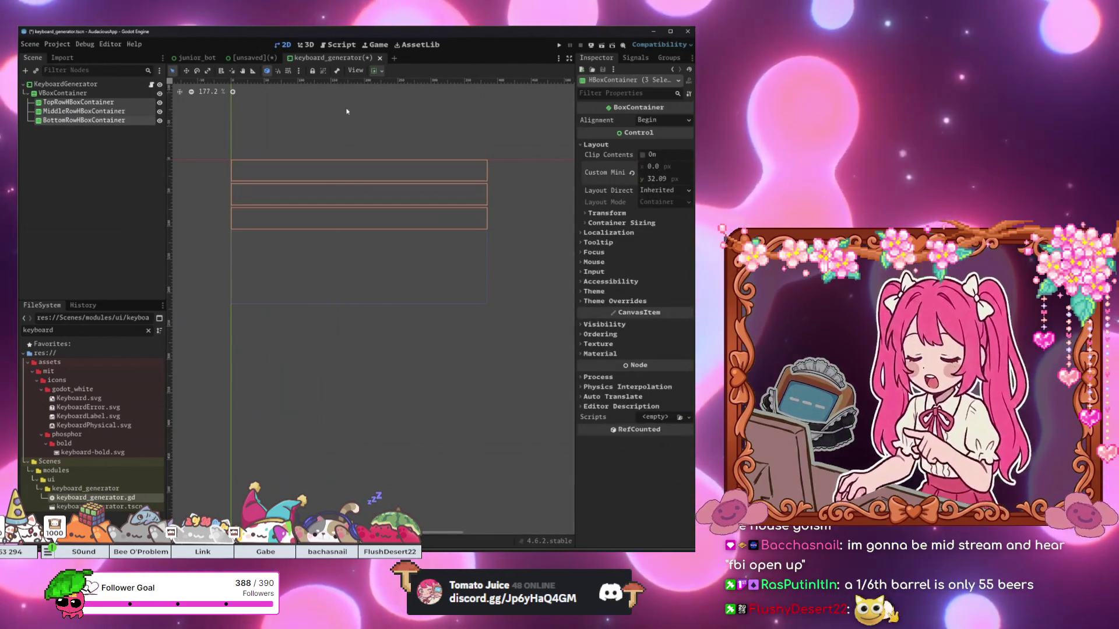
Step: Review the VBoxContainer and each row container, ending on the KeyboardGenerator root
left_click(87, 93)
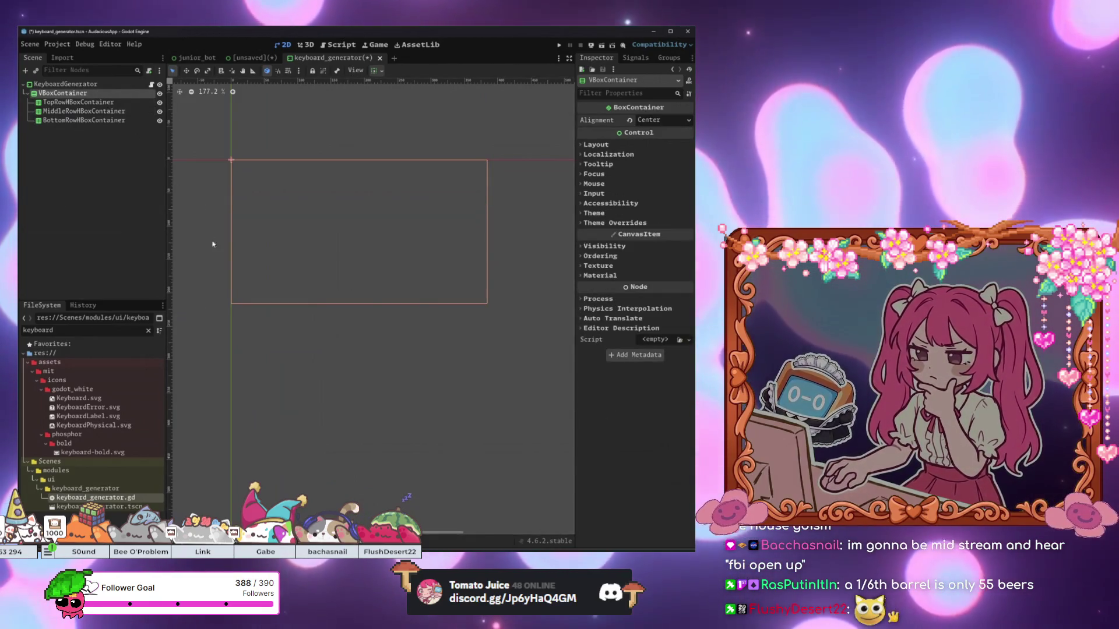
left_click(291, 341)
left_click(87, 111)
left_click(87, 120)
left_click(111, 111)
left_click(117, 84)
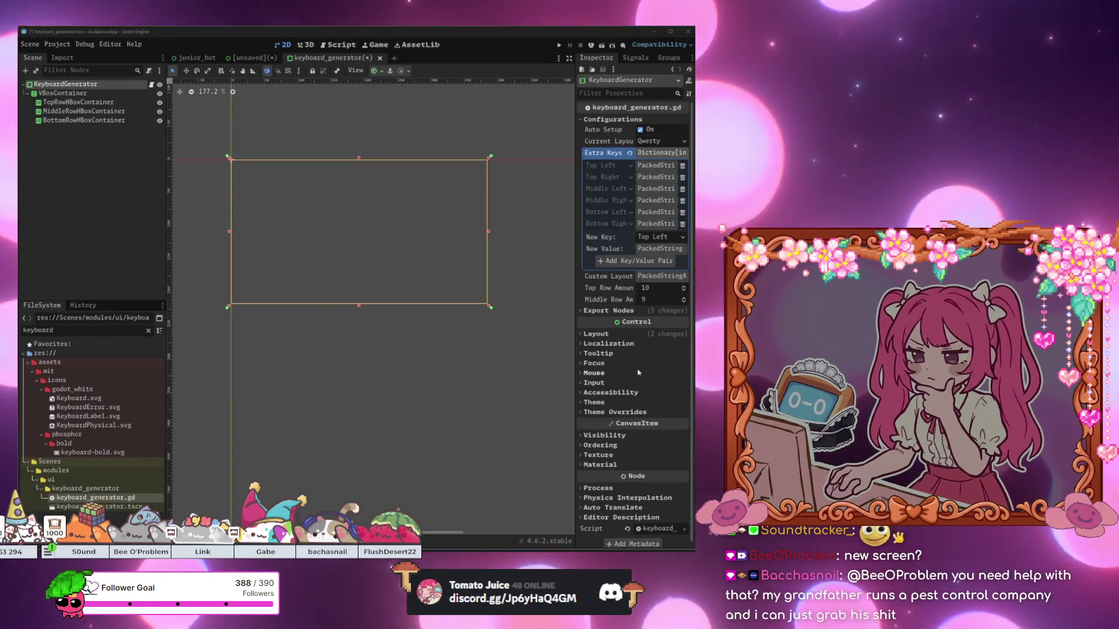
Step: Show the KeyboardGenerator root's exported row container fields
left_click(88, 102)
left_click(83, 120, "shift")
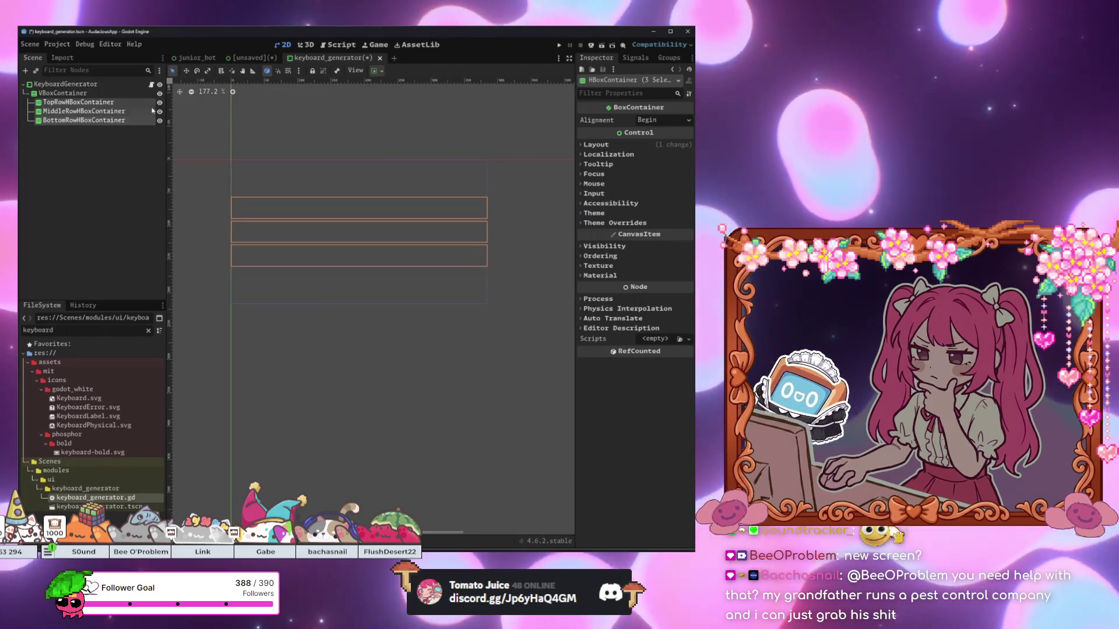
left_click(65, 84)
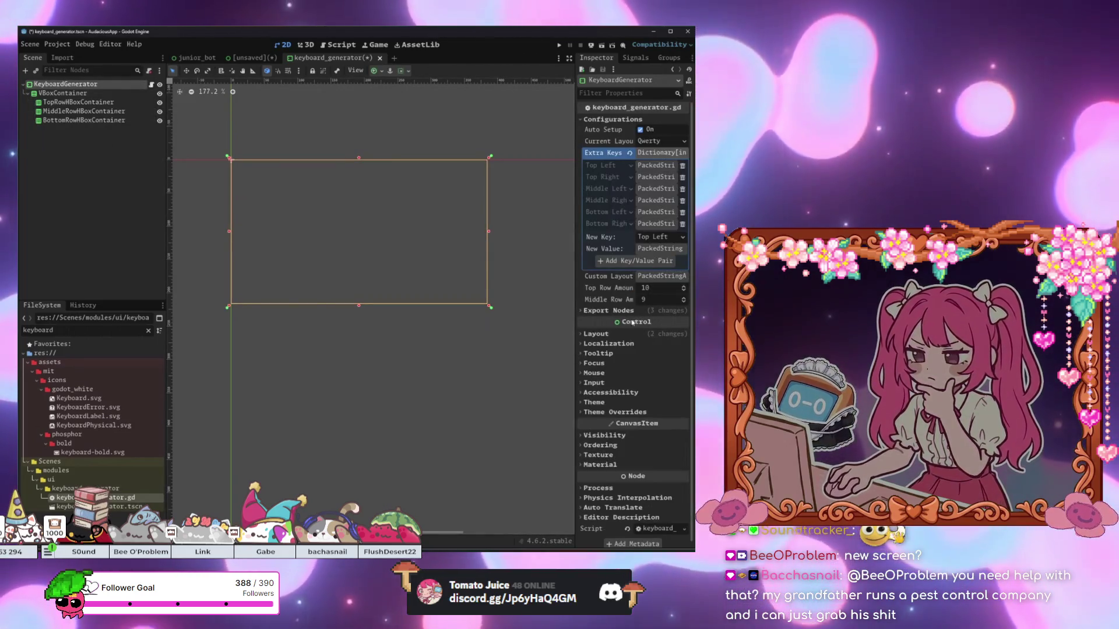
left_click(618, 310)
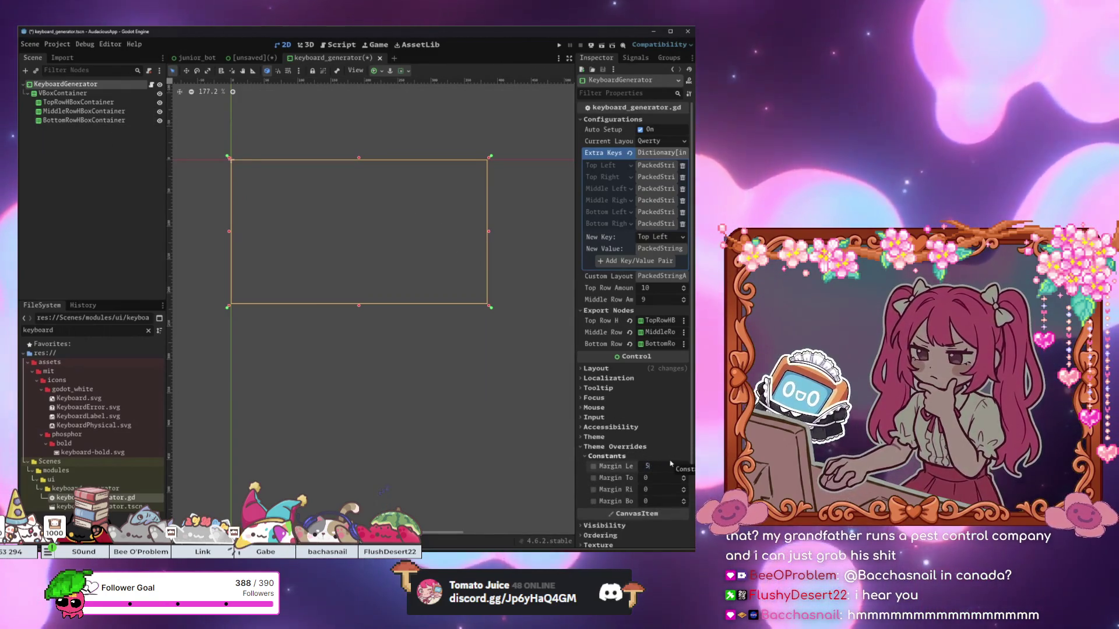
Step: Enable the left, top and right margin overrides and set each to 5
left_click(658, 478)
type("5")
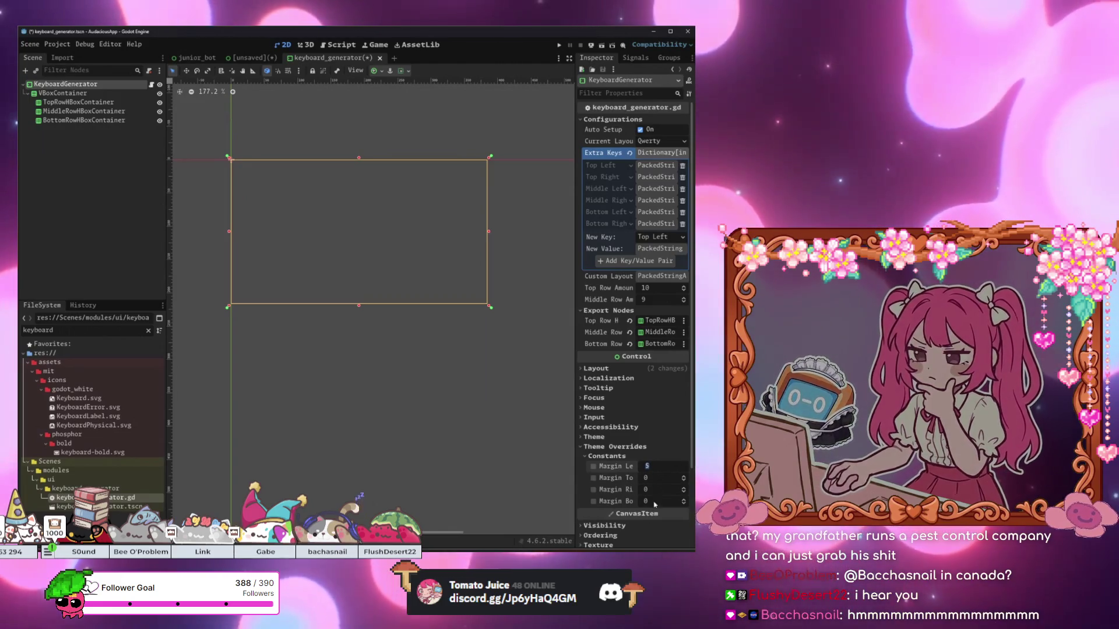
left_click(659, 489)
type("5")
left_click(660, 501)
type("5")
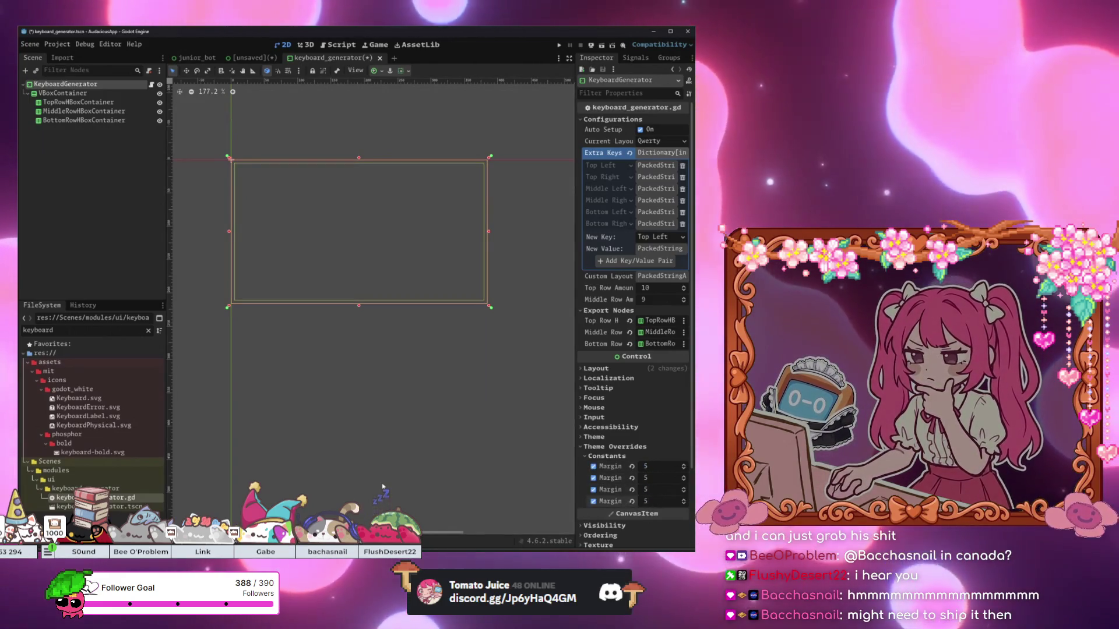
left_click(374, 471)
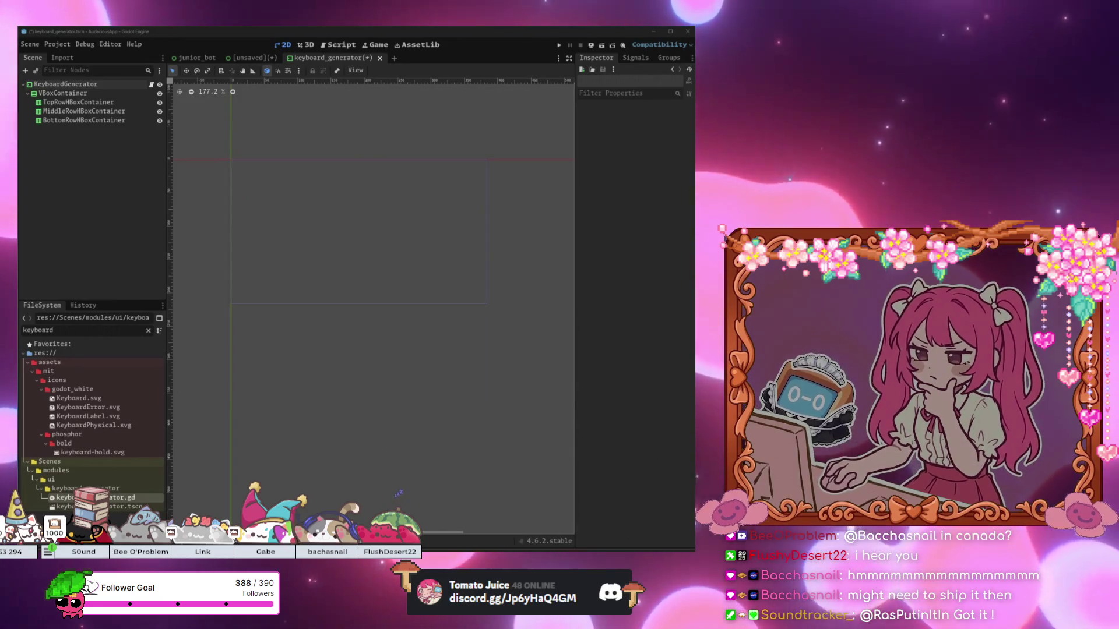
Step: Try playing the keyboard generator scene on its own, cancelling the save prompt
left_click(344, 294)
left_click(353, 238)
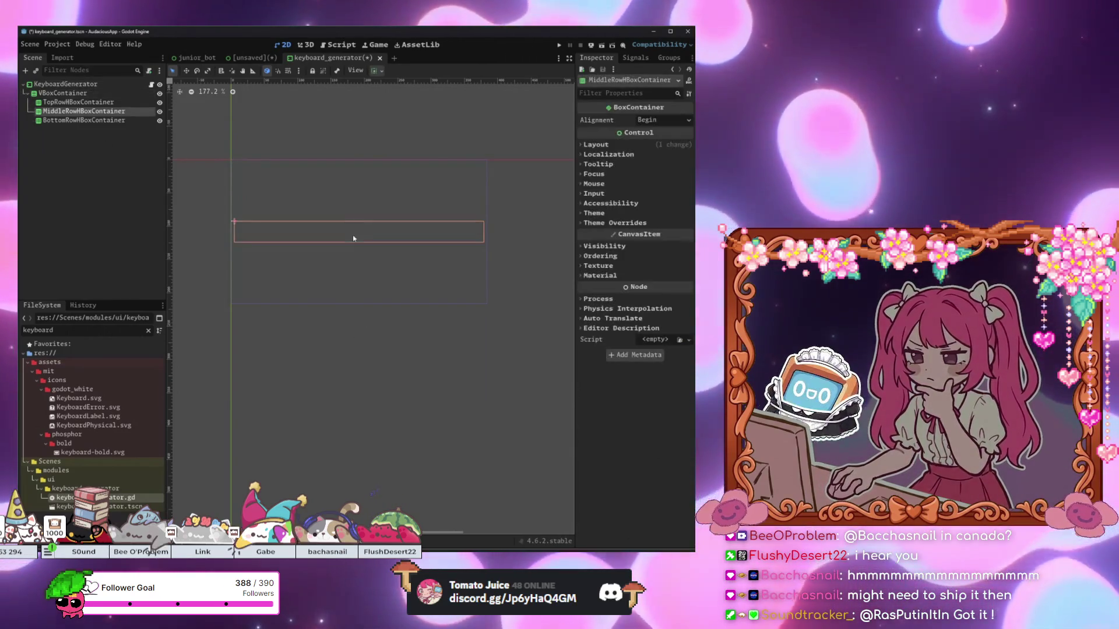
right_click(336, 58)
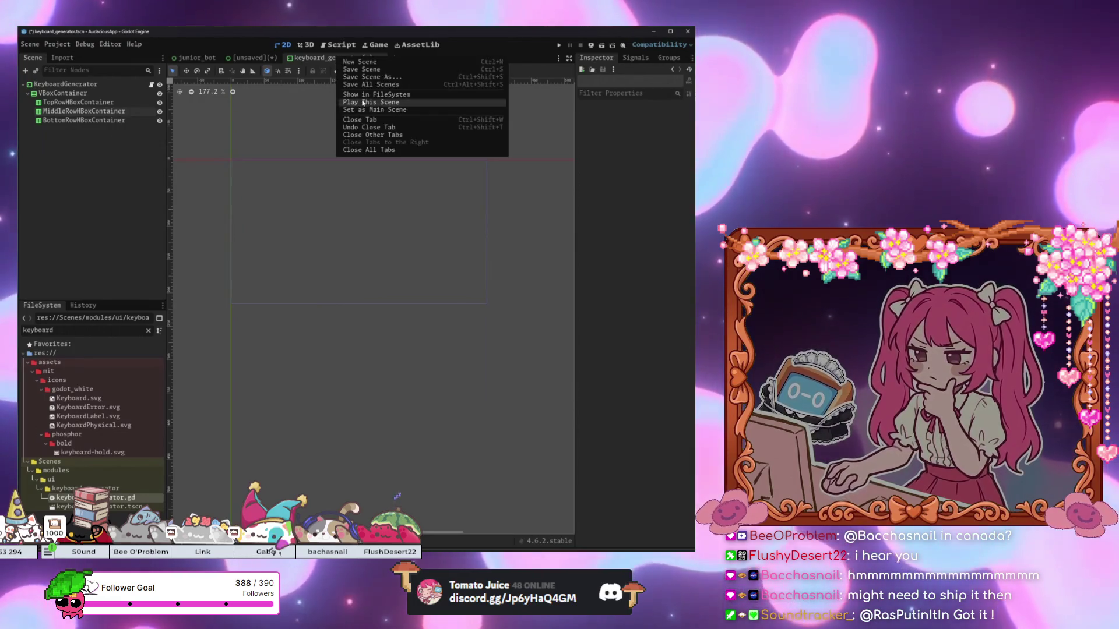
left_click(362, 103)
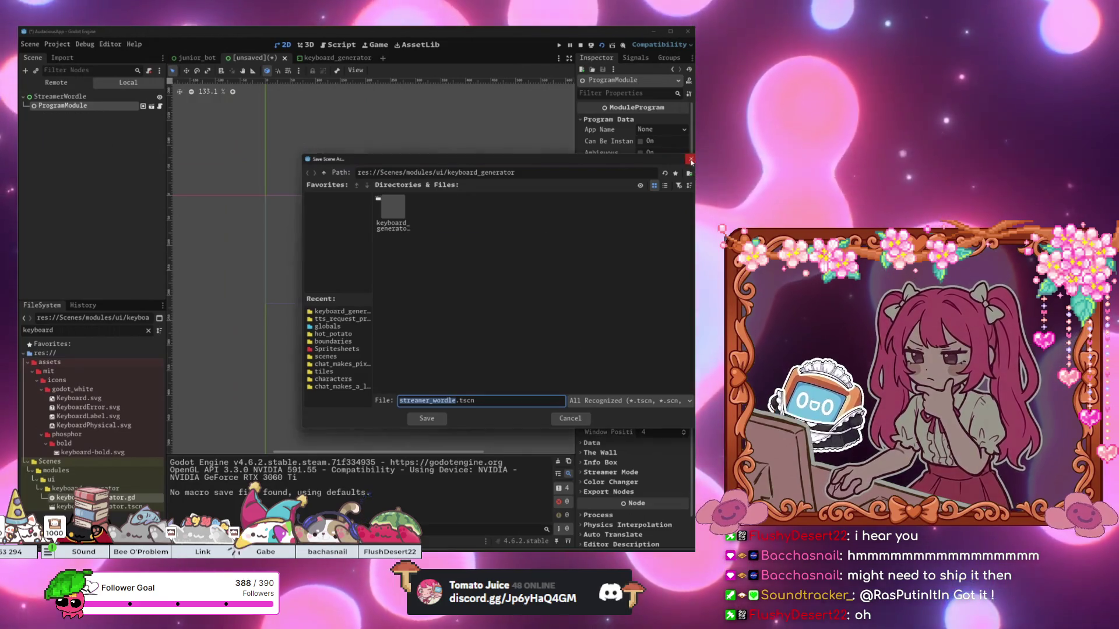
key("Escape")
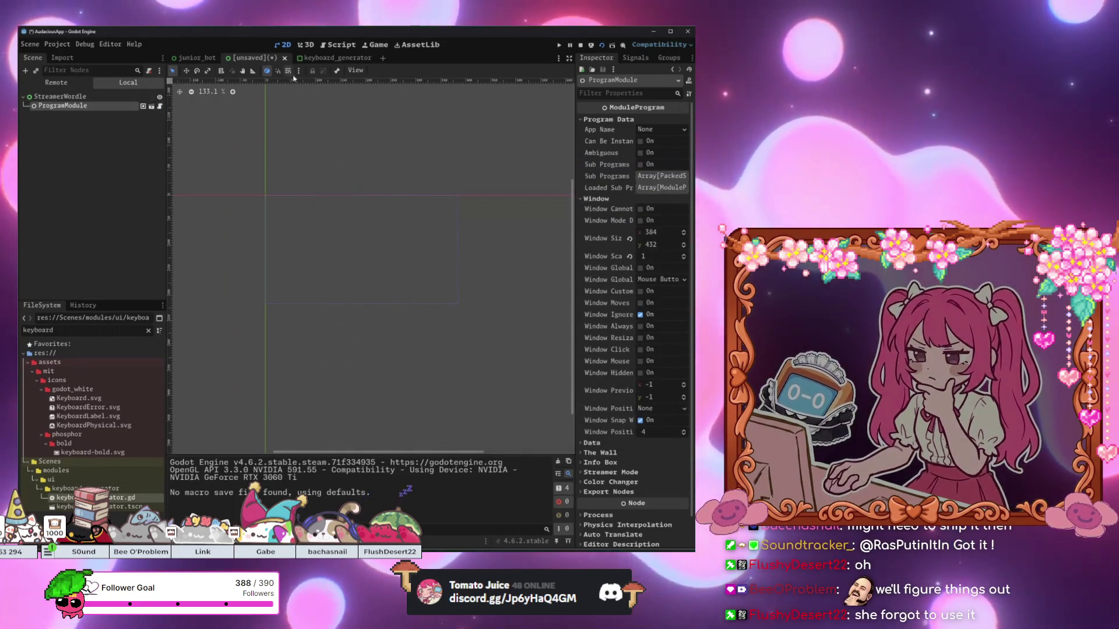
Step: Start saving the StreamerWordle scene and browse to Scenes/Programs/Games/Twitch
key("ctrl+s")
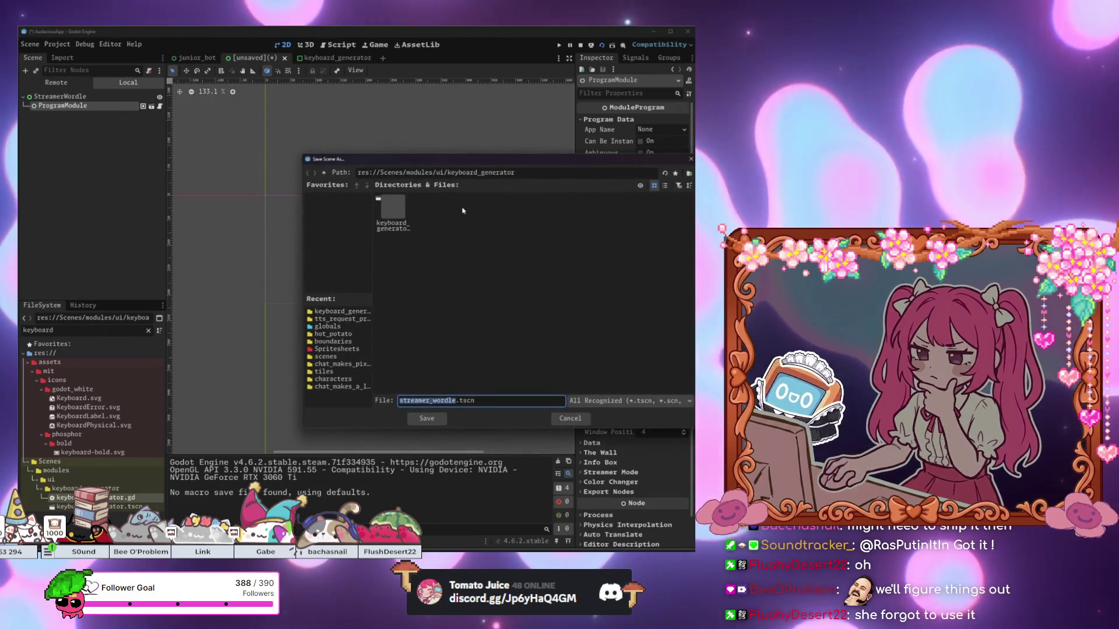
left_click(324, 173)
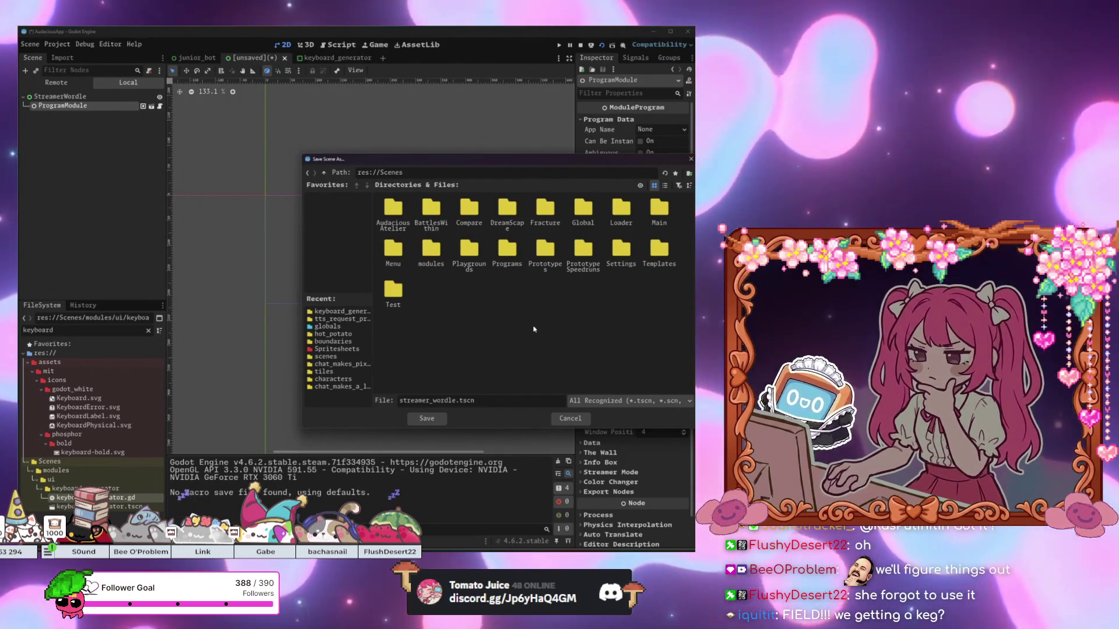
double_click(507, 251)
scroll(460, 315, "down", 1)
double_click(398, 366)
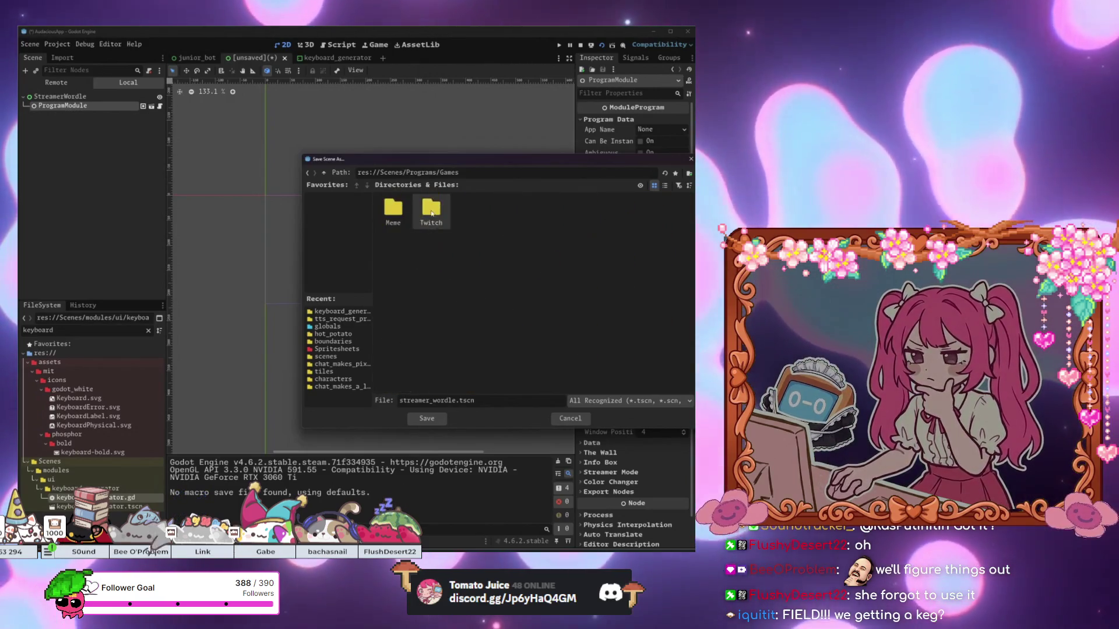
double_click(431, 210)
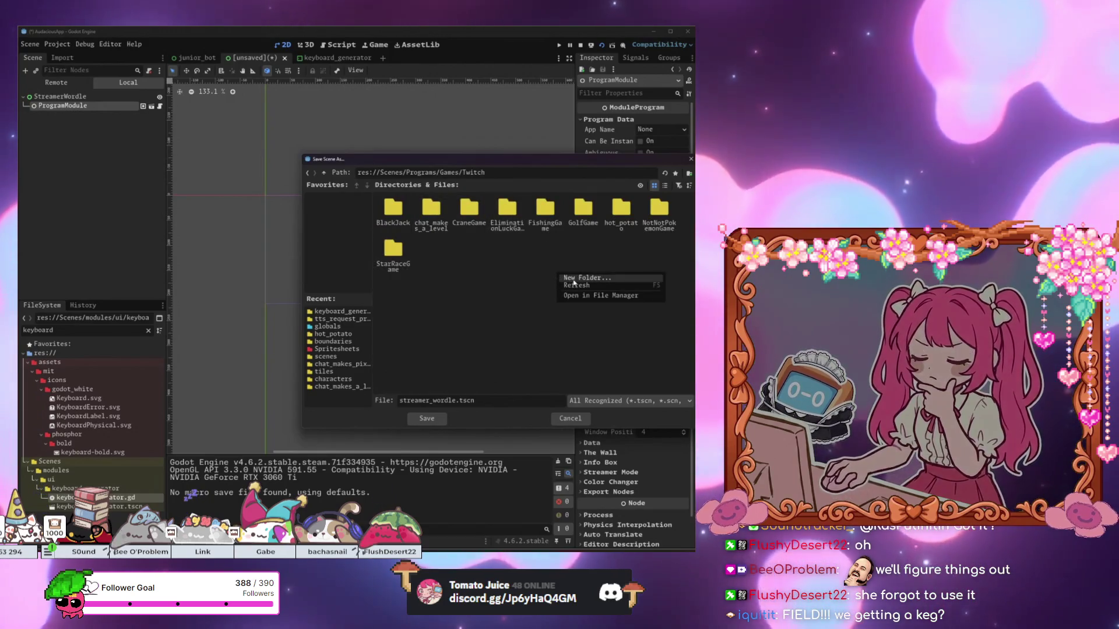
Step: Create a streamer_wordle folder and save the scene there as streamer_wordle.tscn
left_click(574, 279)
type("treamer_wordle")
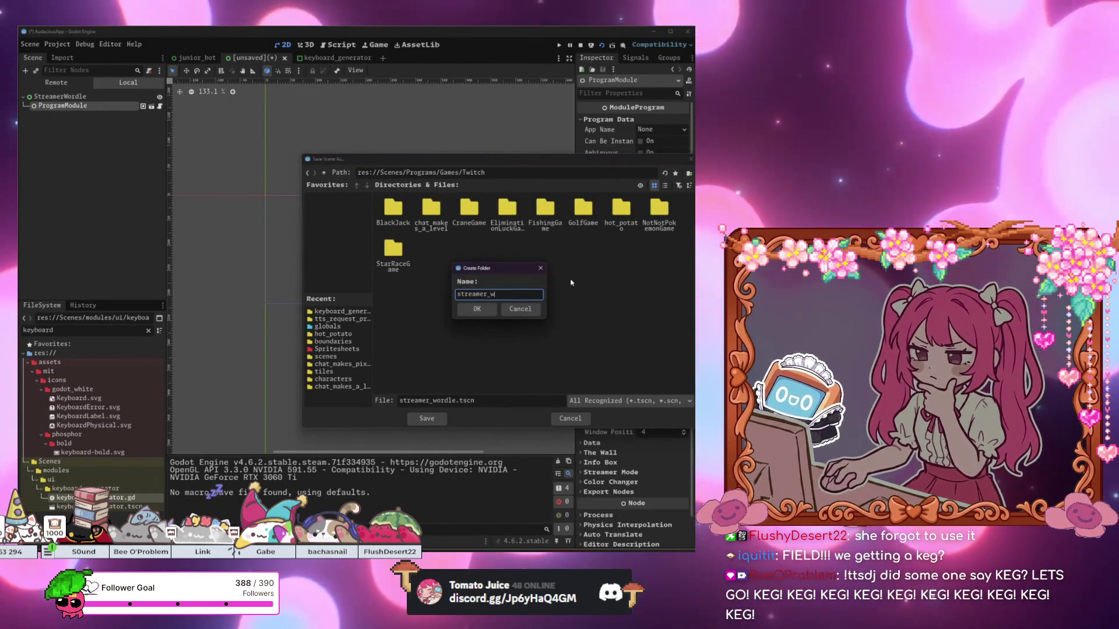
left_click(476, 309)
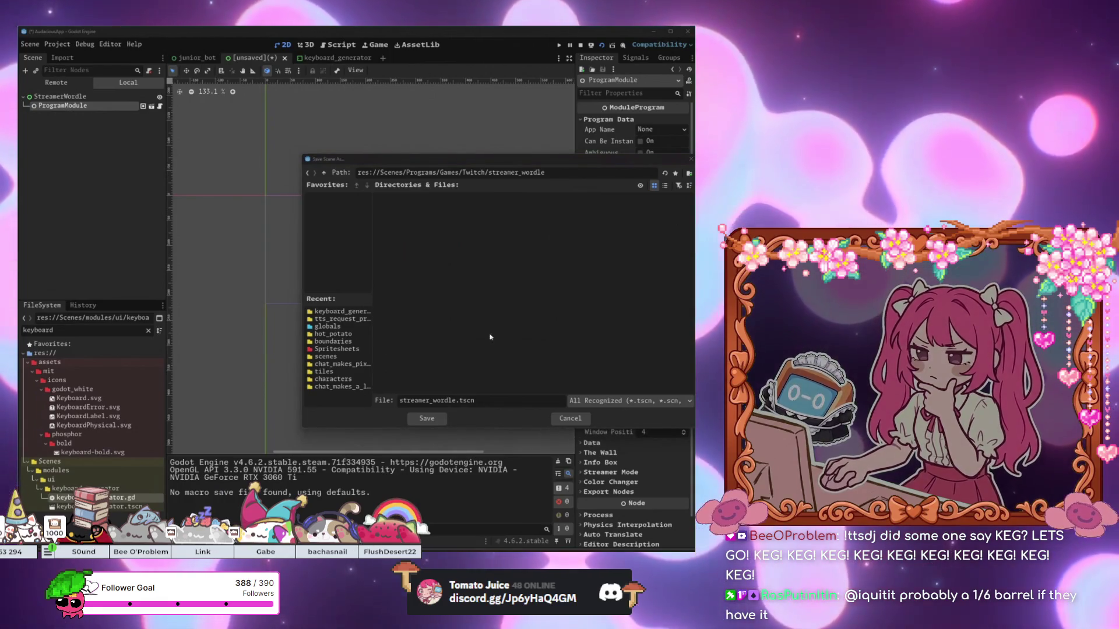
left_click(427, 418)
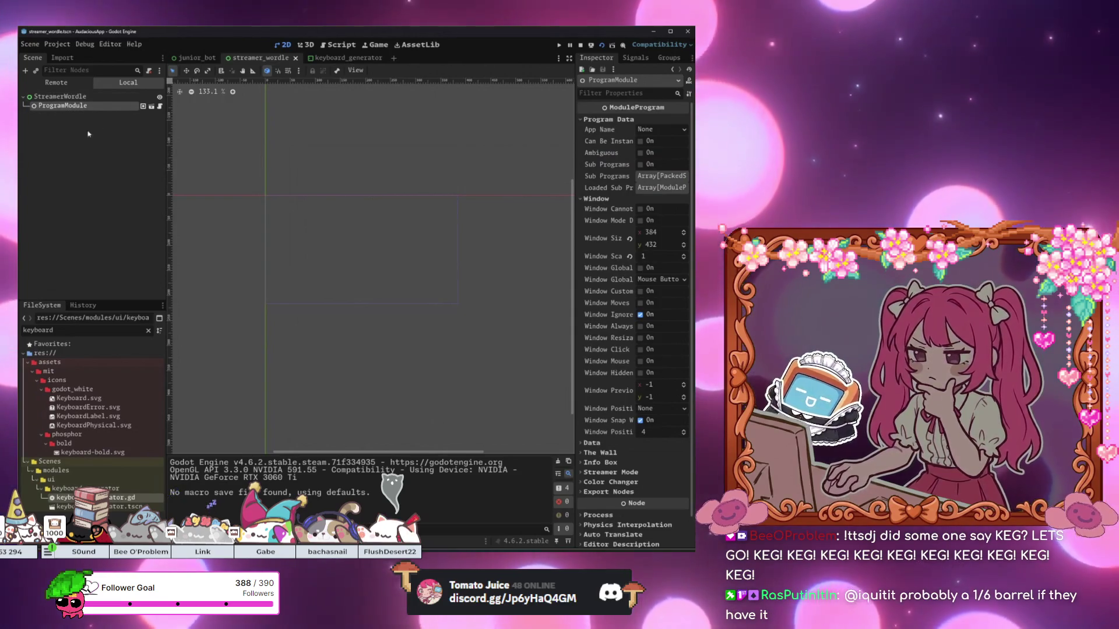
left_click(93, 106)
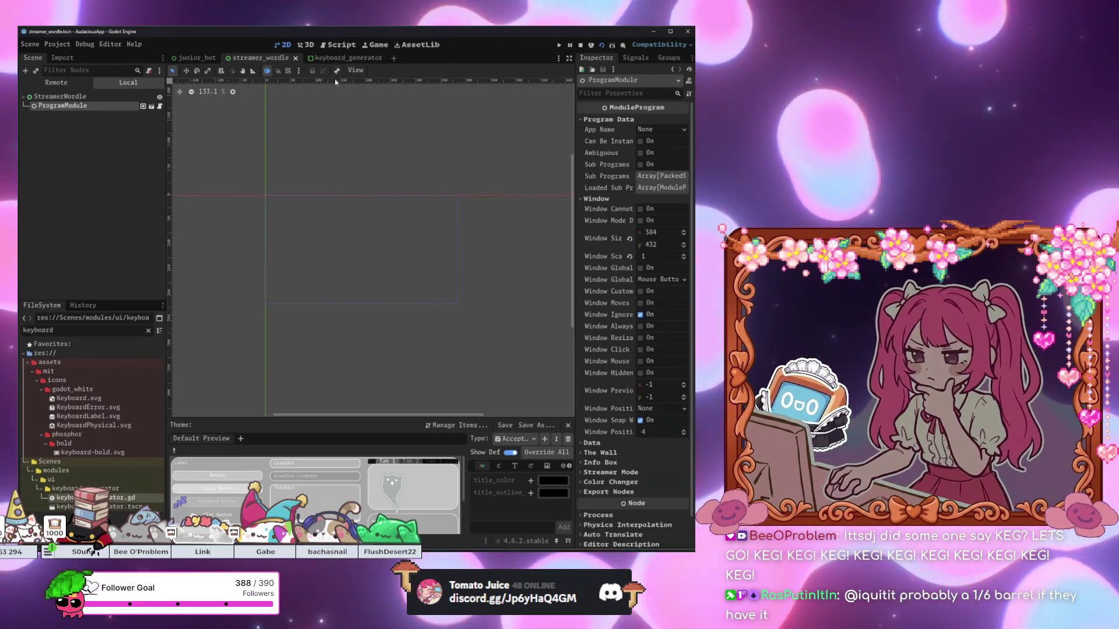
Step: Run the project with F5, close the game window, and return to keyboard_generator
left_click(342, 108)
key("F5")
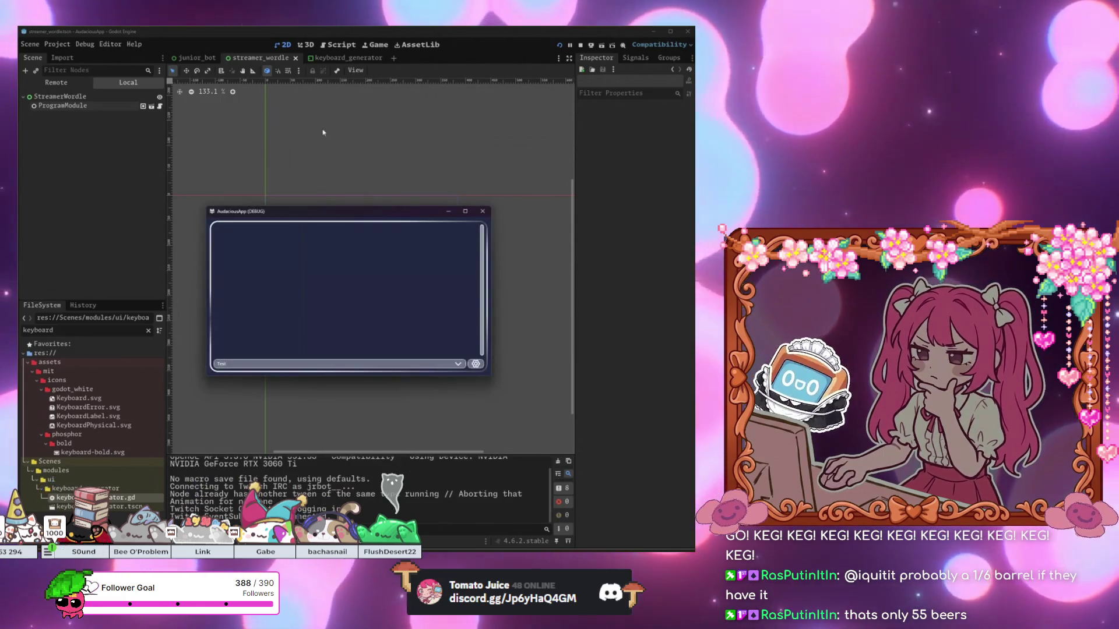
left_click(485, 213)
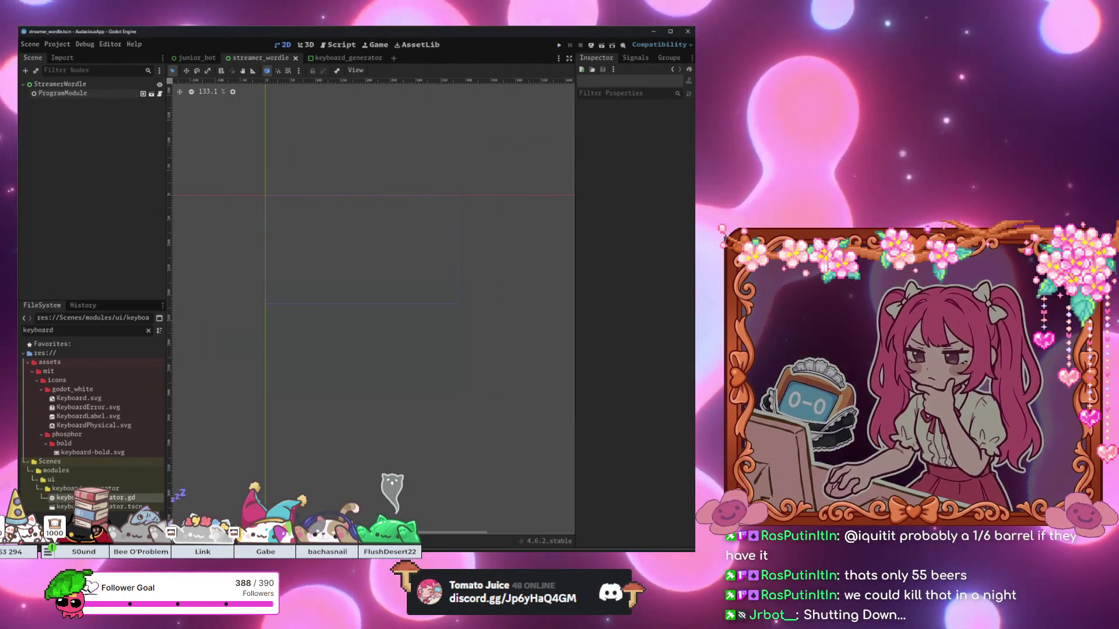
left_click(350, 61)
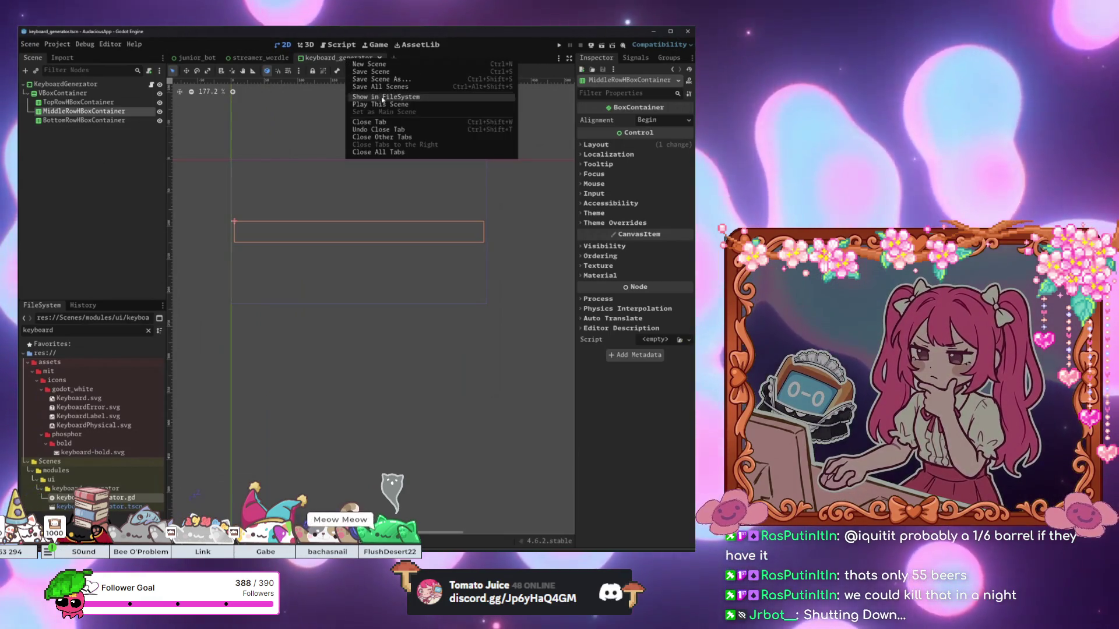
Step: Run the keyboard generator scene with F6, then switch to its script
key("F6")
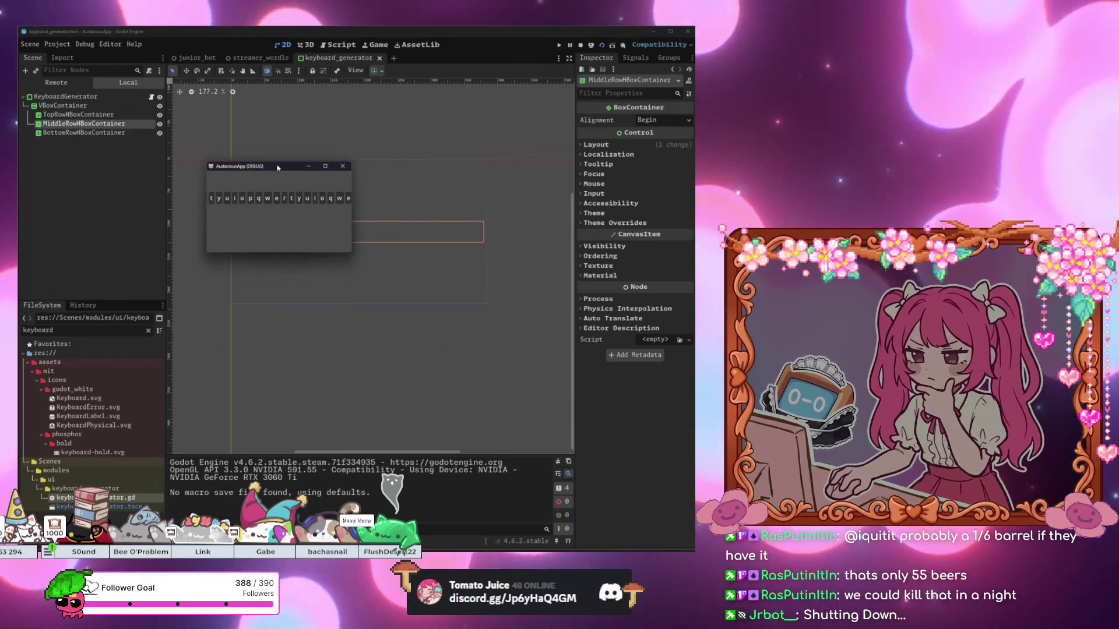
key("F8")
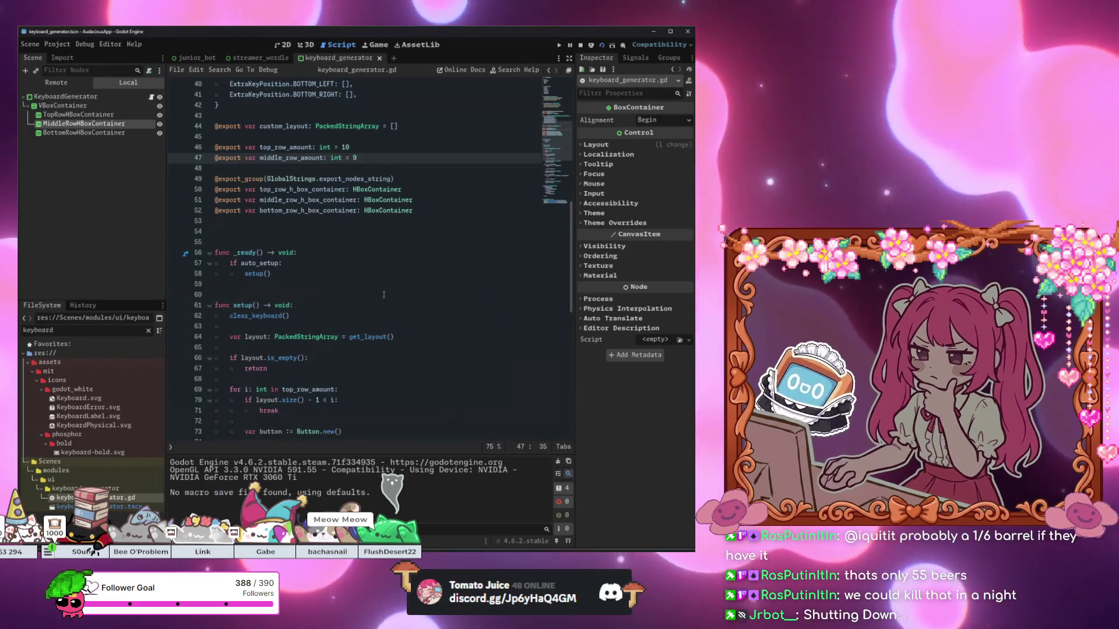
scroll(353, 308, "down", 10)
scroll(353, 308, "up", 2)
left_click(368, 287)
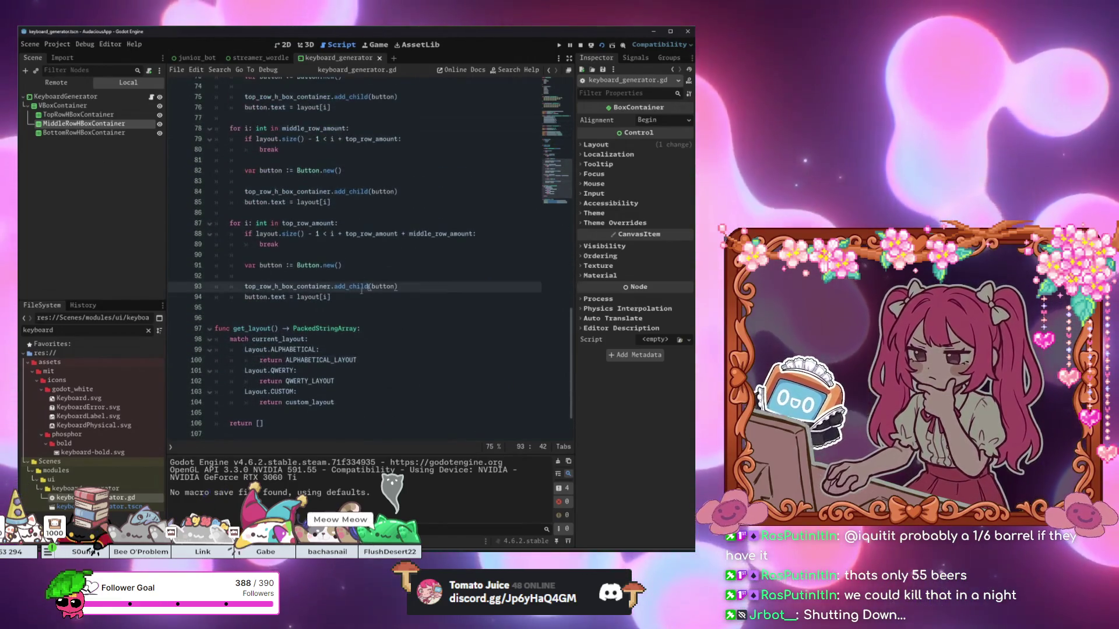
scroll(263, 283, "up", 2)
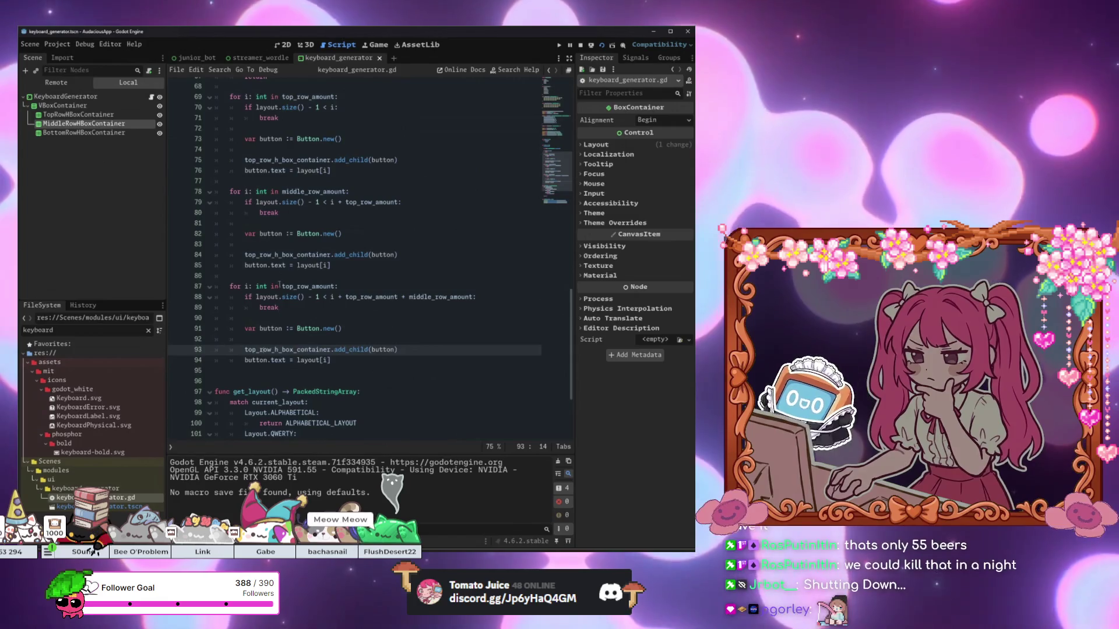
Step: Point line 84's add_child at middle_row_h_box_container and line 93's at bottom_row_h_box_container
double_click(281, 254)
type("midd")
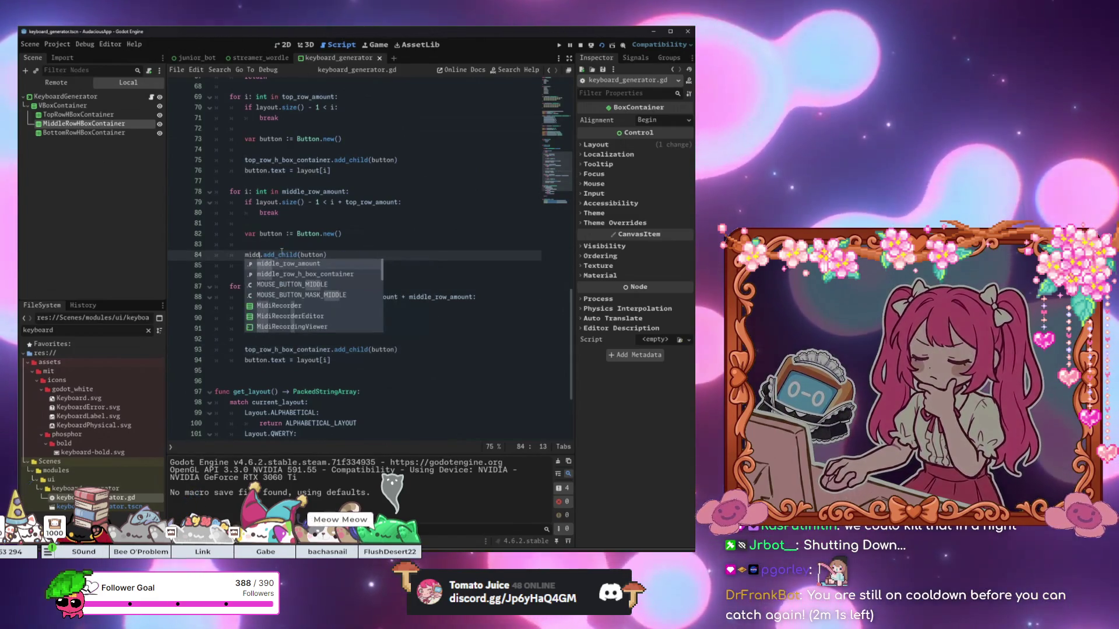
left_click(305, 273)
double_click(288, 358)
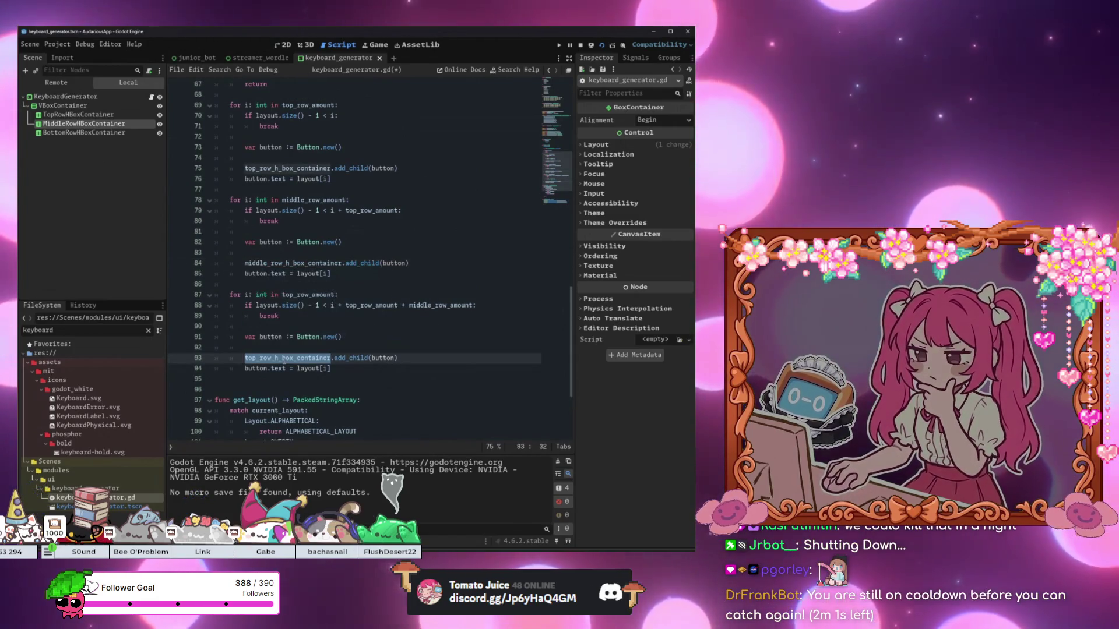
type("bottom")
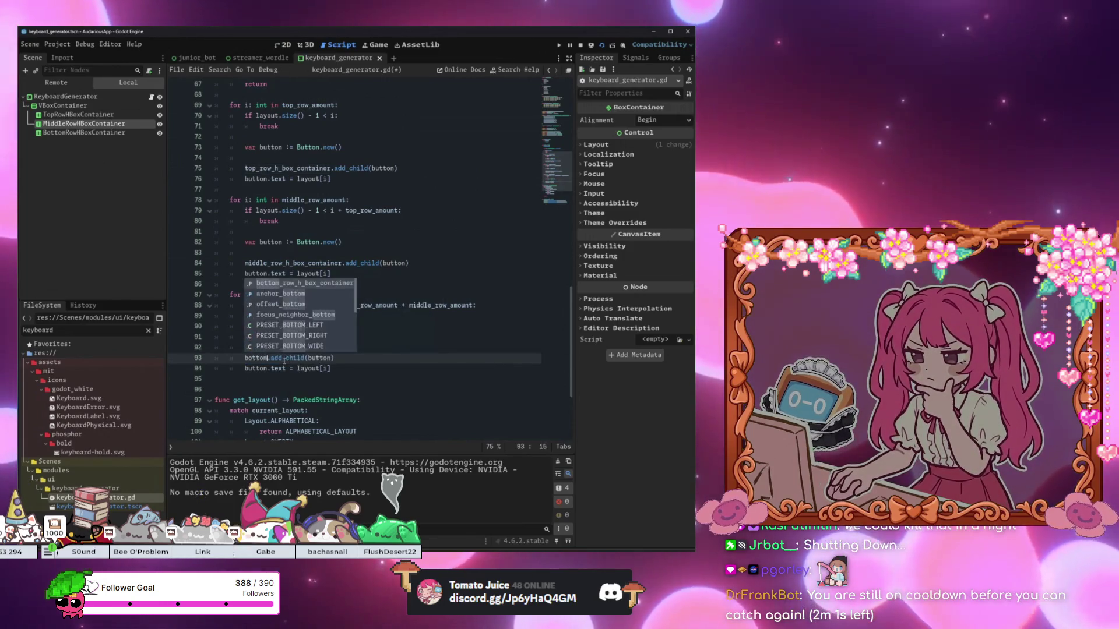
key("Return")
Step: Save and run the scene to confirm three key rows appear
left_click(363, 305)
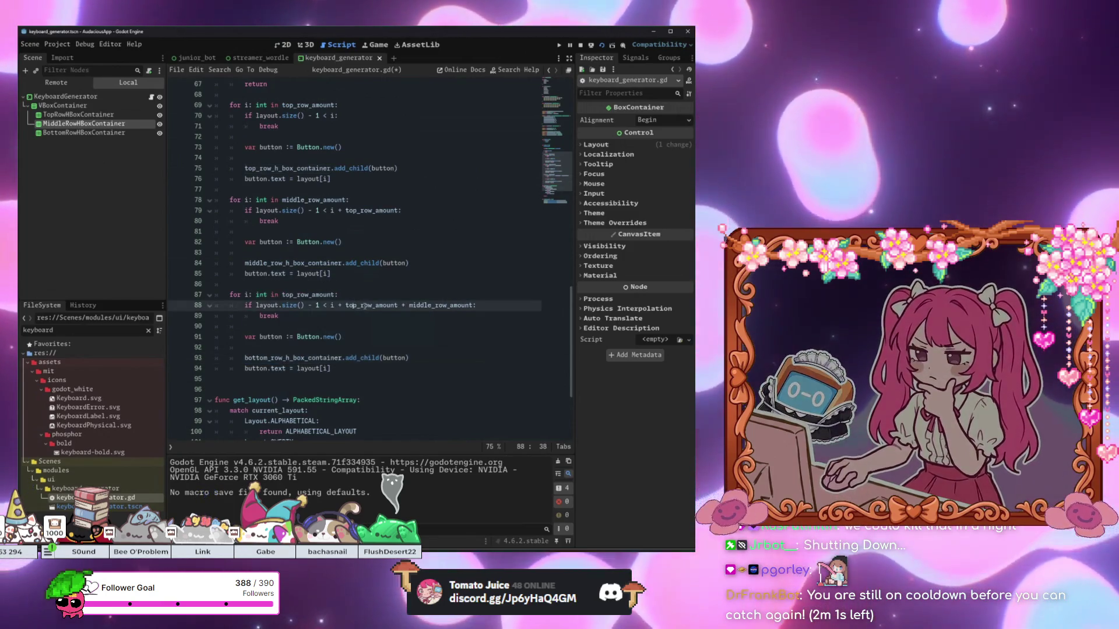
key("F5")
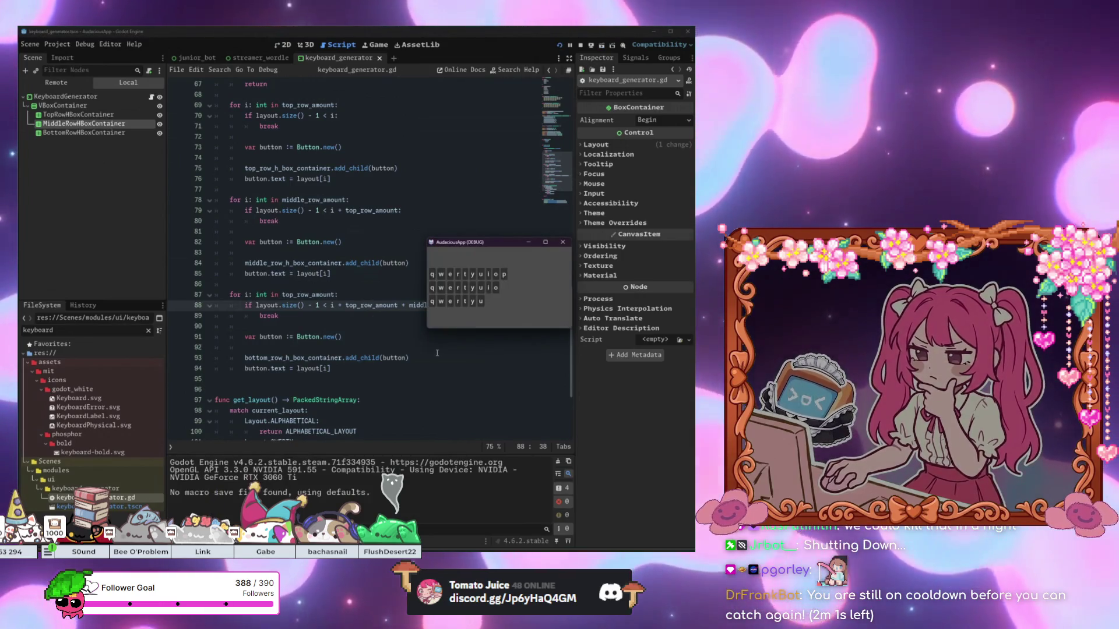
left_click_drag(497, 247, 332, 197)
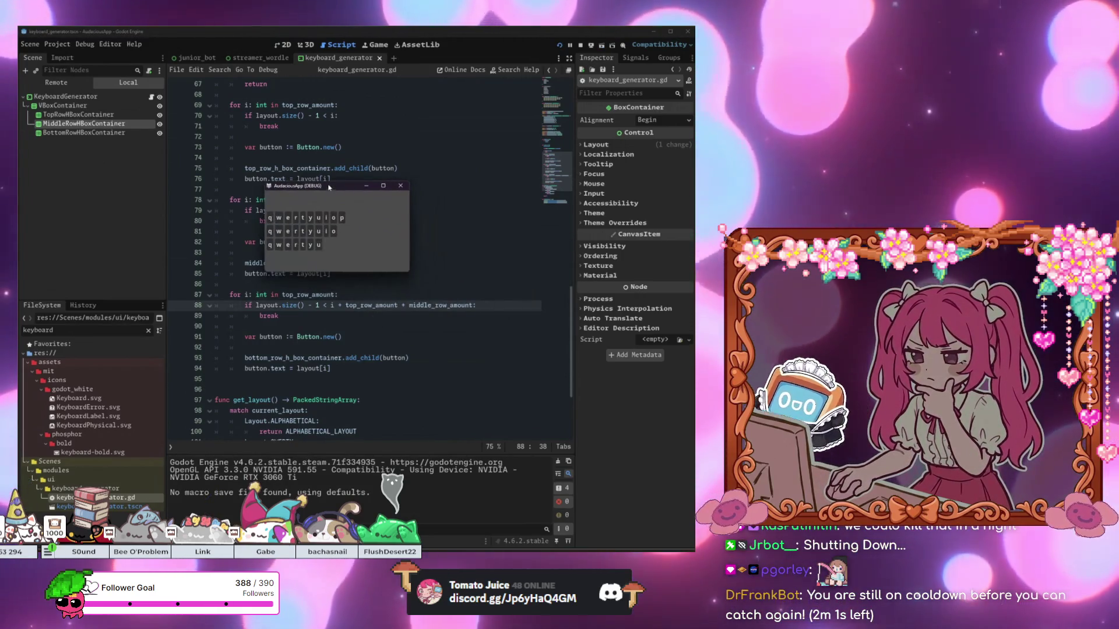
left_click(343, 240)
left_click(280, 221)
key("Down")
key("Down")
key("Down")
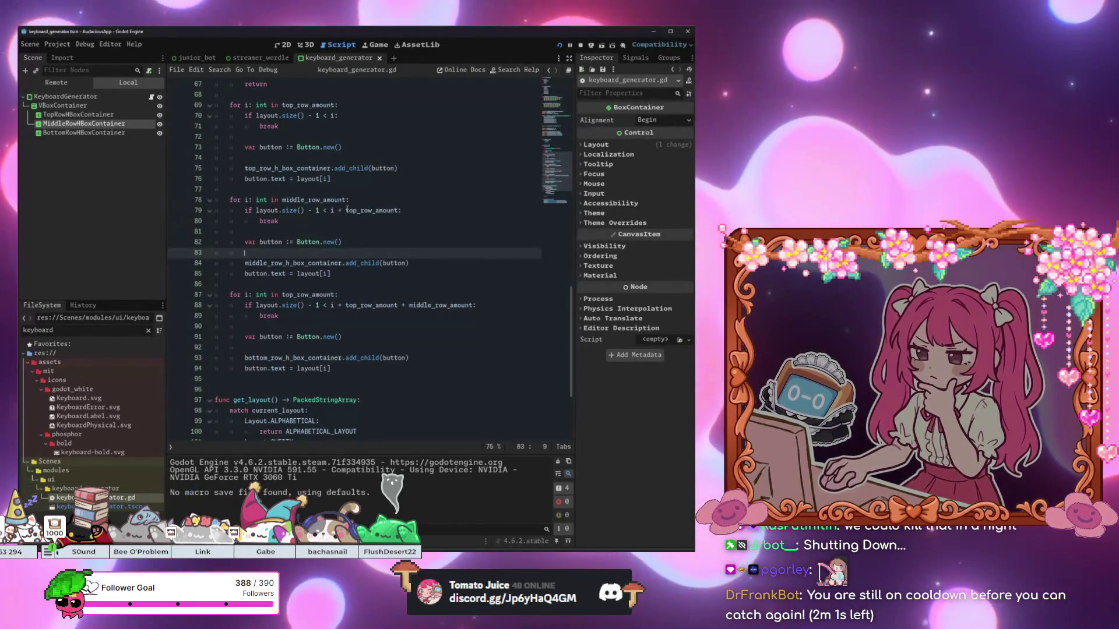
Step: Insert 'i += top_row_amount' at the start of the middle-row loop
key("Down")
key("End")
key("Left")
key("Left")
key("Left")
key("Down")
key("Left")
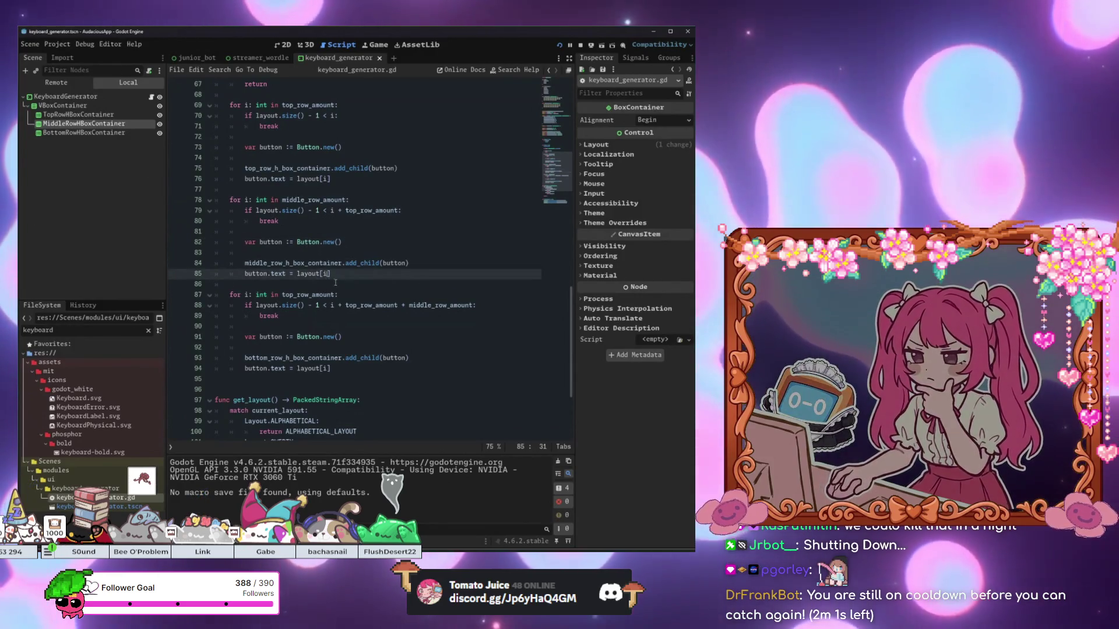
left_click(377, 200)
key("Return")
type("i =")
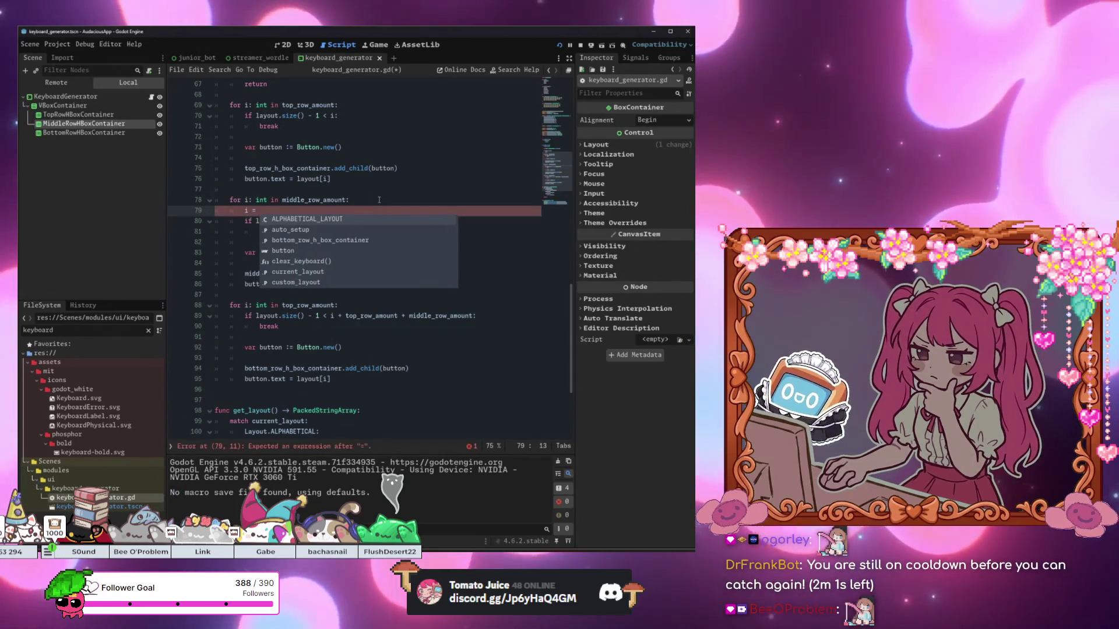
key("BackSpace")
key("BackSpace")
type("+")
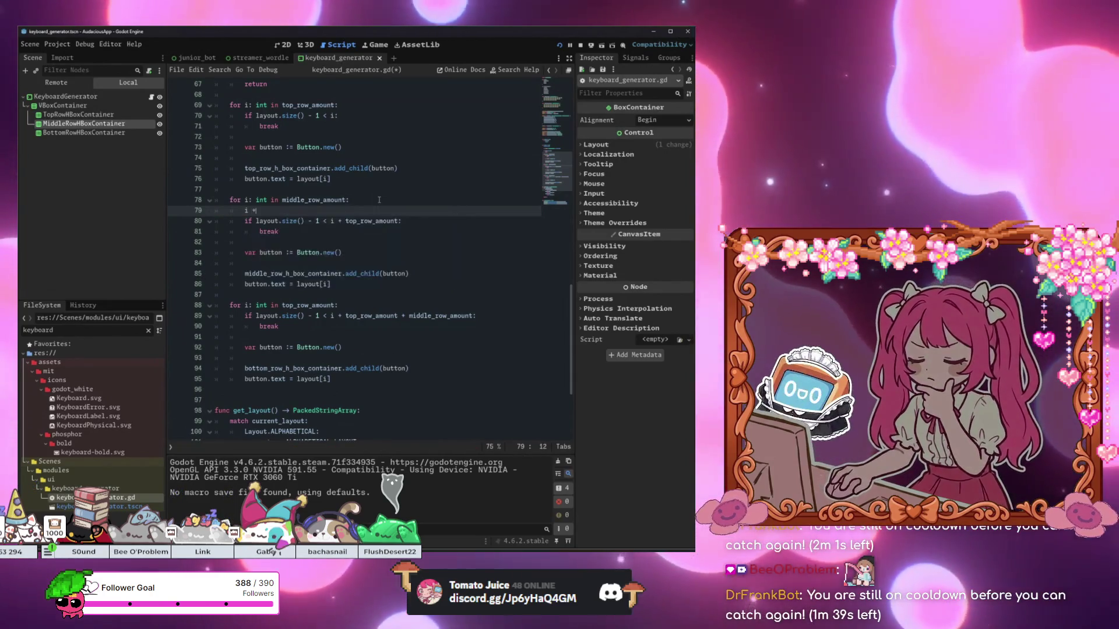
type("= to")
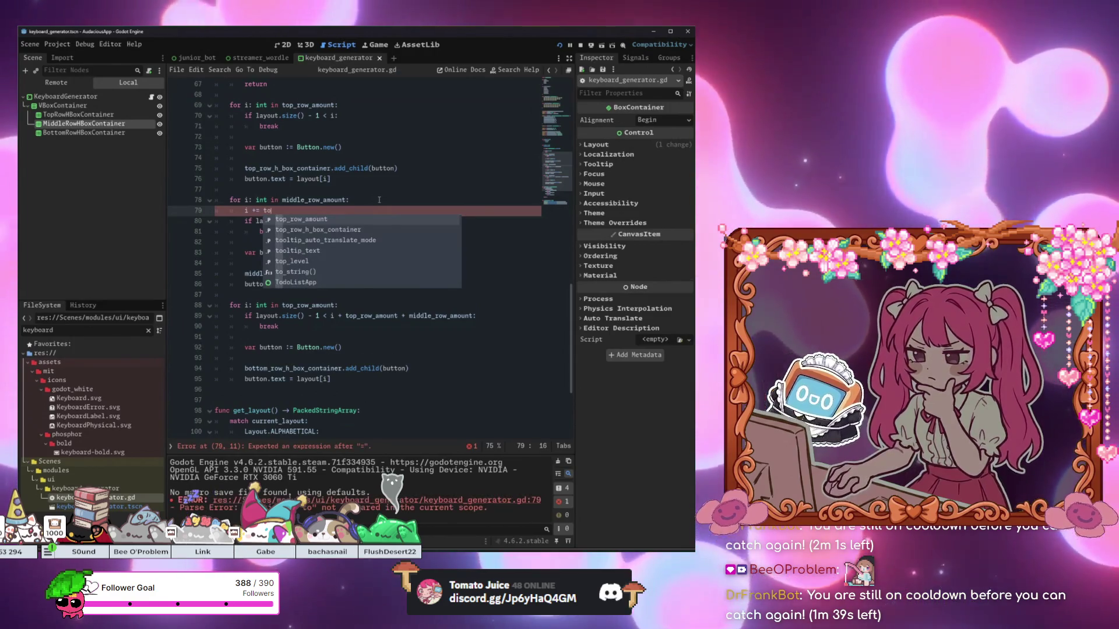
key("Return")
left_click(379, 200)
Step: Drop line 80's offset and add 'i += top_row_amount + middle_row_amount' in the bottom-row loop
left_click_drag(398, 226, 342, 223)
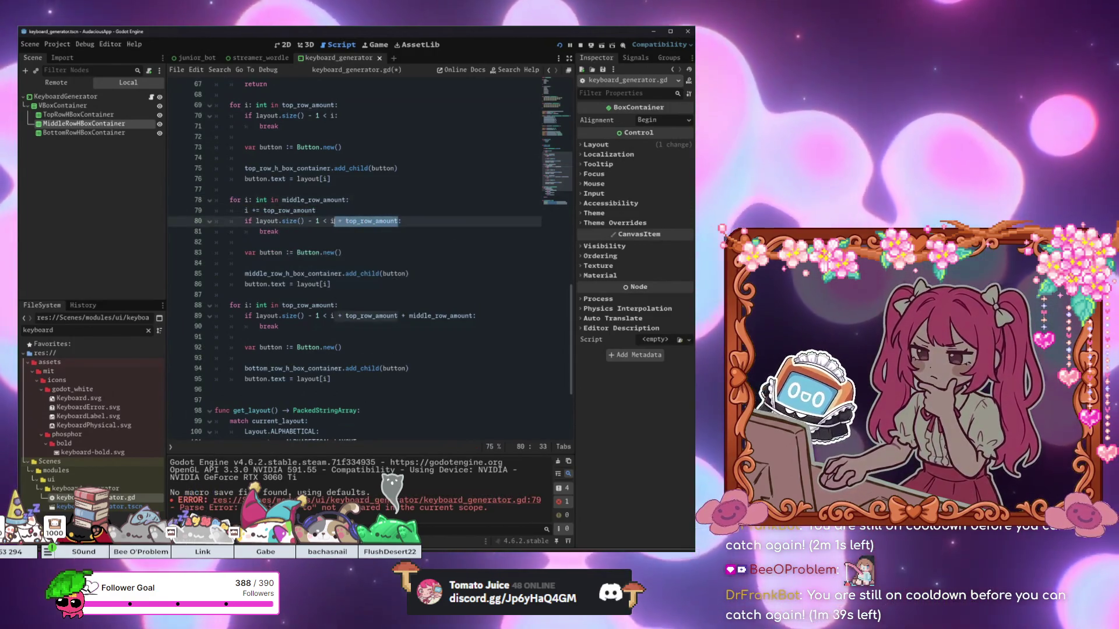
left_click(401, 317)
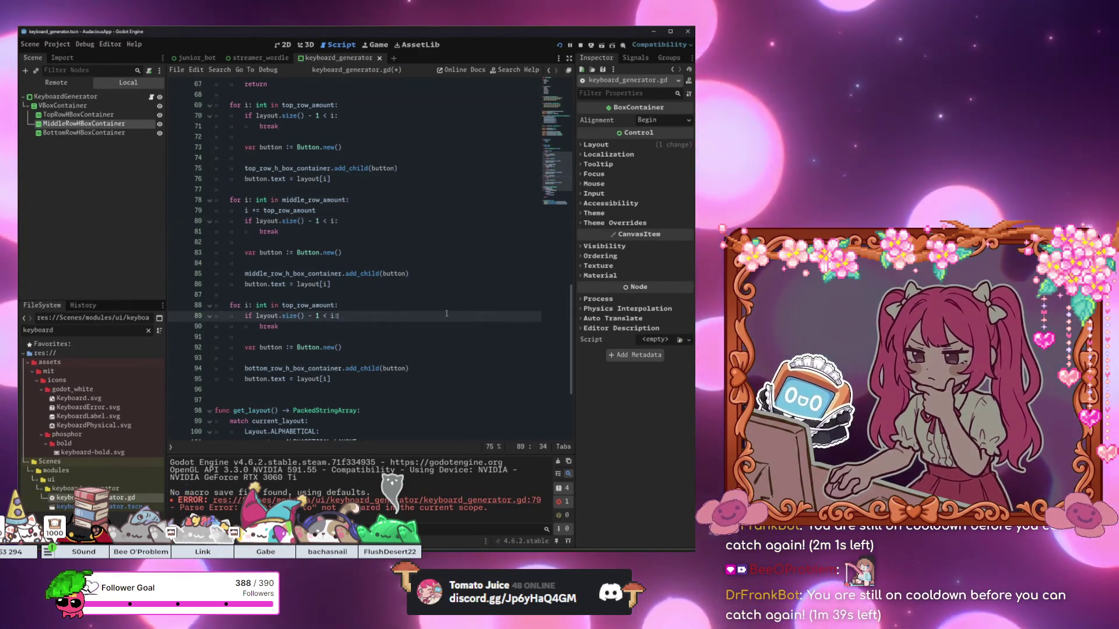
key("ctrl+shift+Return")
type("i !=")
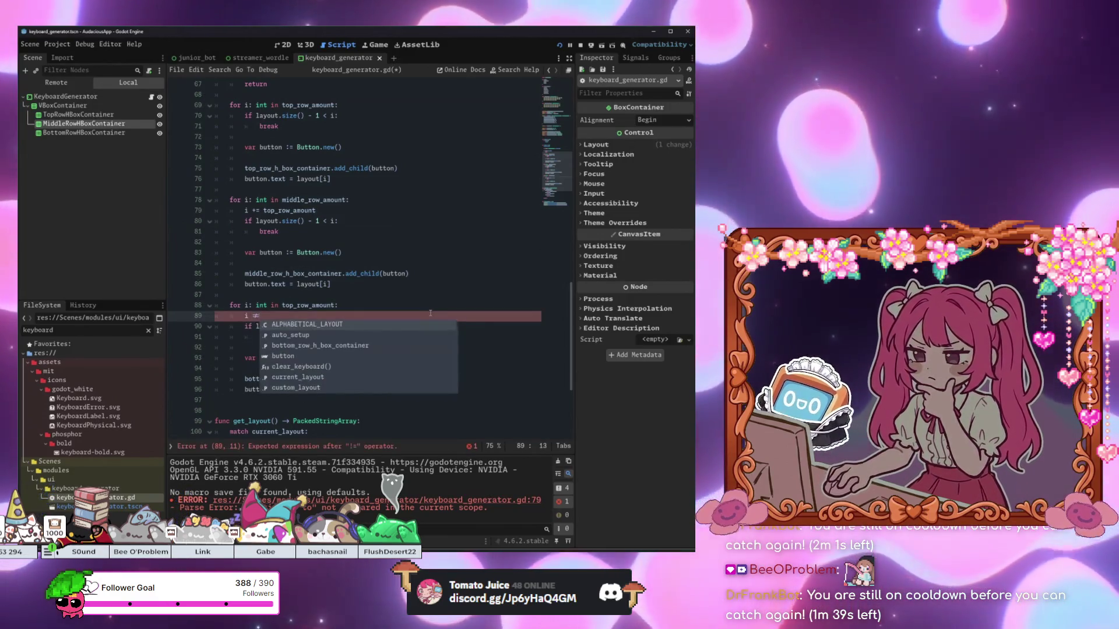
key("Escape")
type("+=")
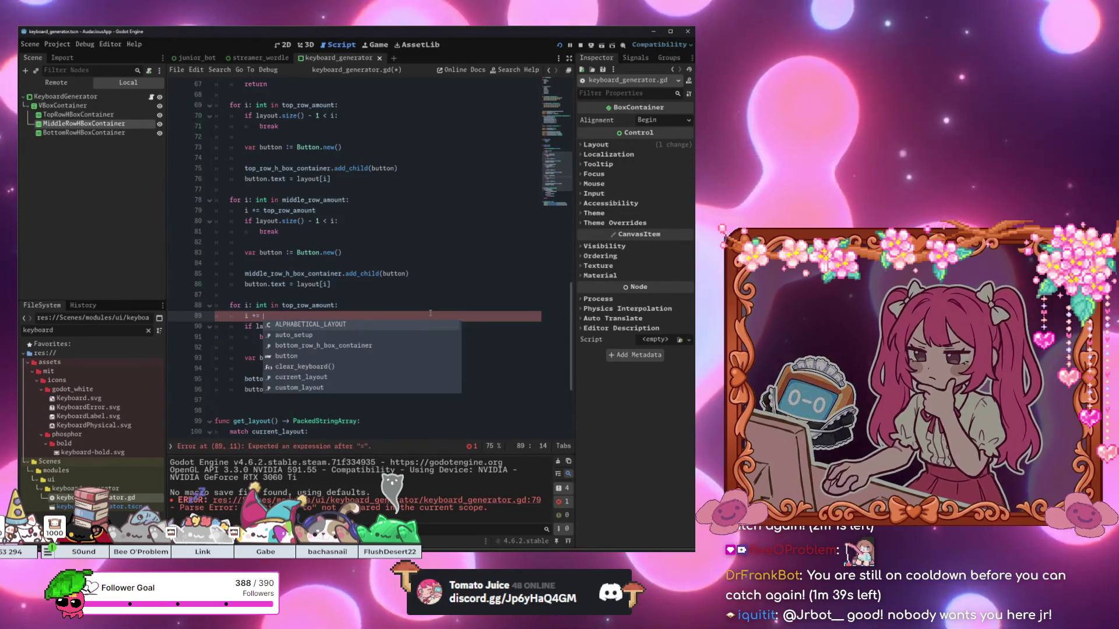
type("tpo")
key("BackSpace")
key("BackSpace")
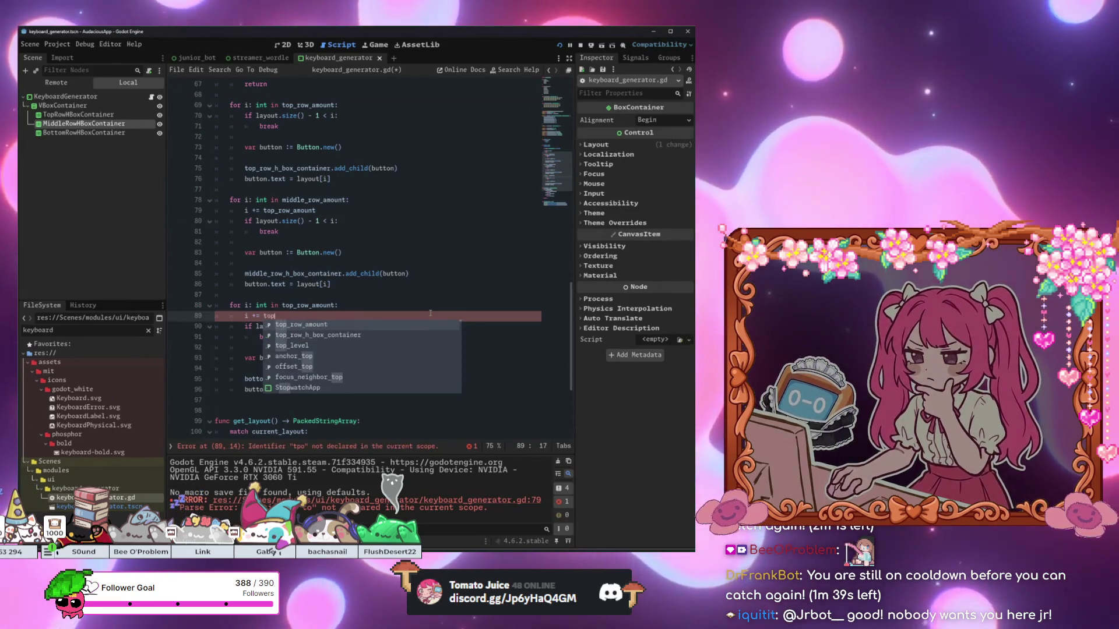
type("op")
key("Return")
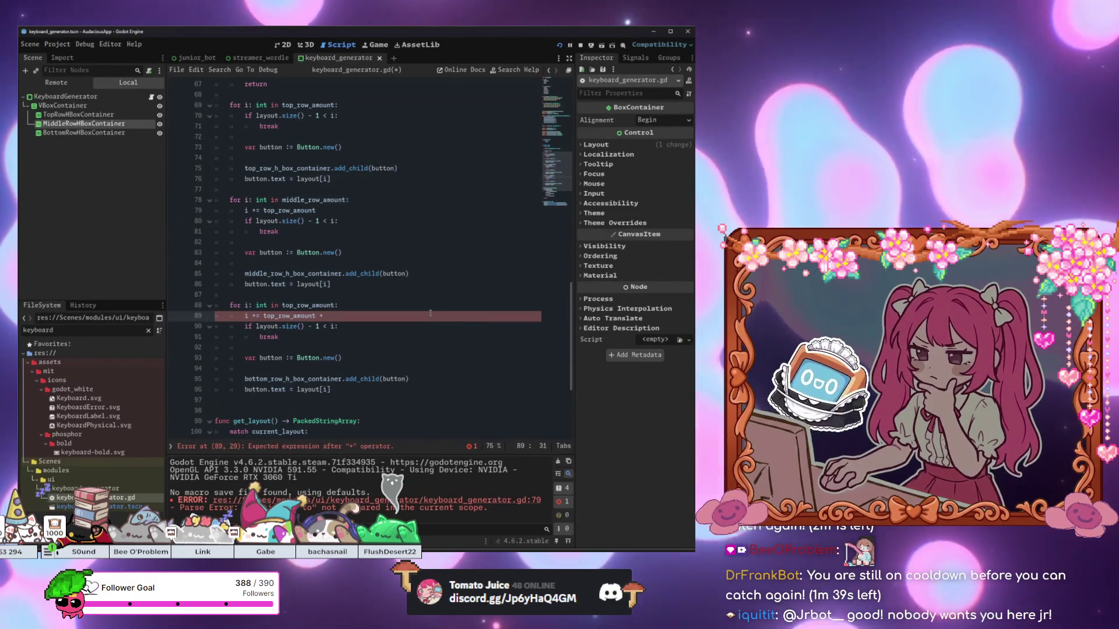
type("mid")
key("Return")
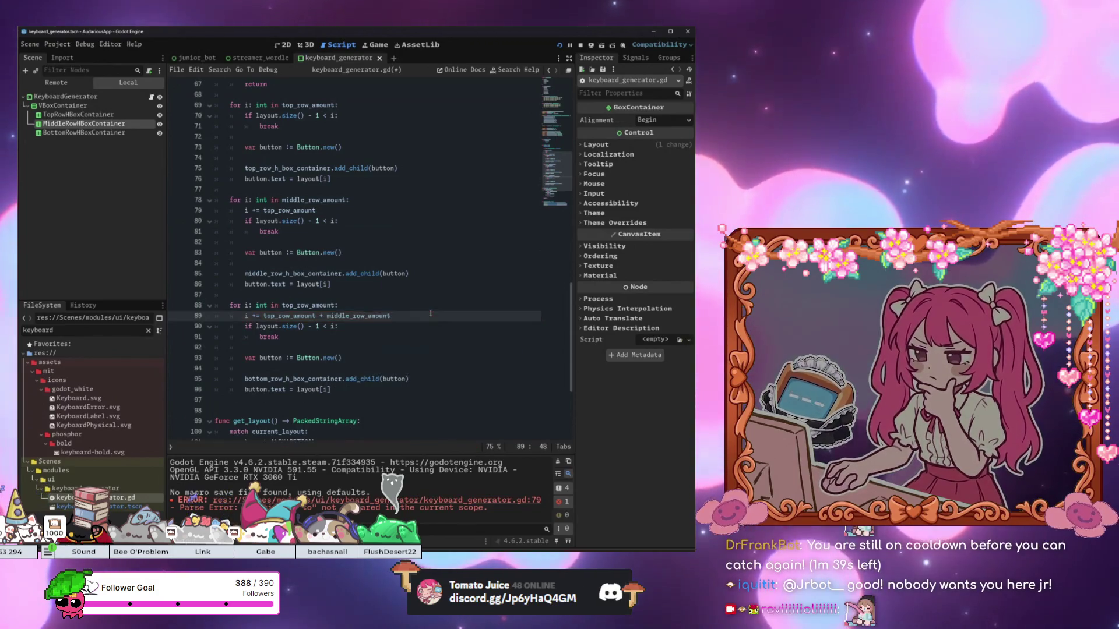
Step: Clean up the bottom row's size check, then save and run the keyboard app
left_click(330, 389)
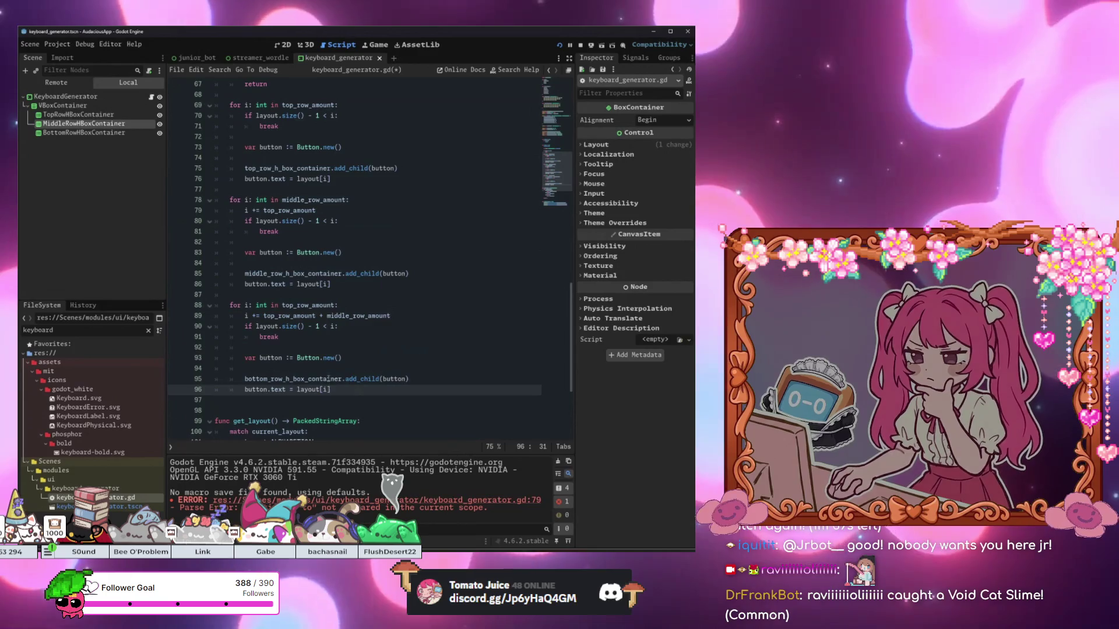
left_click(399, 330)
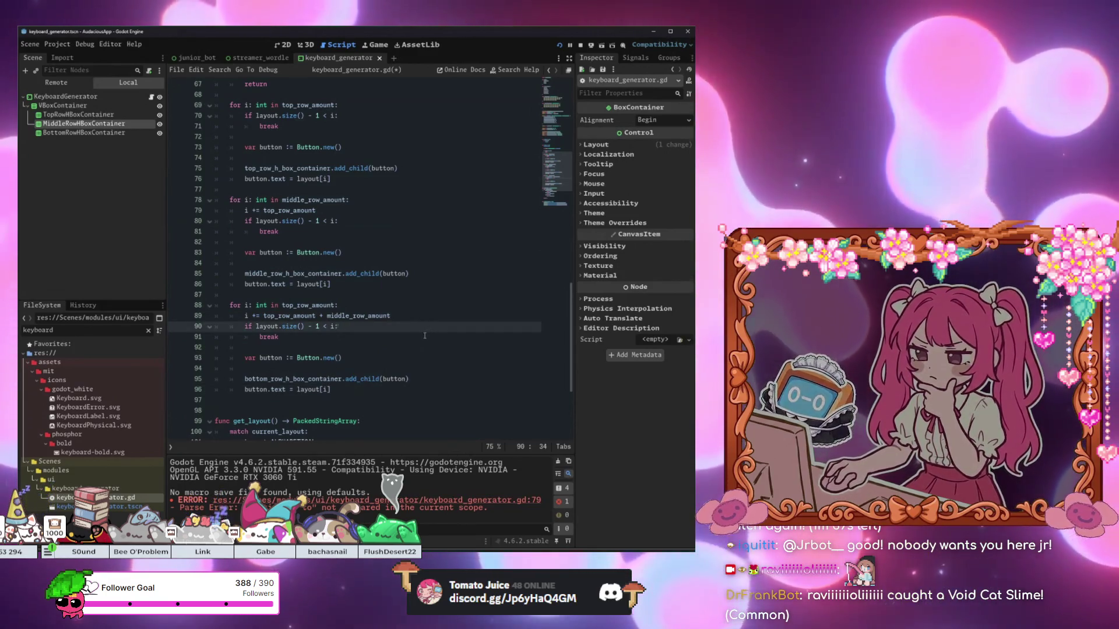
key("F5")
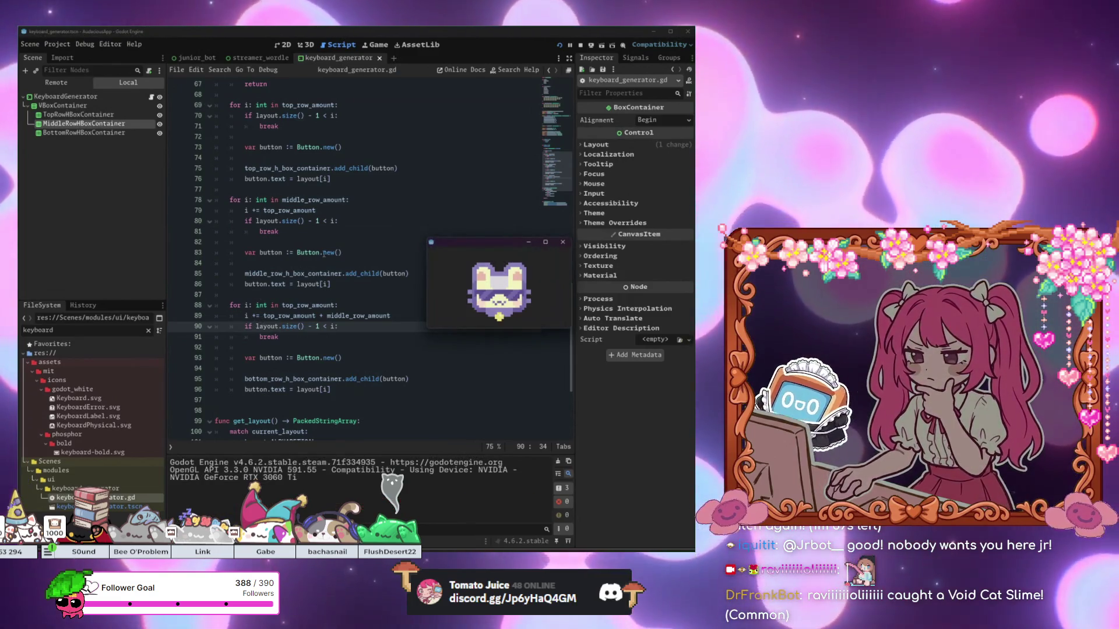
mouse_move(474, 242)
left_mouse_down()
mouse_move(367, 146)
mouse_move(210, 245)
left_mouse_up()
left_click(78, 114)
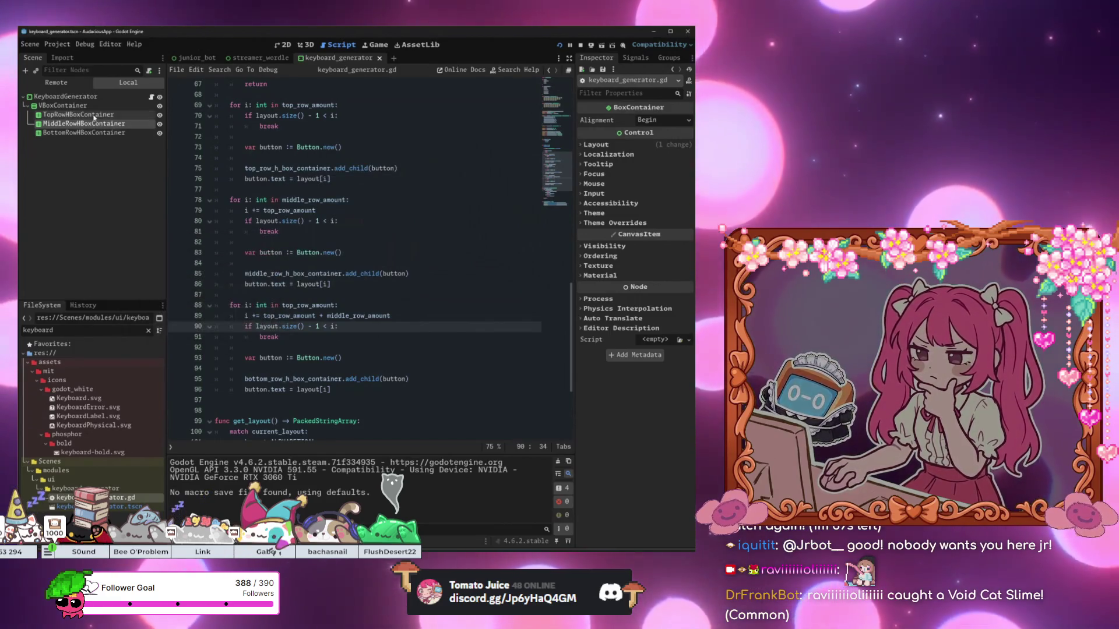
left_click(83, 132, "shift")
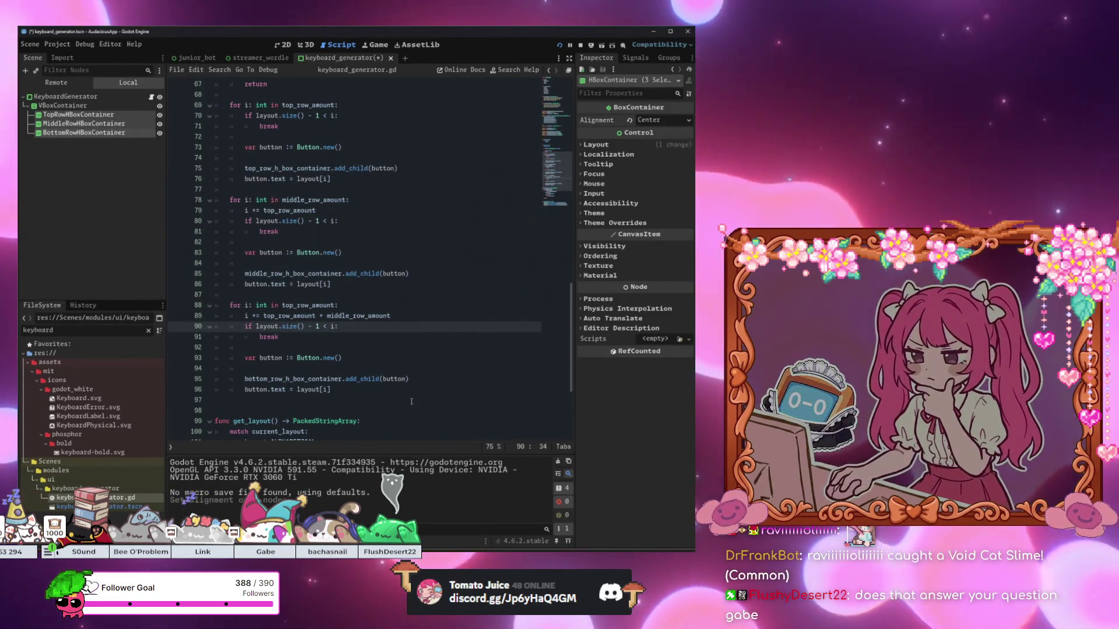
key("alt+Tab")
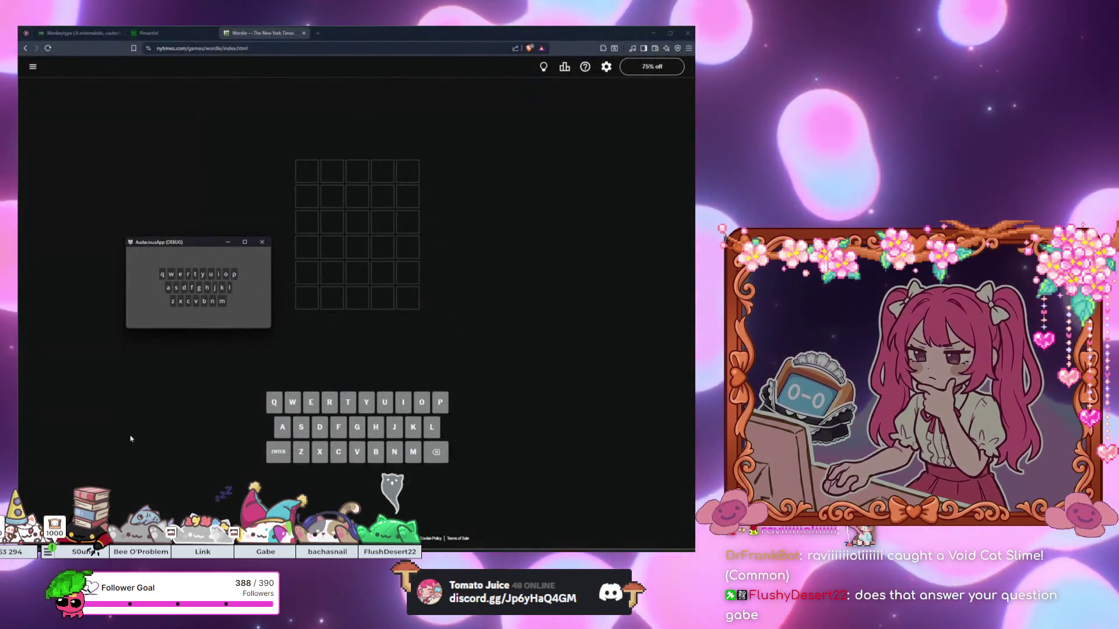
Step: Place the running keyboard app beside Wordle's on-screen keyboard, then return to Godot
mouse_move(211, 244)
left_mouse_down()
mouse_move(495, 192)
mouse_move(353, 388)
mouse_move(309, 386)
mouse_move(559, 372)
left_mouse_up()
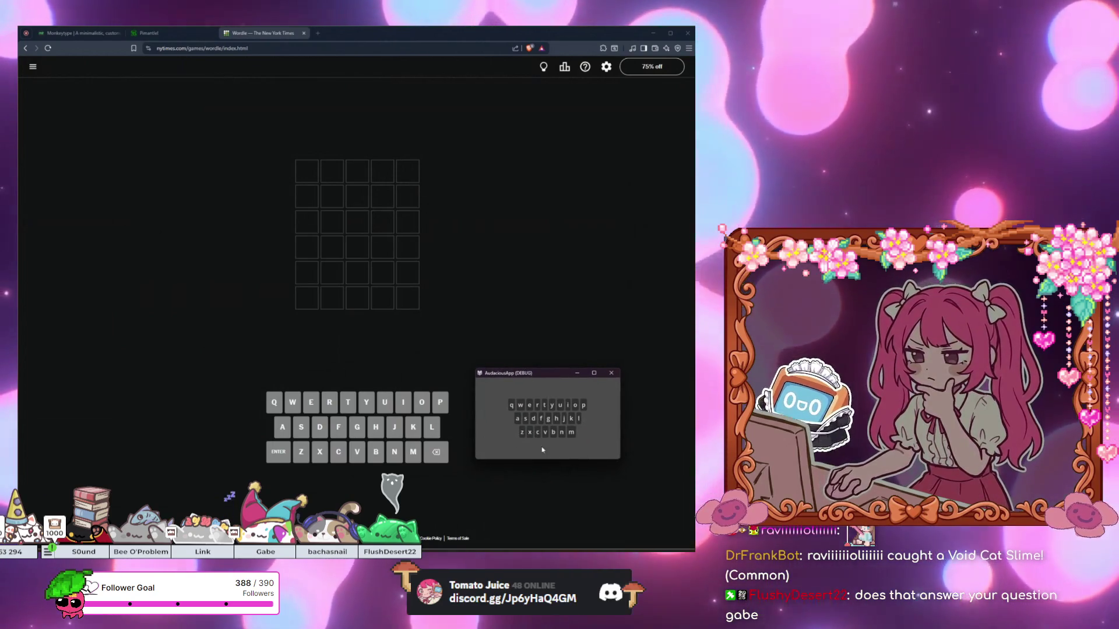
left_click(467, 447)
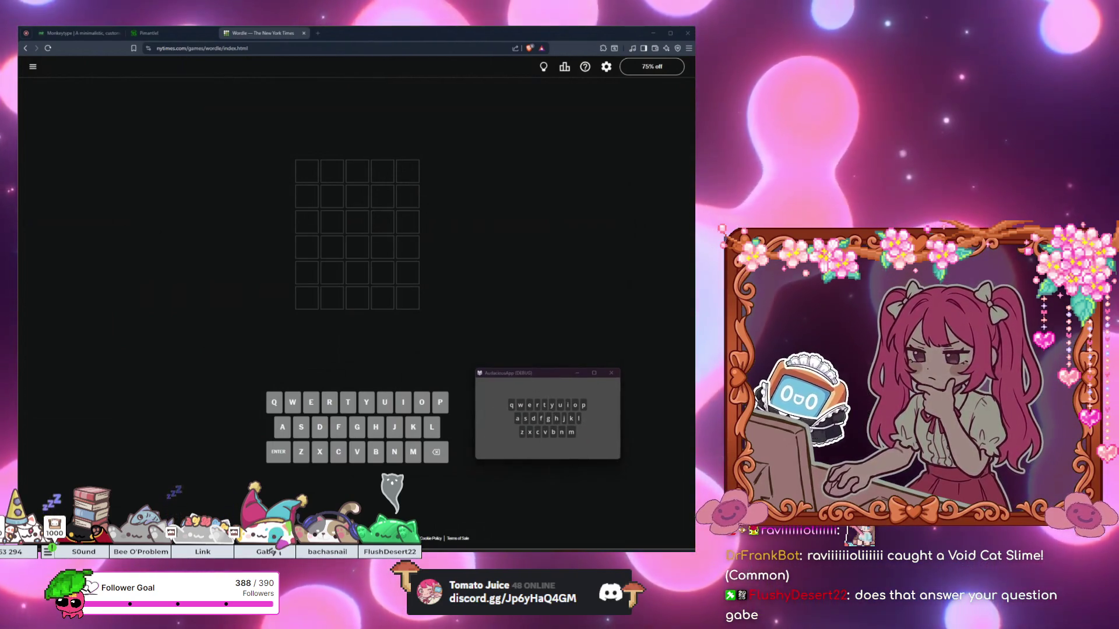
key("alt+Tab")
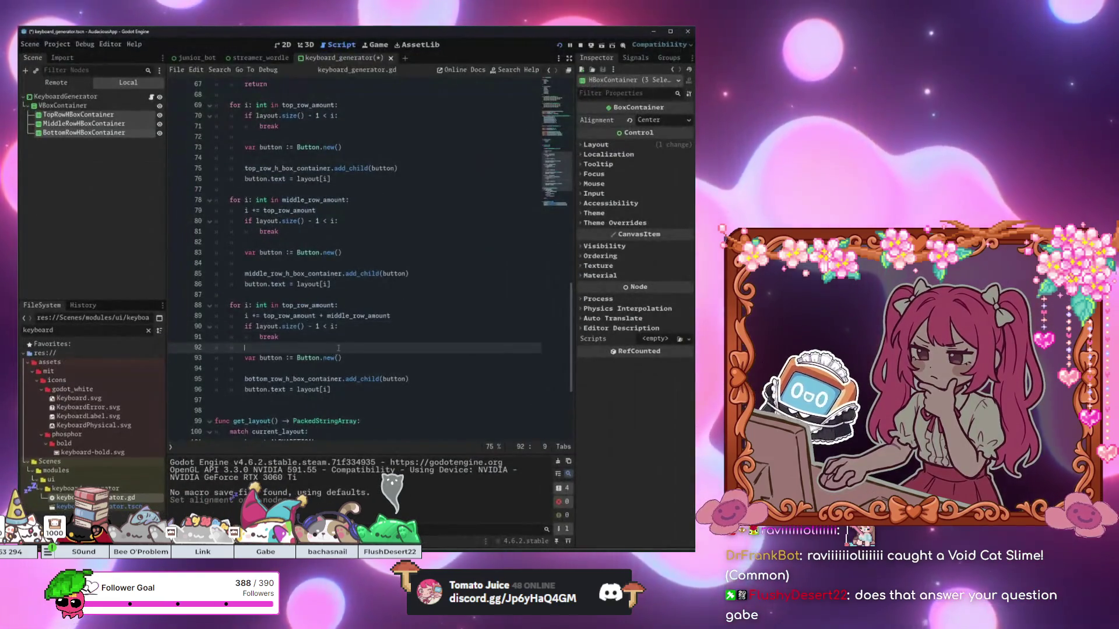
scroll(412, 321, "up", 5)
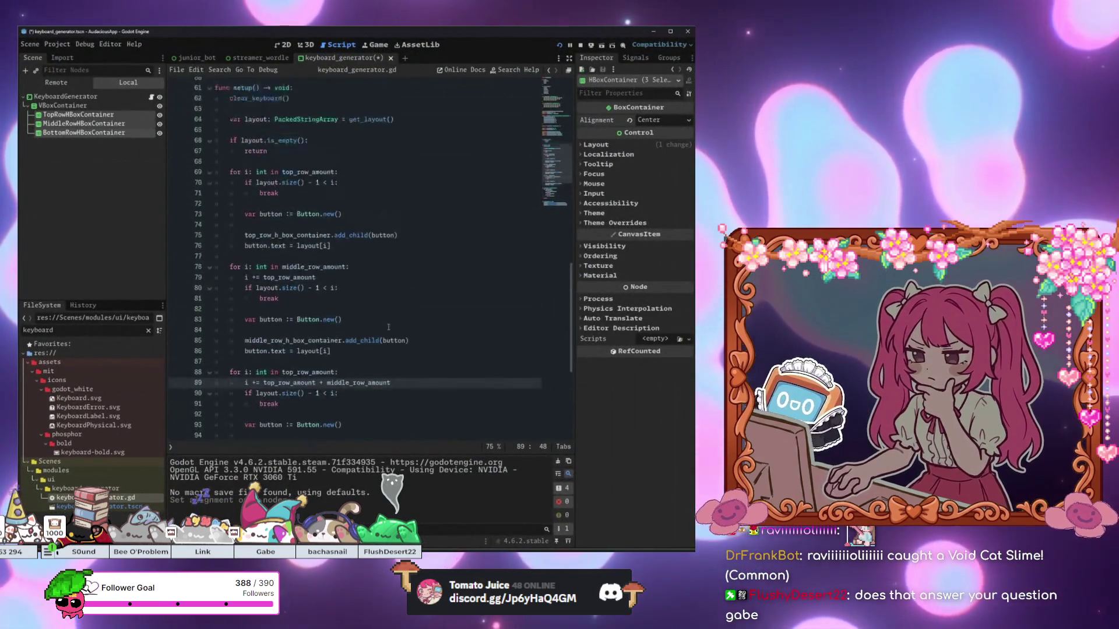
left_click(332, 200)
scroll(311, 181, "up", 2)
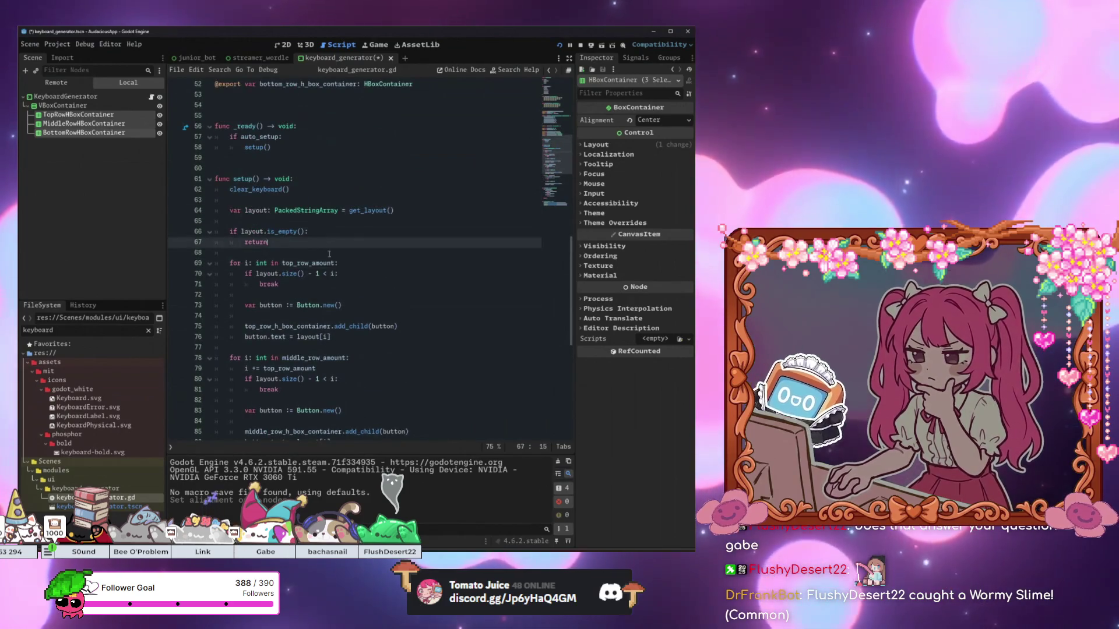
left_click(363, 327)
left_click(369, 338)
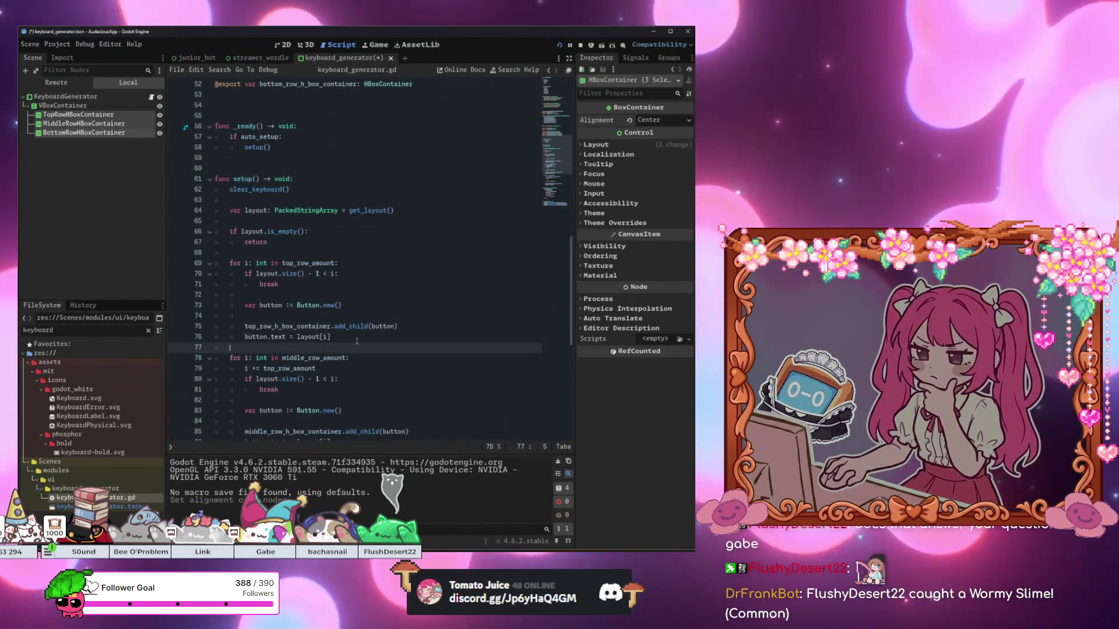
scroll(350, 336, "down", 4)
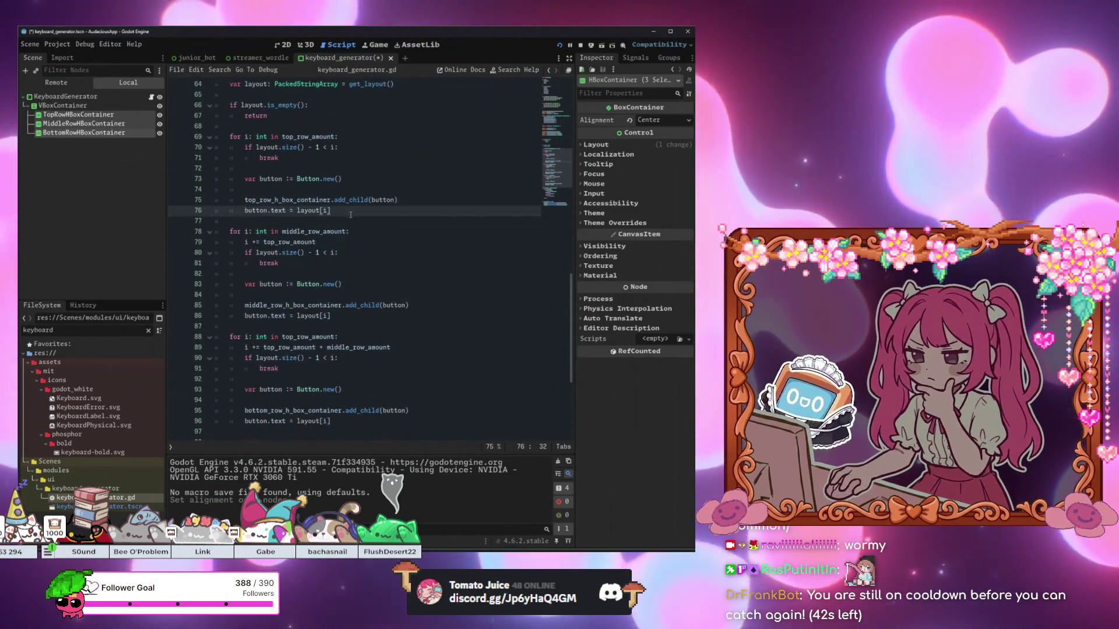
type(".cap")
key("Return")
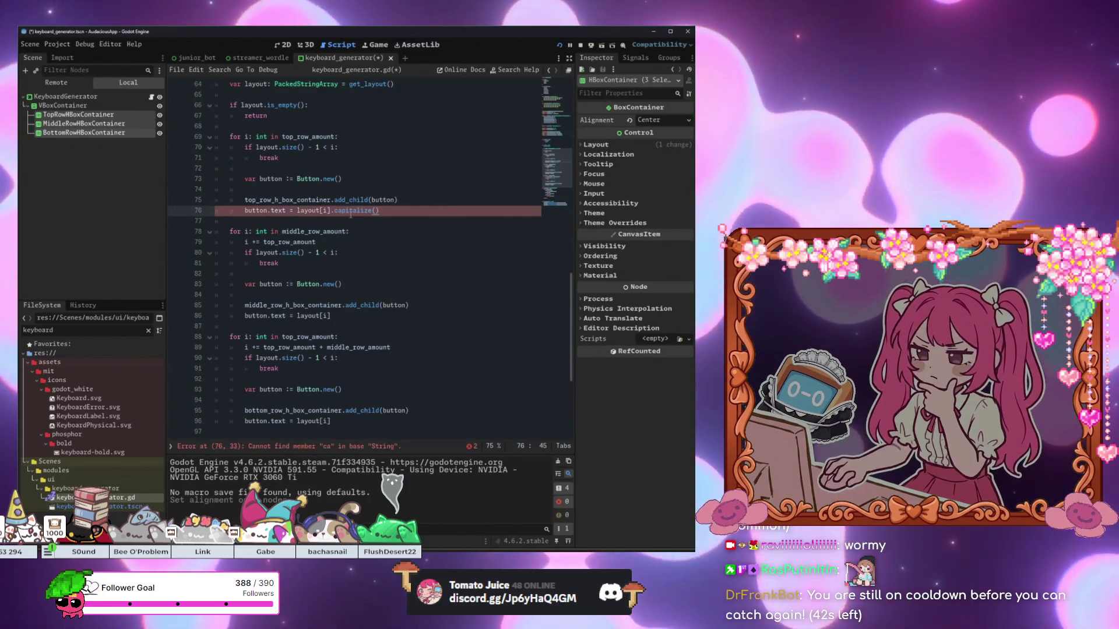
left_click(334, 210, "shift")
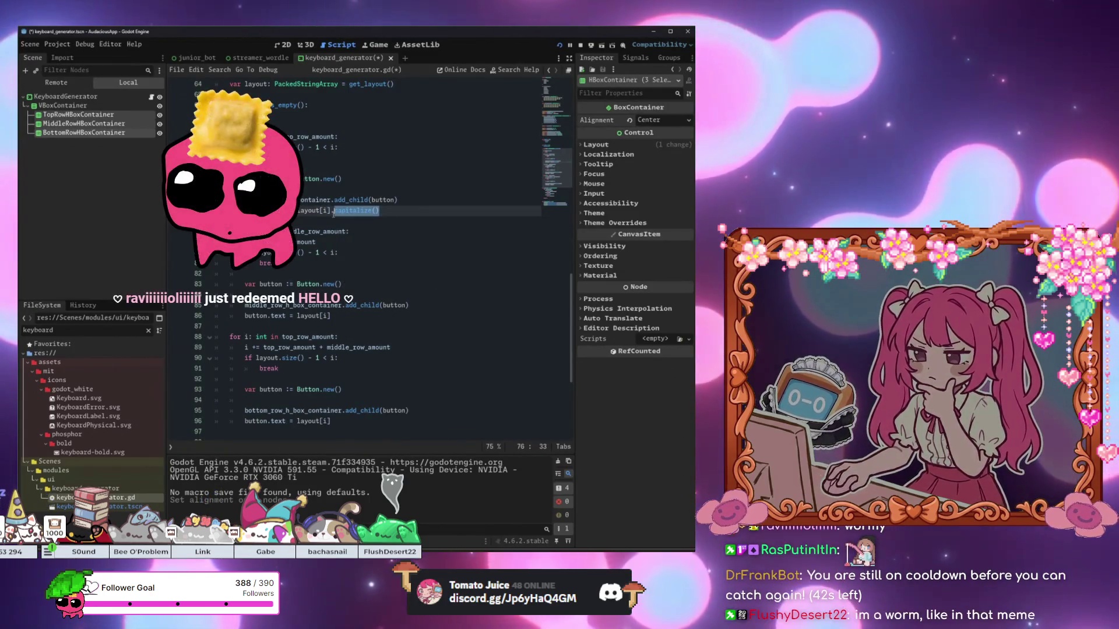
left_click(362, 260)
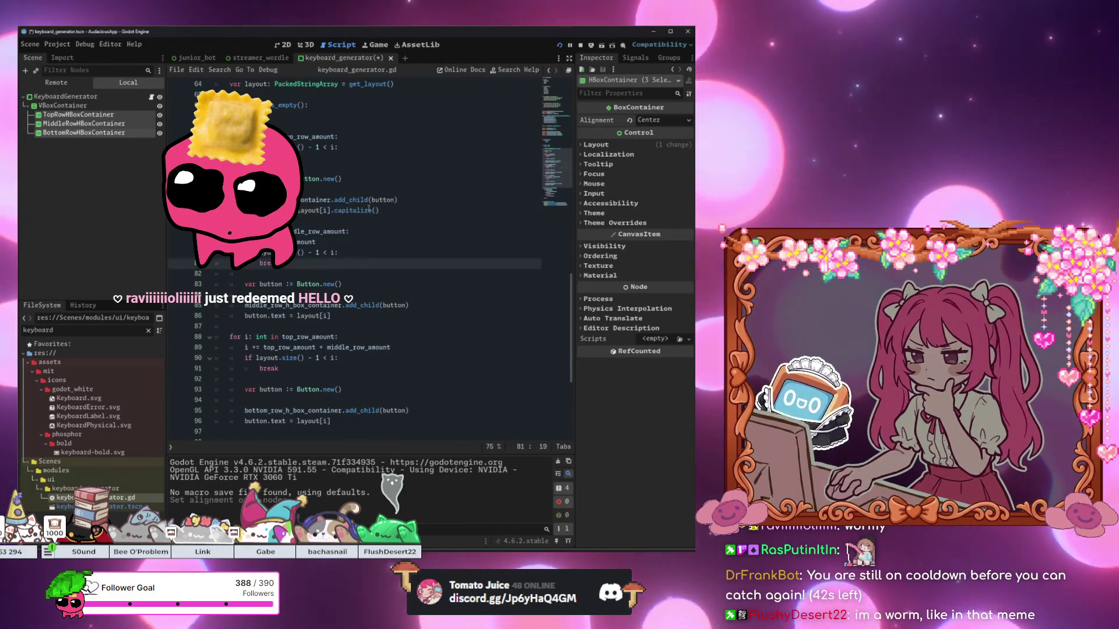
left_click_drag(380, 210, 334, 210)
key("ctrl+s")
type("to")
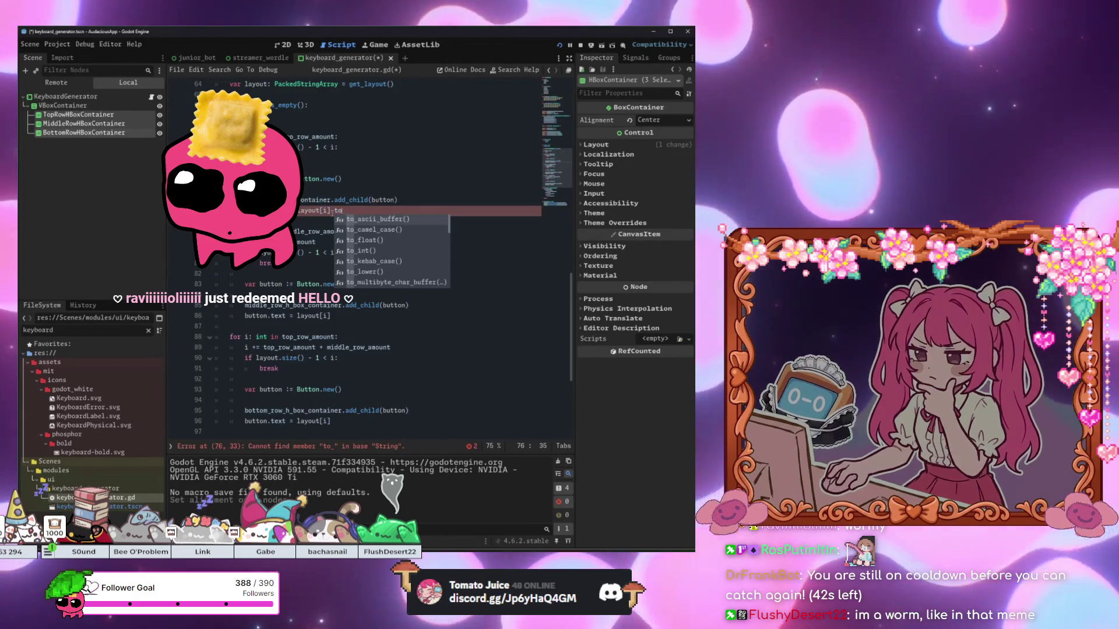
key("BackSpace")
key("BackSpace")
key("BackSpace")
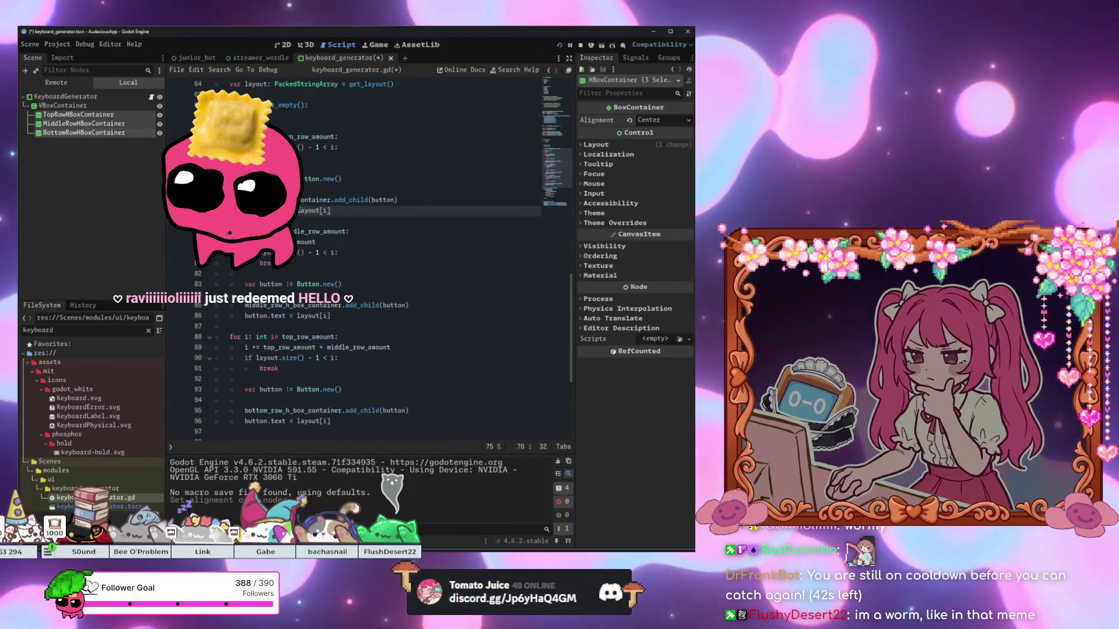
key("Home")
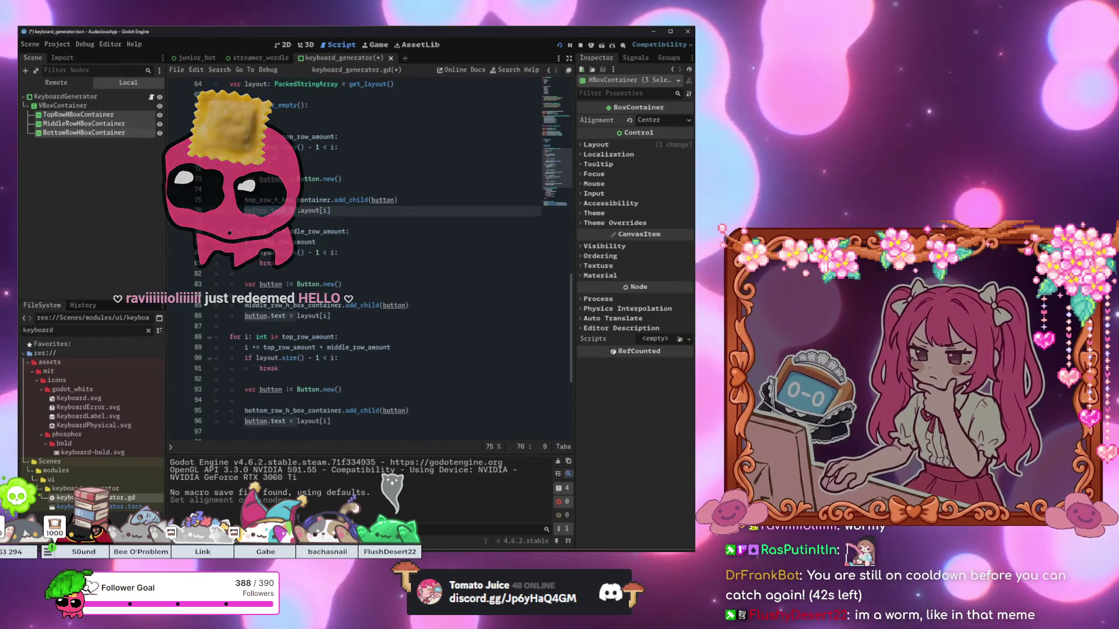
scroll(404, 237, "down", 3)
left_click(403, 233)
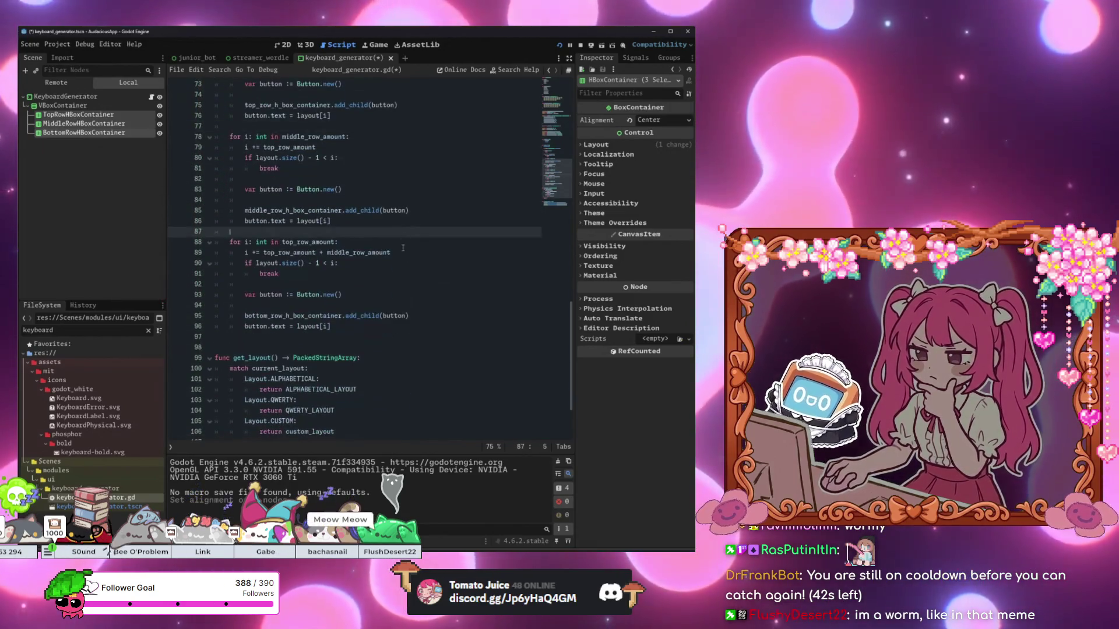
scroll(403, 237, "up", 2)
key("Down")
key("Down")
key("Down")
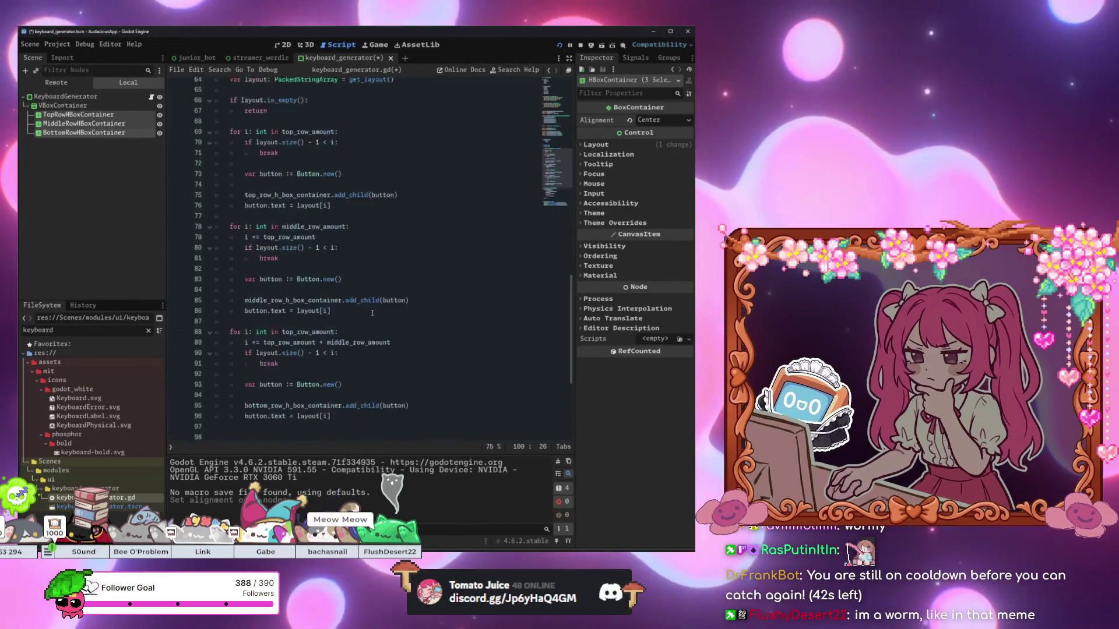
scroll(372, 313, "up", 14)
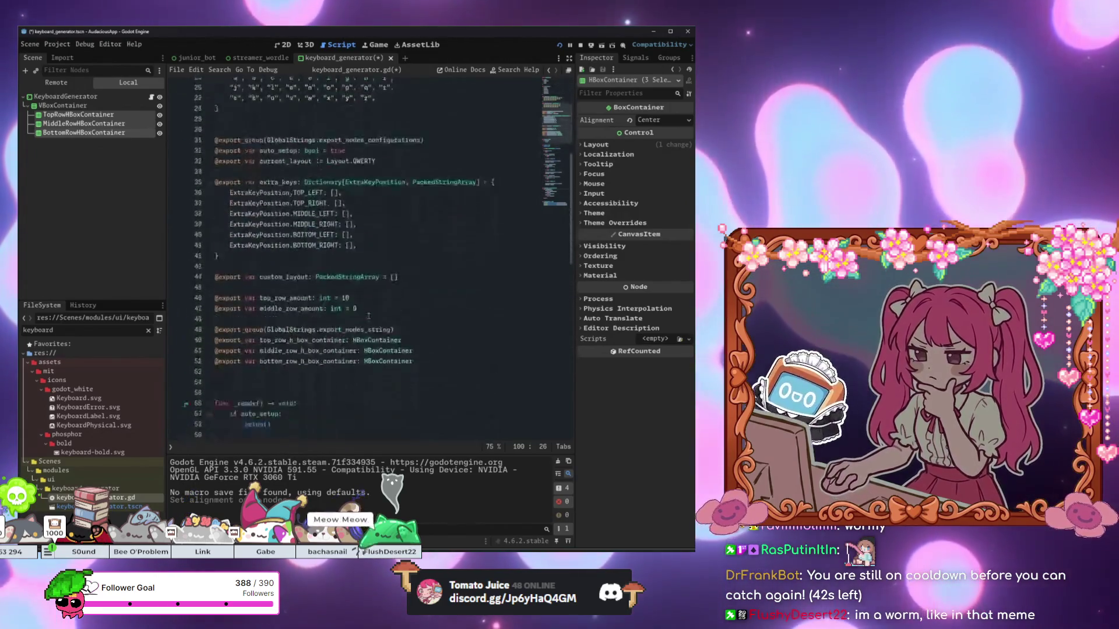
scroll(370, 317, "up", 2)
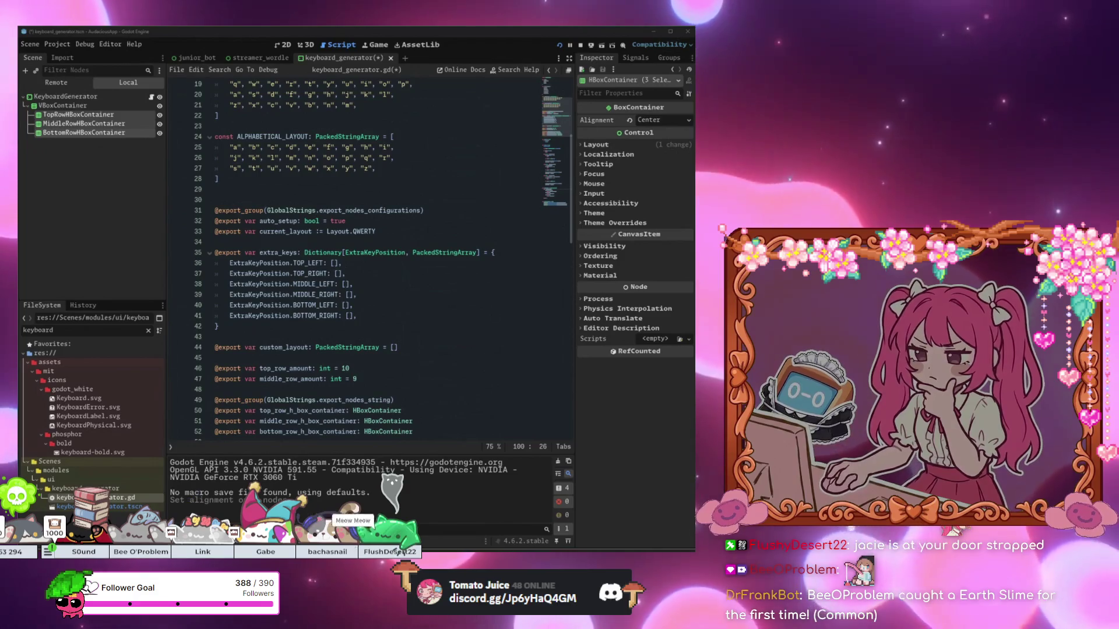
Step: Save keyboard_generator.gd and scroll through setup()'s three row loops
key("ctrl+s")
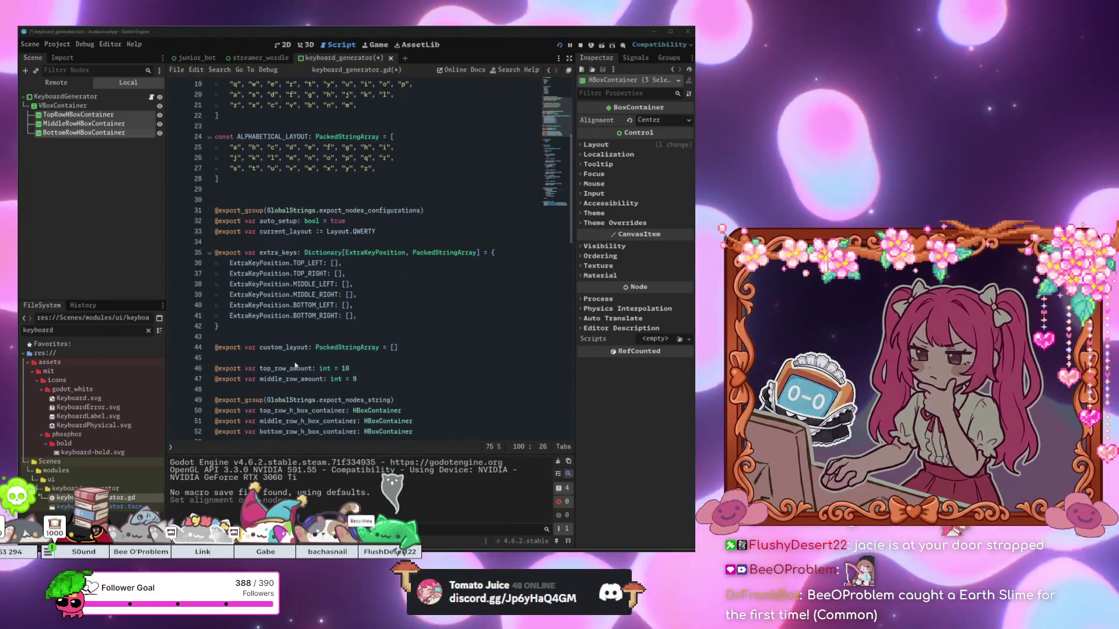
scroll(317, 338, "up", 2)
scroll(317, 338, "down", 10)
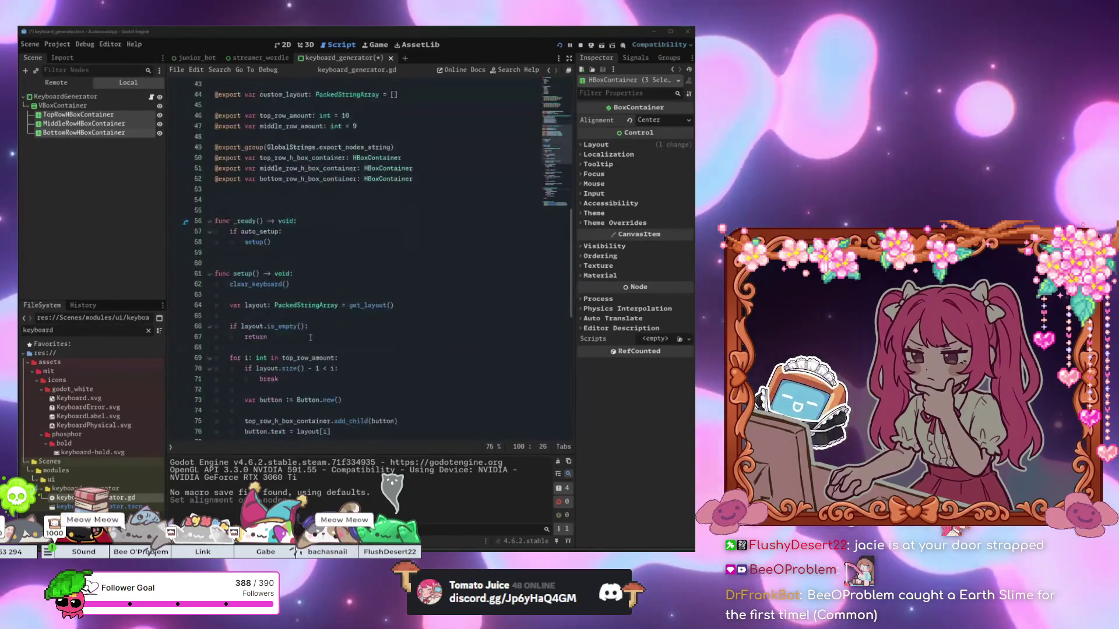
scroll(310, 338, "up", 2)
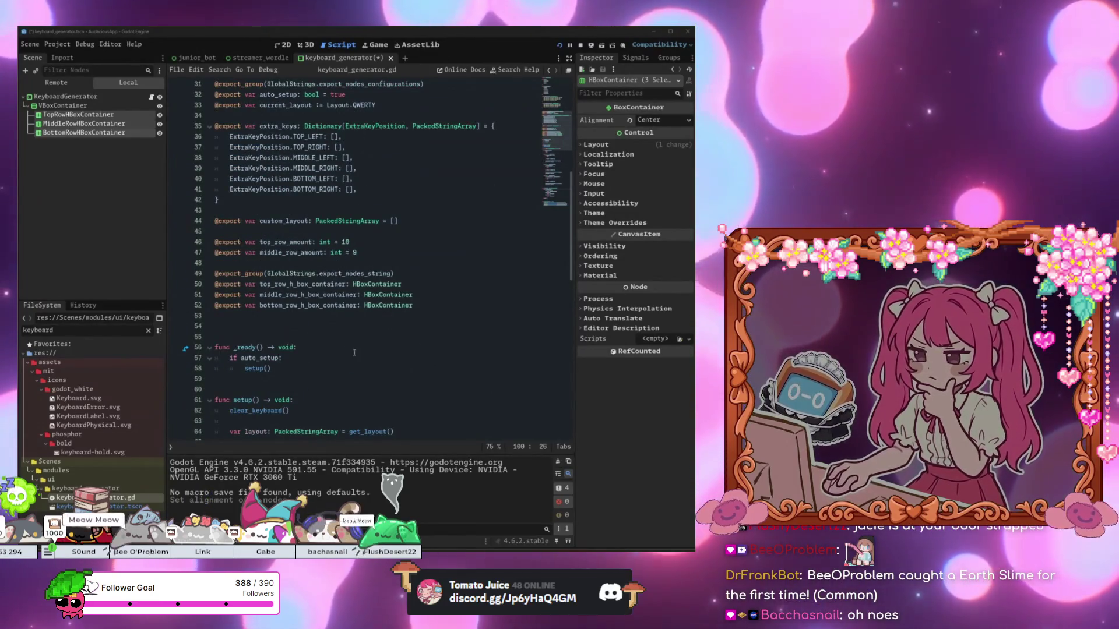
scroll(359, 358, "up", 4)
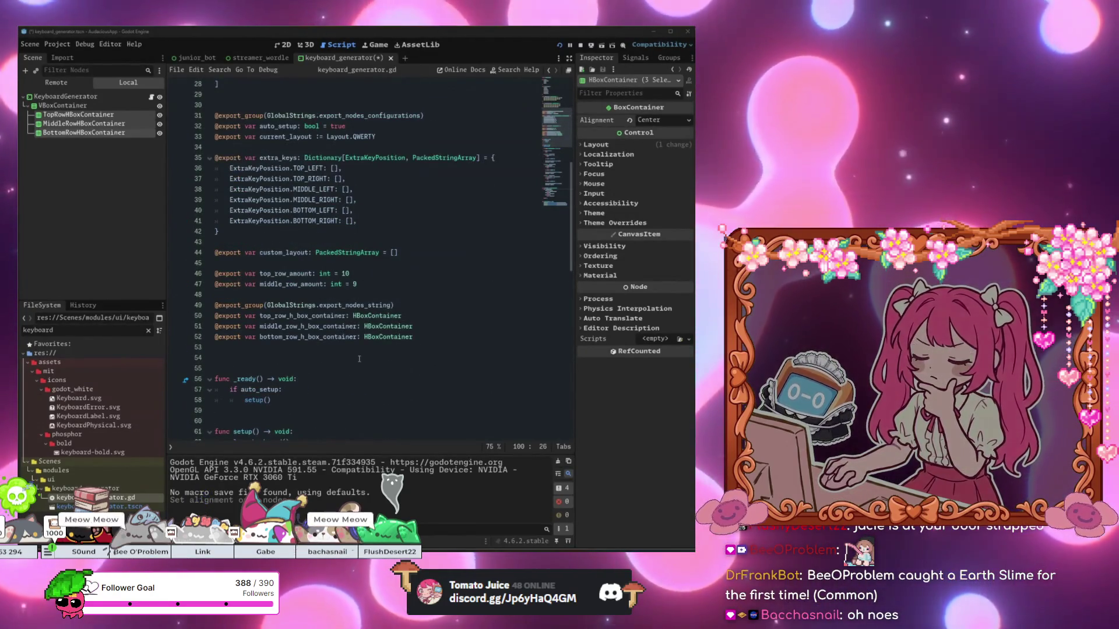
scroll(358, 358, "down", 3)
scroll(359, 358, "down", 13)
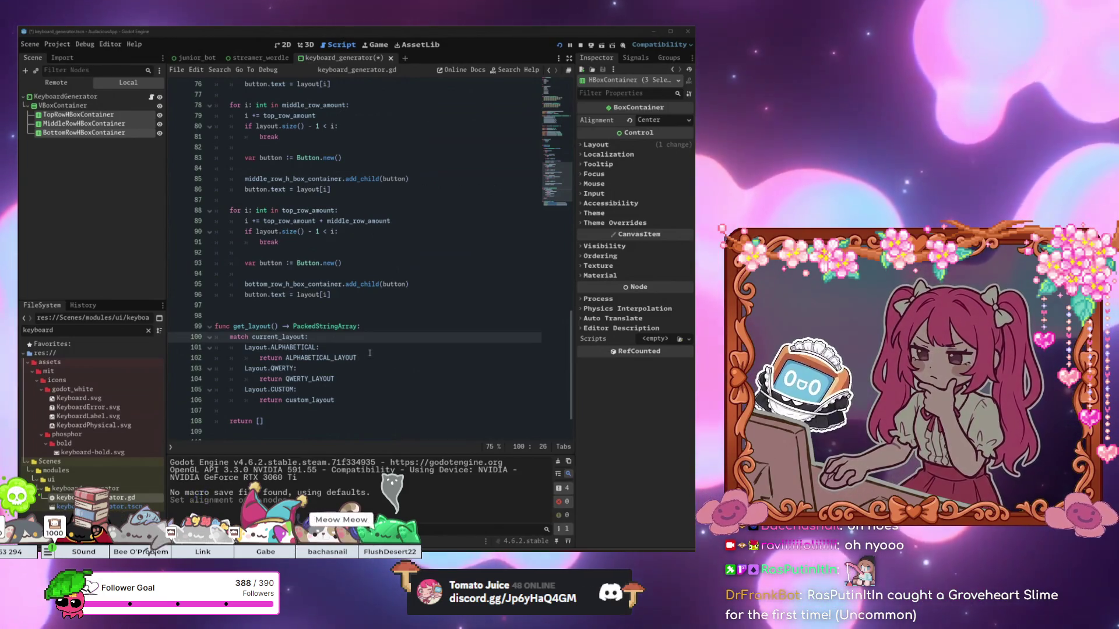
scroll(370, 352, "down", 2)
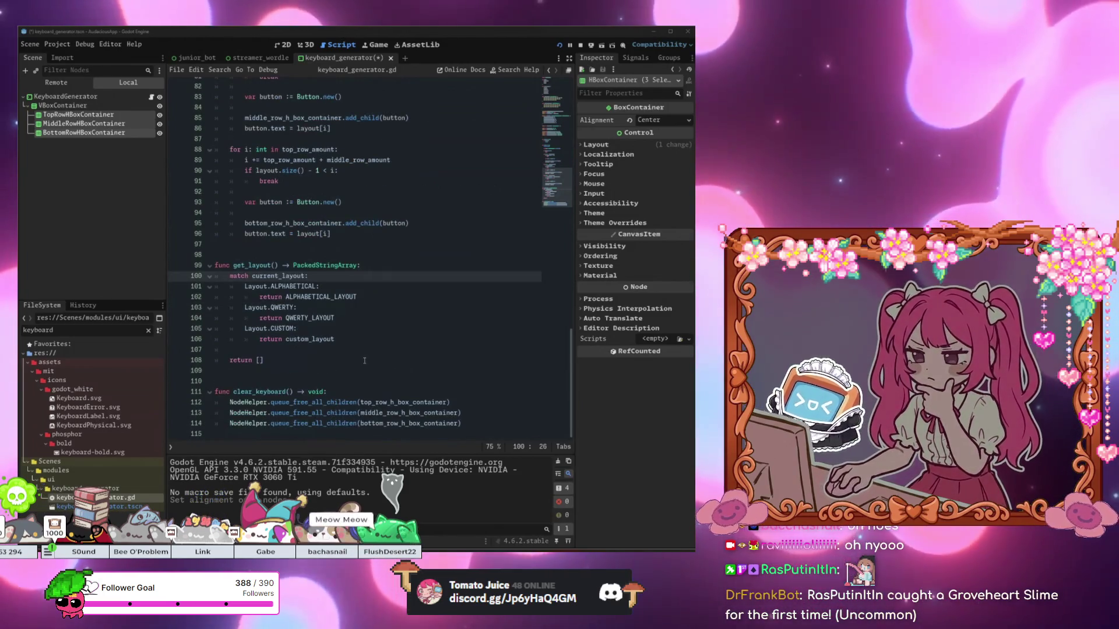
Step: Review get_layout() and the row loops, ending on the empty line after setup()
left_click(349, 352)
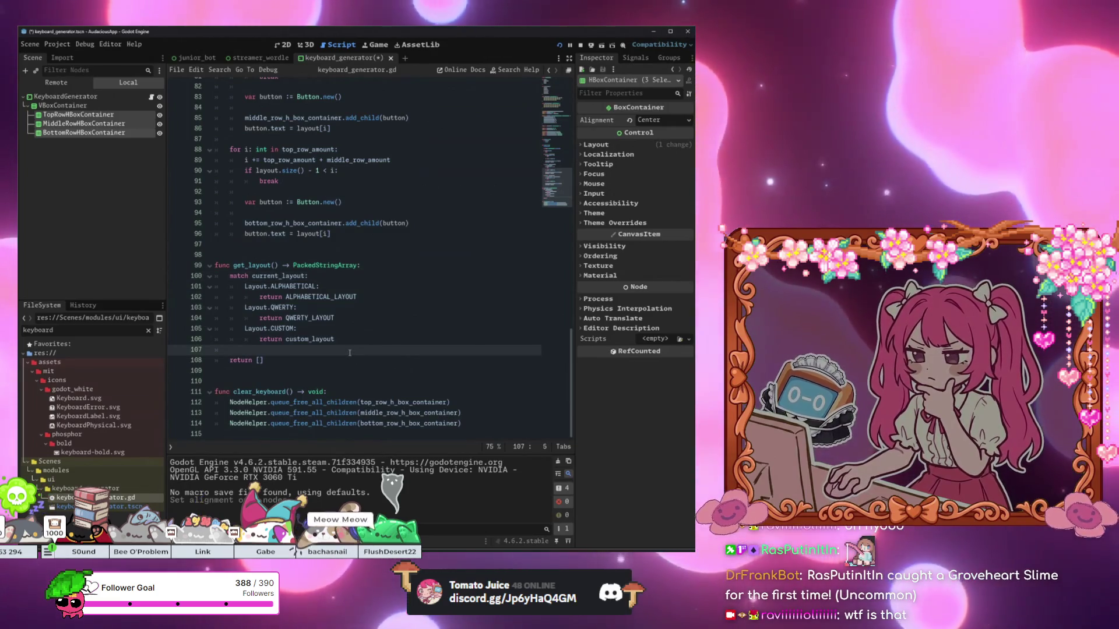
scroll(334, 359, "up", 5)
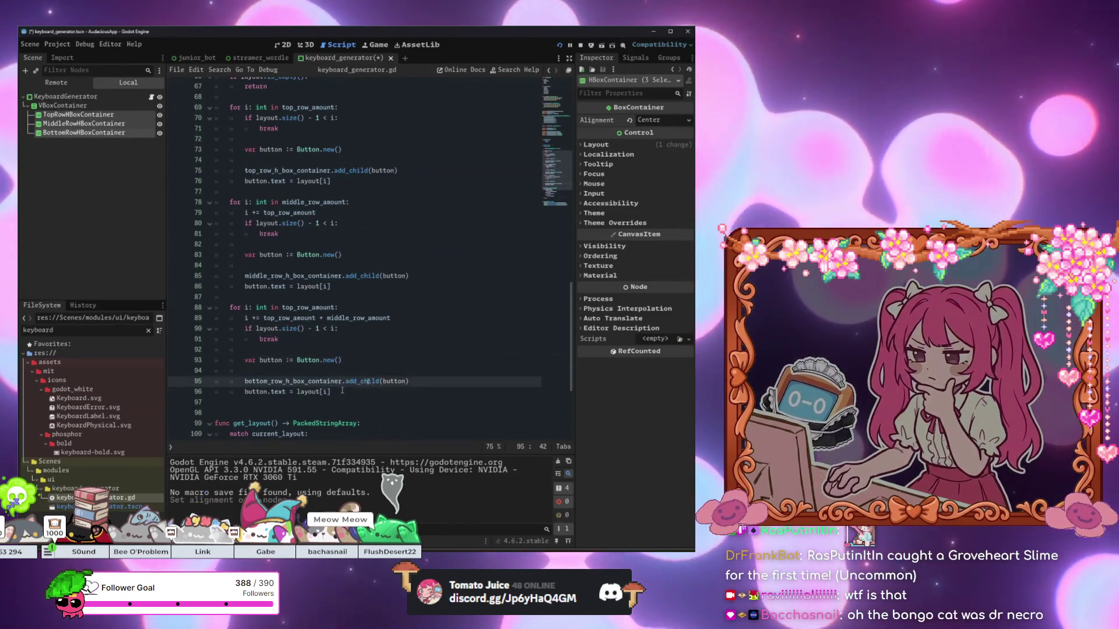
left_click(331, 392)
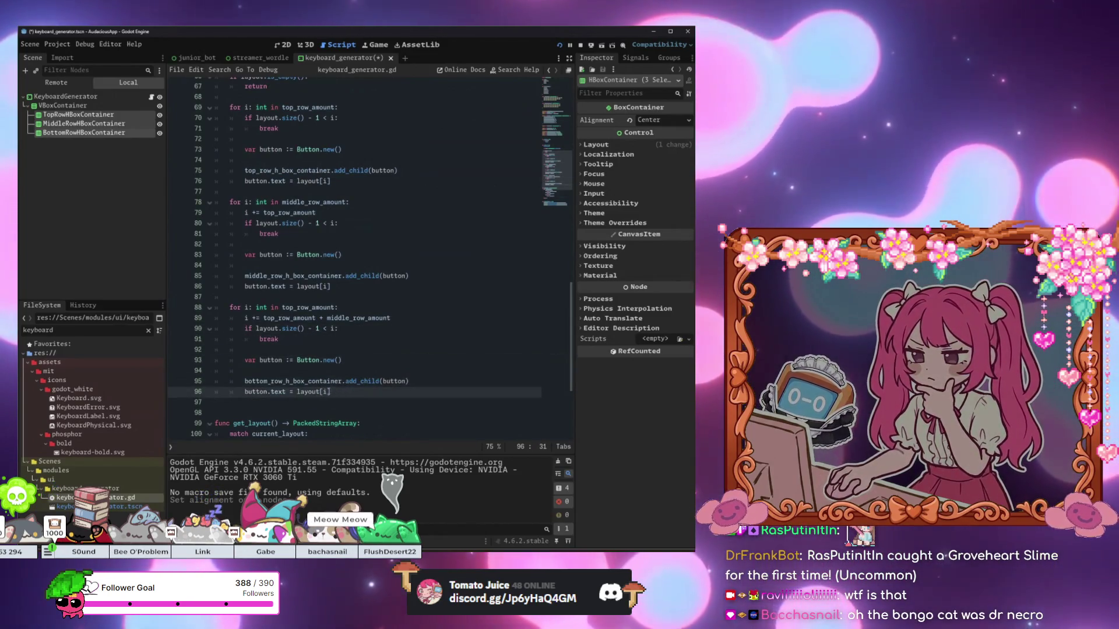
scroll(335, 389, "up", 5)
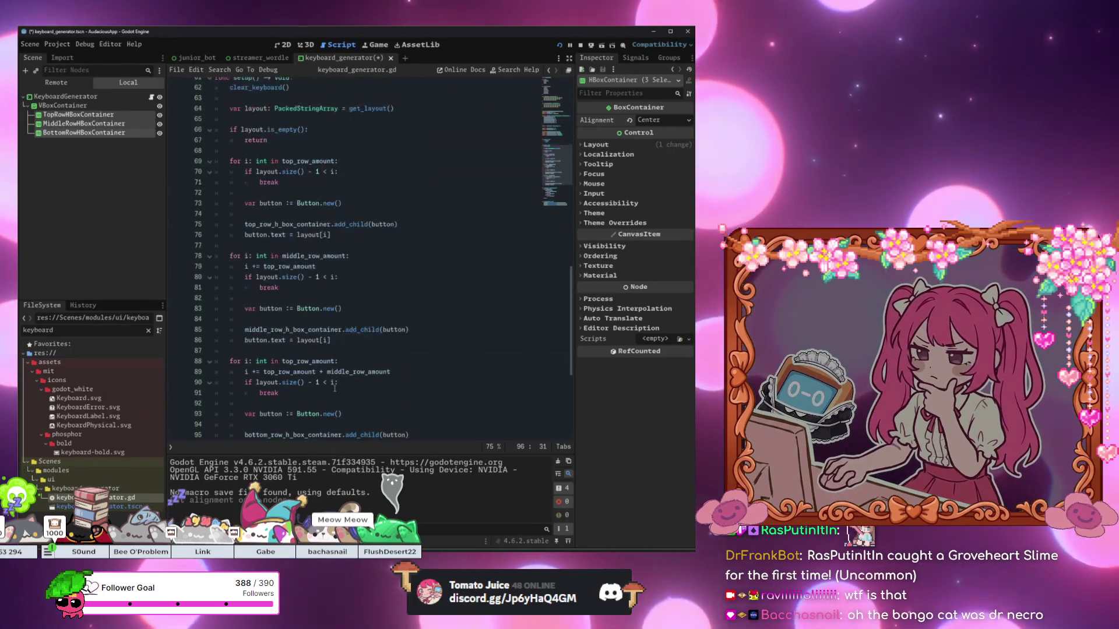
left_click(342, 255)
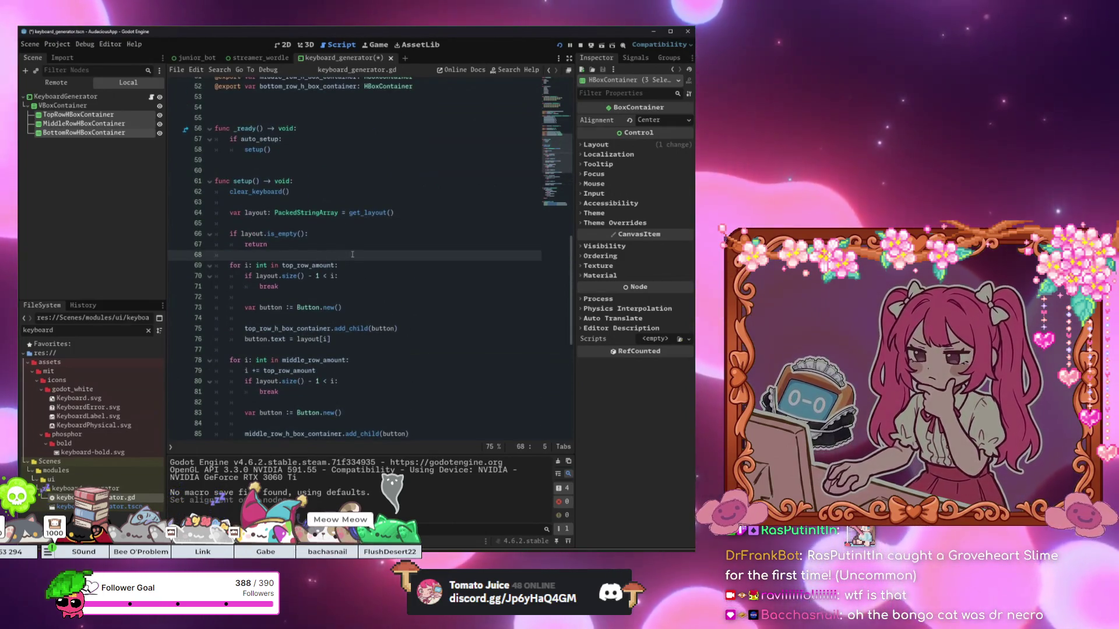
left_click(331, 338)
scroll(314, 344, "down", 3)
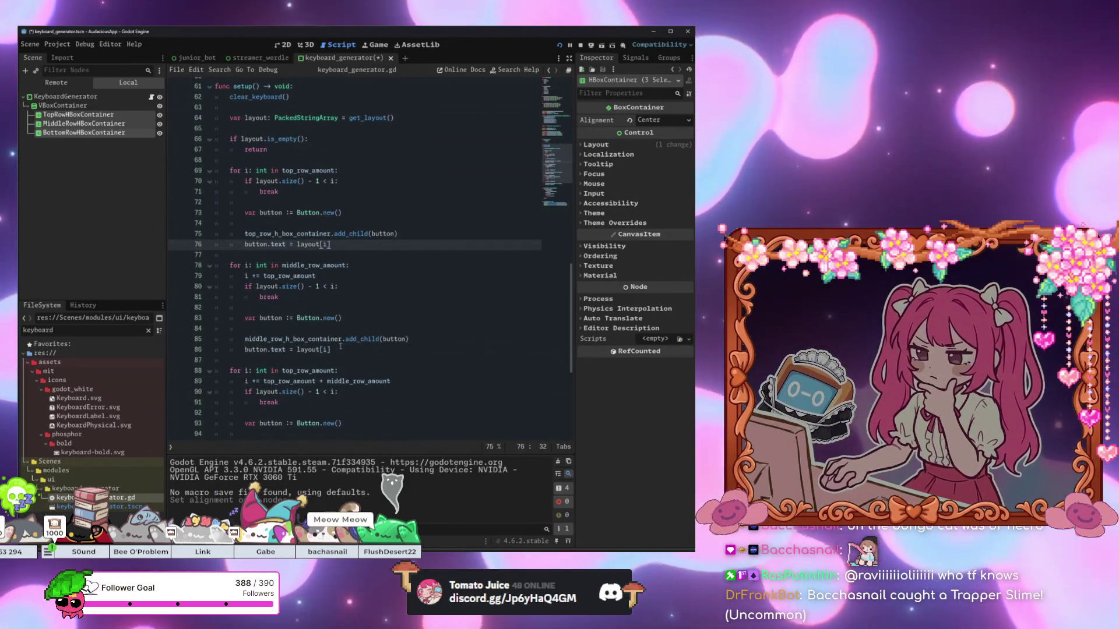
left_click(340, 346)
scroll(327, 332, "down", 5)
left_click(314, 317)
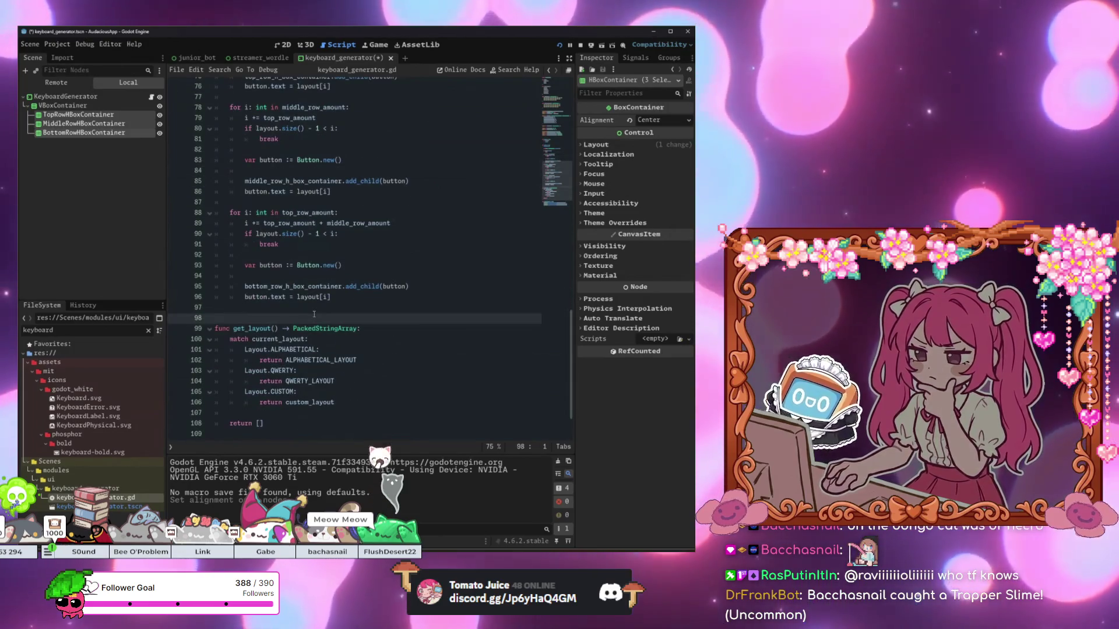
Step: Below setup(), start a new function with 'func add_button(text: String,'
key("Return")
key("Return")
key("Up")
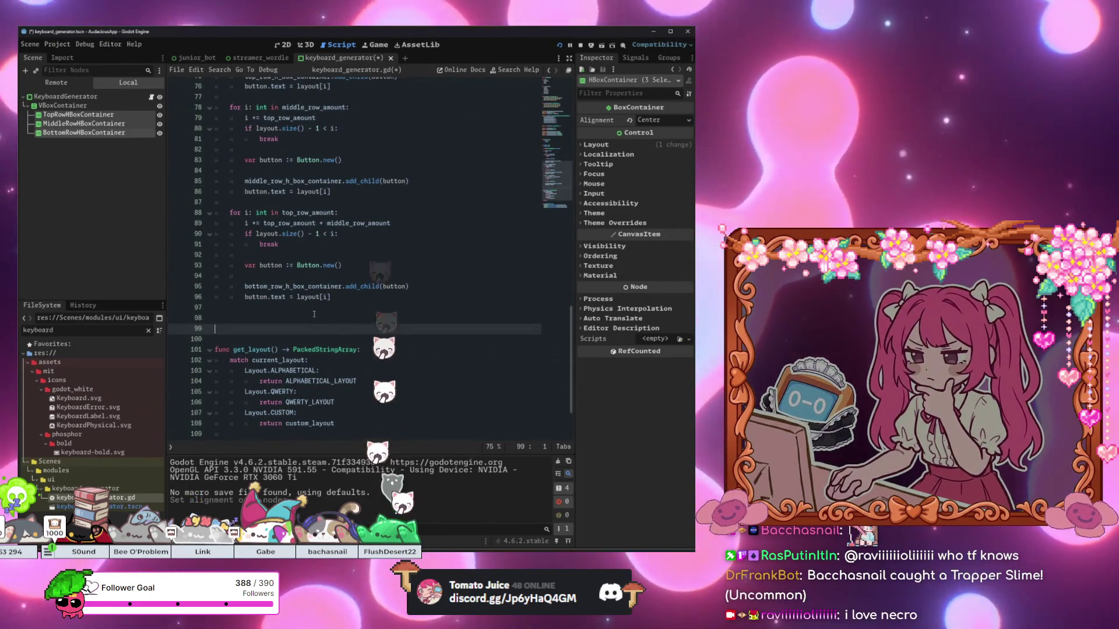
key("Up")
type("func add_button(")
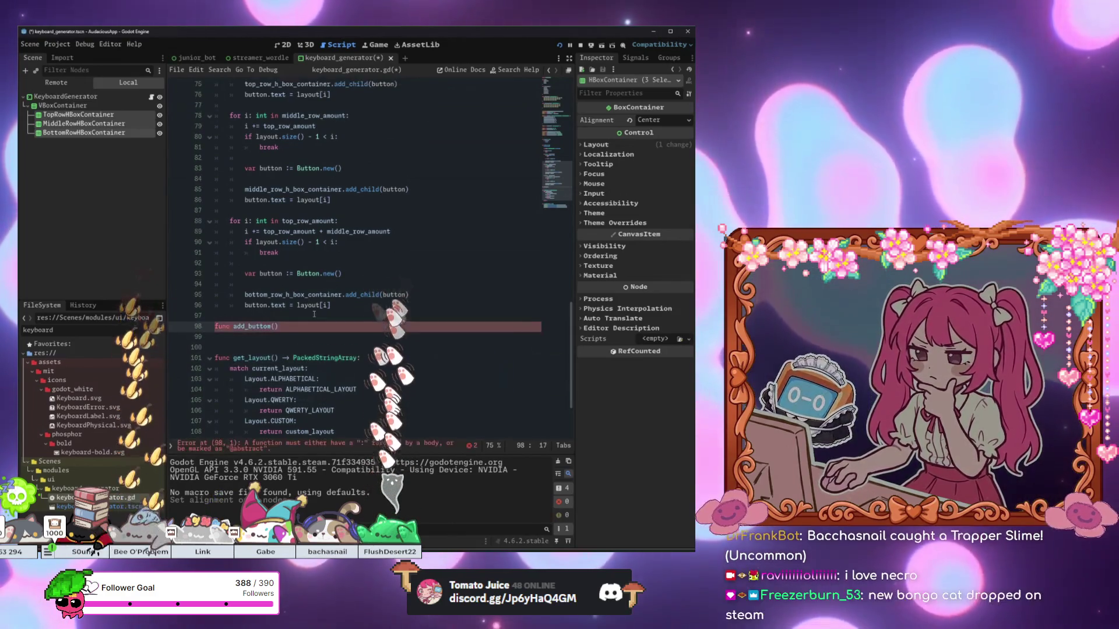
type("text: String,")
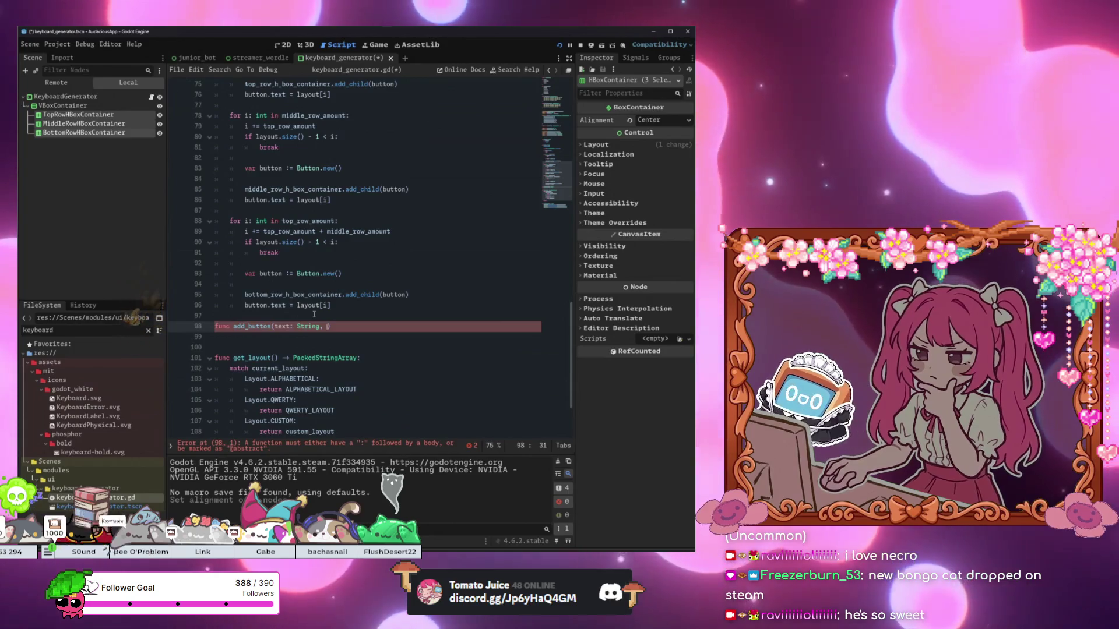
Step: Below the Layout enum at the top, add a Row enum for TOP, MIDDLE and BOTTOM, and save
scroll(314, 262, "up", 20)
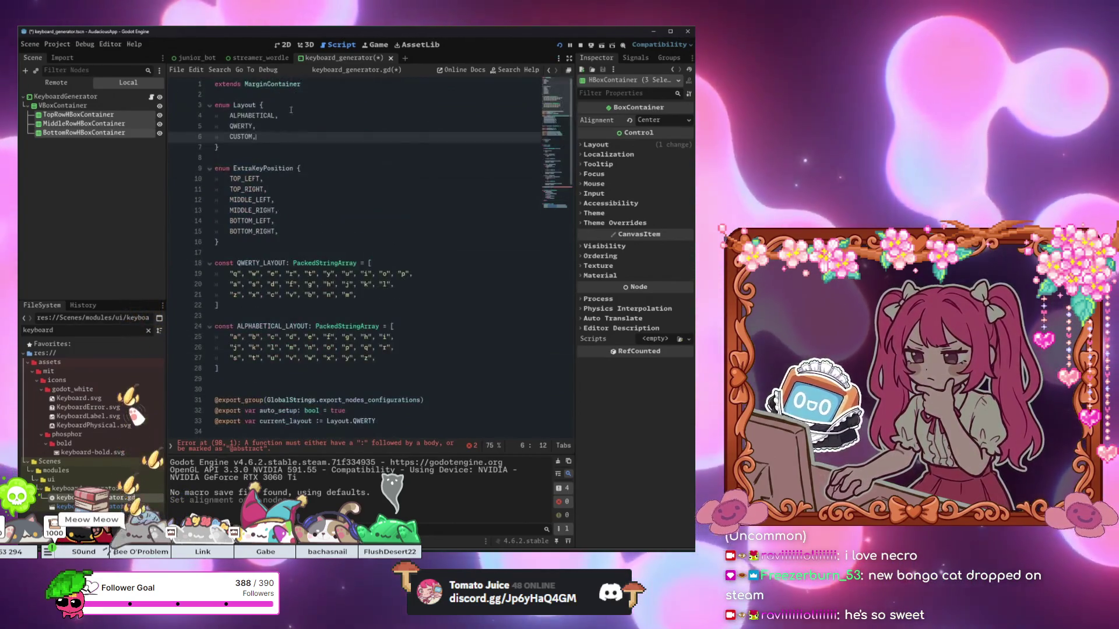
left_click(312, 179)
left_click(312, 156)
key("Return")
key("Return")
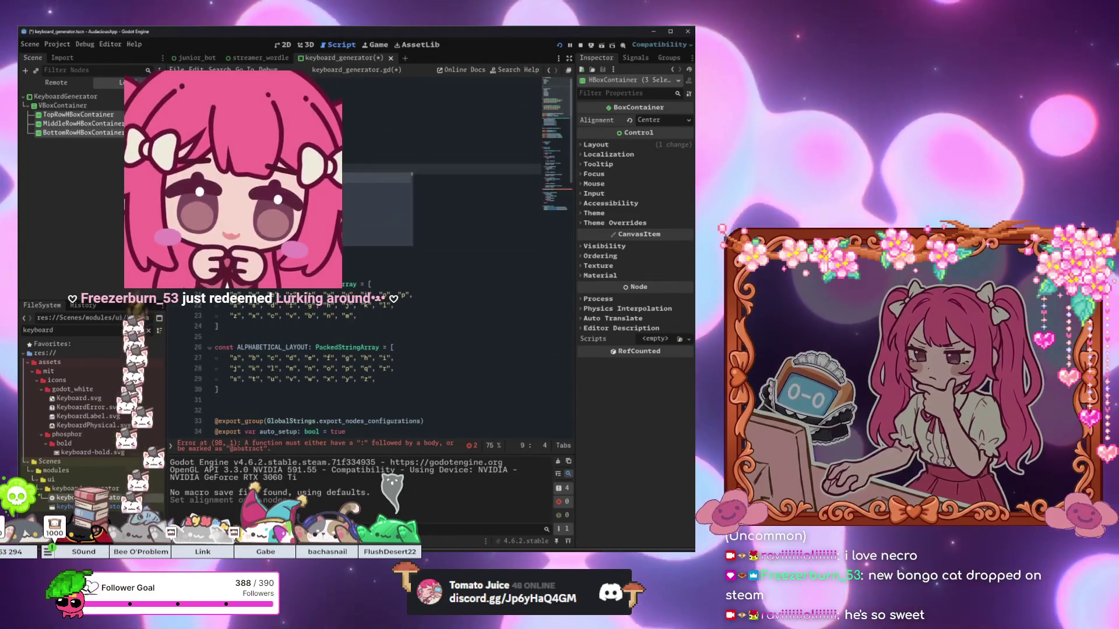
key("Return")
key("Return")
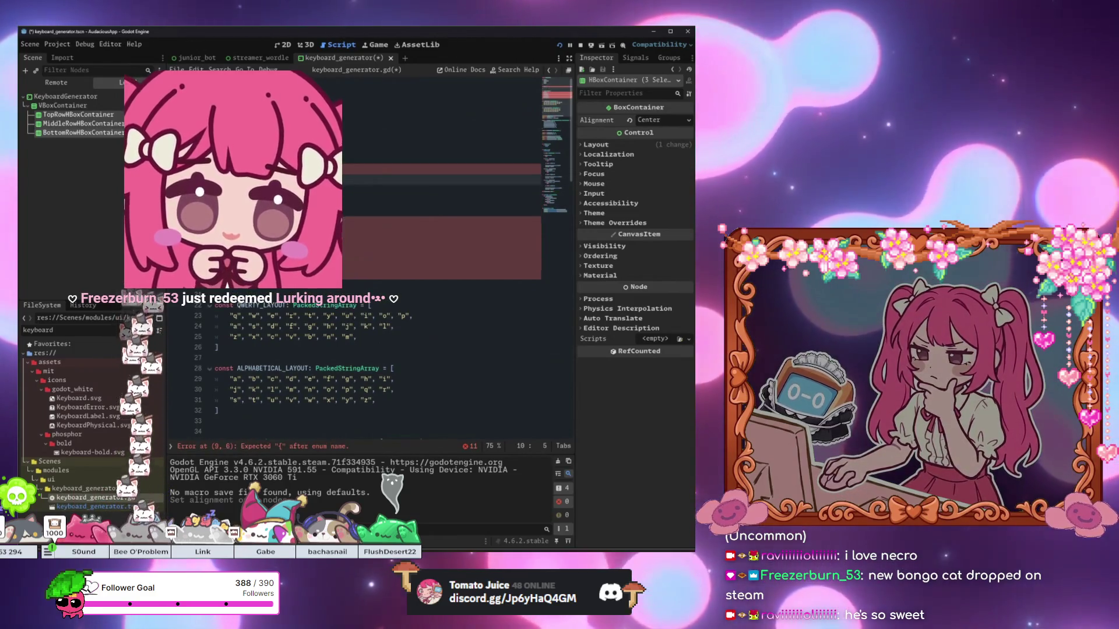
key("Return")
type("const")
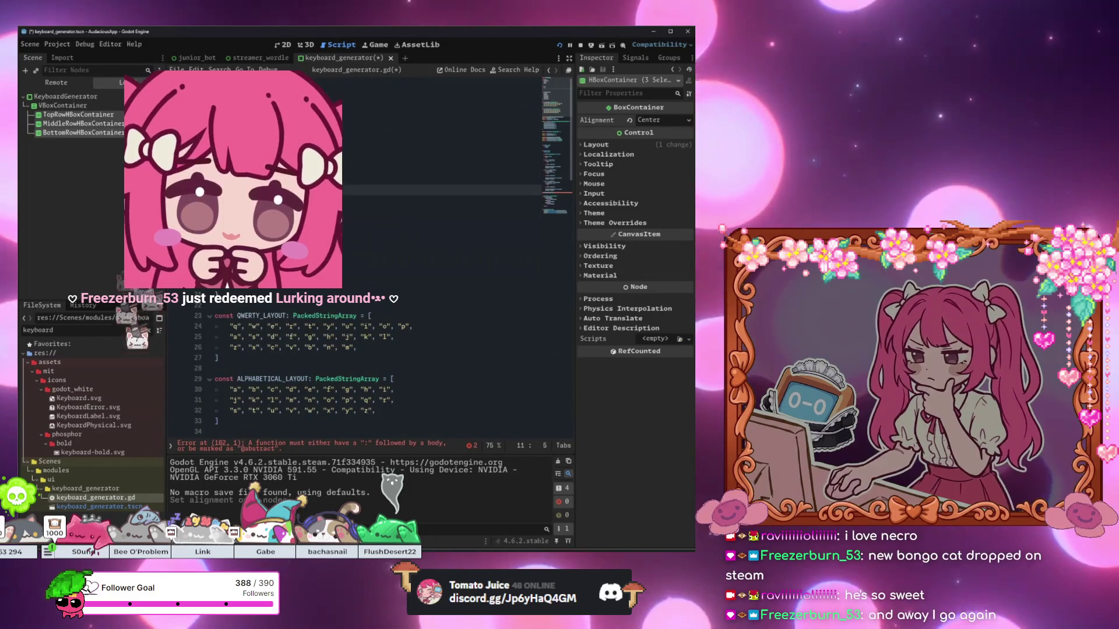
key("Return")
type("var")
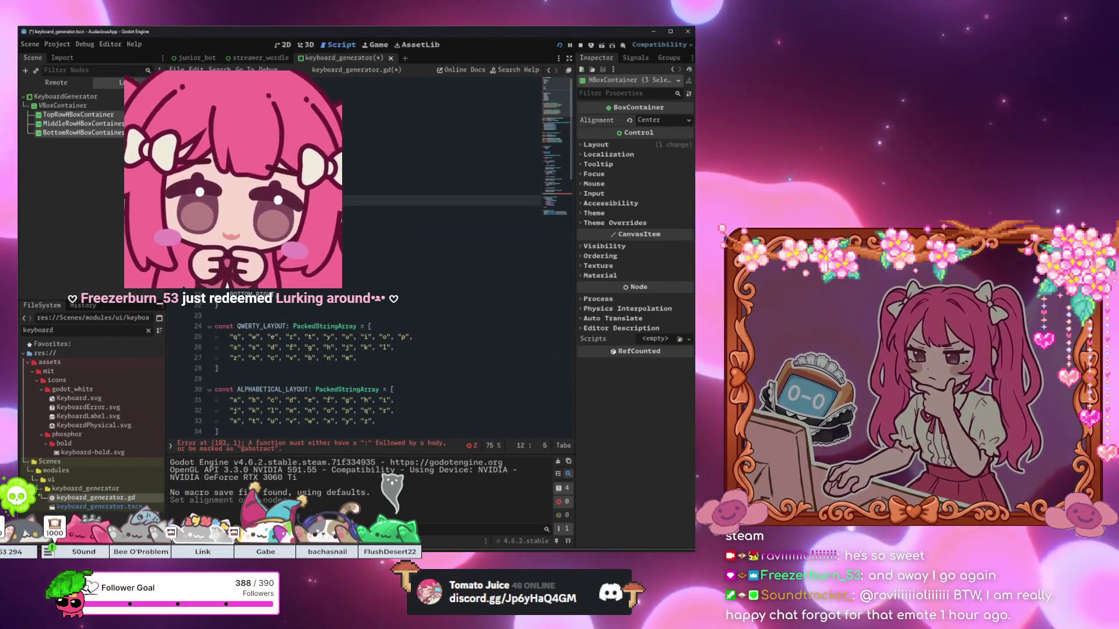
type(" key")
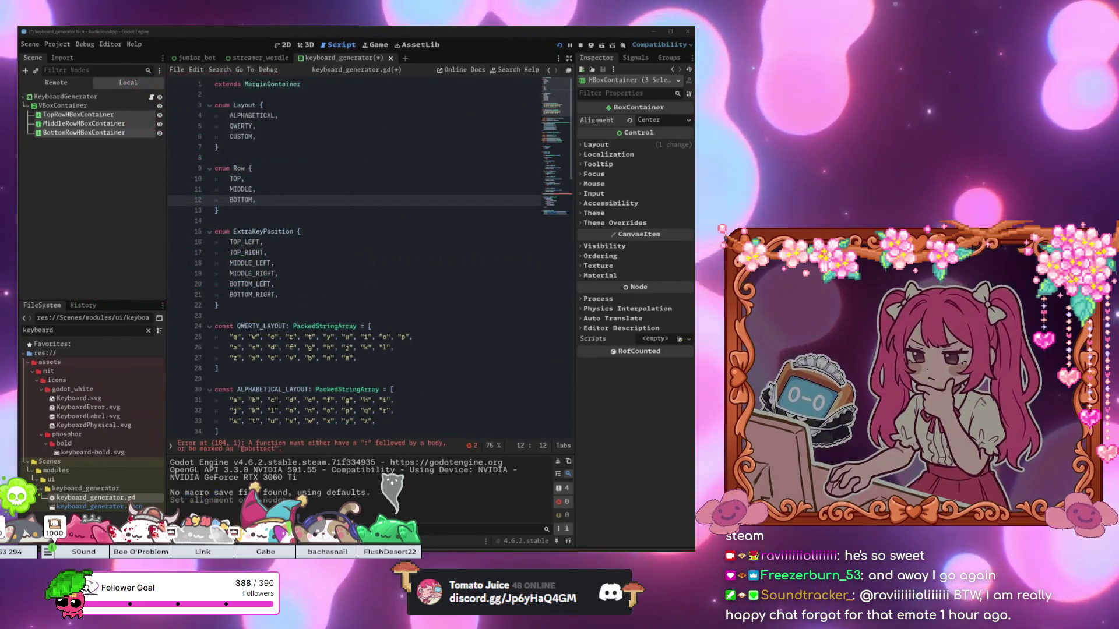
key("ctrl+s")
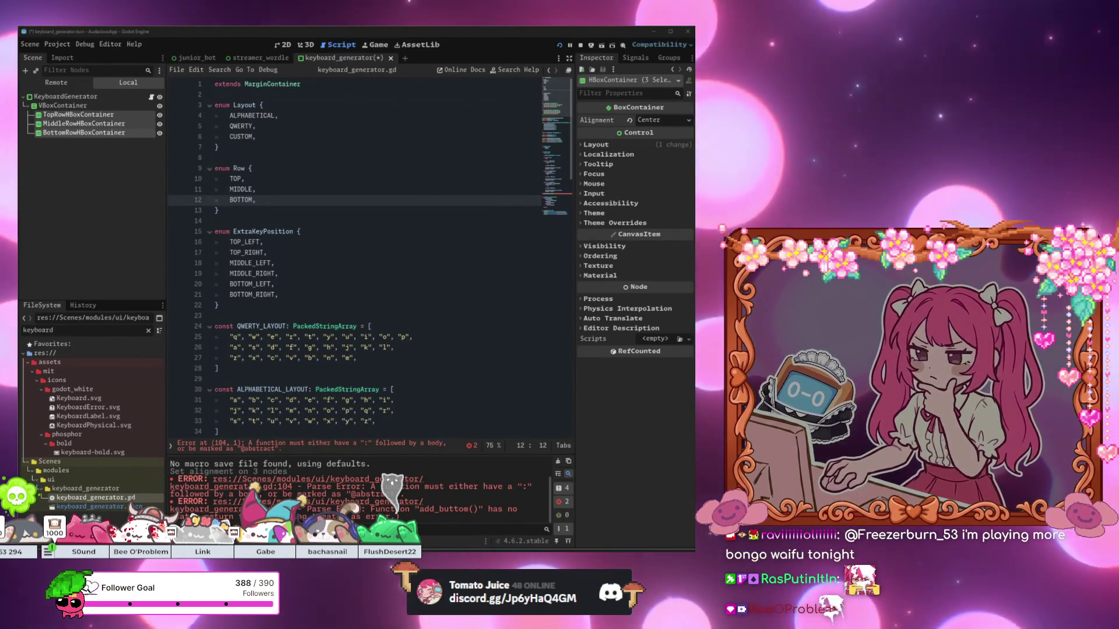
Step: Finish add_button's signature with an hbox_container: HBoxContainer parameter, '-> void:', and a pass body
scroll(326, 257, "down", 15)
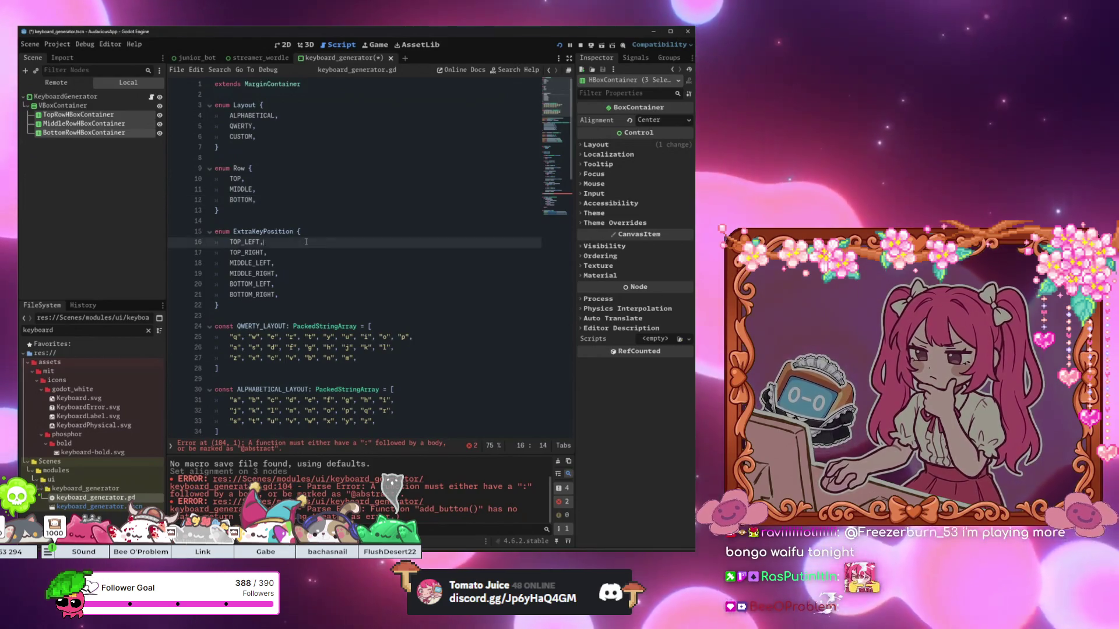
left_click(329, 346)
scroll(329, 346, "down", 5)
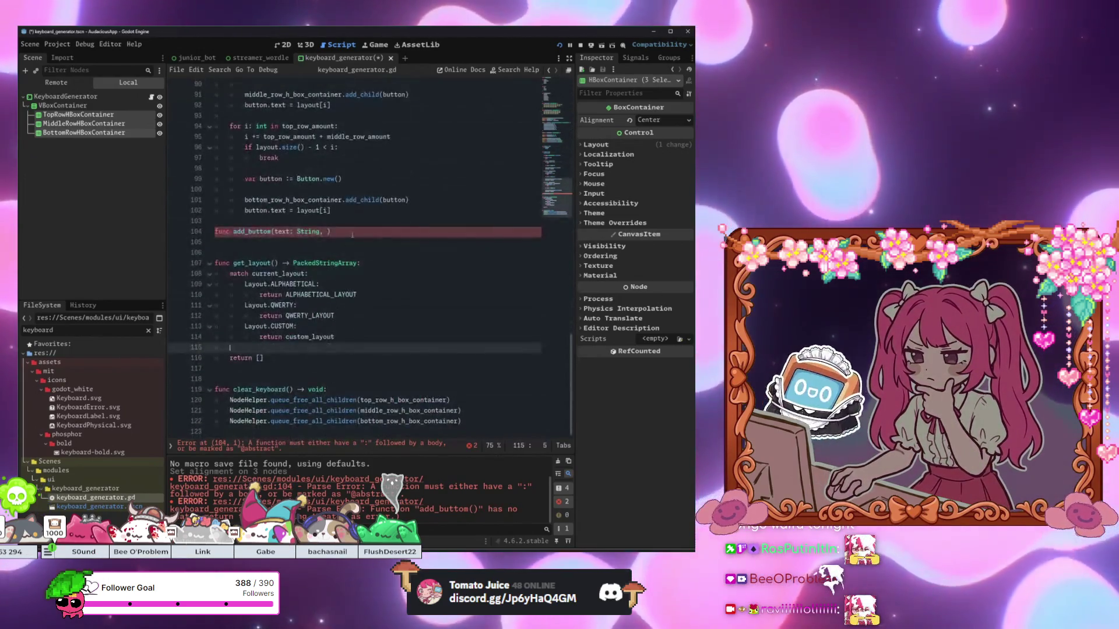
left_click(328, 231)
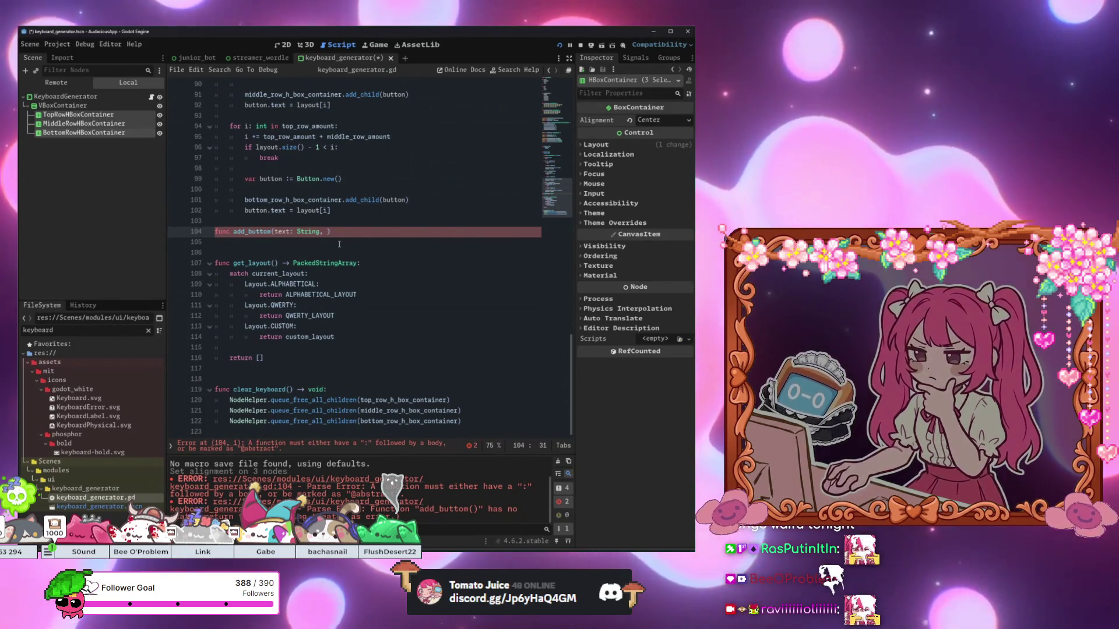
type("ht")
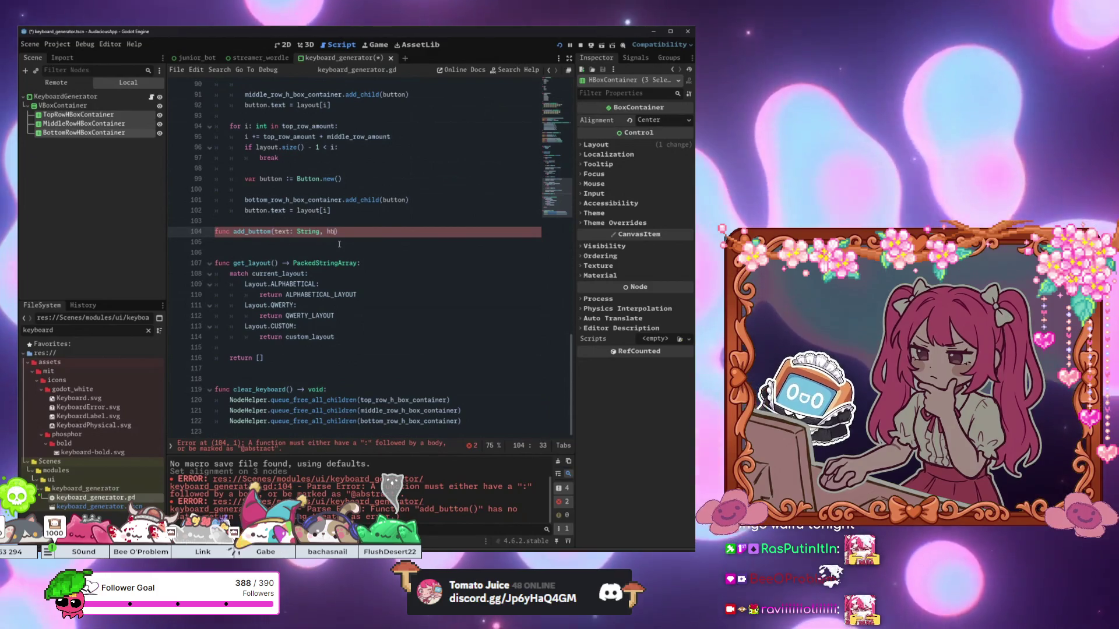
type("ox_container:")
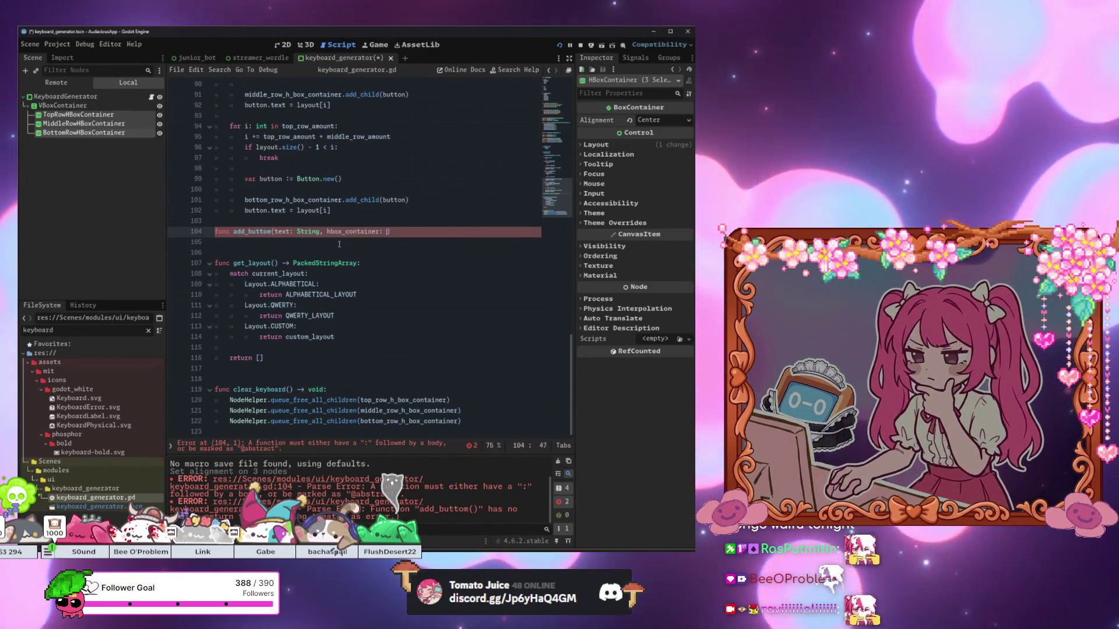
type("HBoxContainer)")
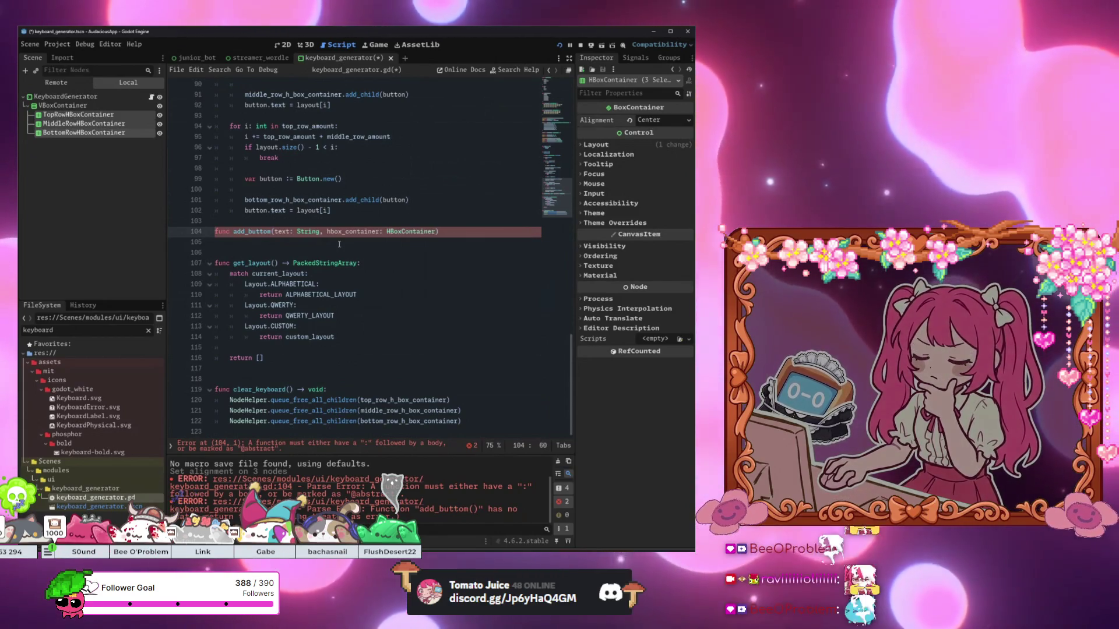
type(" -> ")
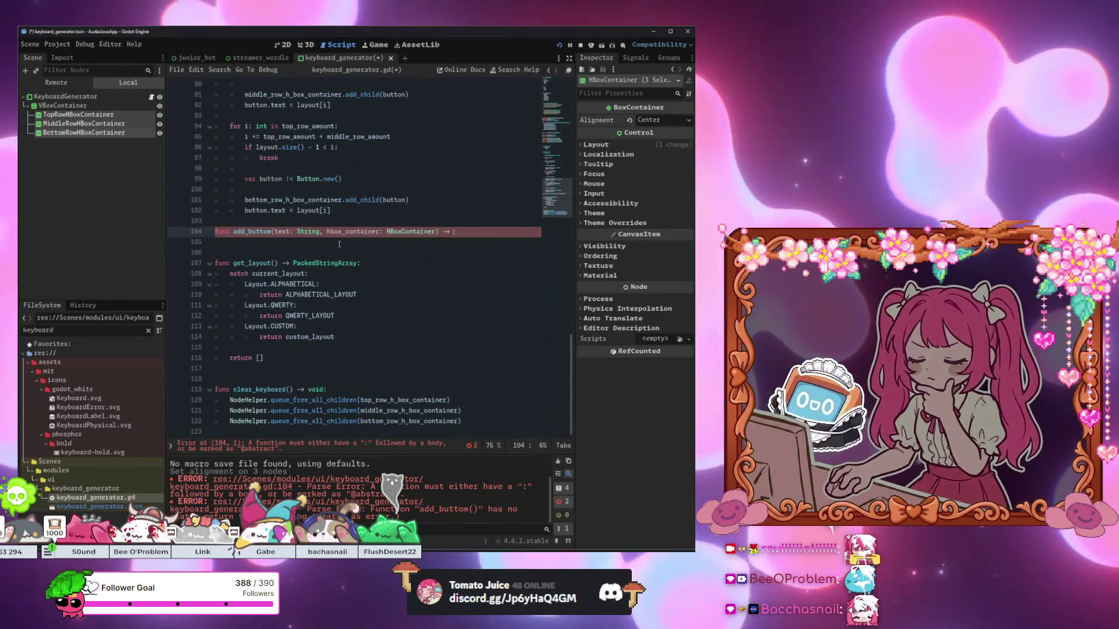
type("void:")
key("Return")
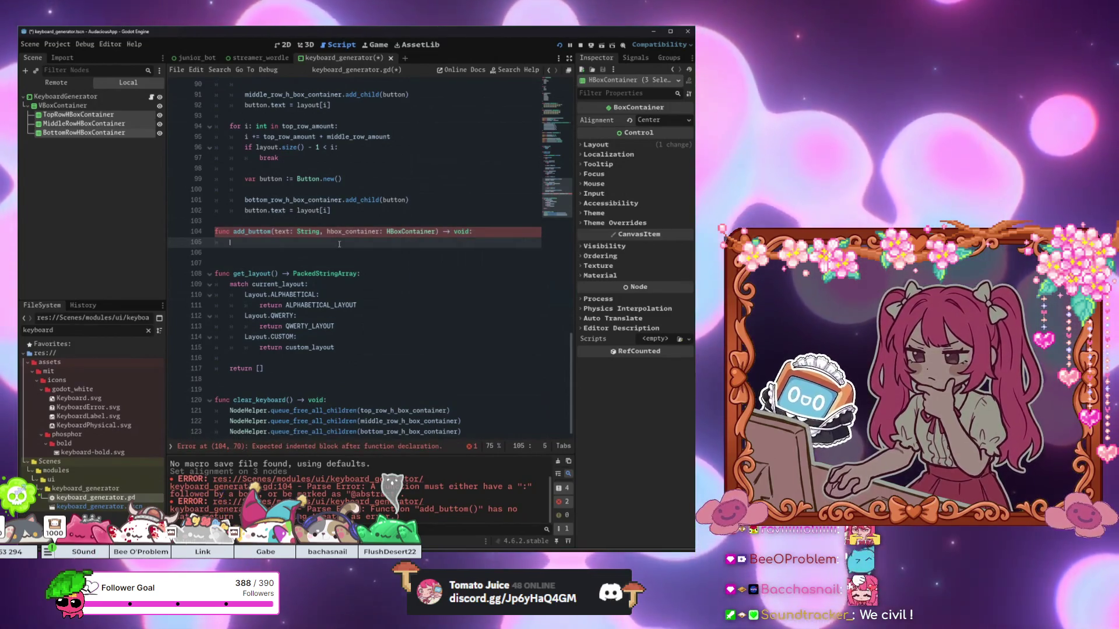
type("pass")
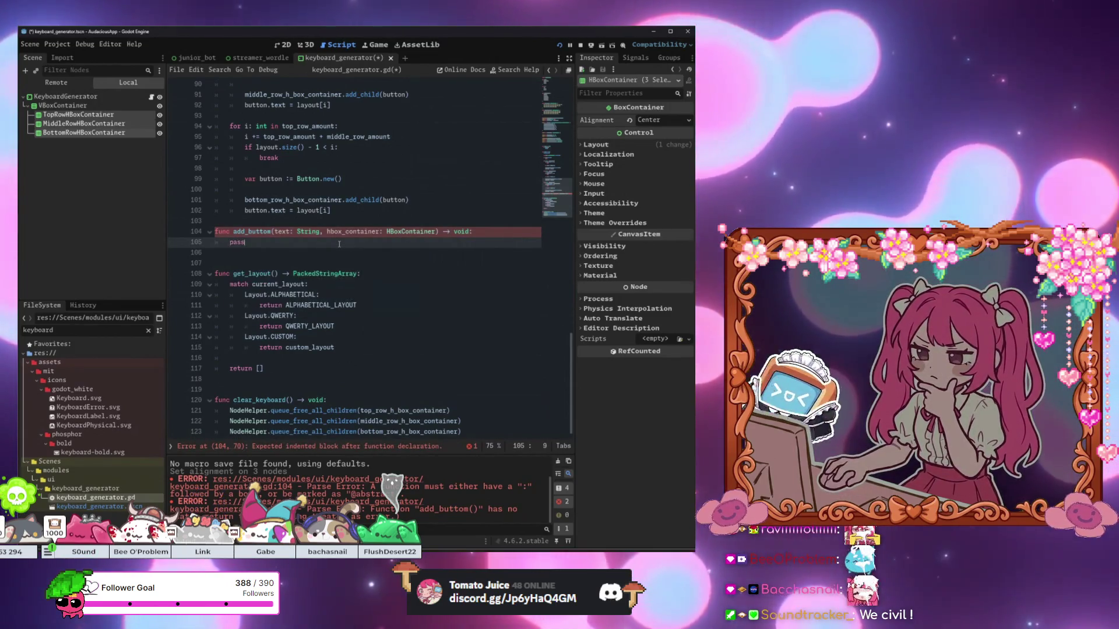
Step: Insert a blank line above the add_button function
scroll(356, 248, "up", 5)
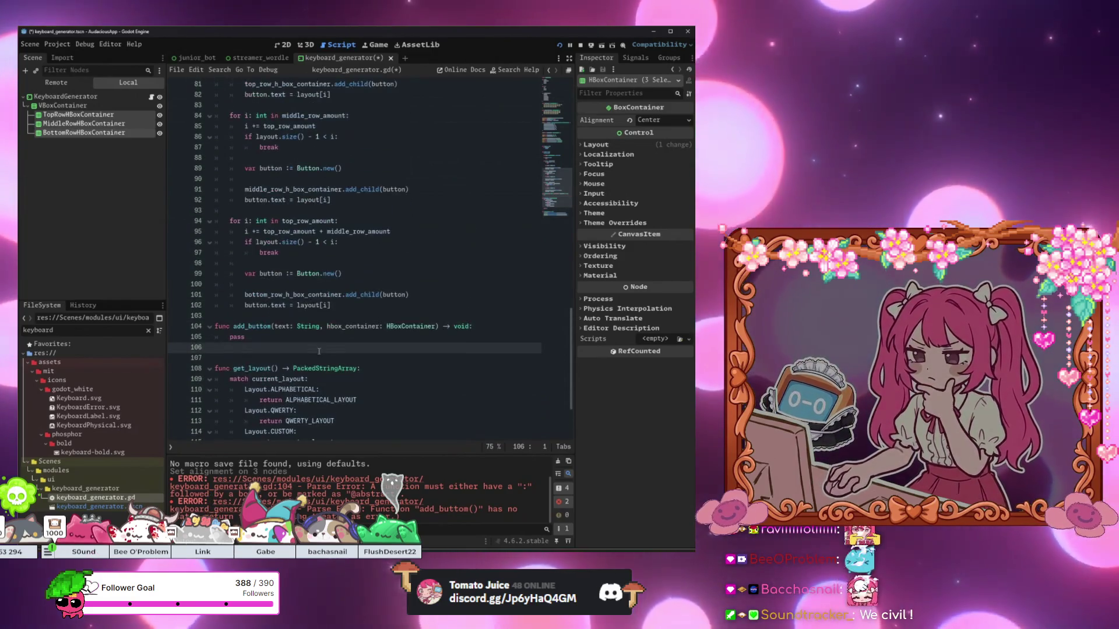
left_click(259, 317)
key("Return")
left_click(272, 350)
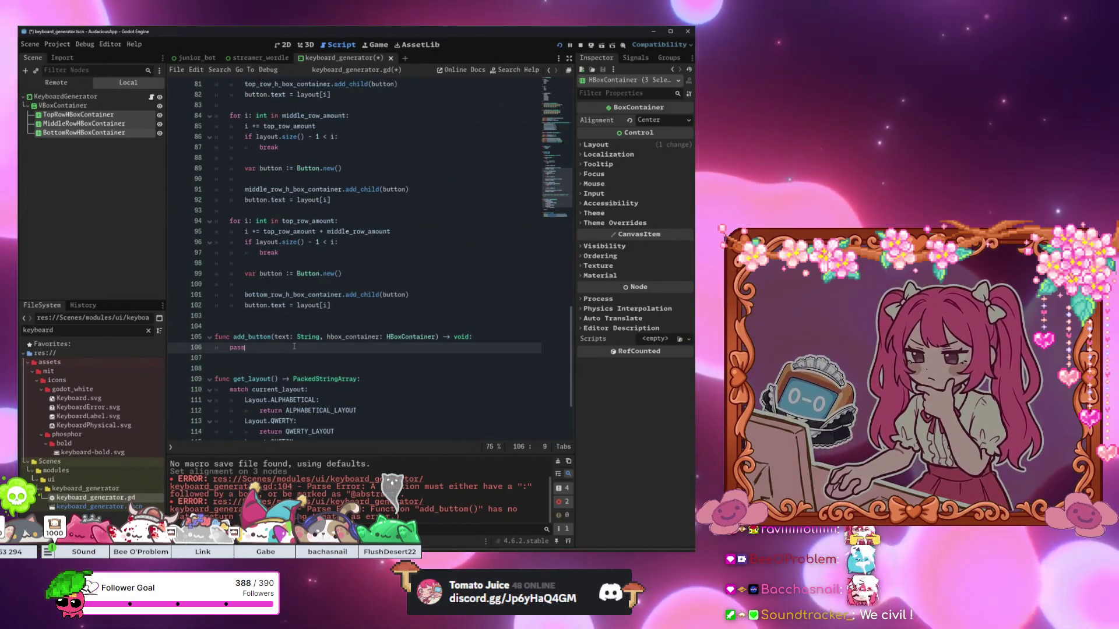
scroll(465, 302, "up", 1)
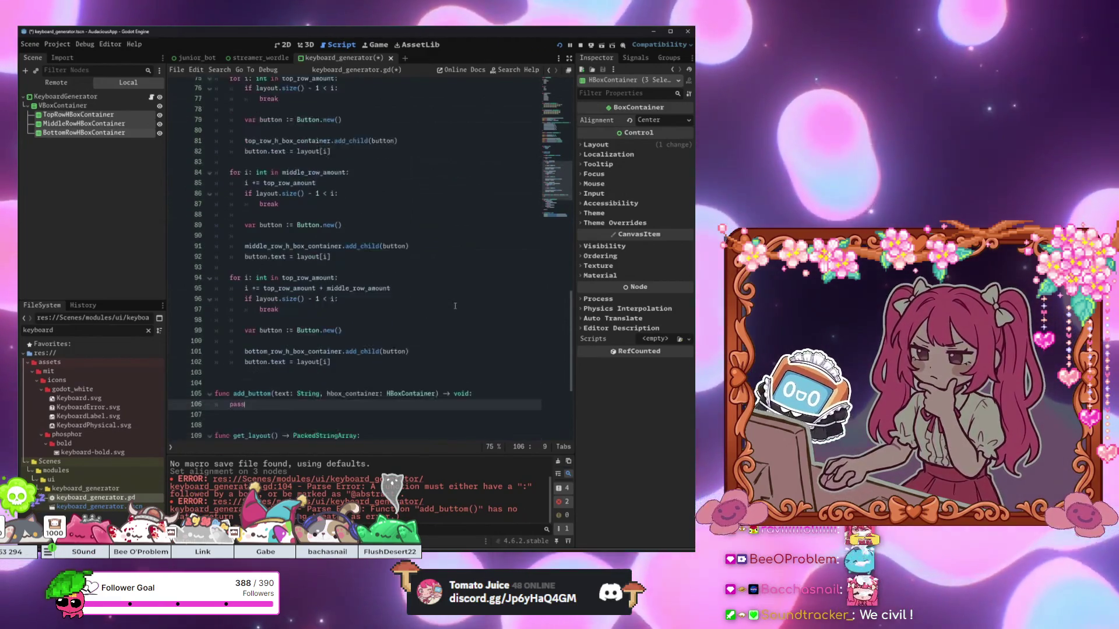
left_click(311, 354)
scroll(311, 354, "up", 6)
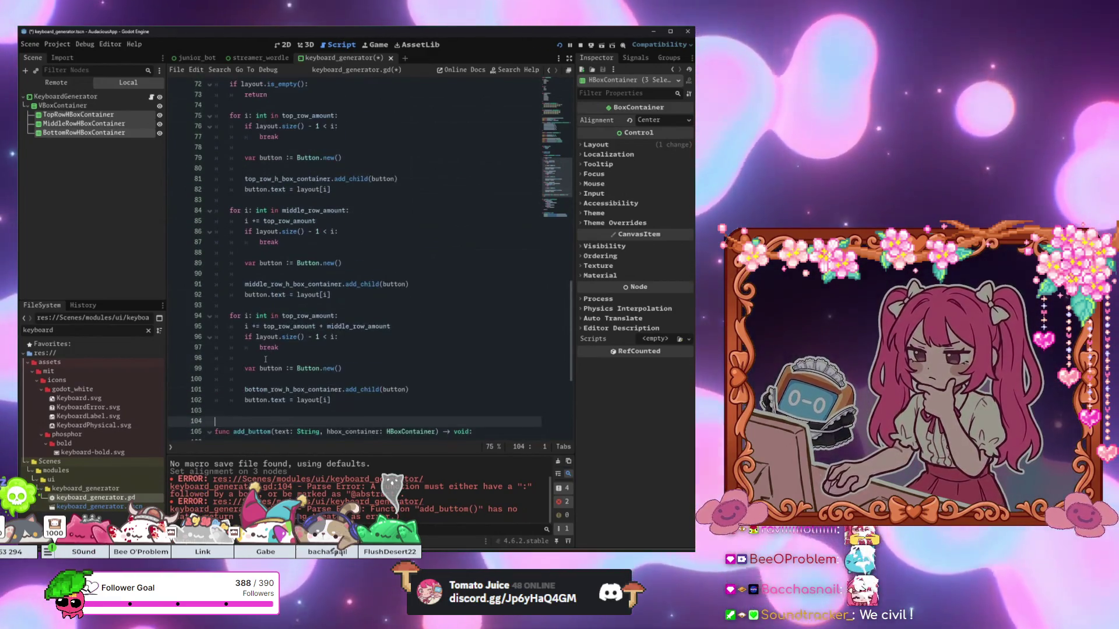
Step: Move the Button creation lines from the top-row loop into add_button, replacing pass
scroll(265, 357, "down", 3)
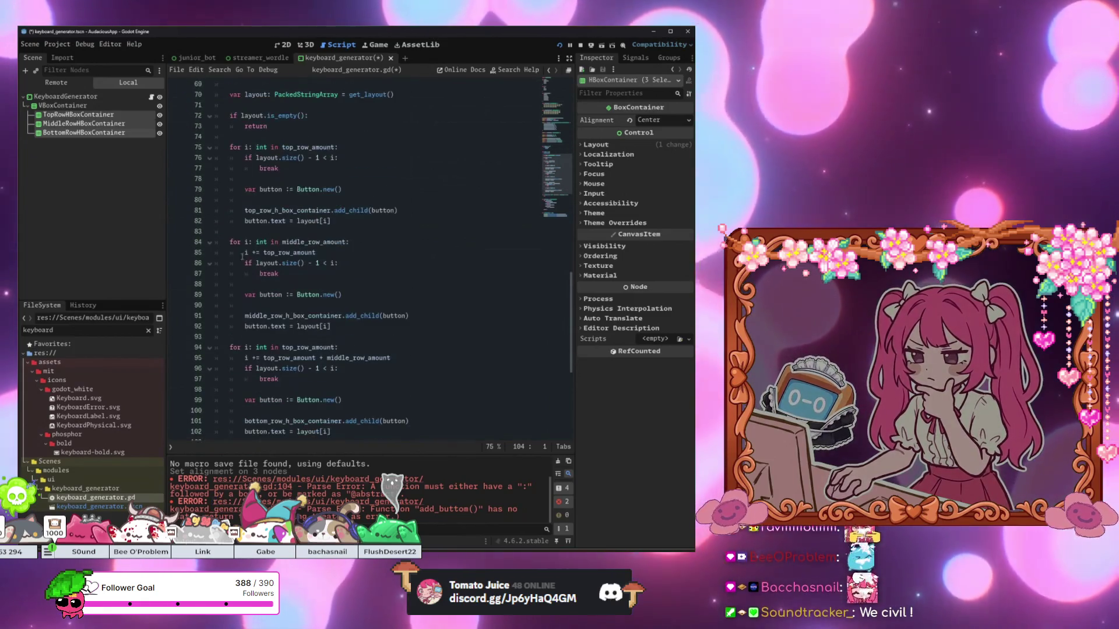
left_click(328, 198)
left_click_drag(332, 221, 244, 189)
key("ctrl+x")
scroll(265, 245, "down", 7)
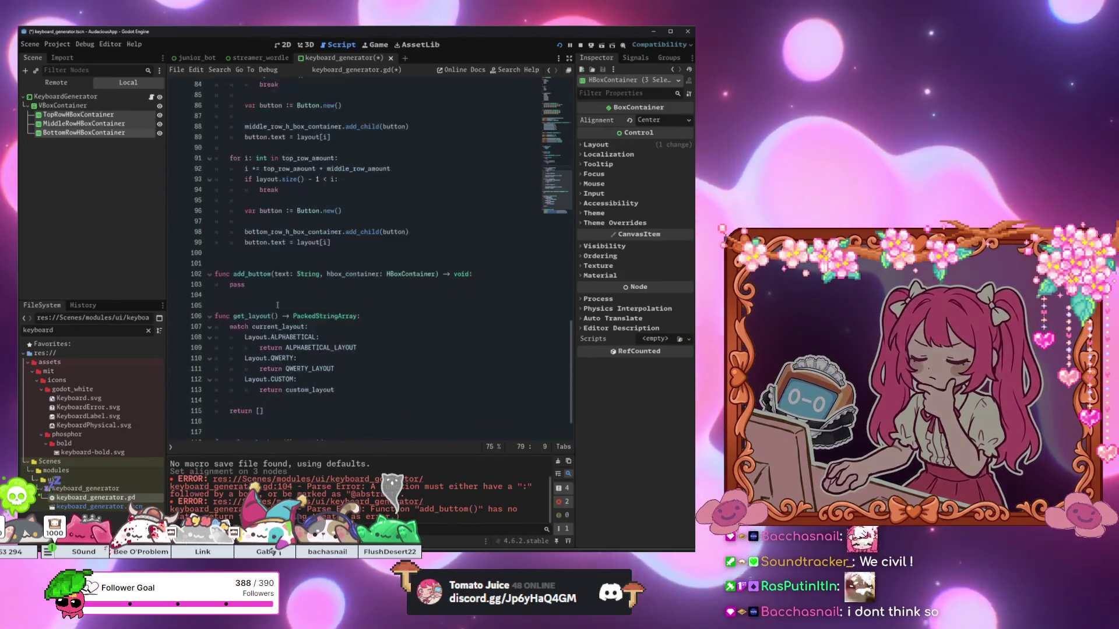
left_click(266, 264)
left_click(269, 243)
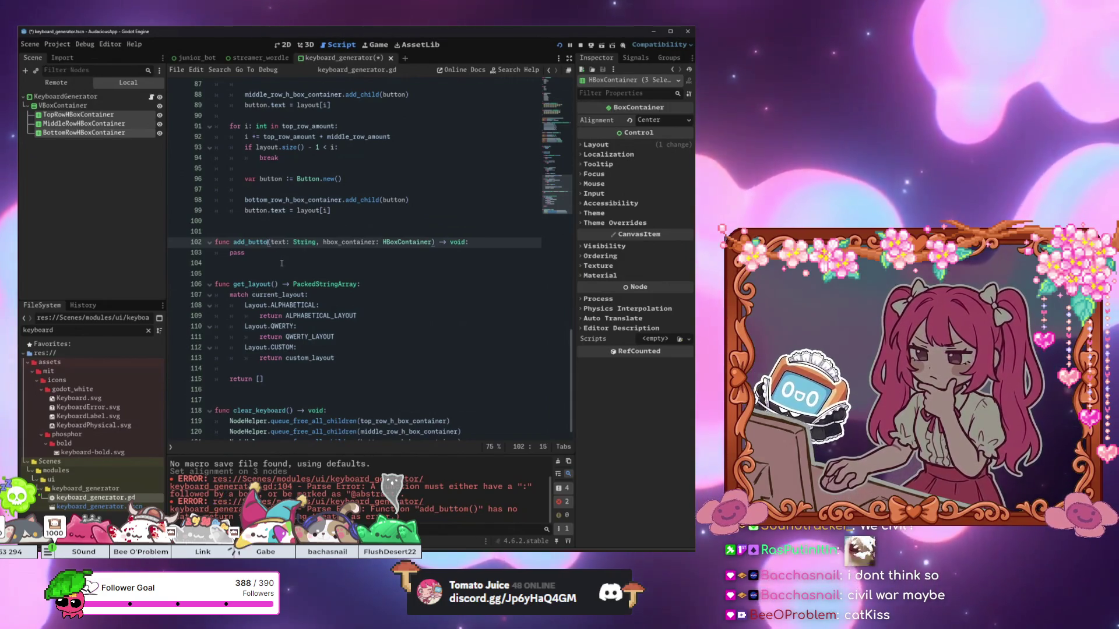
left_click(280, 255)
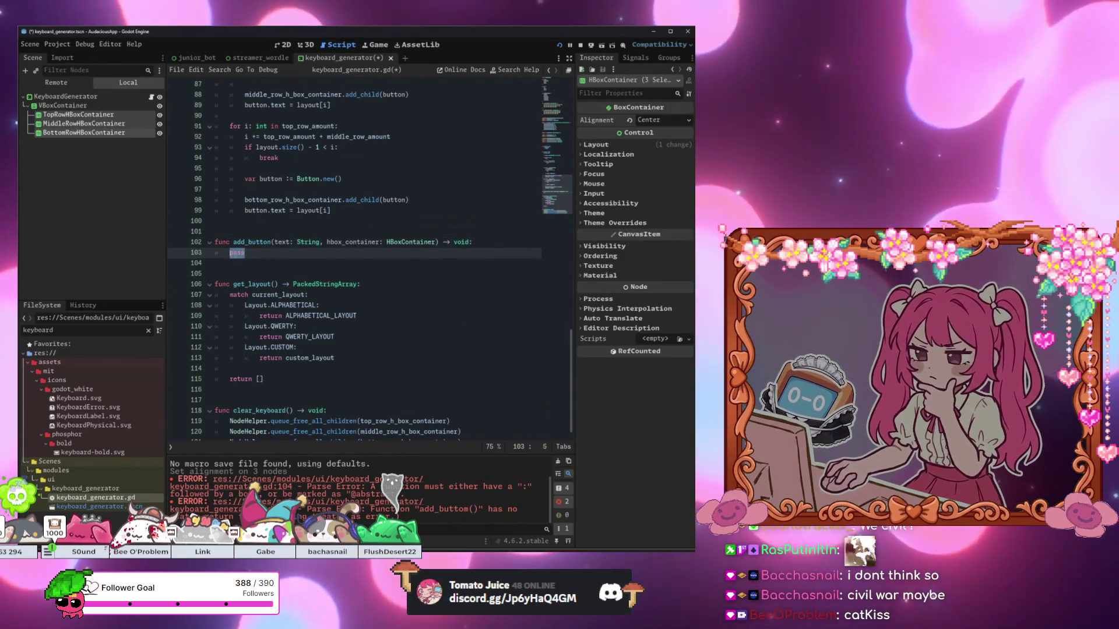
key("BackSpace")
key("BackSpace")
key("BackSpace")
key("ctrl+v")
Step: Make the pasted code add the button to hbox_container and set button.text = text
left_click_drag(274, 273, 274, 284)
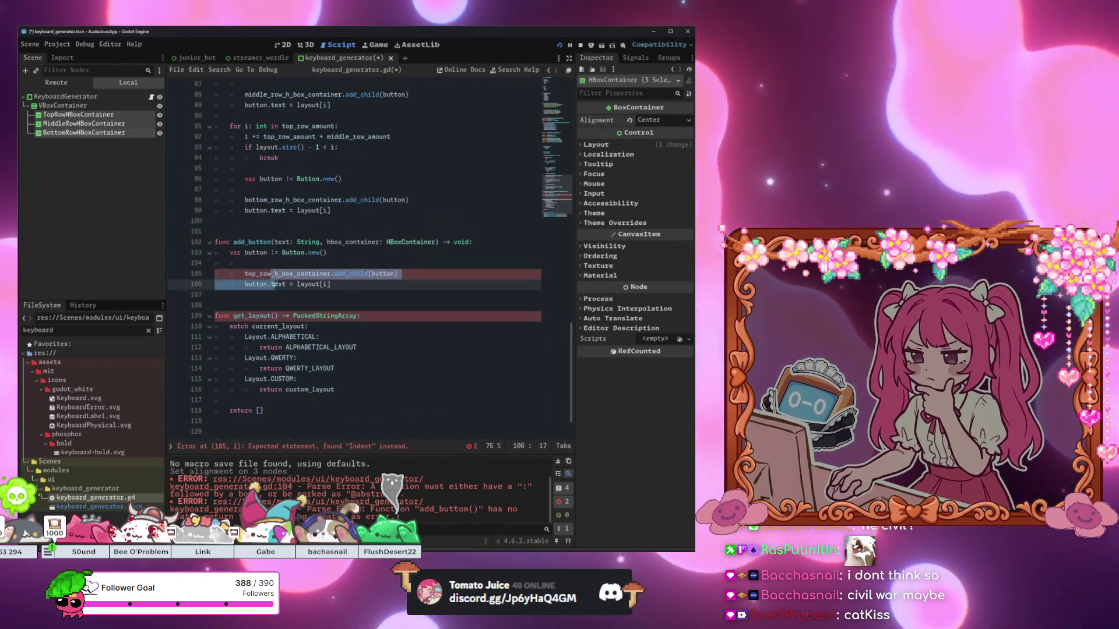
left_click(254, 274)
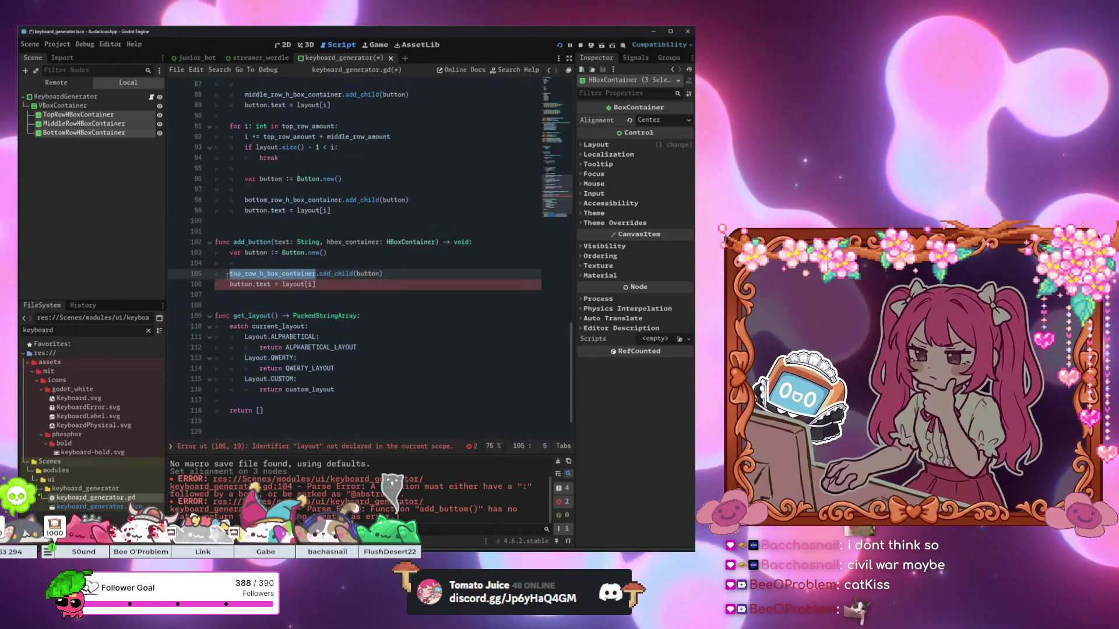
type("hbox_container")
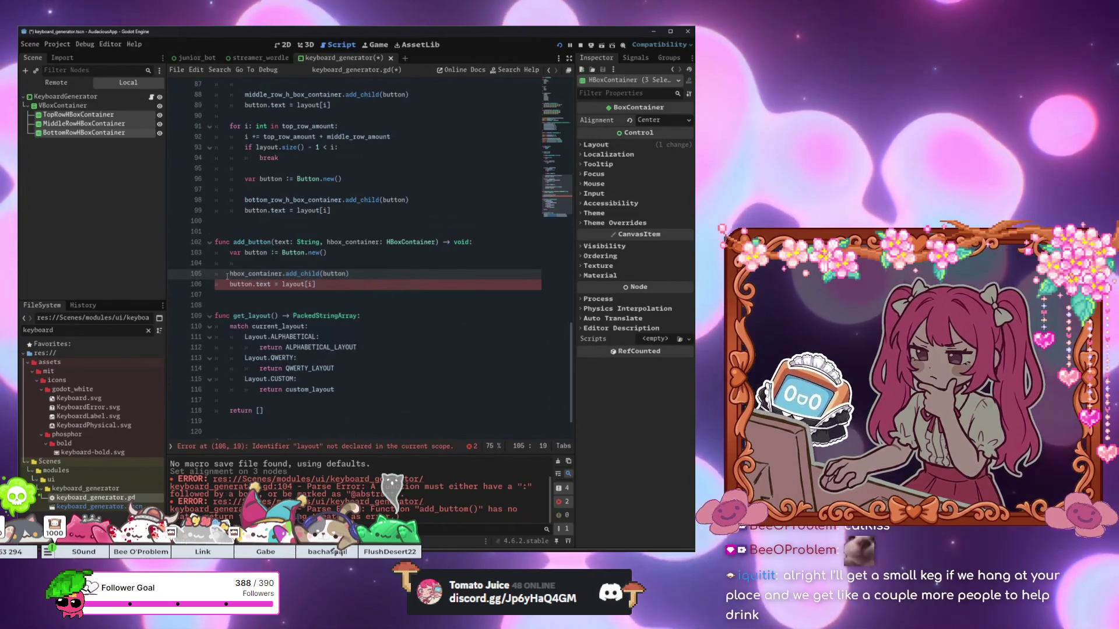
left_click(253, 265)
key("BackSpace")
left_click(326, 278)
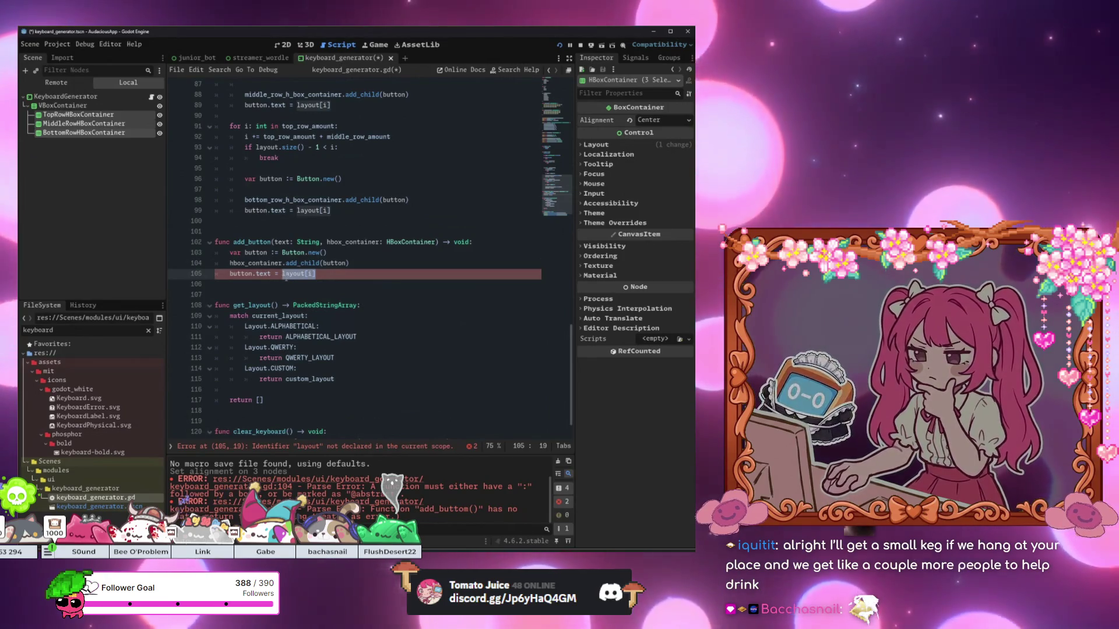
type("text")
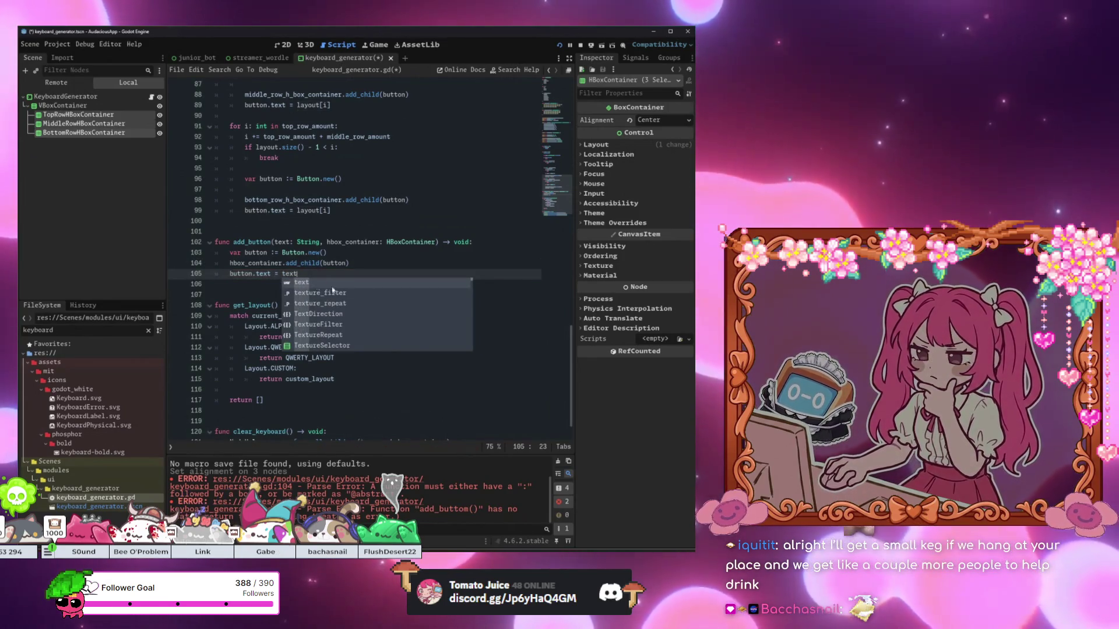
key("Escape")
left_click(318, 285)
scroll(319, 284, "up", 2)
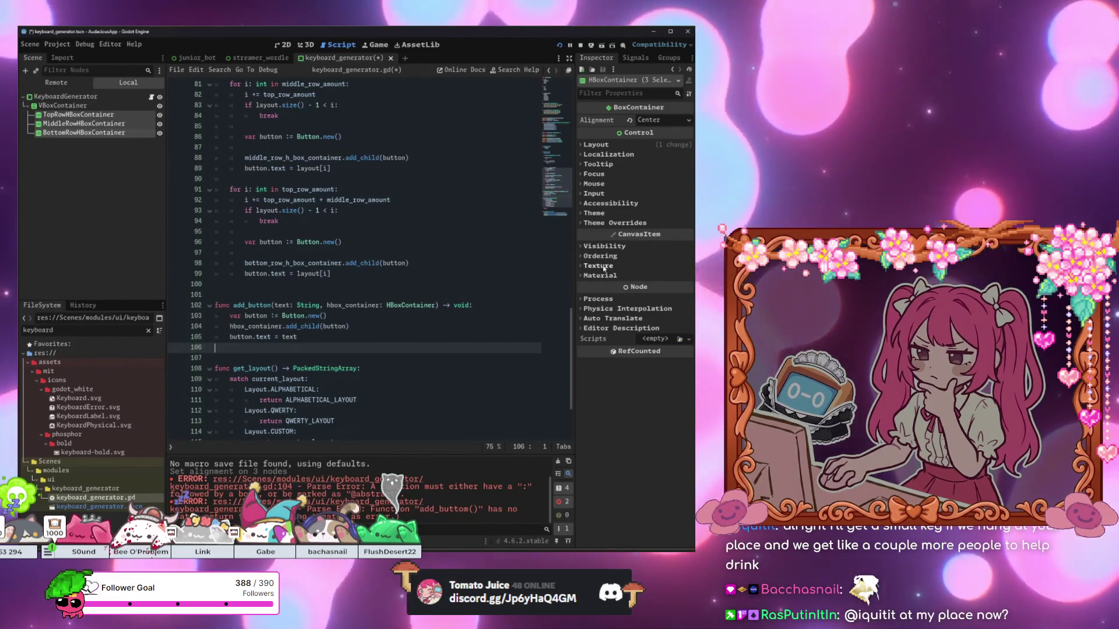
Step: In the top-row loop, call add_button(layout[i], top_row_h_box_container) instead of the removed code
scroll(320, 251, "up", 6)
left_click(320, 263)
left_click(319, 252)
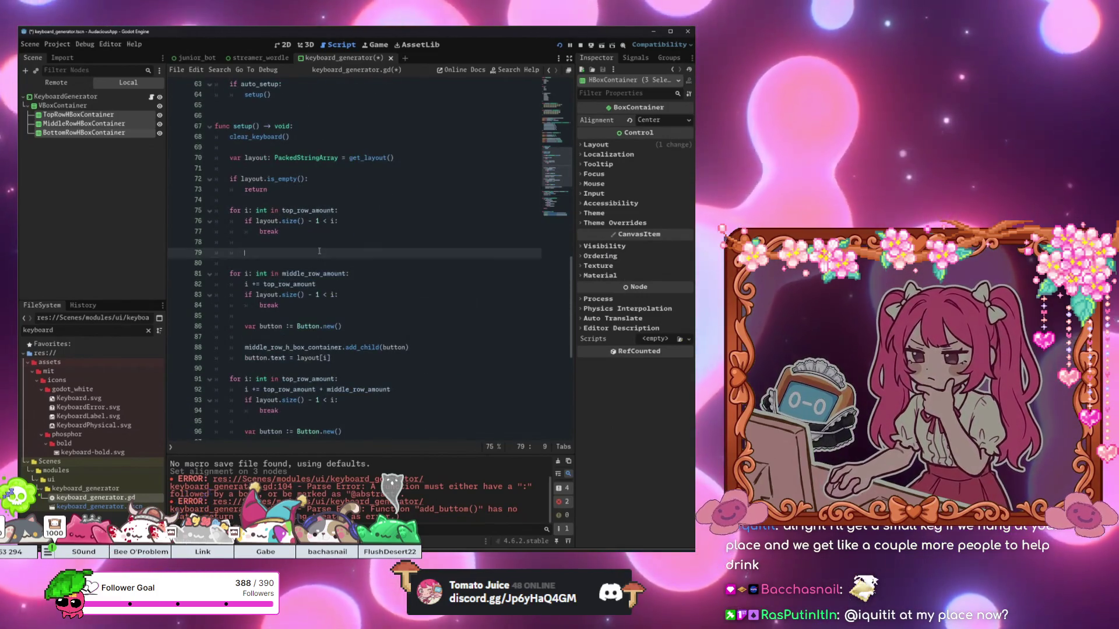
key("BackSpace")
type("add_")
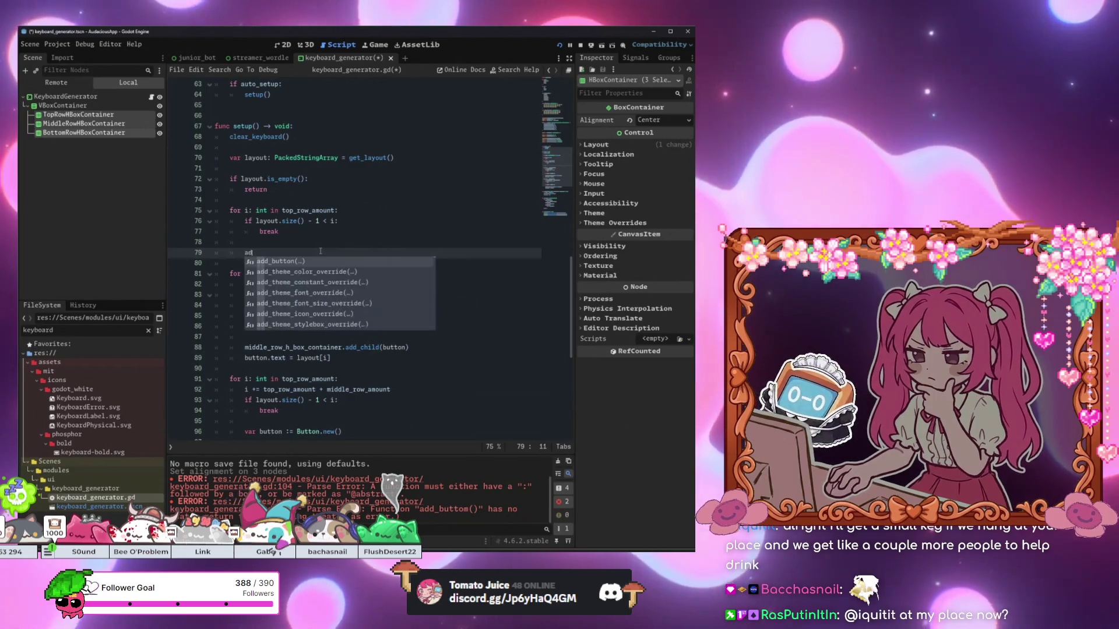
key("Return")
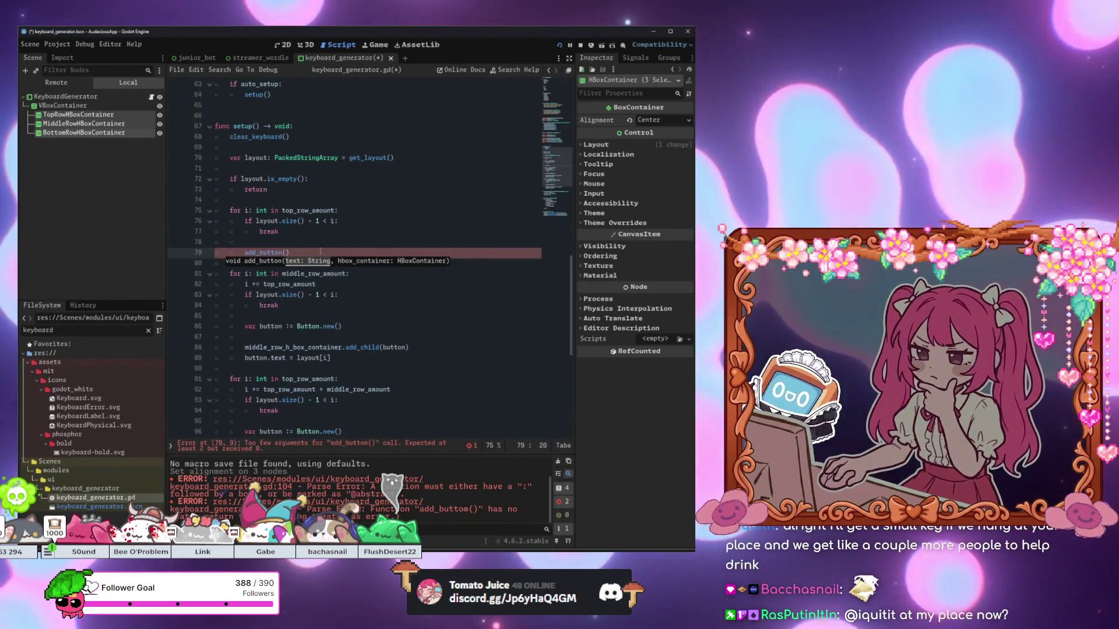
type("layout[i]")
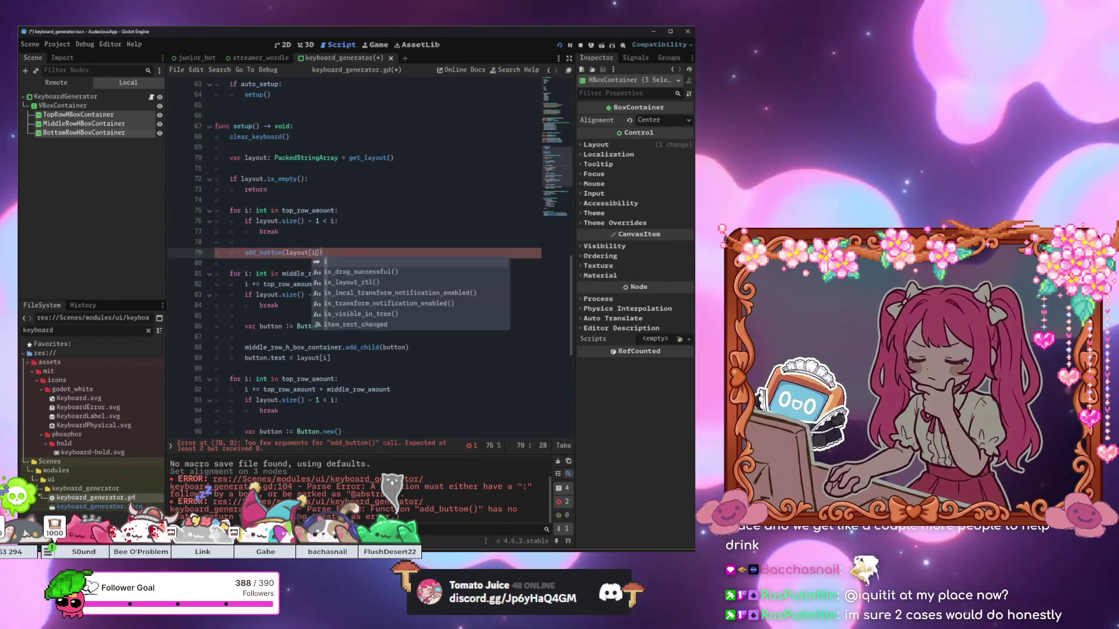
type(", ")
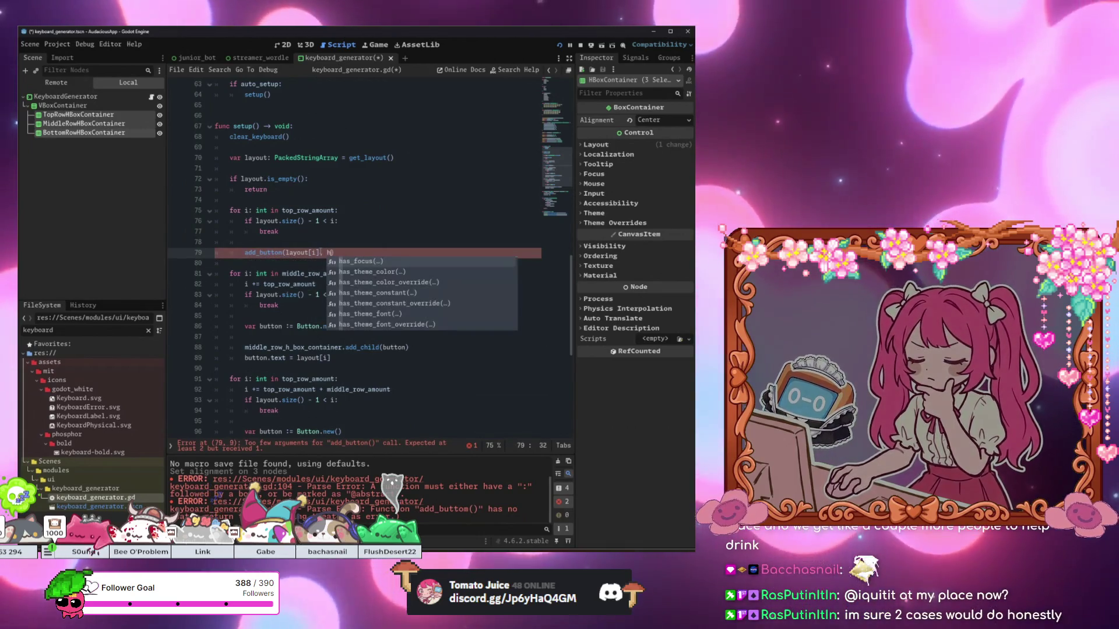
type("top")
key("Return")
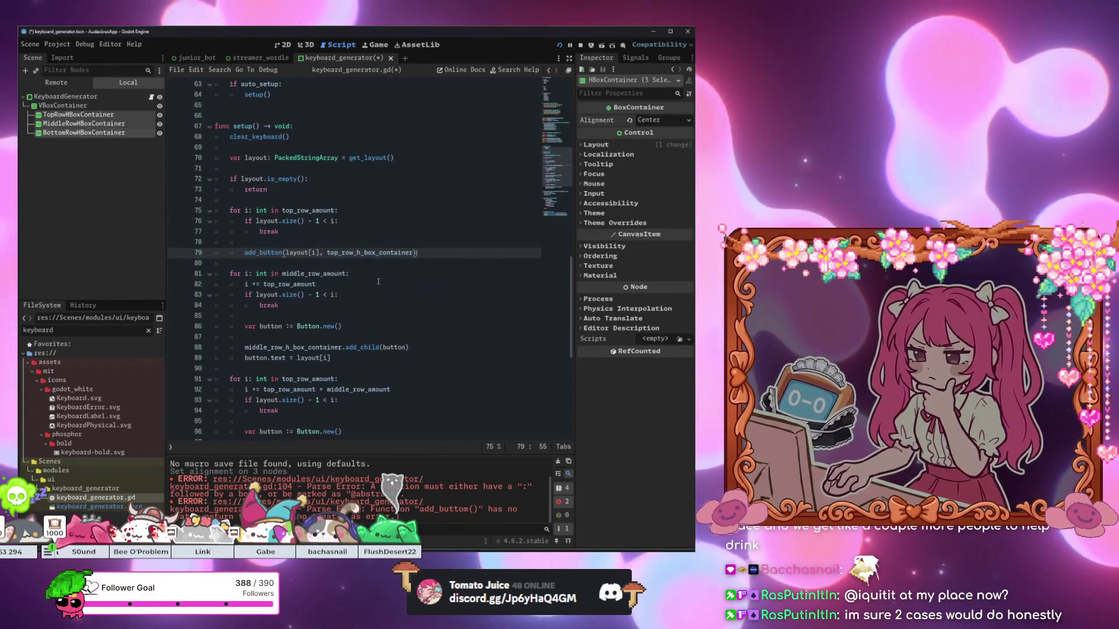
Step: Replace the middle- and bottom-row button code with the same add_button call, fixing indentation
left_click_drag(330, 358, 248, 327)
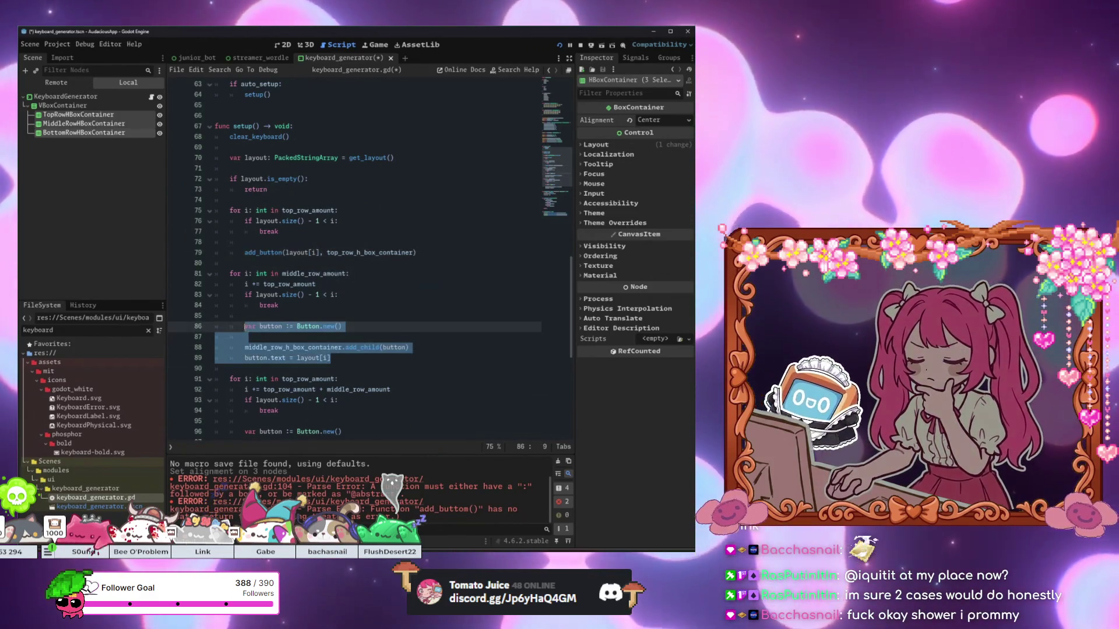
type("add_button(layout[i], top_row_h_box_container)")
scroll(326, 373, "down", 2)
left_click_drag(330, 379, 243, 348)
key("ctrl+v")
left_click(273, 349)
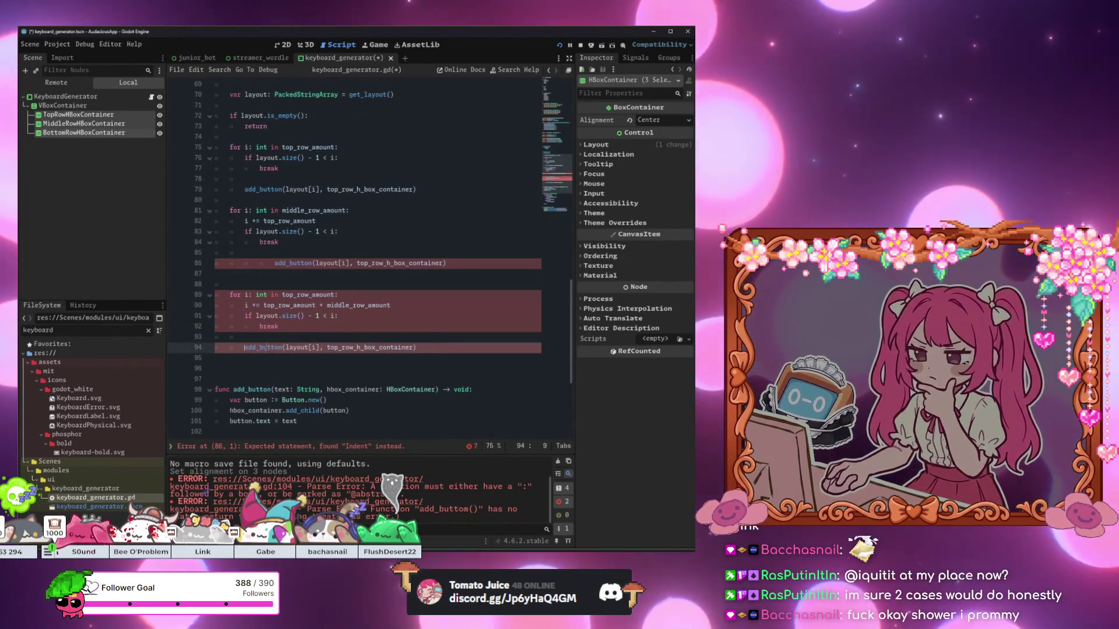
key("BackSpace")
key("BackSpace")
Step: Change the middle-row call's container argument to middle_row_h_box_container
left_click(264, 263)
key("BackSpace")
left_click(302, 287)
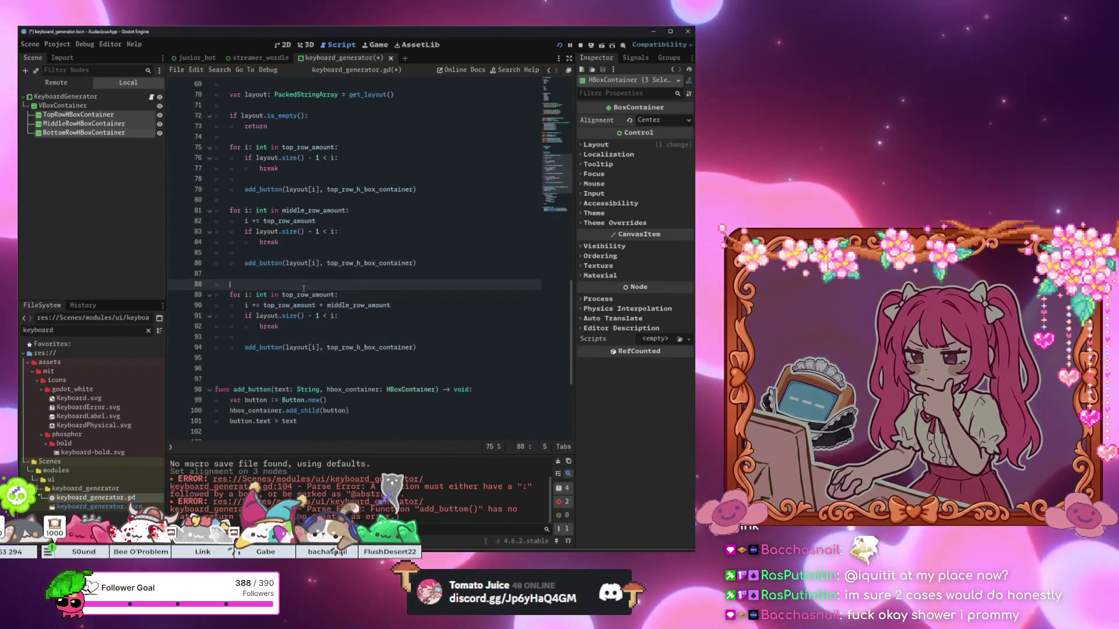
left_click(338, 262)
key("BackSpace")
key("BackSpace")
key("BackSpace")
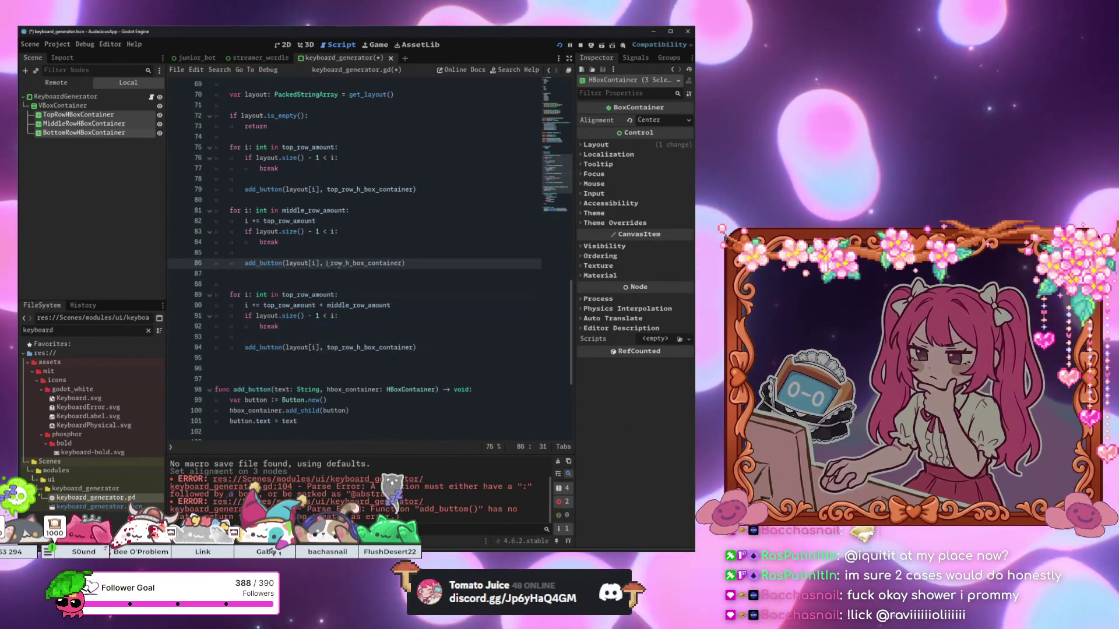
type("middle")
left_click(351, 219)
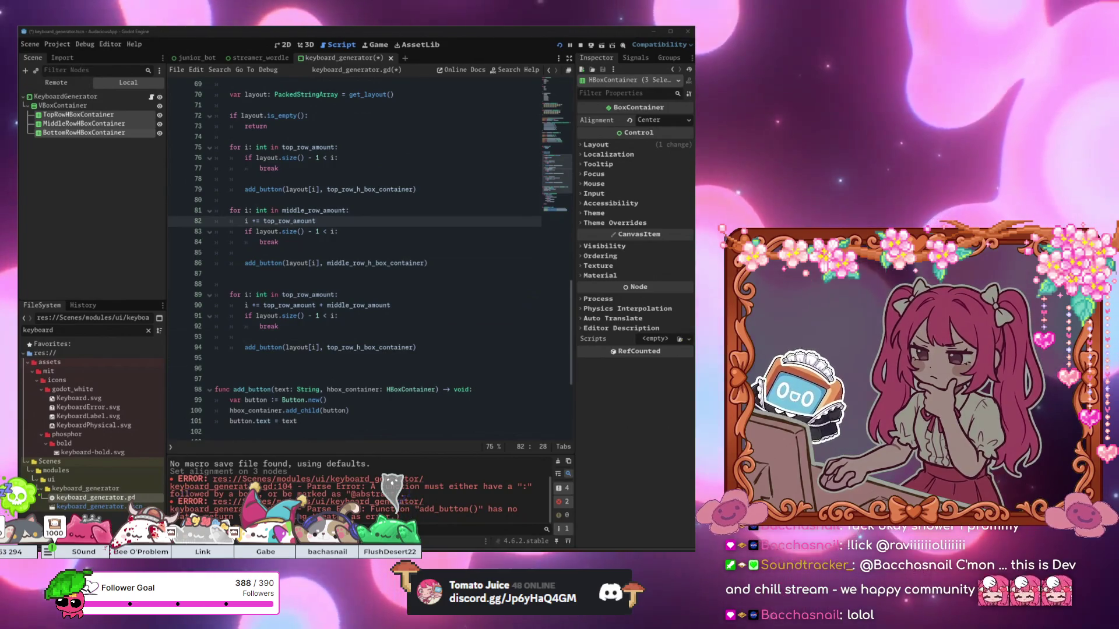
Step: Save, point the bottom-row call at bottom_row_h_box_container, and delete the extra blank line before that loop
key("ctrl+alt+s")
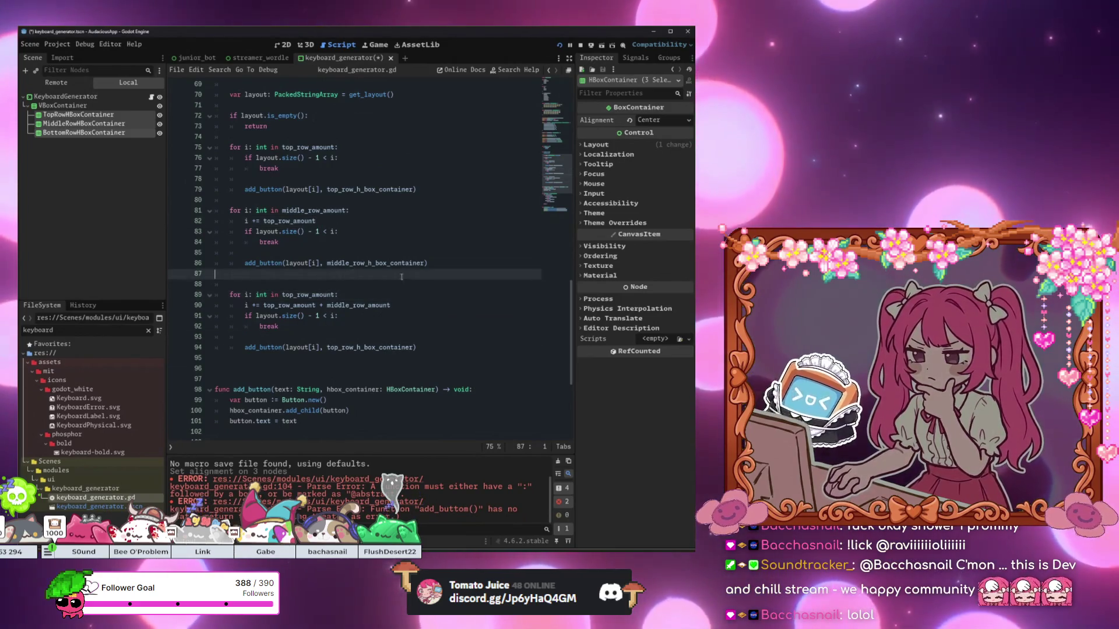
left_click(355, 347)
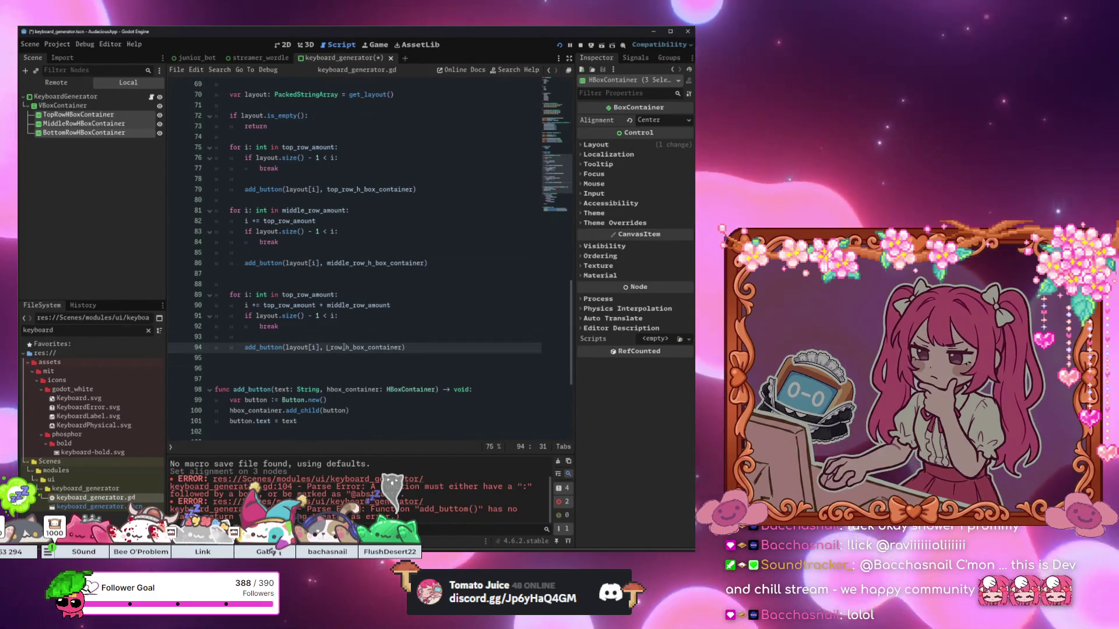
type("bottom")
key("Tab")
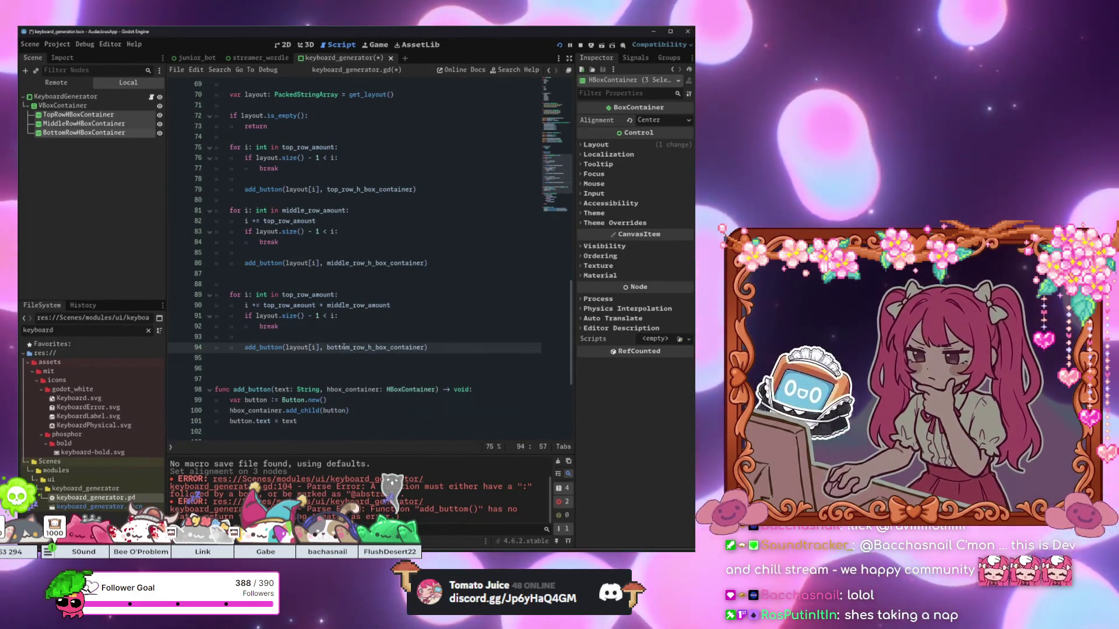
left_click(444, 352)
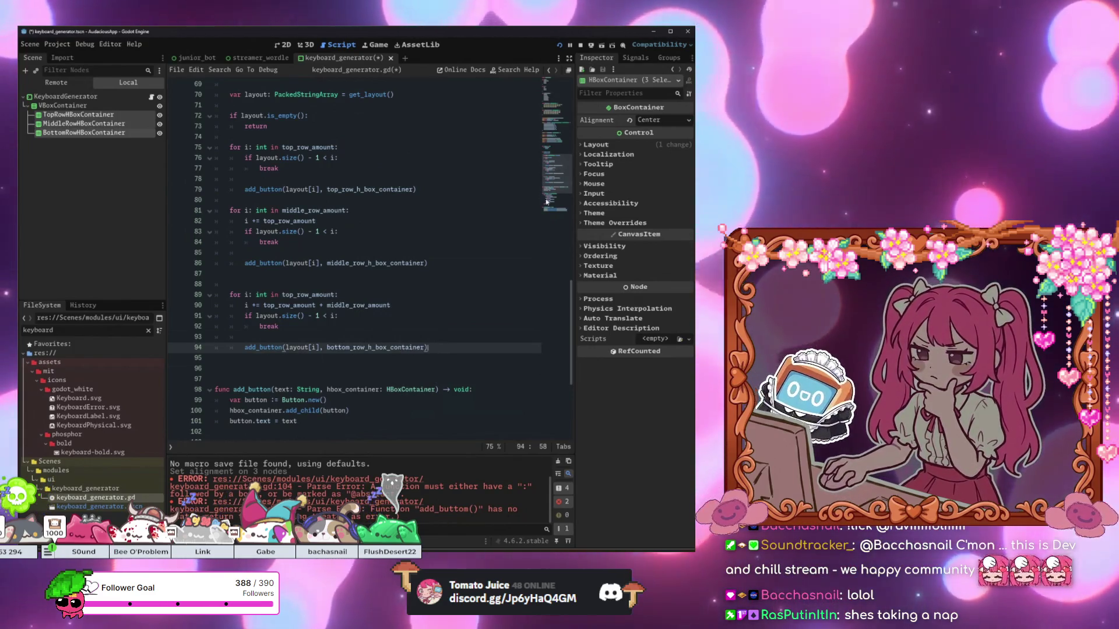
left_click(433, 368)
left_click(430, 361)
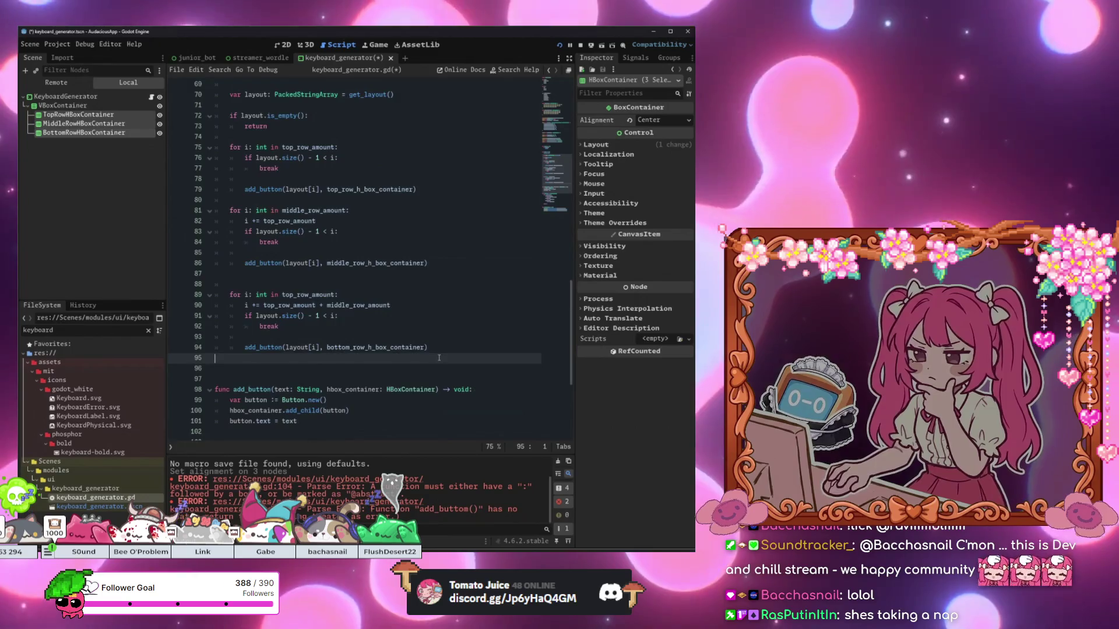
scroll(429, 361, "up", 1)
scroll(429, 360, "up", 1)
left_click(327, 337)
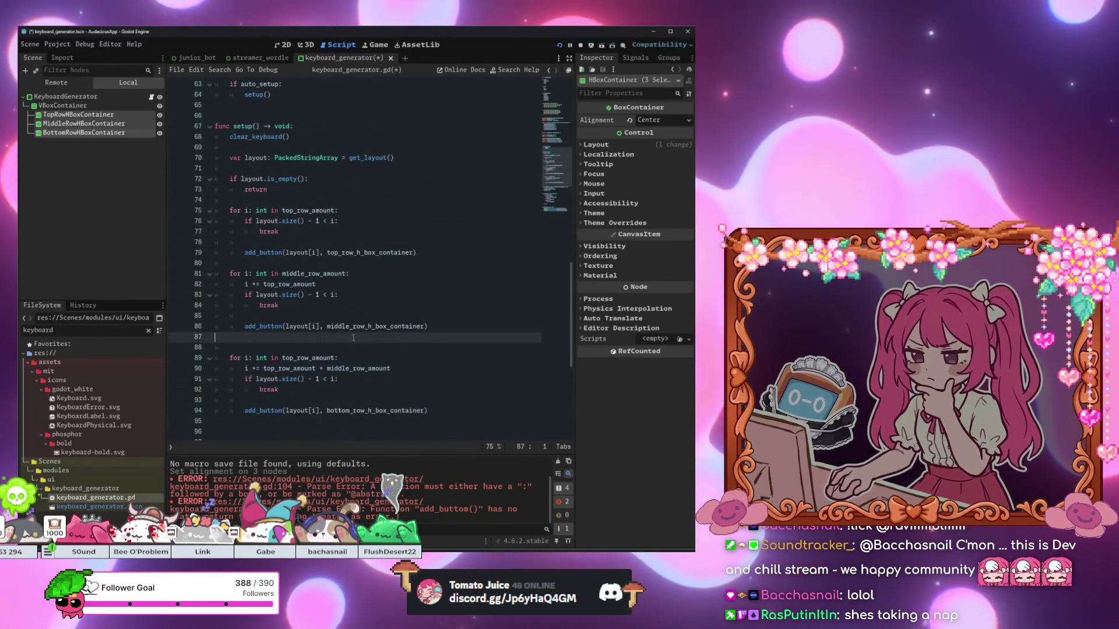
key("Delete")
Step: Save the script, test-run the keyboard with F6, and close the game window
scroll(331, 402, "down", 1)
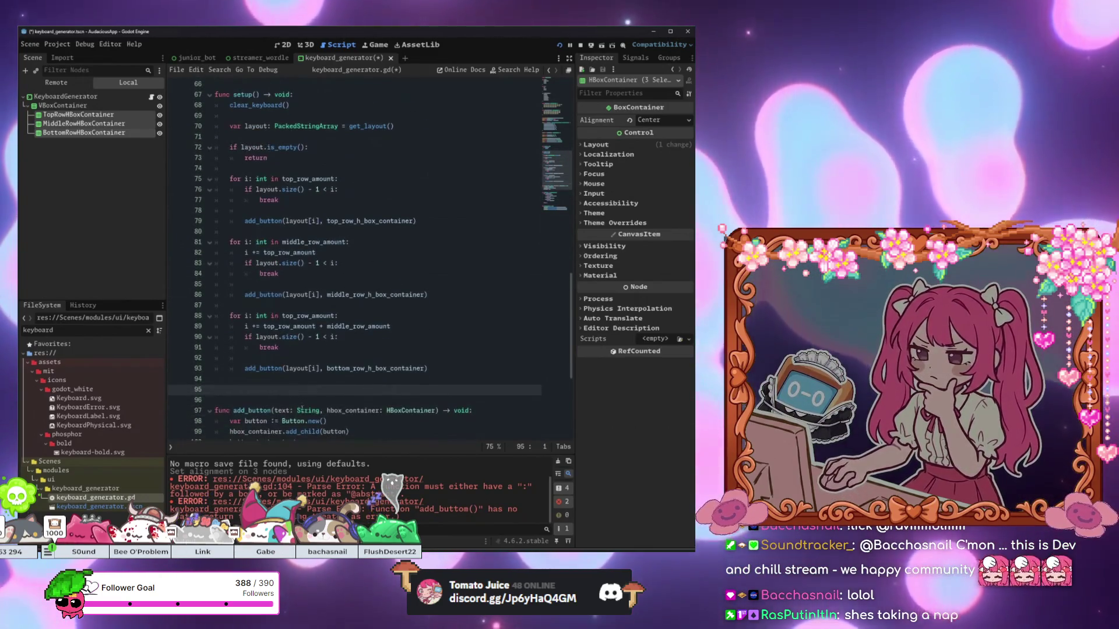
left_click(416, 258)
scroll(416, 258, "up", 2)
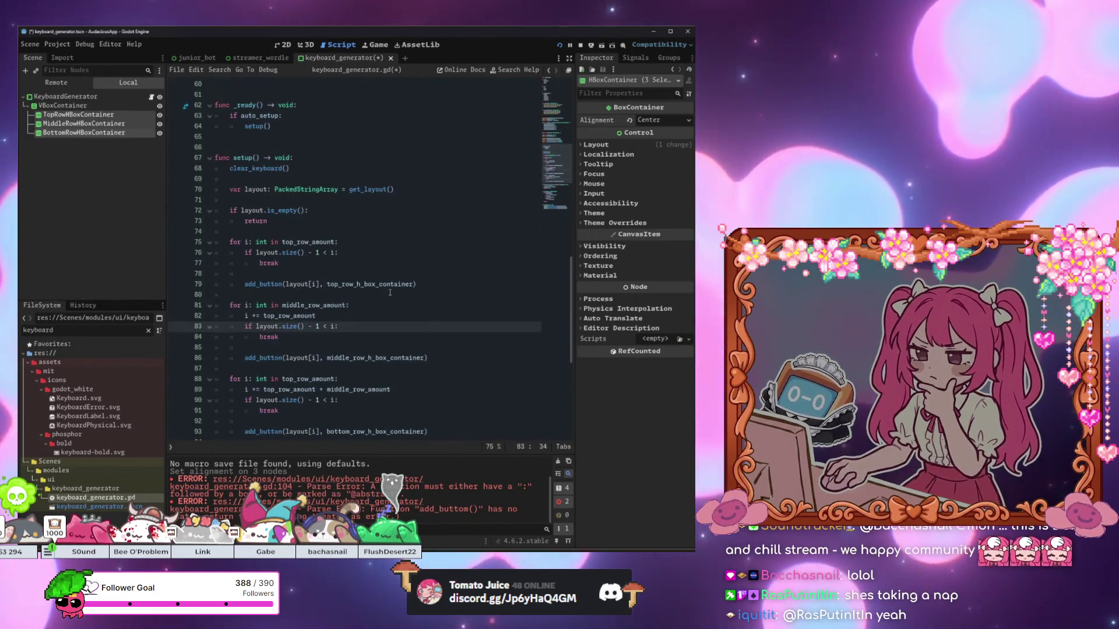
left_click(366, 210)
key("Down")
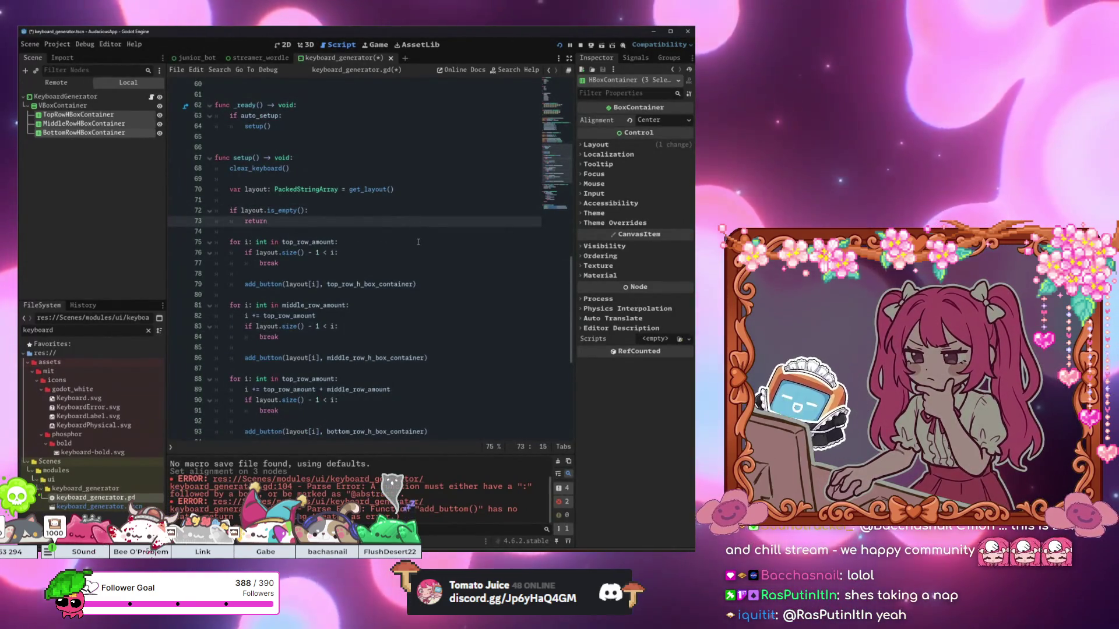
key("ctrl+s")
key("F6")
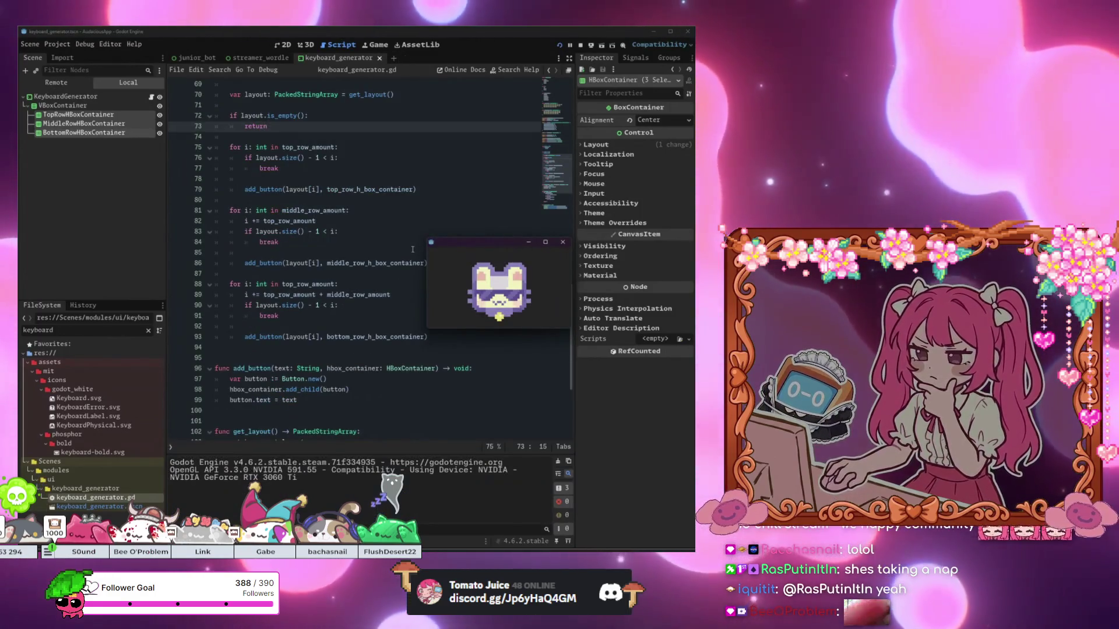
left_click(562, 241)
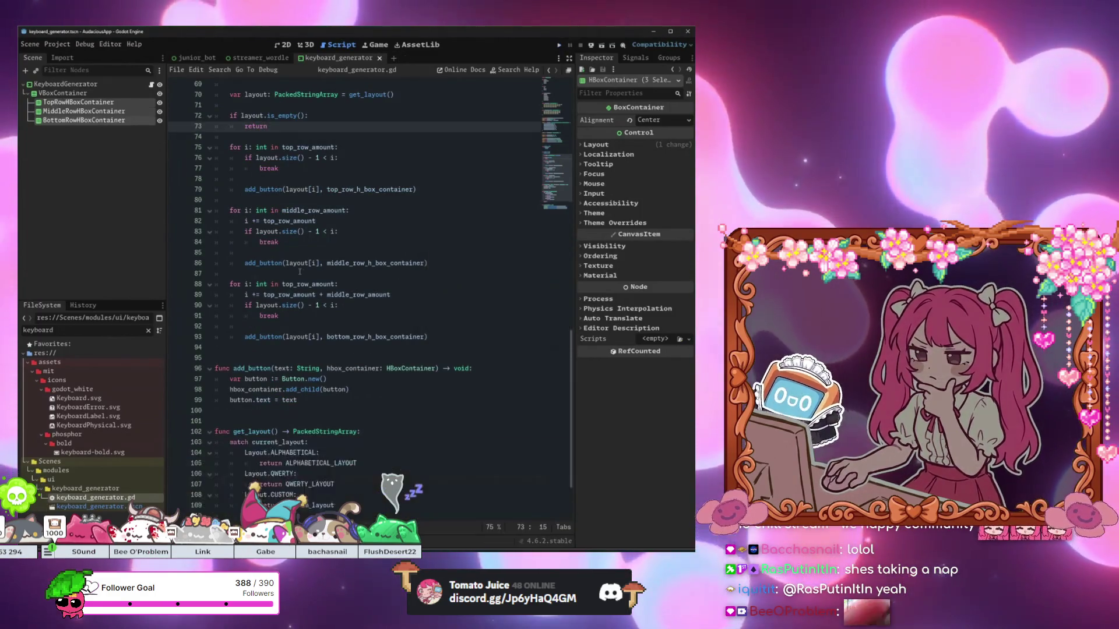
scroll(349, 262, "down", 2)
Step: Start an 'if capitalization' check after add_child in add_button, then discard it
left_click(328, 297)
left_click(371, 339)
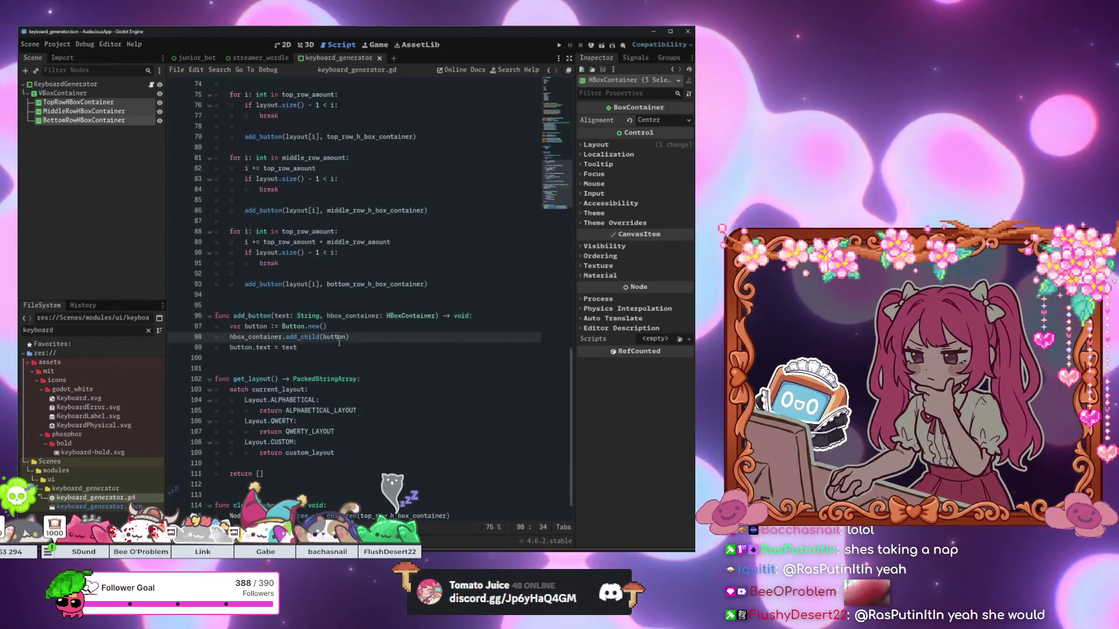
key("Return")
key("Return")
key("Return")
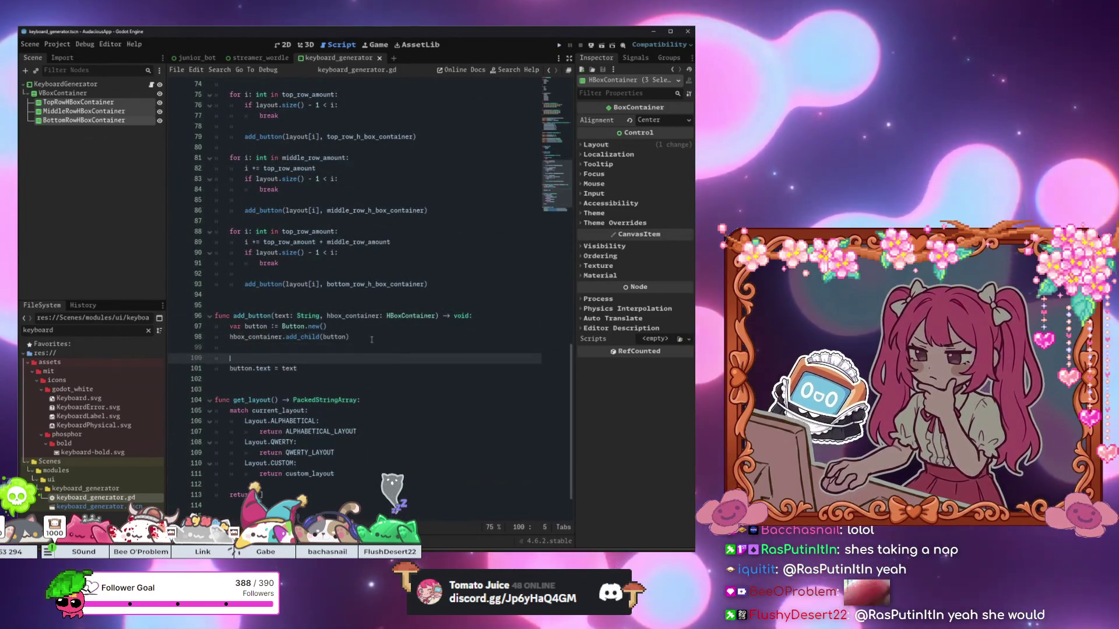
key("Up")
type("if capt")
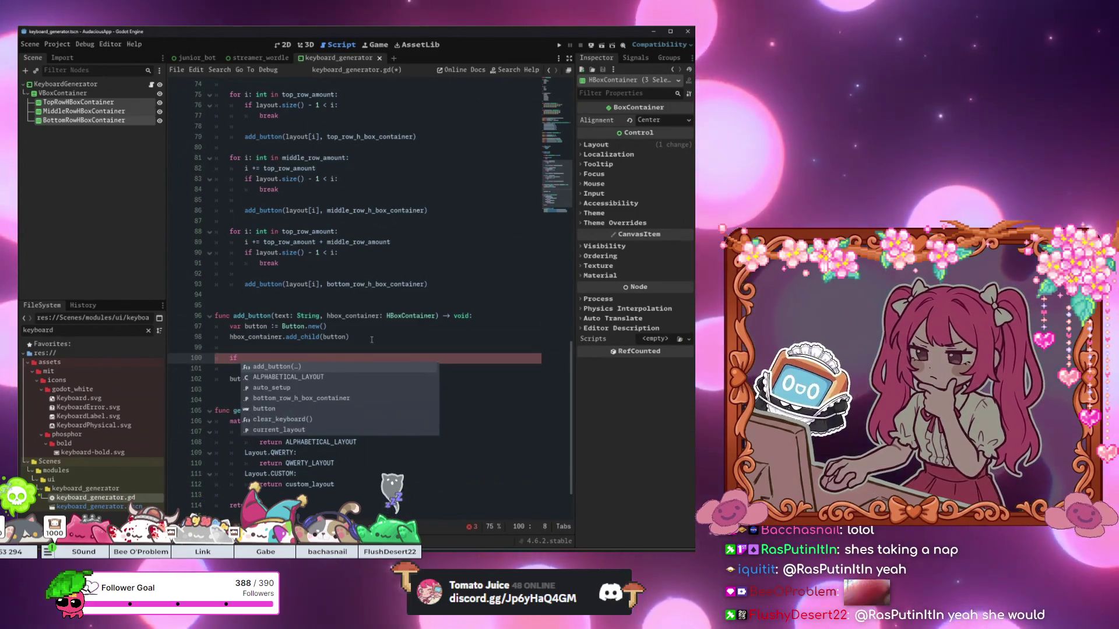
key("BackSpace")
type("i")
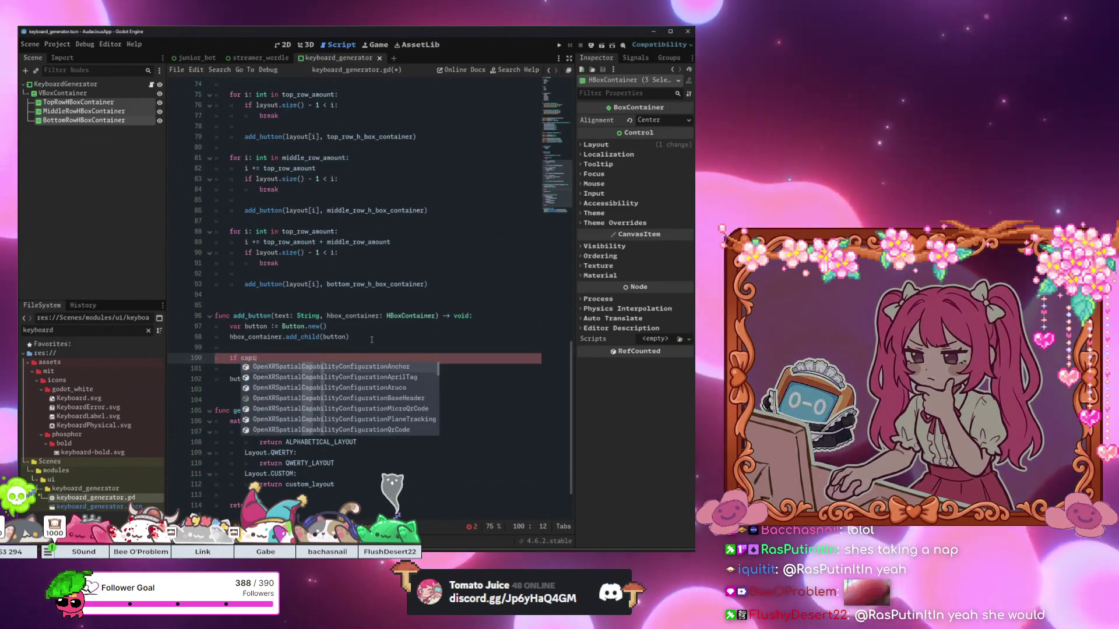
key("BackSpace")
key("BackSpace")
key("BackSpace")
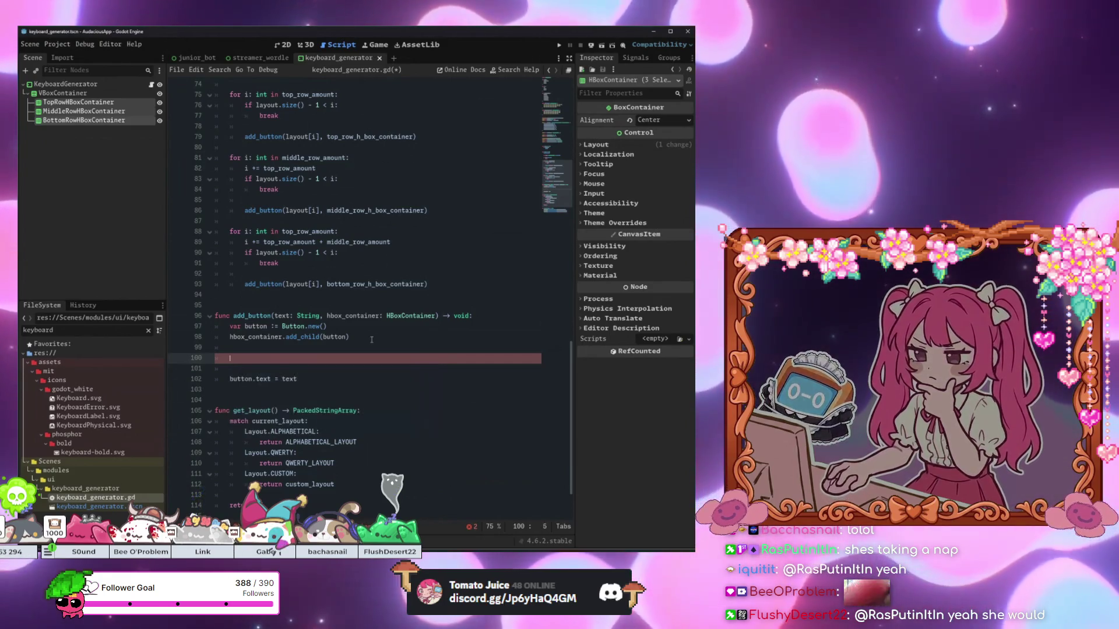
key("ctrl+z")
key("ctrl+z")
key("ctrl+z")
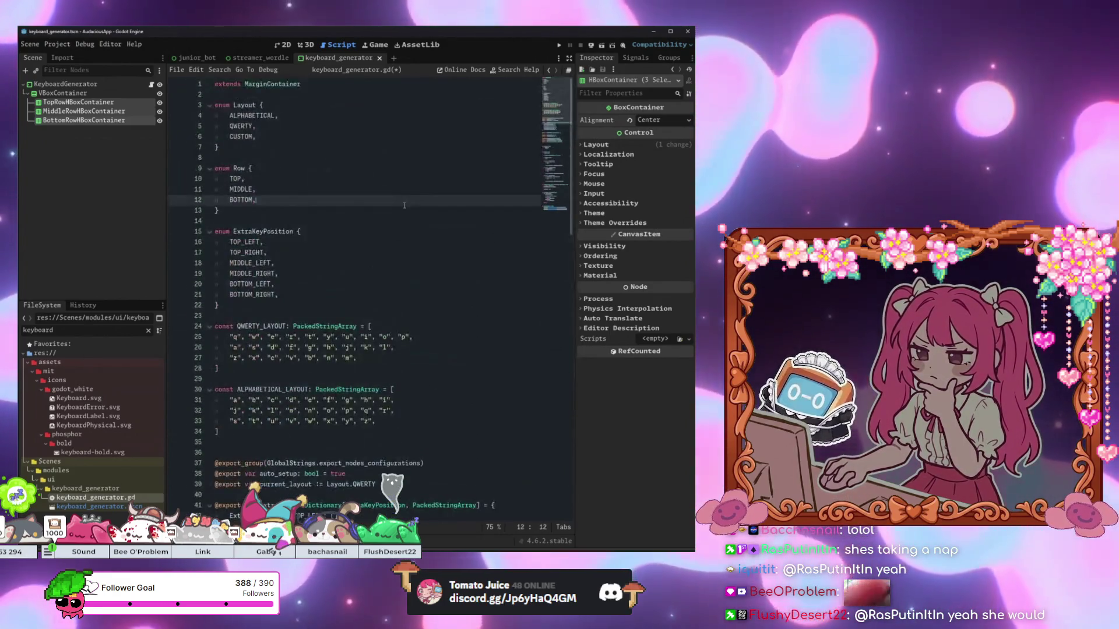
Step: Below ExtraKeyPosition, add enum CAPITALIZATION with UPPER, LOWER and CAPITALIZE entries
key("Down")
key("Down")
key("Down")
key("Return")
key("Return")
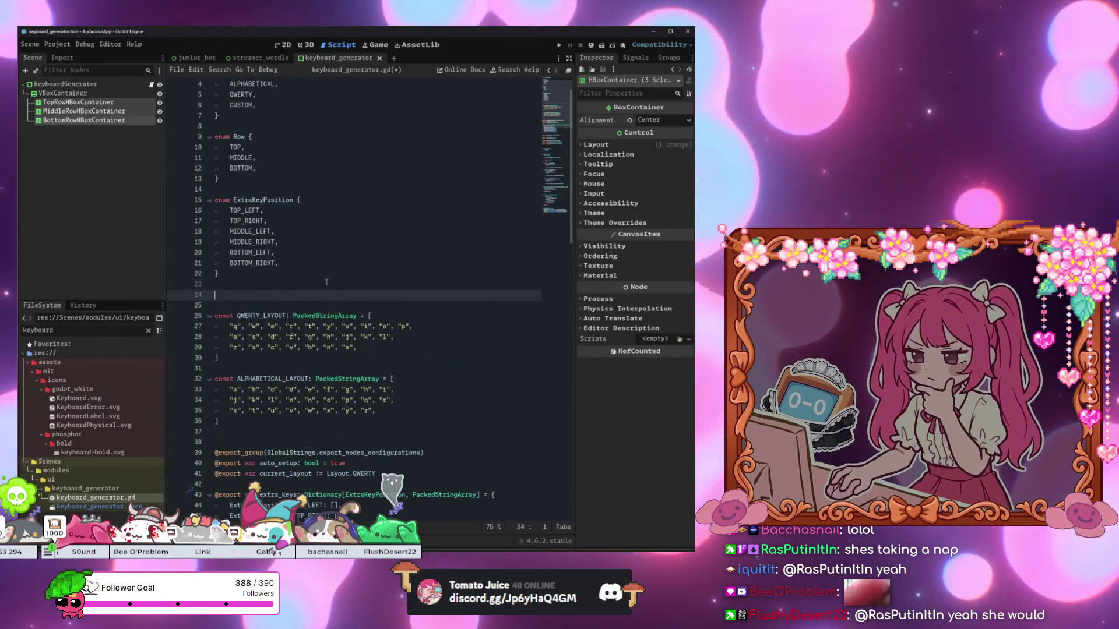
type("enum ")
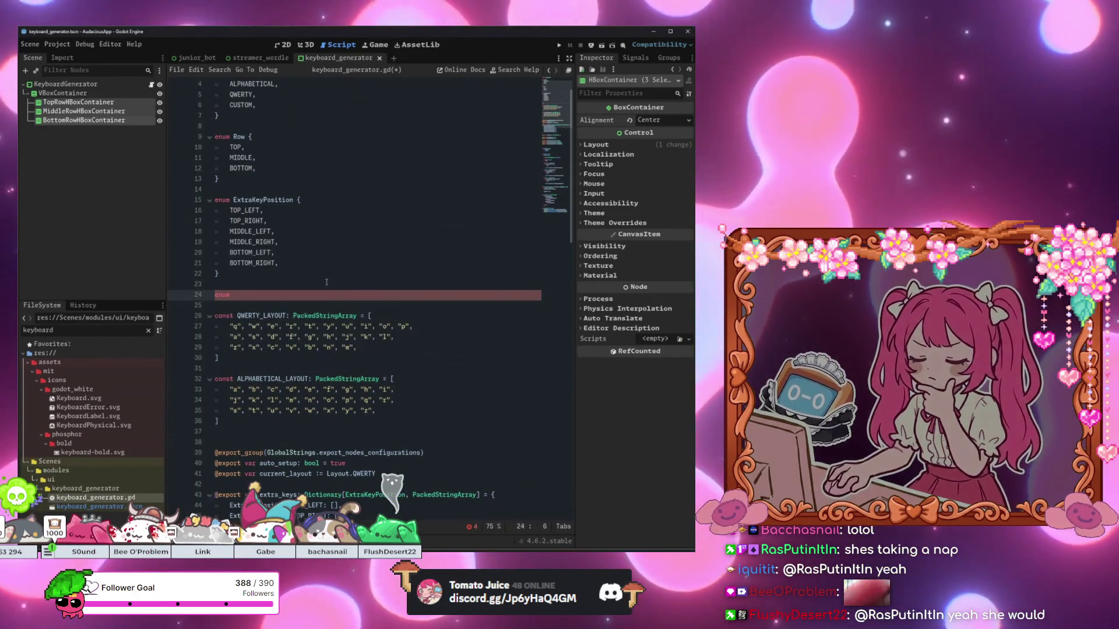
type("CAPTI")
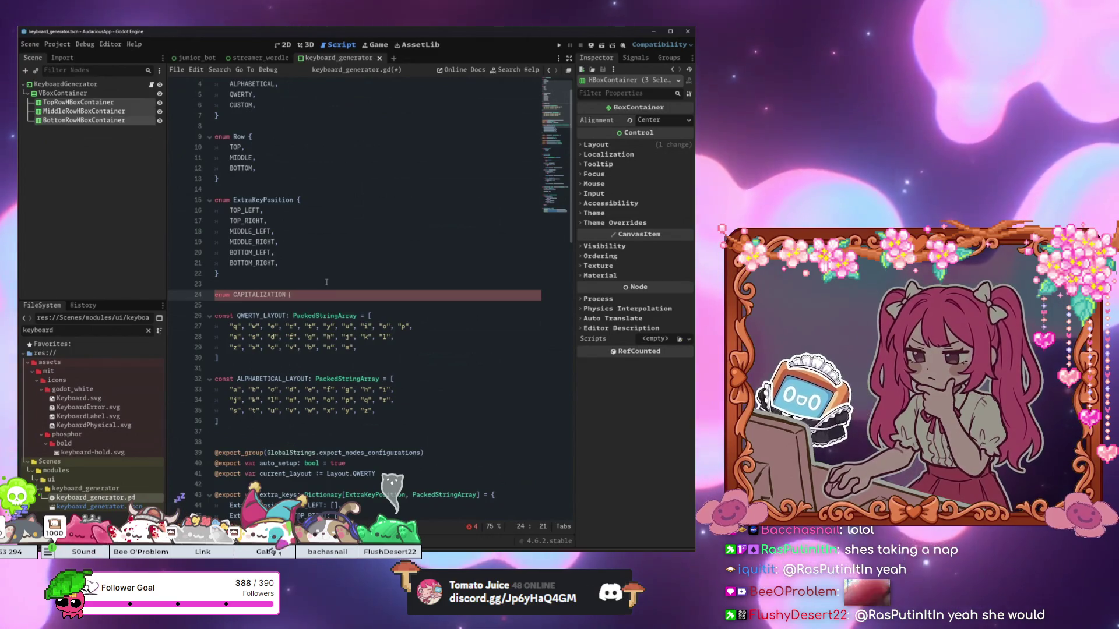
key("Return")
type("U")
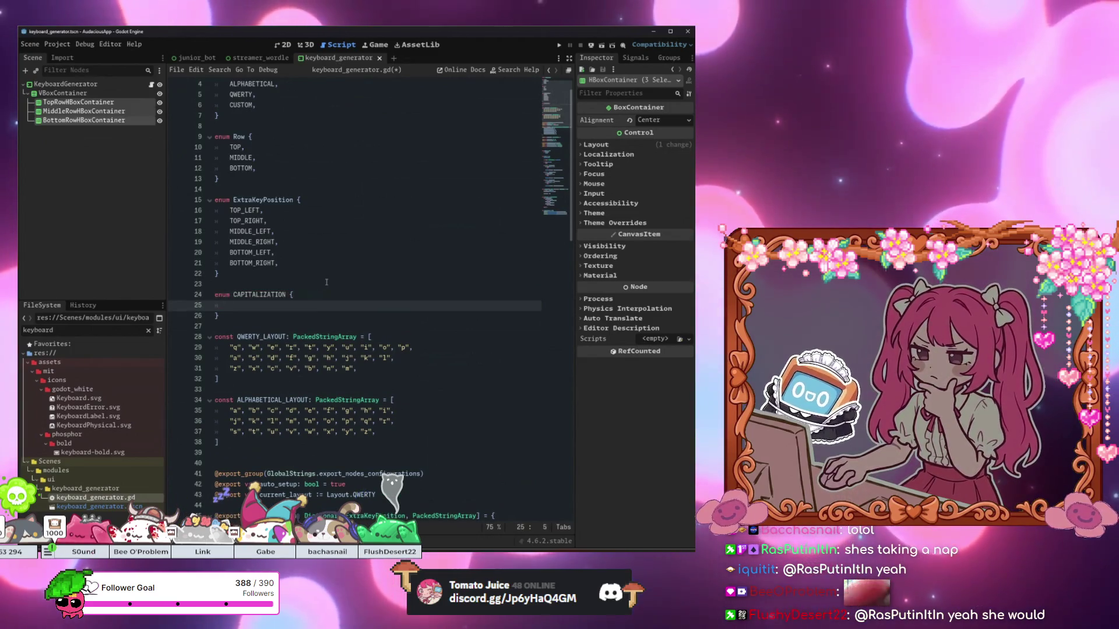
type("PPER,")
key("Return")
type("CA")
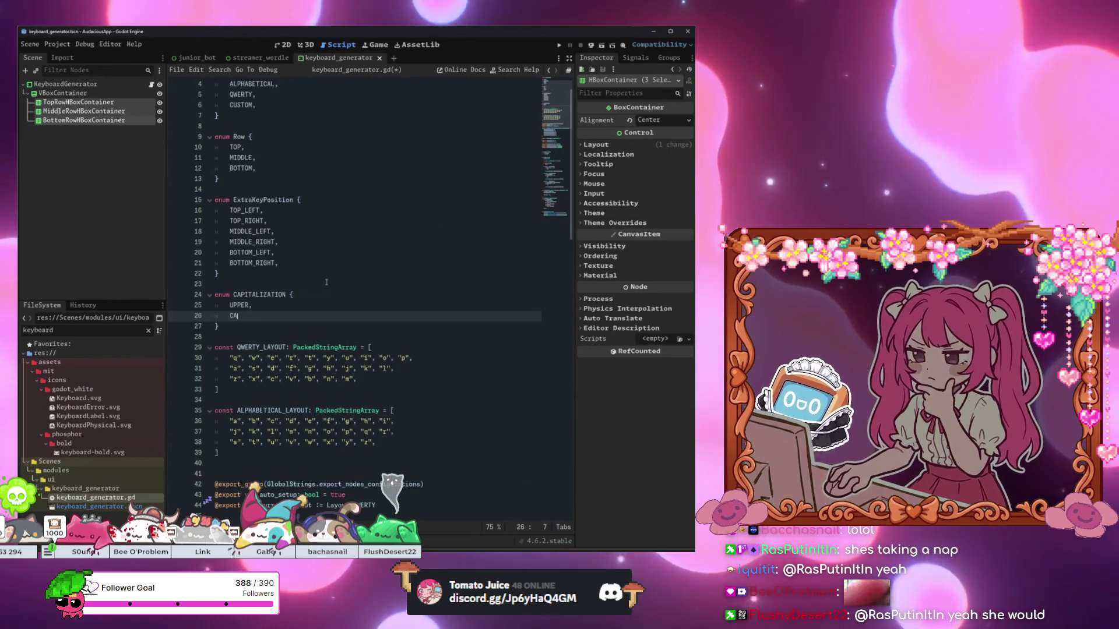
key("Tab")
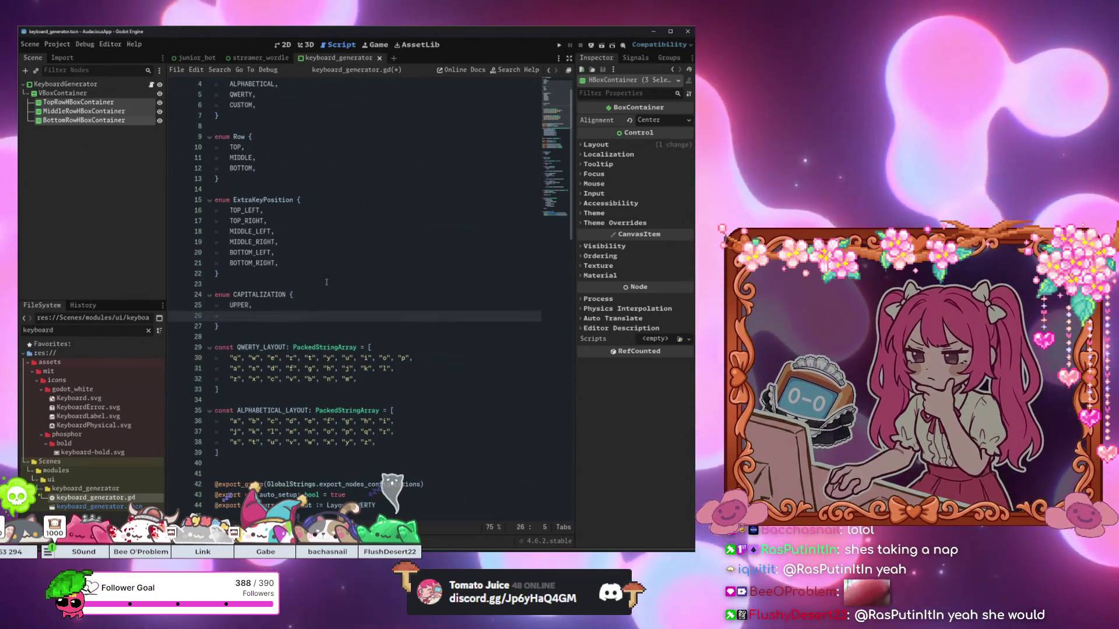
type(",")
key("Return")
type("CAPITAL")
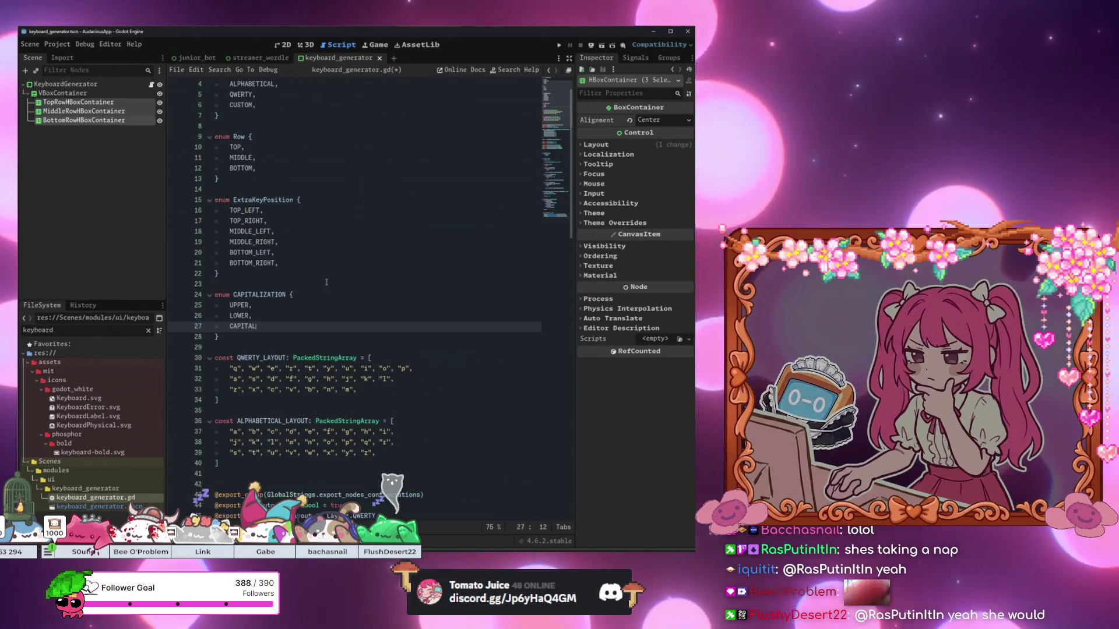
type("IZE,")
scroll(336, 280, "down", 20)
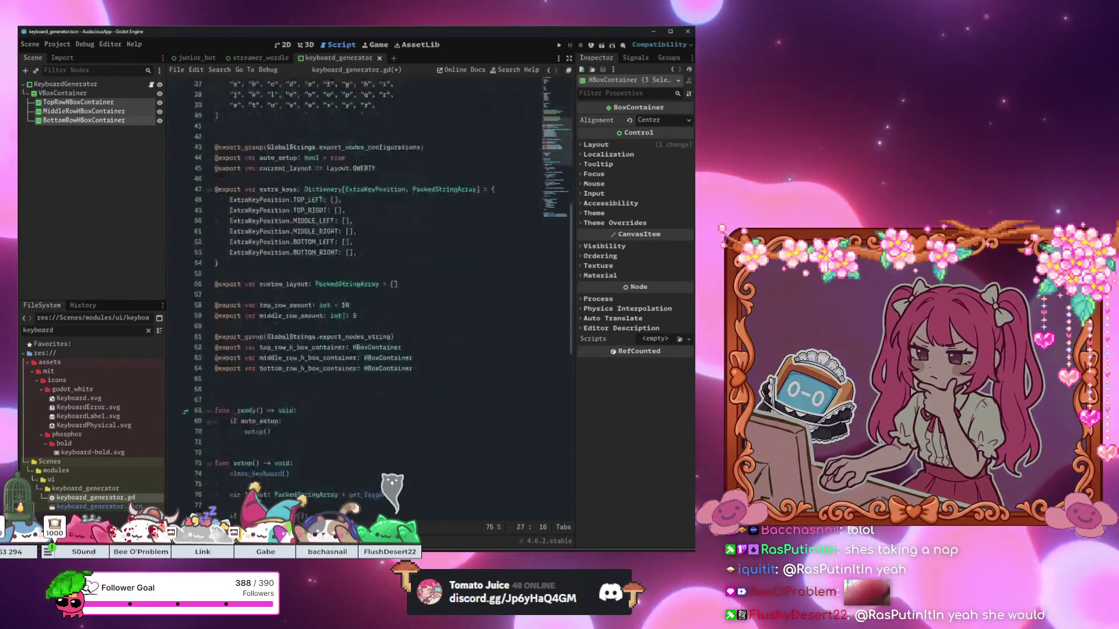
scroll(328, 399, "up", 20)
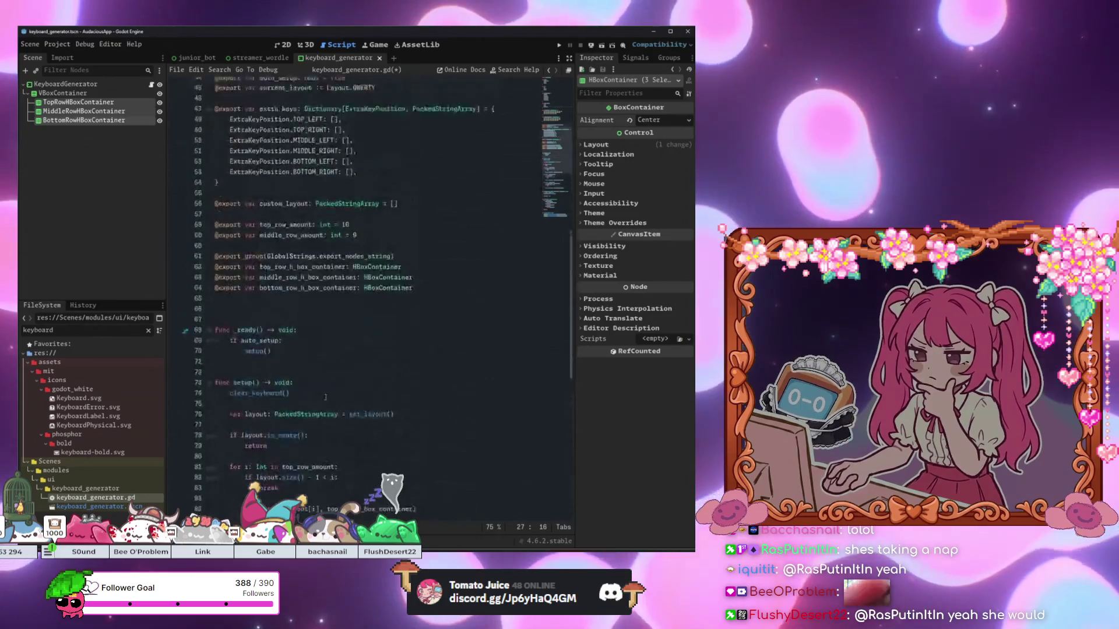
Step: Add a new exported current_capitalization variable line below the current_layout export
left_click(392, 351)
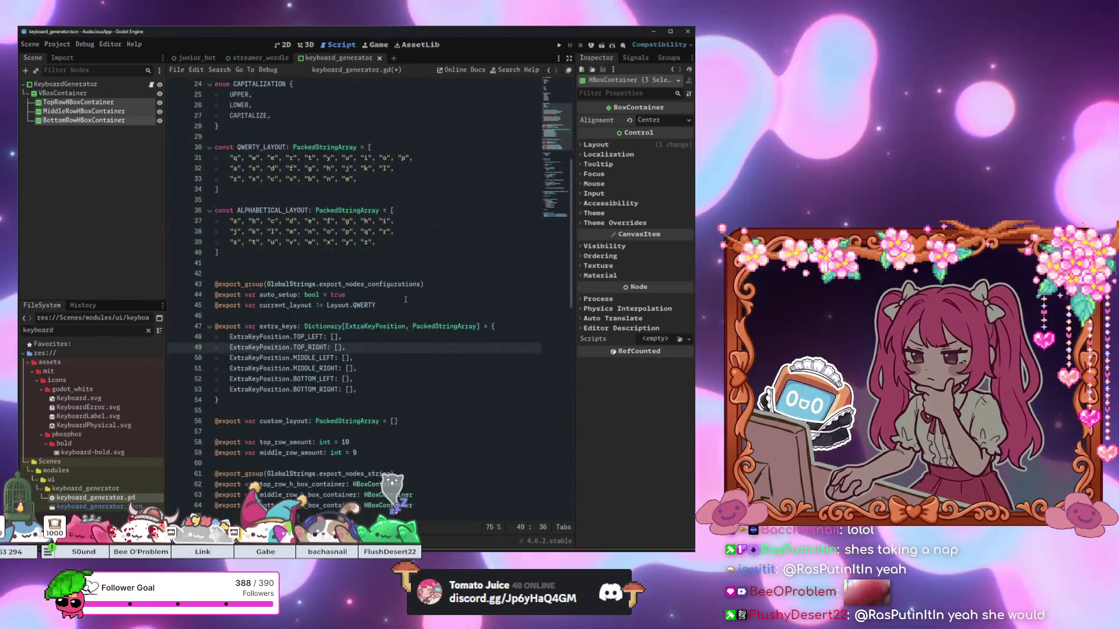
left_click(408, 306)
key("Return")
type("@export var current_capti")
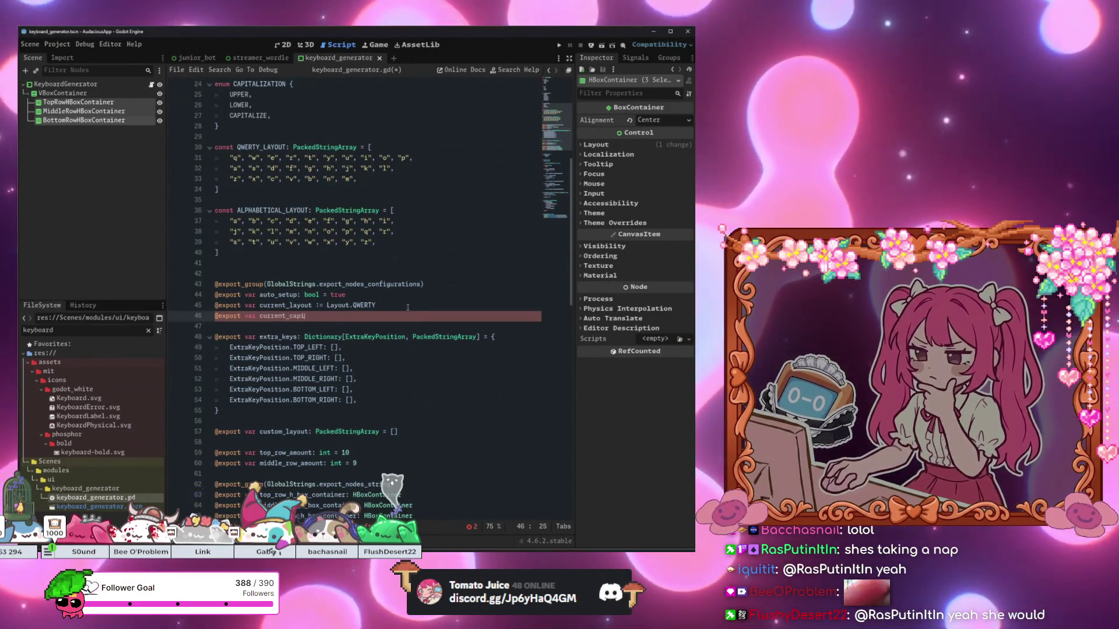
type("alizatoin :=")
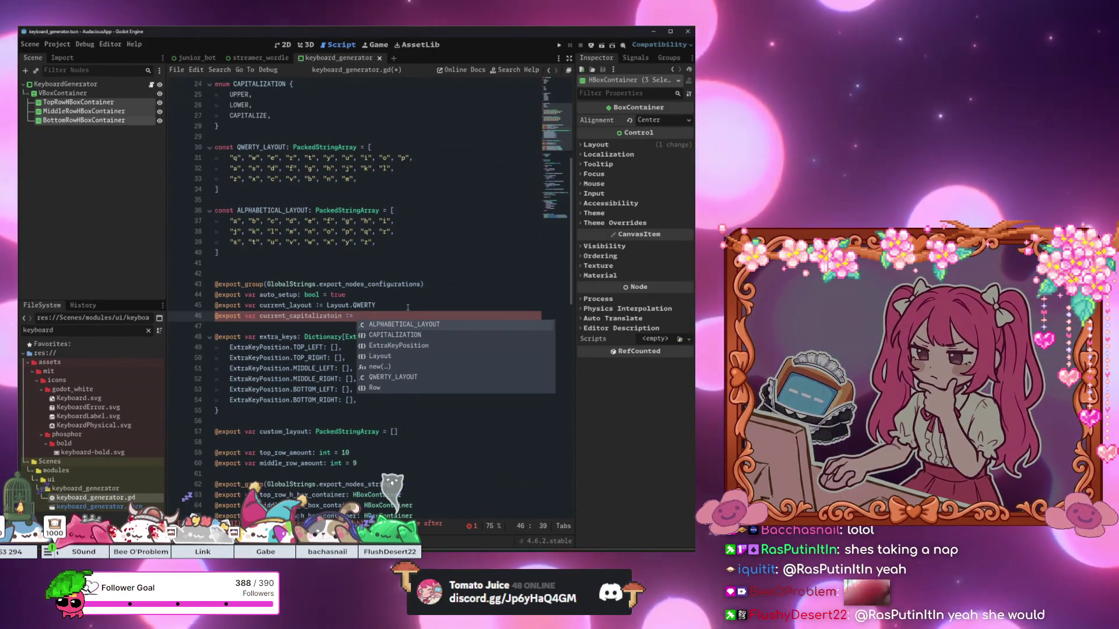
Step: Replace the Layout default on line 46 with CAPITALIZATION.CAPITALIZE
left_click(408, 307)
left_click(376, 318)
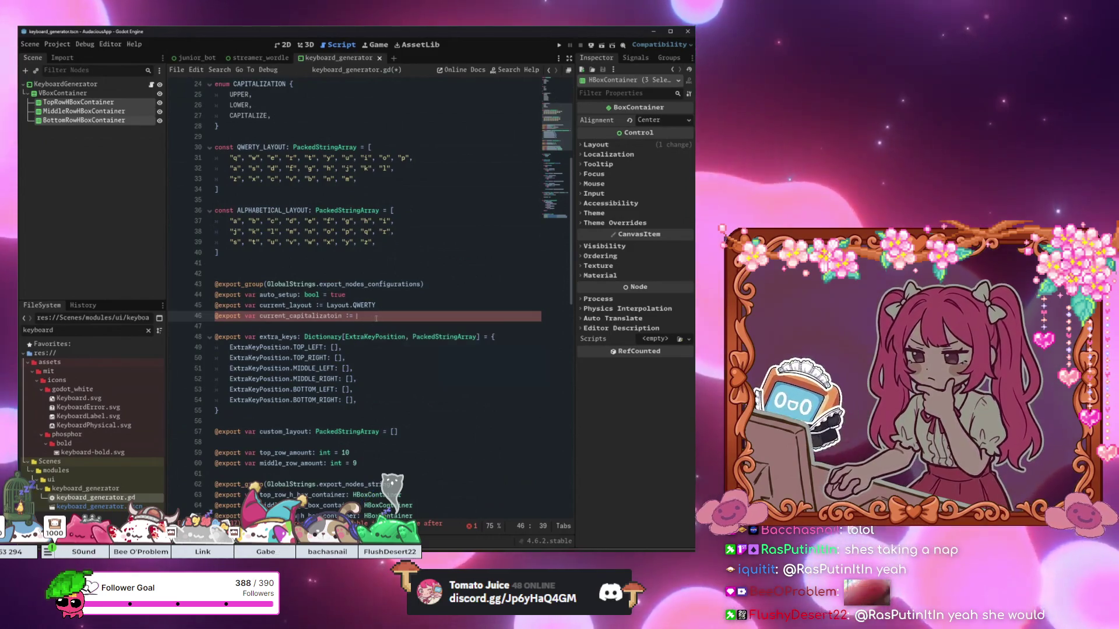
type("Lay")
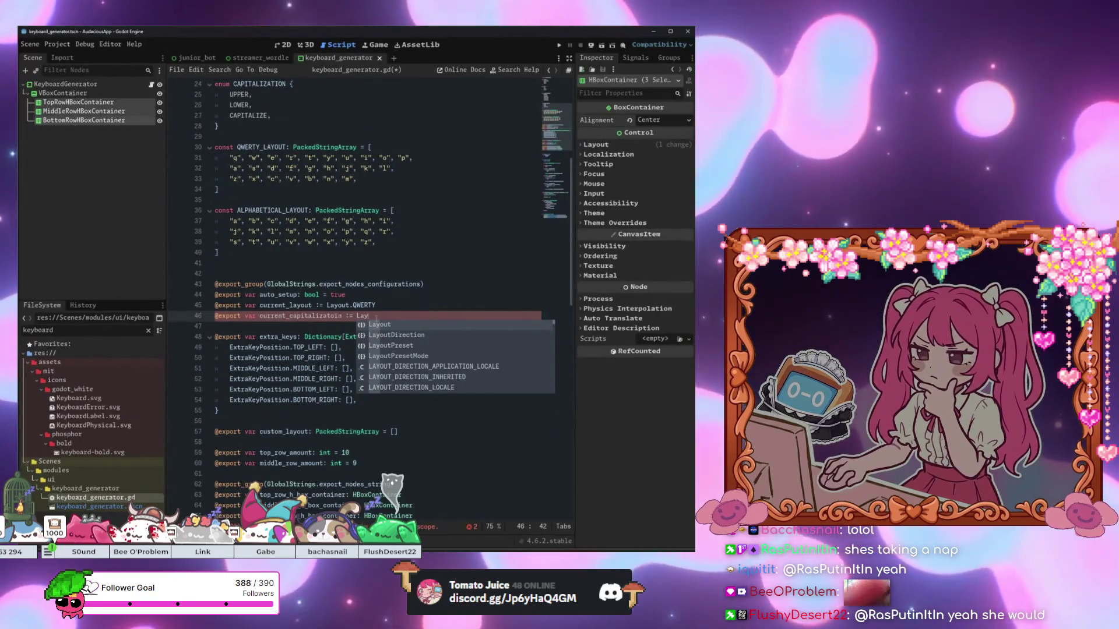
type("y")
key("BackSpace")
type("out")
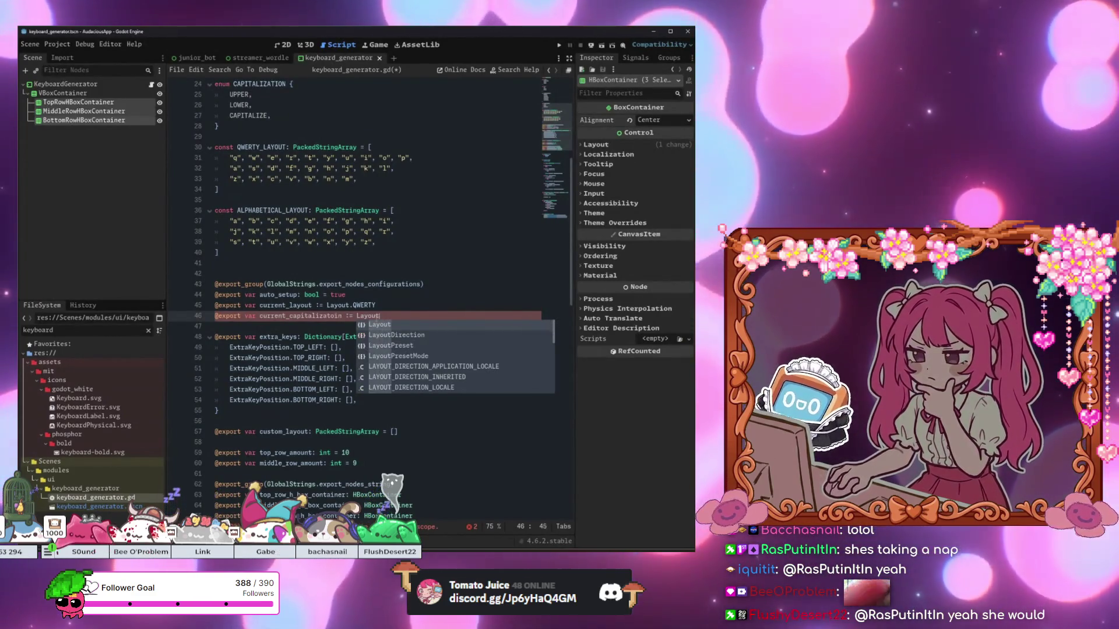
key("BackSpace")
key("BackSpace")
key("BackSpace")
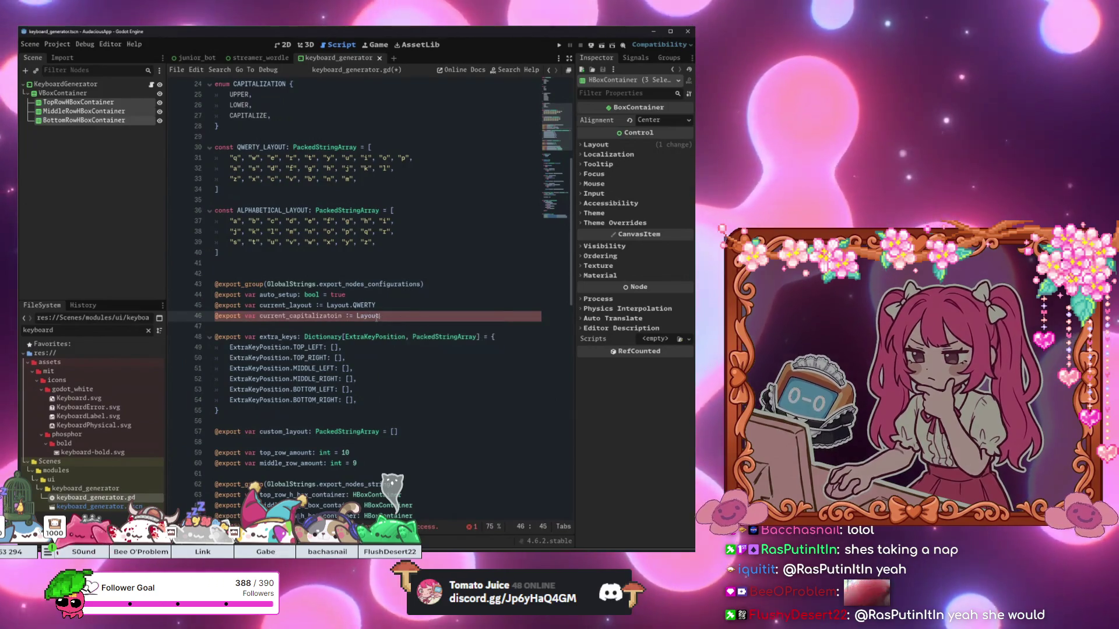
key("BackSpace")
type("CAPITALIZATION.")
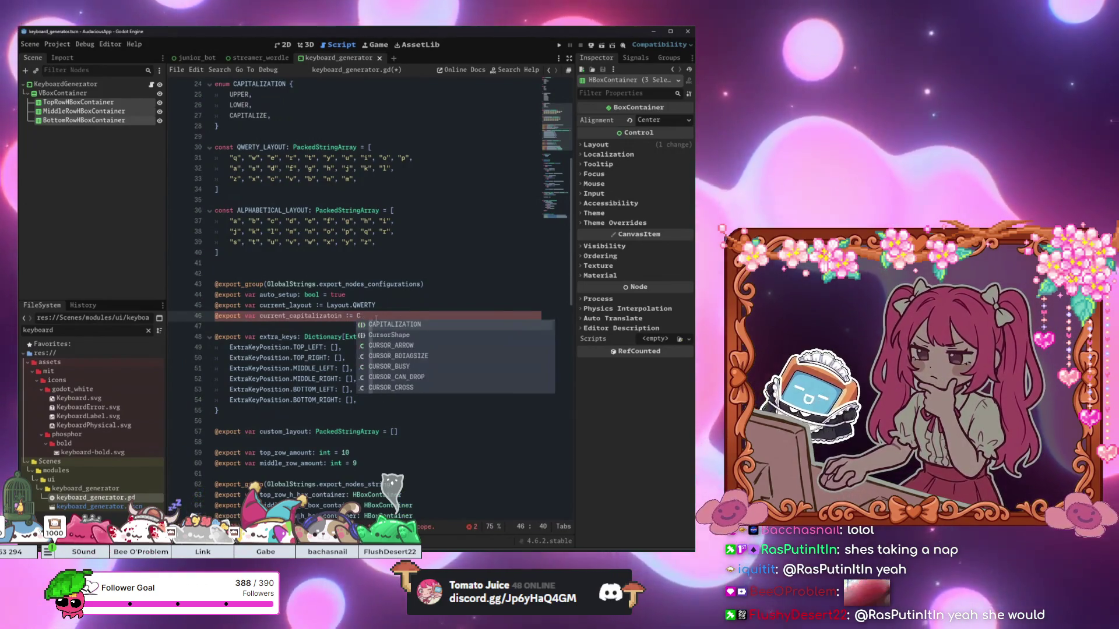
key("Down")
key("Return")
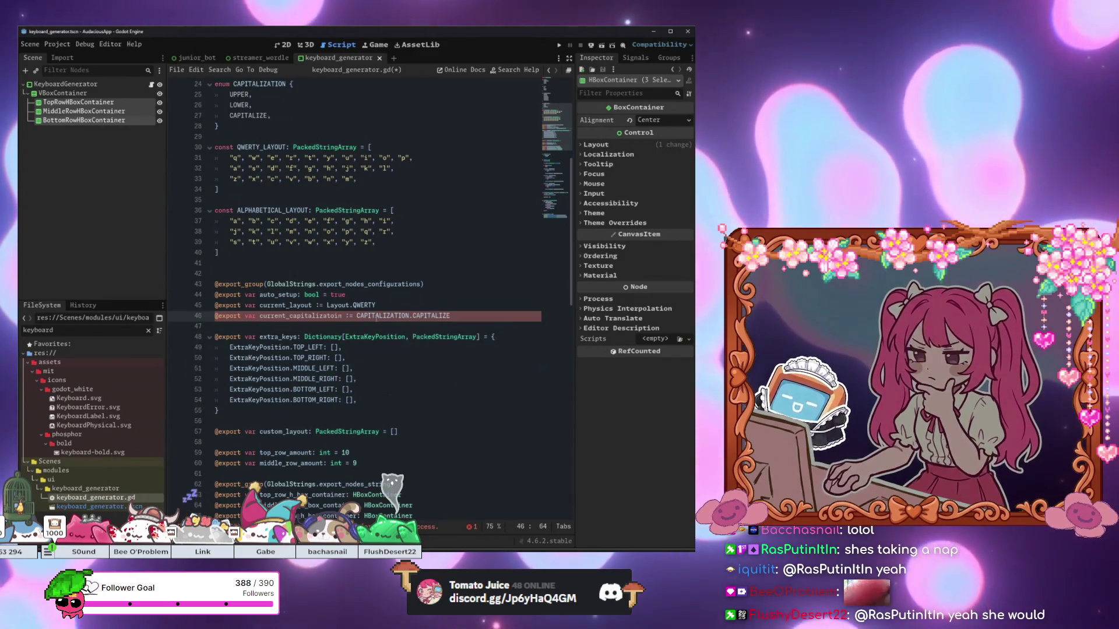
scroll(532, 191, "down", 15)
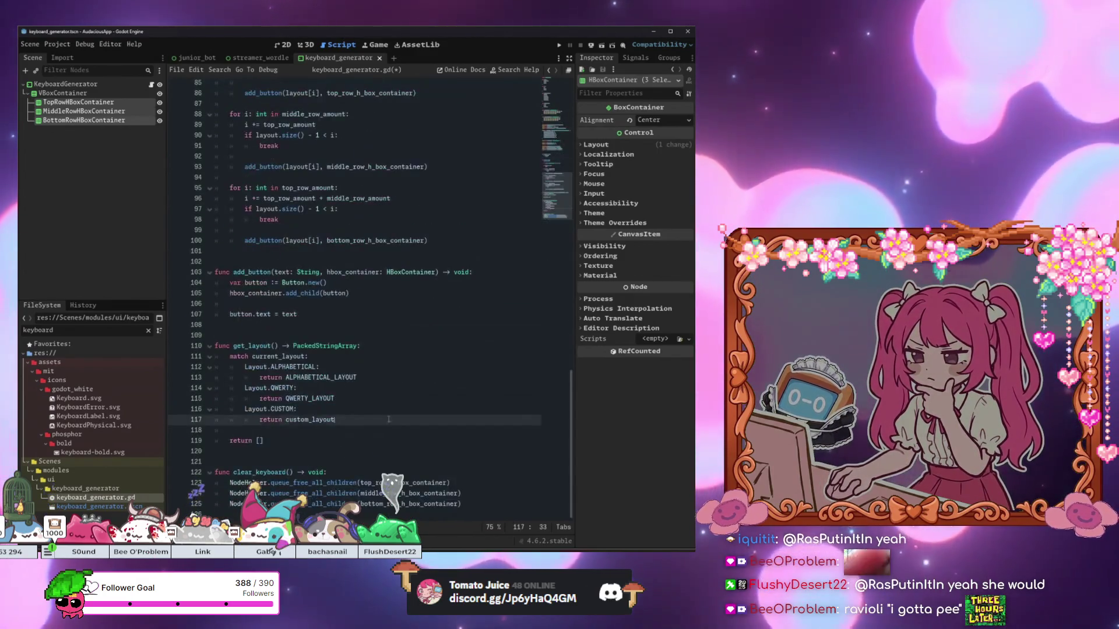
Step: Insert 'match current_capitalization:' before the button text assignment in add_button, fixing the name's typo
left_click(349, 464)
left_click(365, 303)
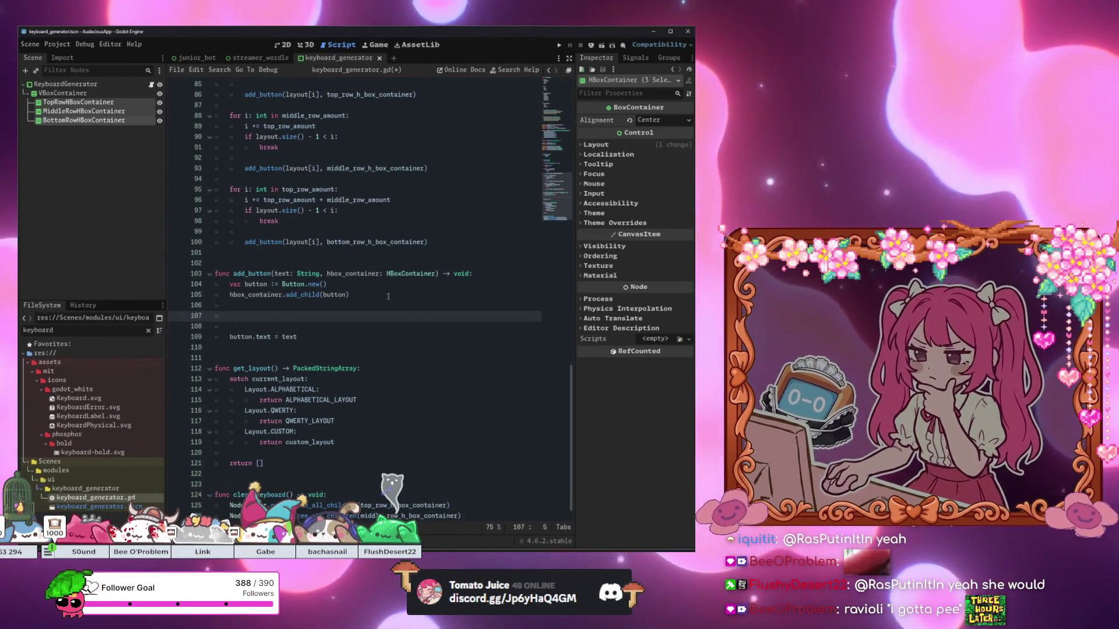
key("ctrl+space")
key("Escape")
type("match cur")
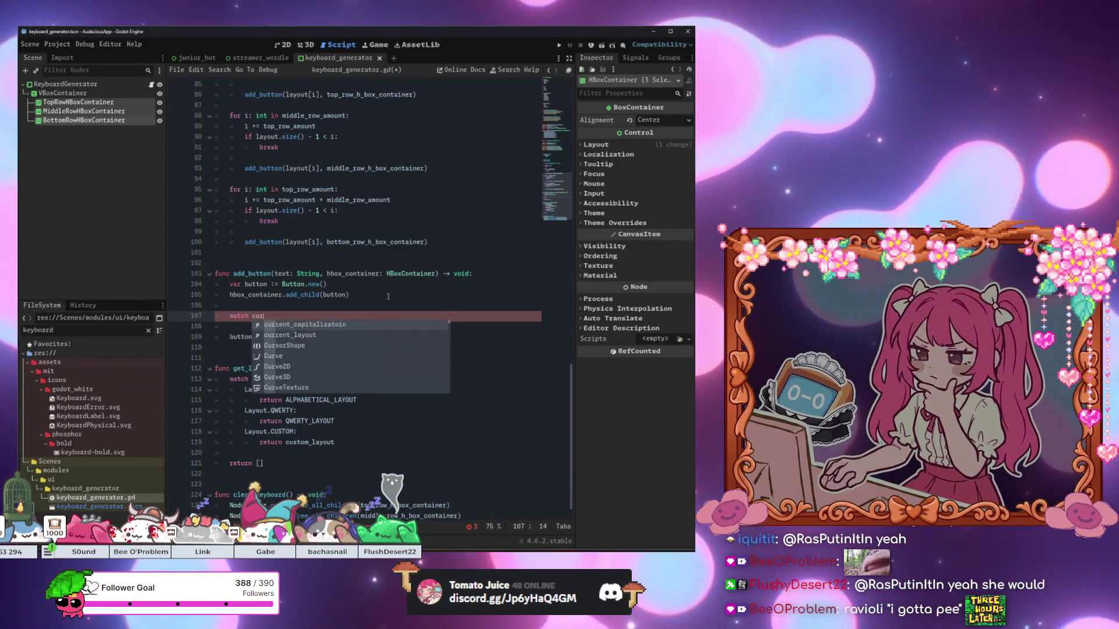
key("Return")
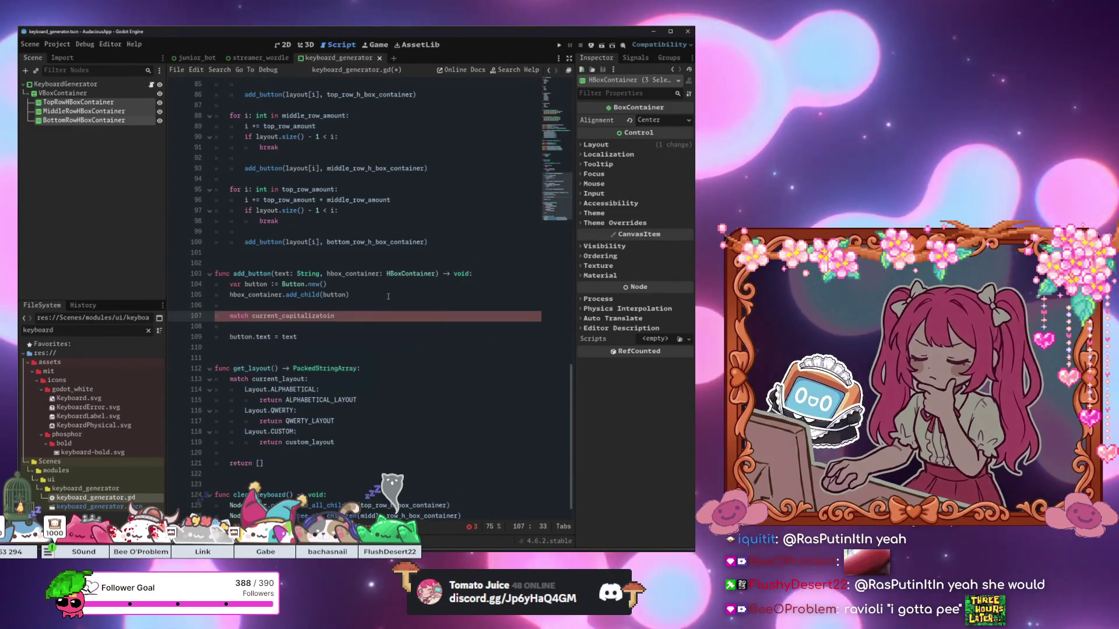
left_click(320, 317, "ctrl")
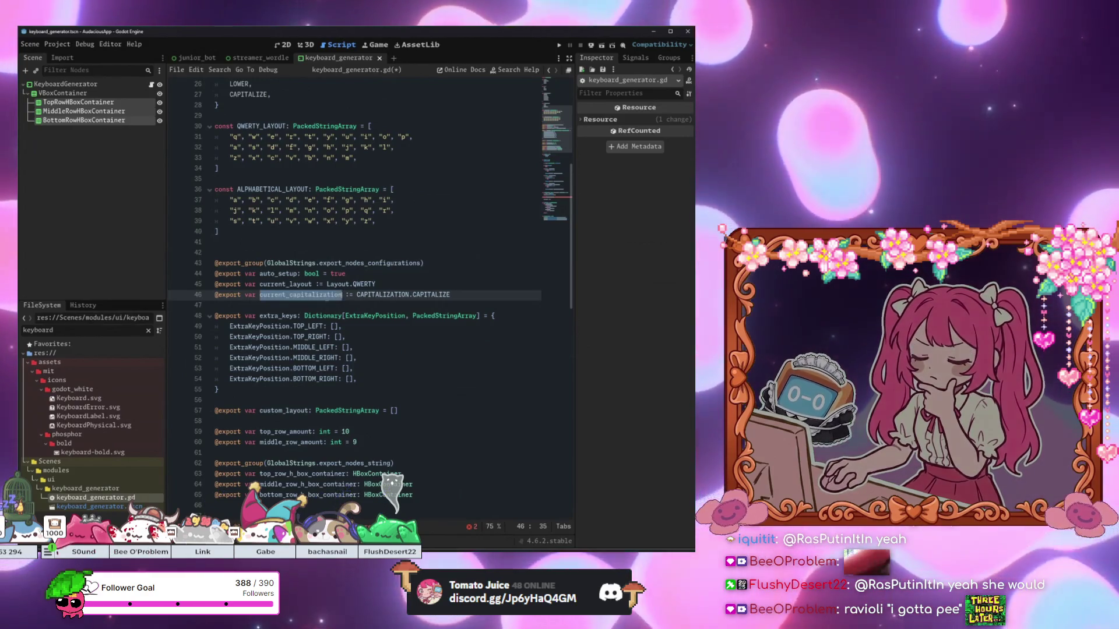
key("alt+Left")
left_click(347, 297)
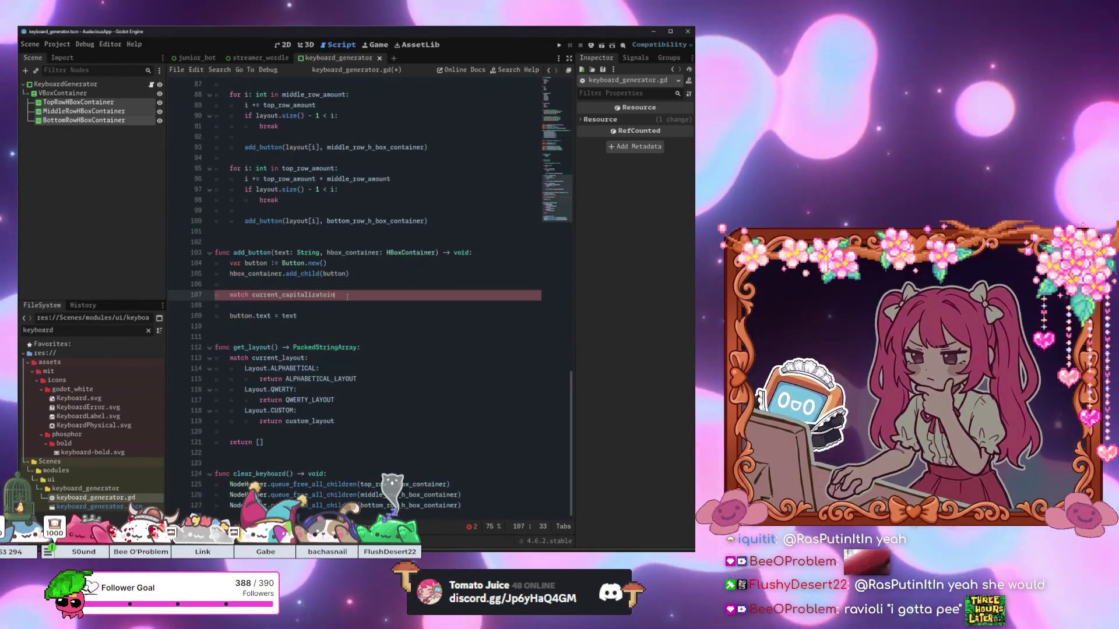
key("Left")
key("Left")
key("BackSpace")
key("BackSpace")
type("io")
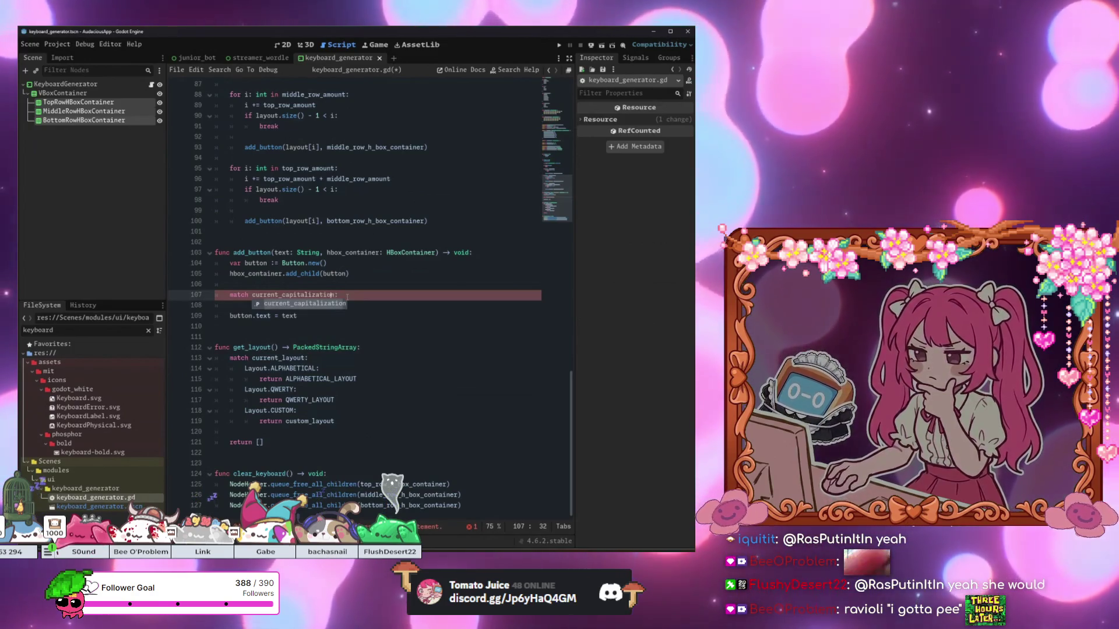
Step: Start an indented first match branch beginning with CAPITALIZATION
key("Return")
key("Return")
key("Up")
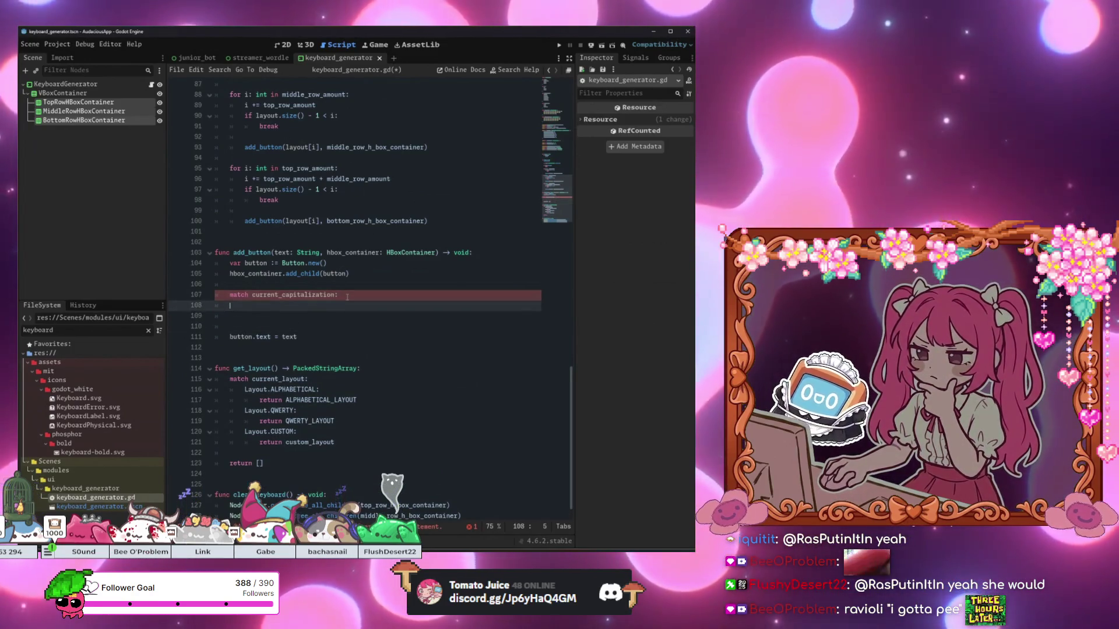
key("Tab")
type("CAP")
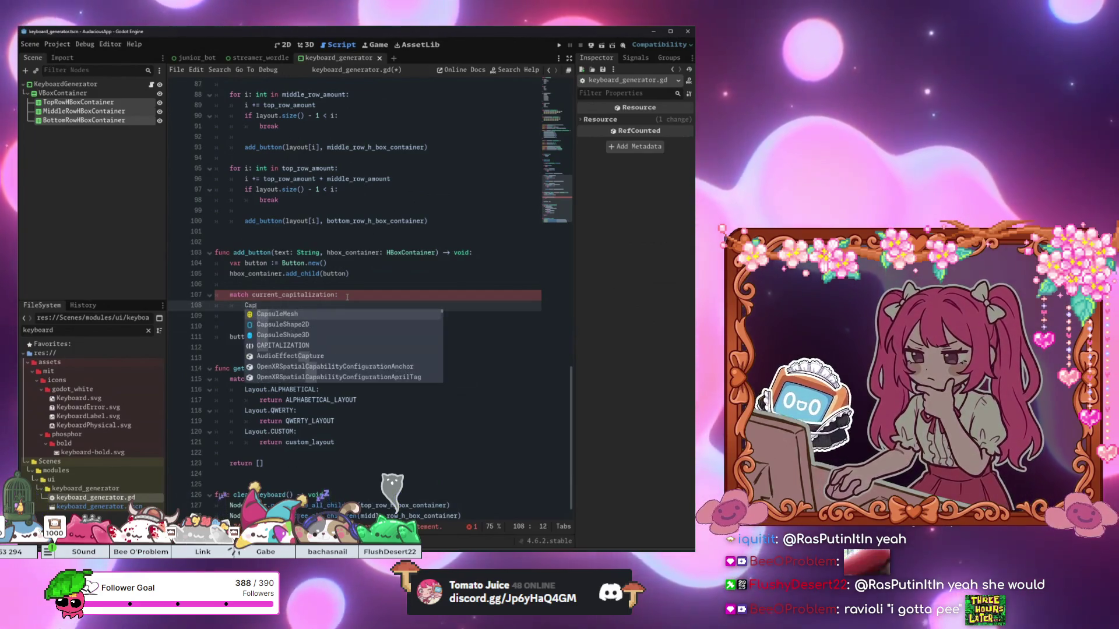
key("Return")
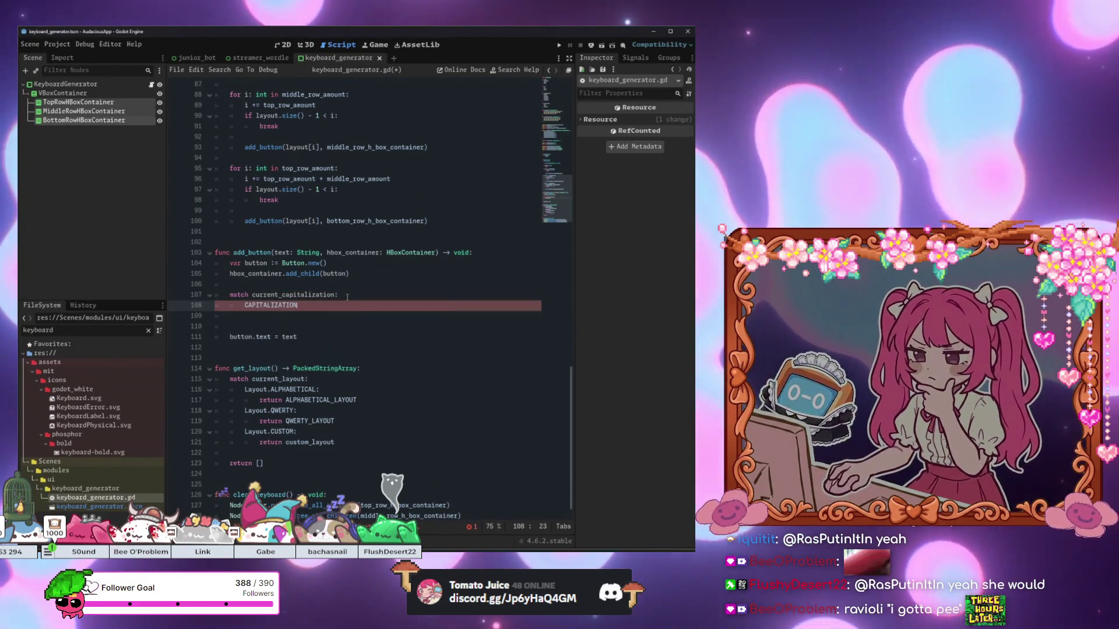
left_click(270, 305, "ctrl")
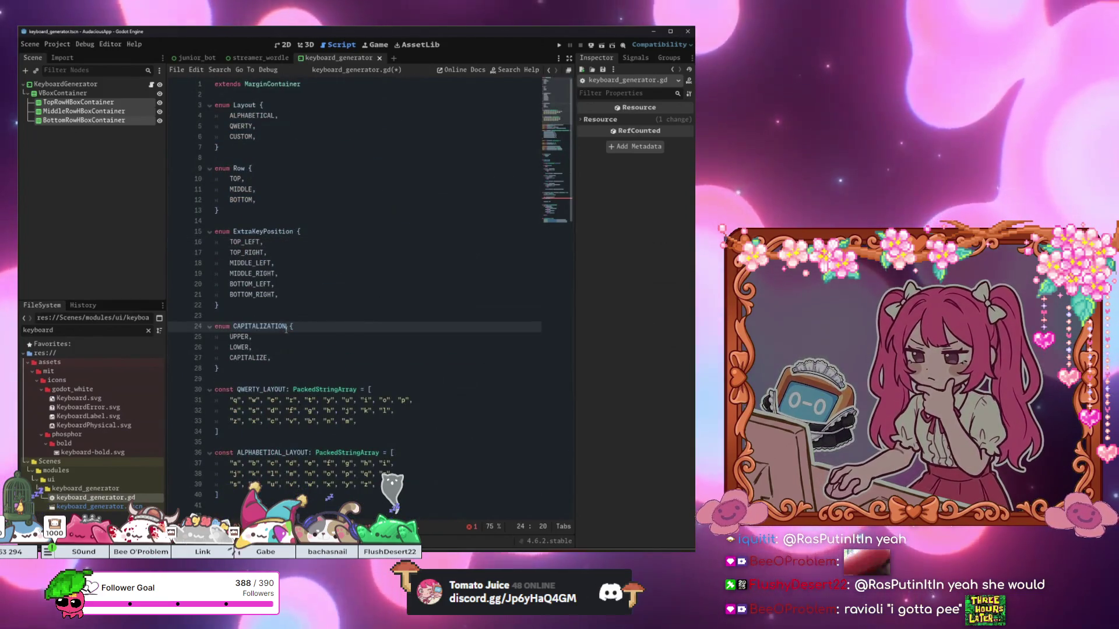
Step: Rename the CAPITALIZATION enum on line 24 to Capitalization
left_click(237, 326)
type("apti")
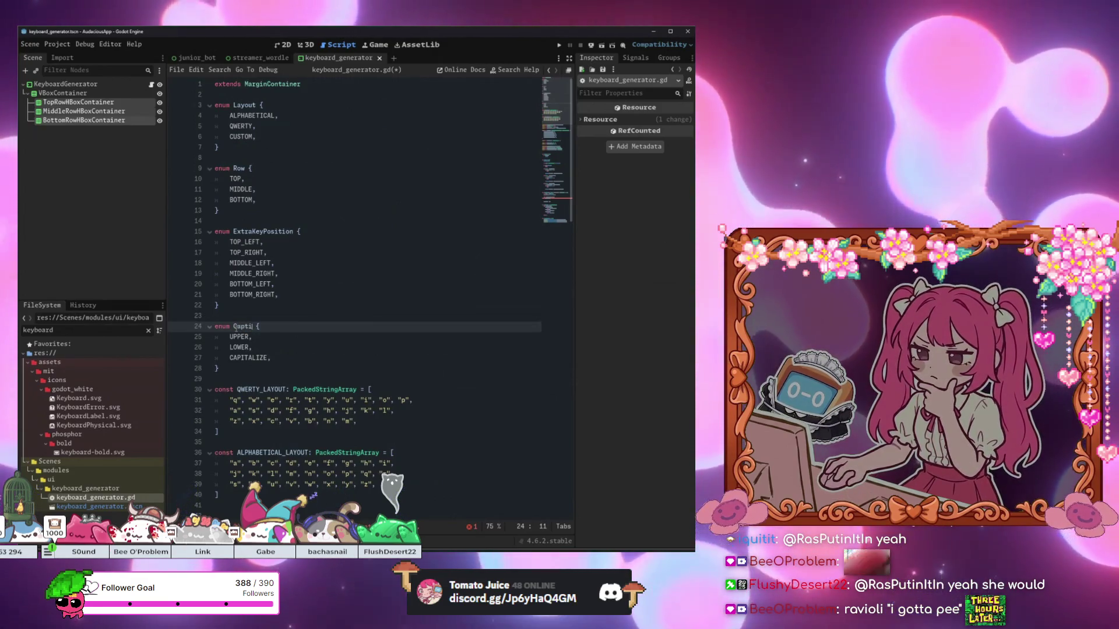
key("BackSpace")
key("BackSpace")
type("italization")
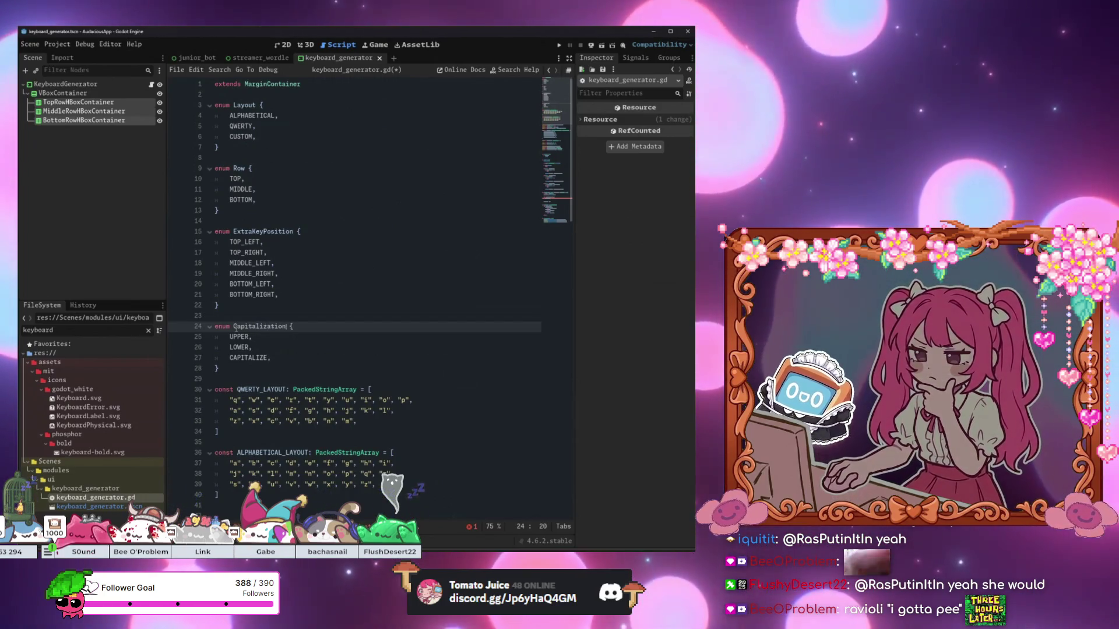
scroll(291, 309, "down", 9)
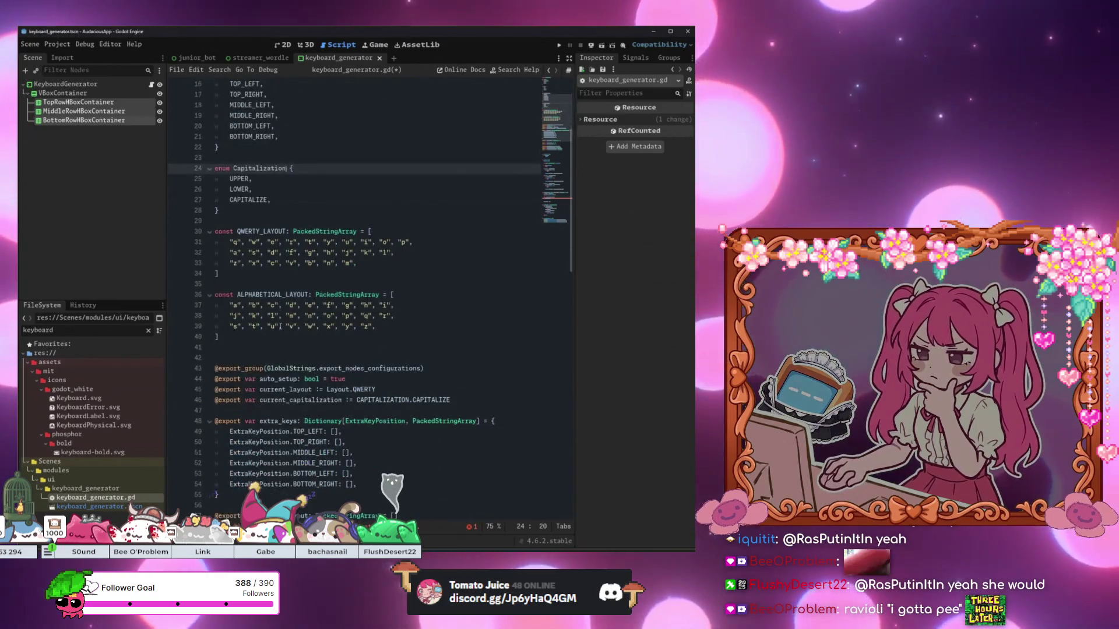
Step: Update the current_capitalization default on line 46 to use Capitalization
left_click(368, 294)
left_click(410, 273)
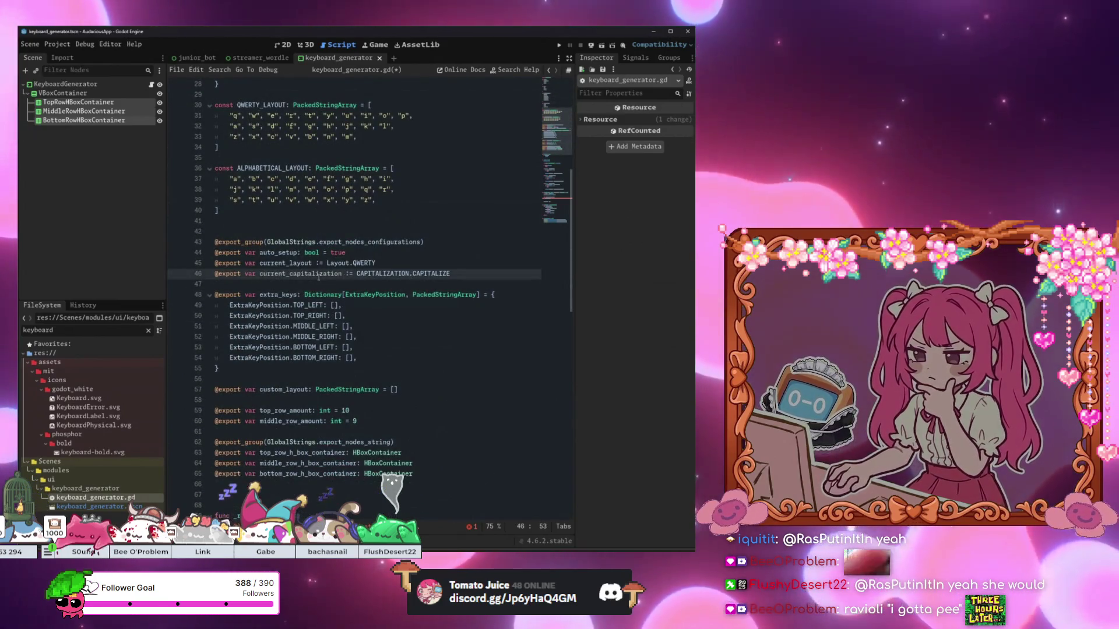
double_click(407, 274)
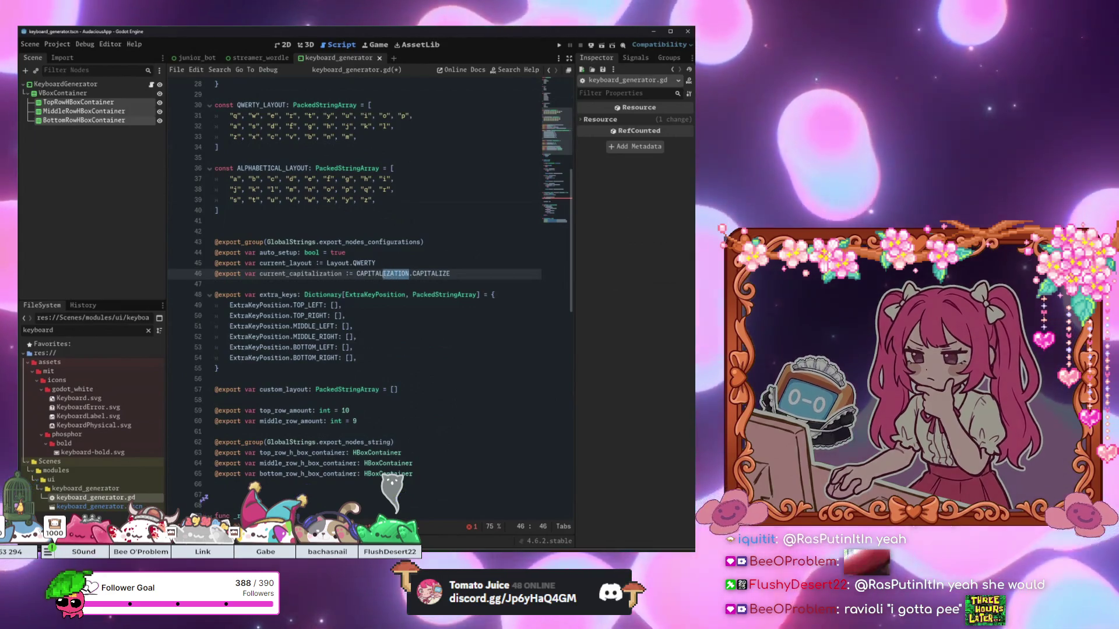
type("Cap")
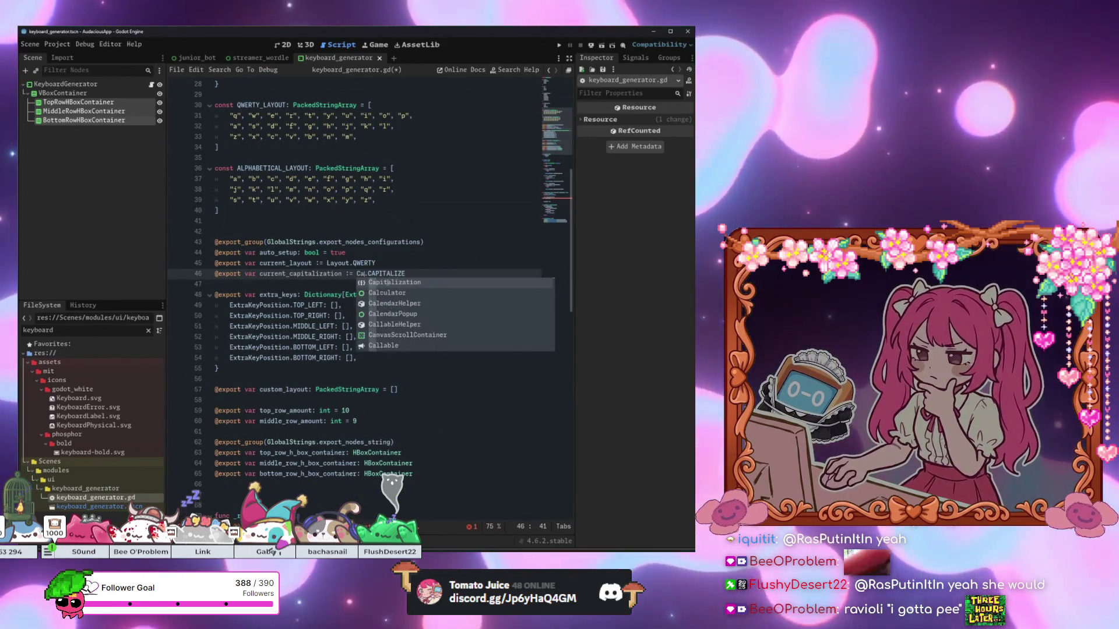
key("Return")
left_click(419, 294)
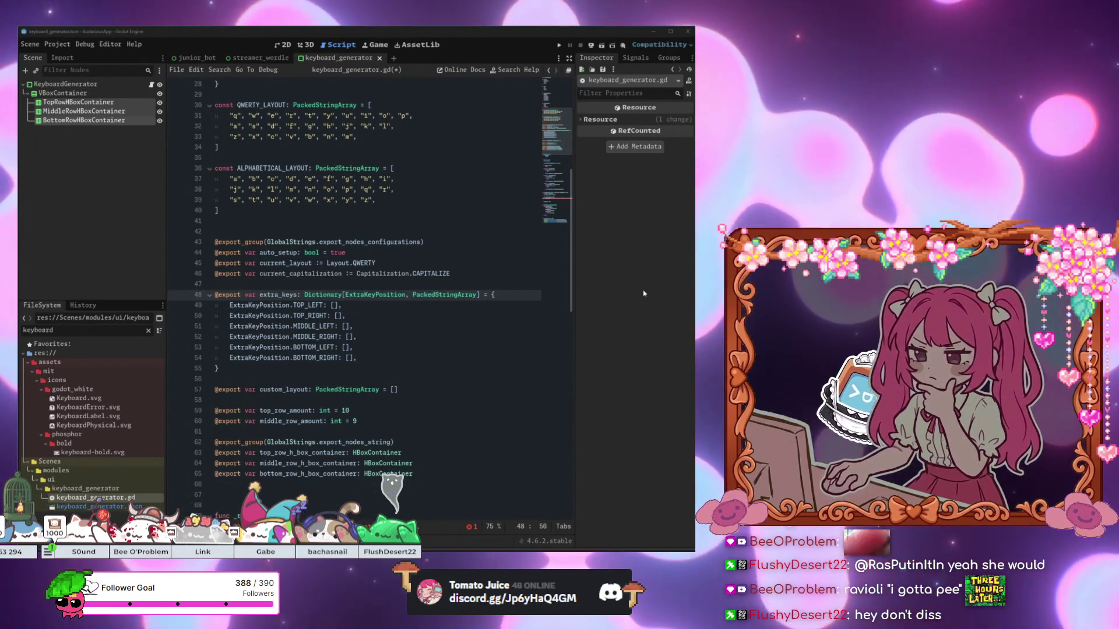
left_click(454, 283)
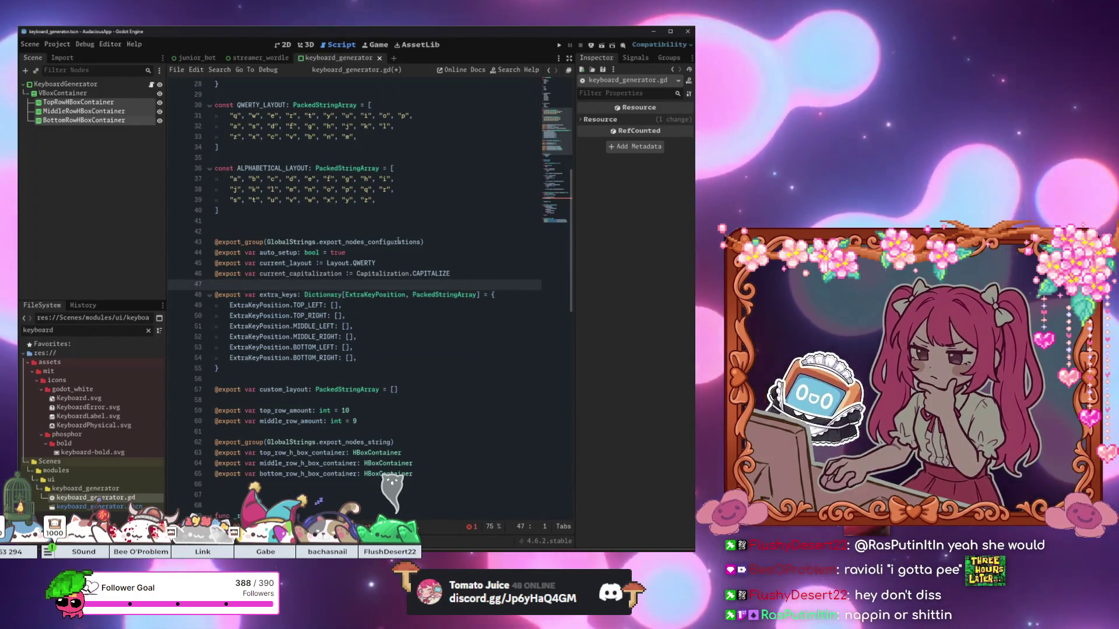
scroll(398, 240, "up", 8)
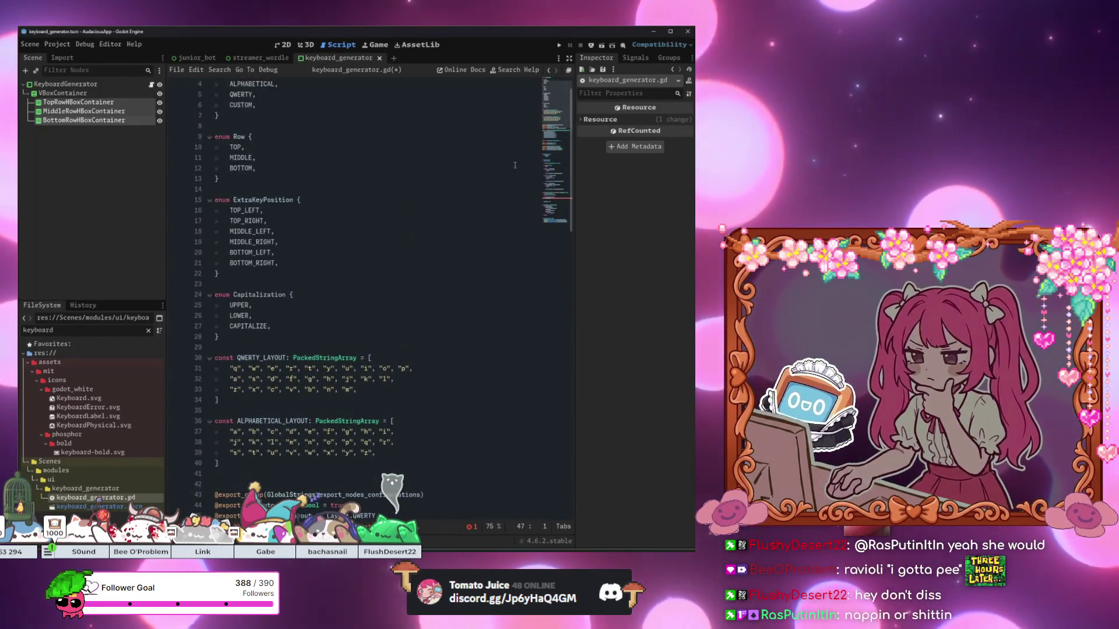
Step: Complete the first branch as Capitalization.UPPER: text = text.to_upper()
scroll(408, 233, "down", 20)
left_click(362, 286)
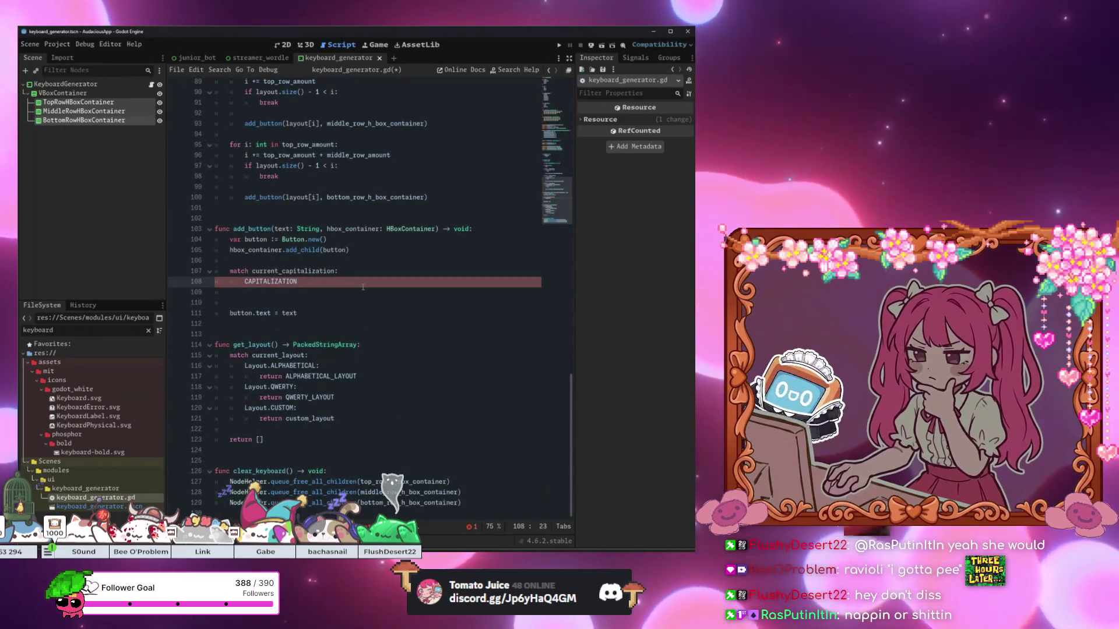
type("L")
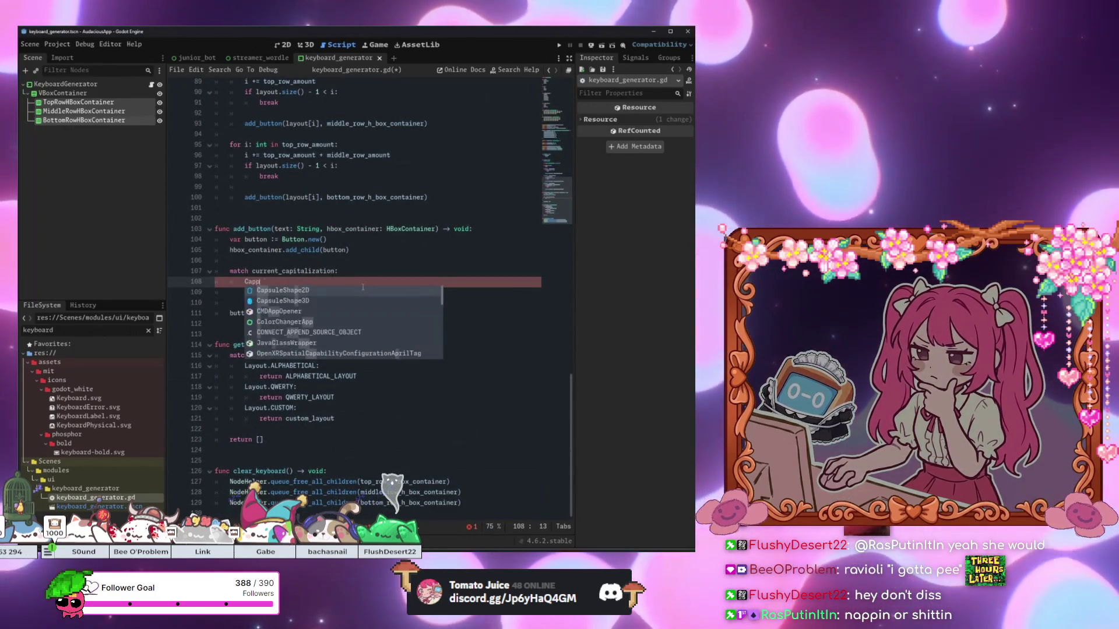
key("Return")
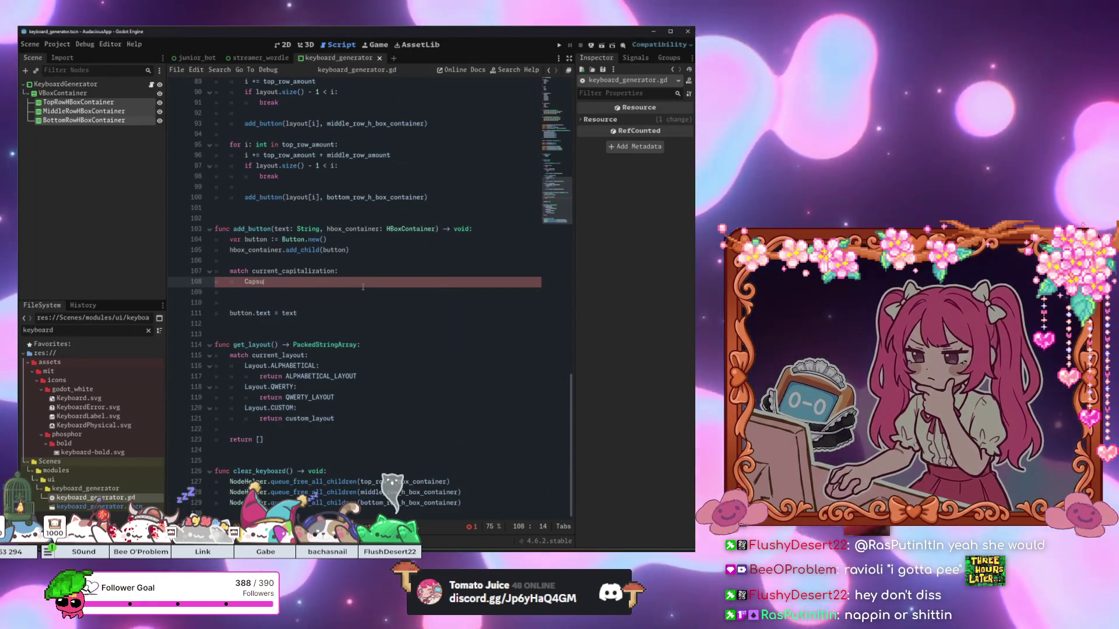
key("BackSpace")
key("BackSpace")
key("BackSpace")
key("Return")
type(".")
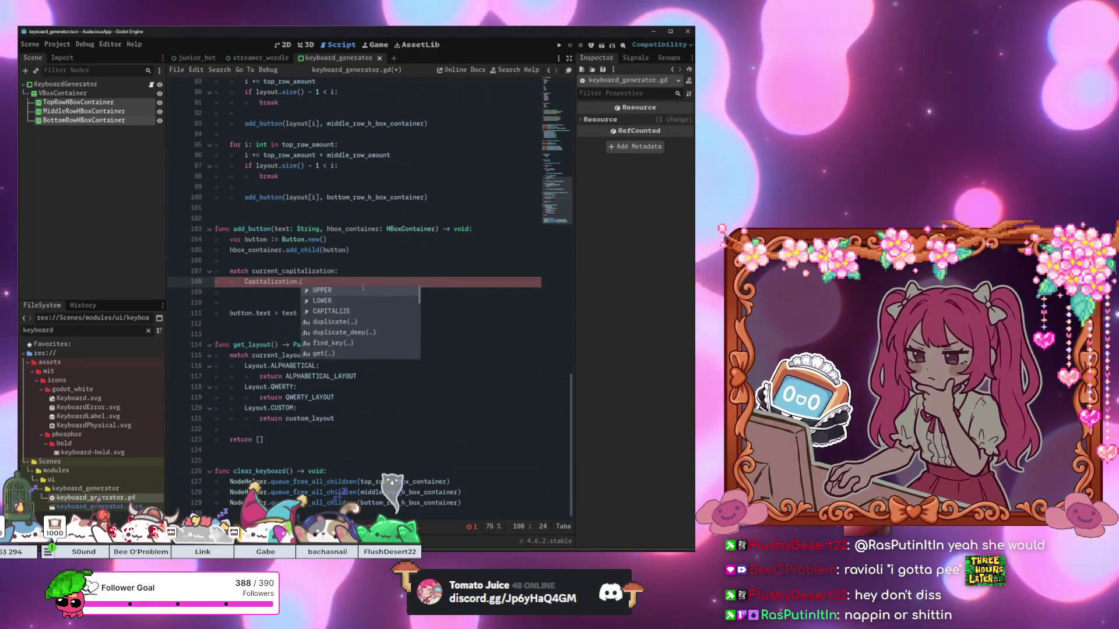
key("Return")
type(":")
key("Return")
type("text ")
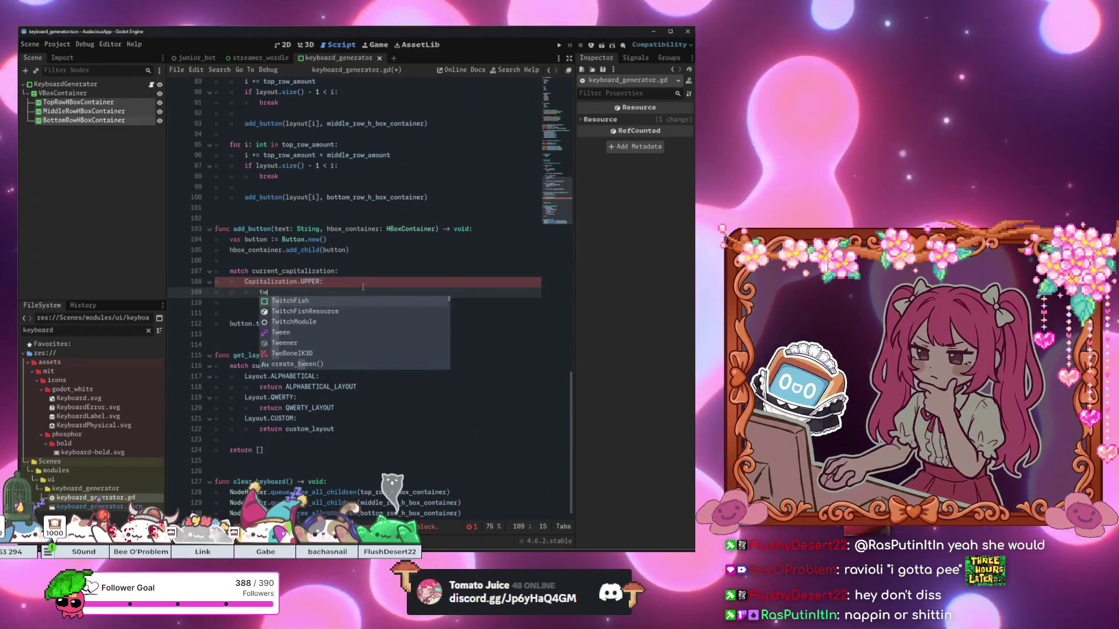
type("= te")
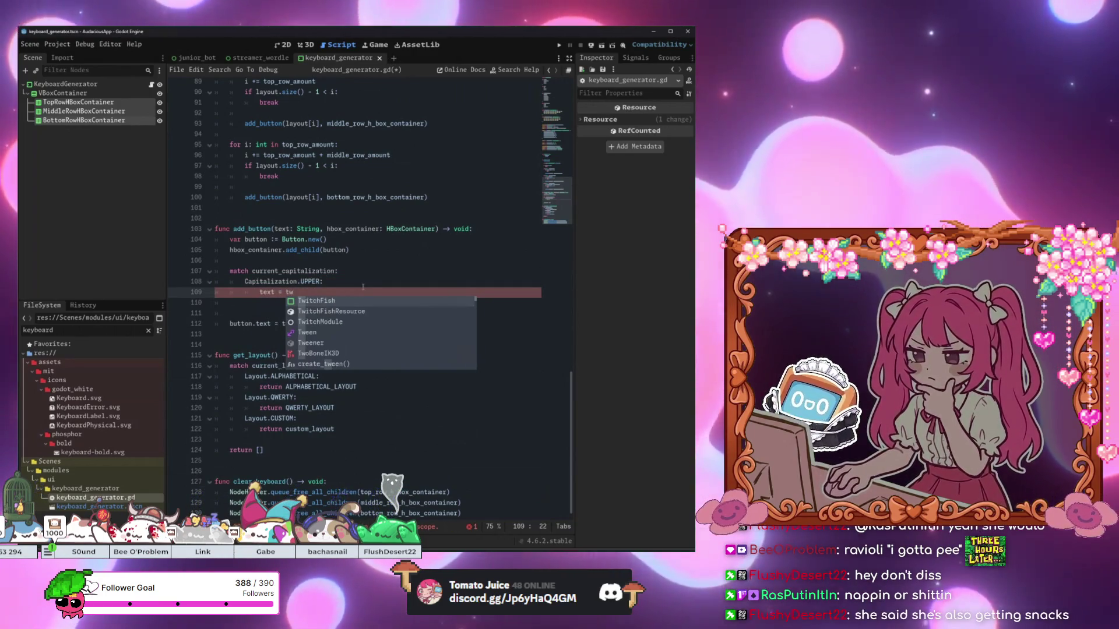
type("xt.to_")
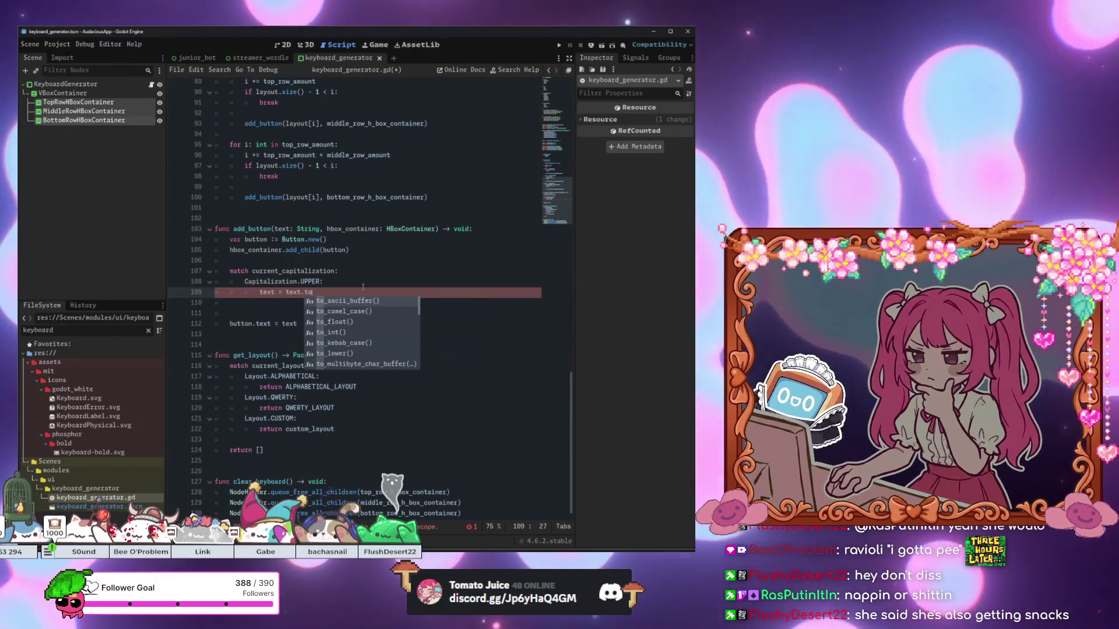
type("upper(")
key("Return")
key("BackSpace")
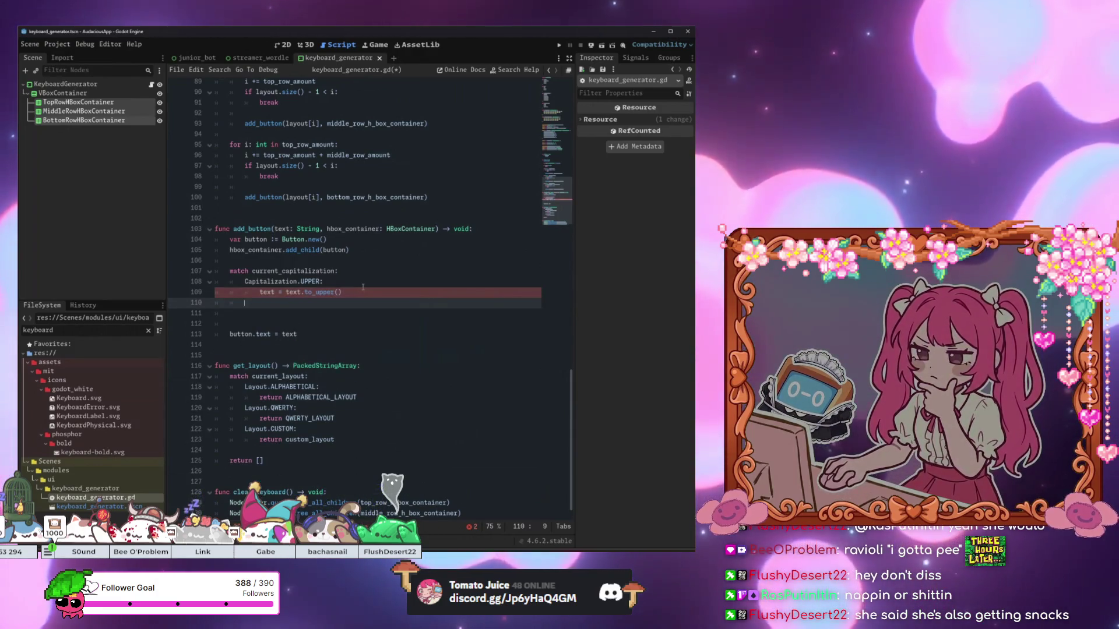
Step: Add Capitalization.LOWER with text.to_lower() and Capitalization.CAPITALIZE with text.capitalize() branches
type("Capitalization.L")
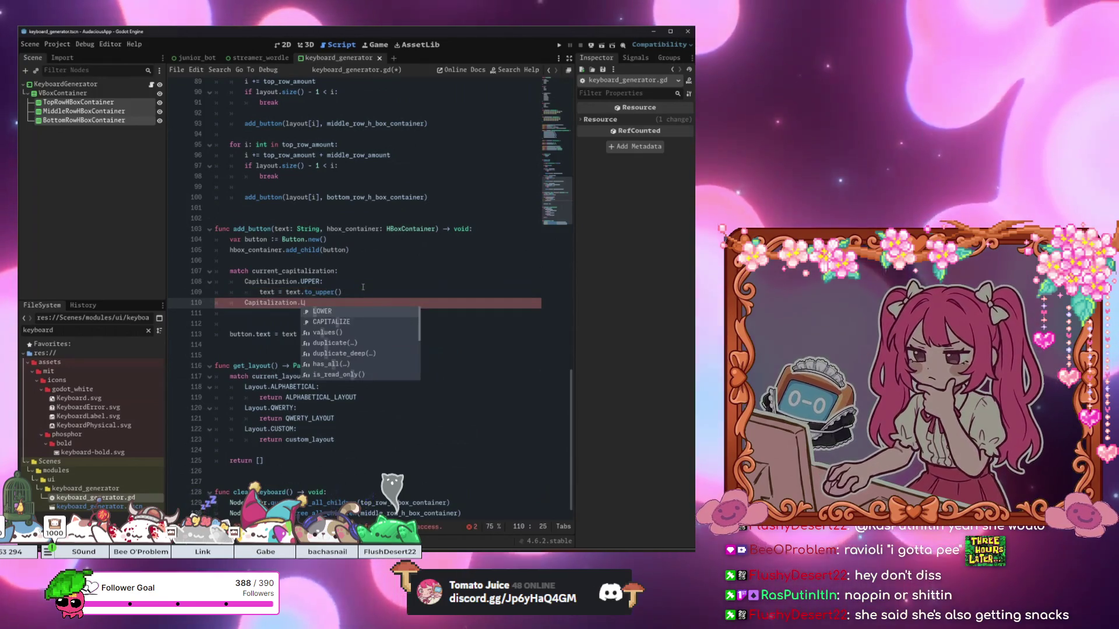
key("Return")
type(":")
key("Return")
type("text = text")
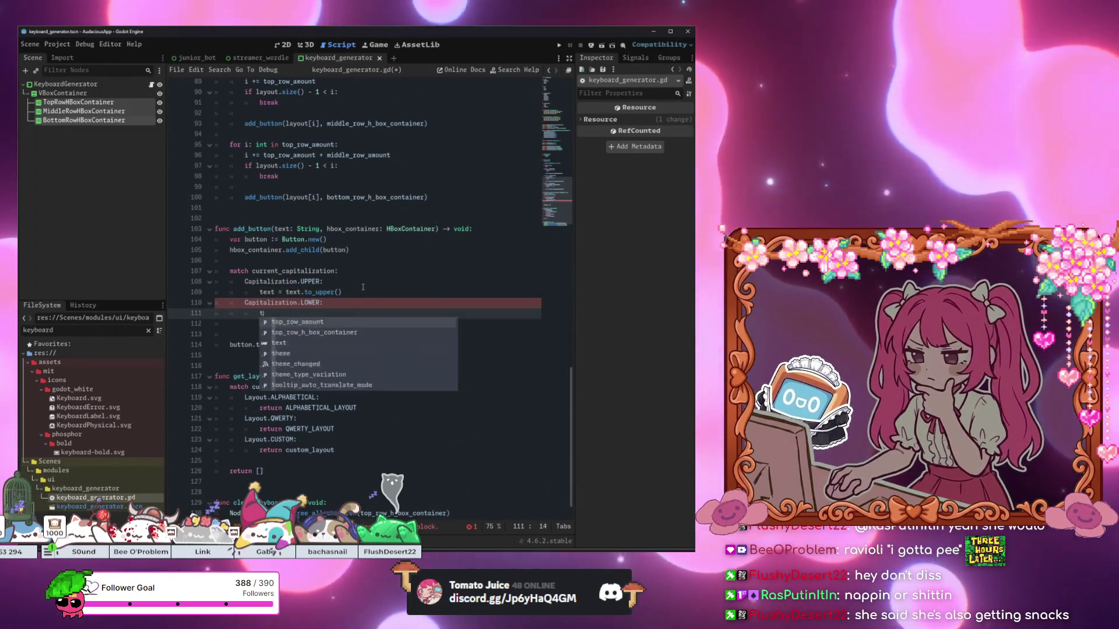
type(".to_lo")
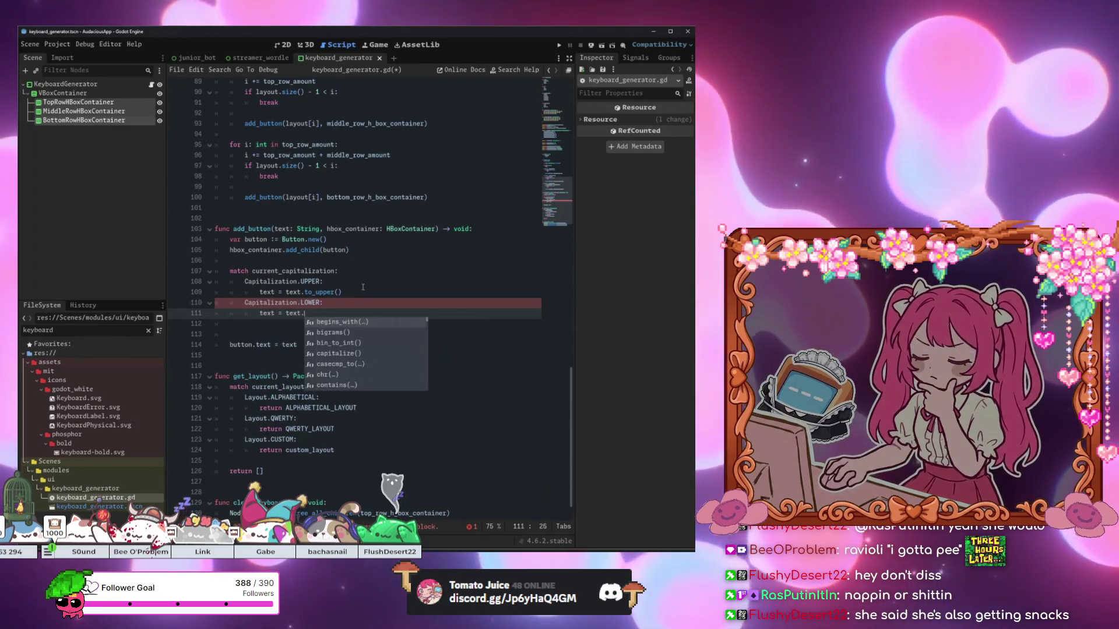
key("Return")
key("Return")
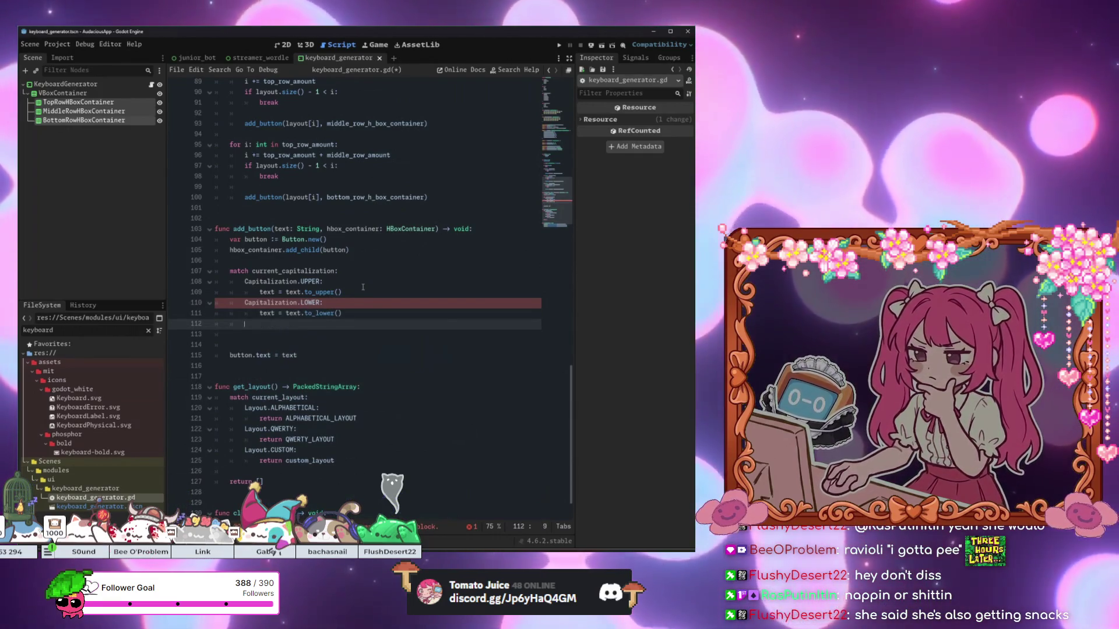
type("Capitalization.")
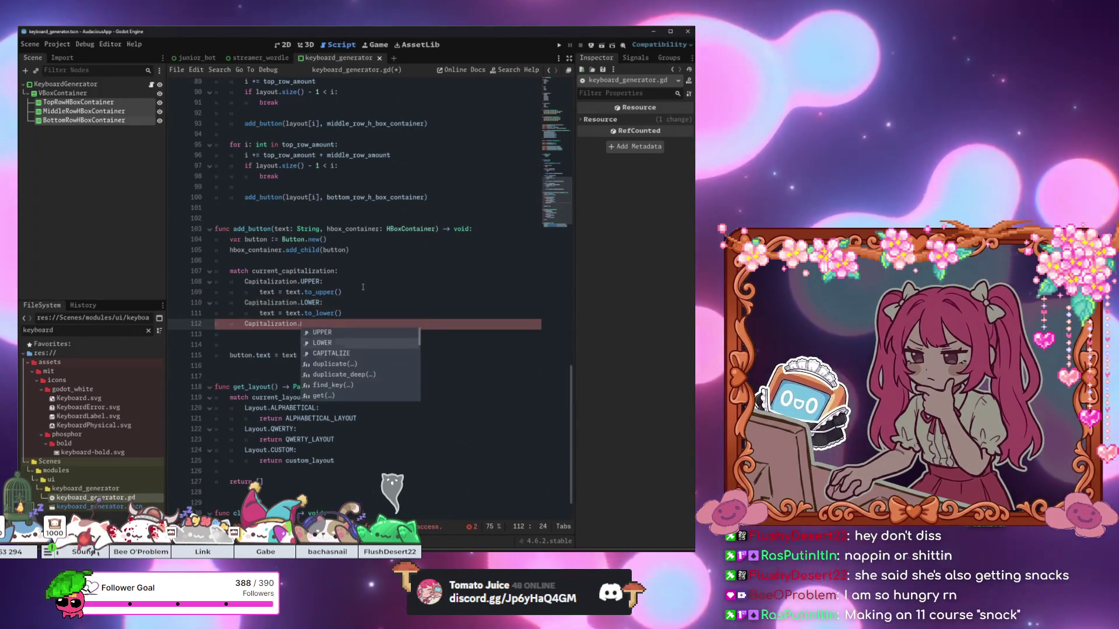
key("Down")
key("Return")
type(":")
key("Return")
type("tex")
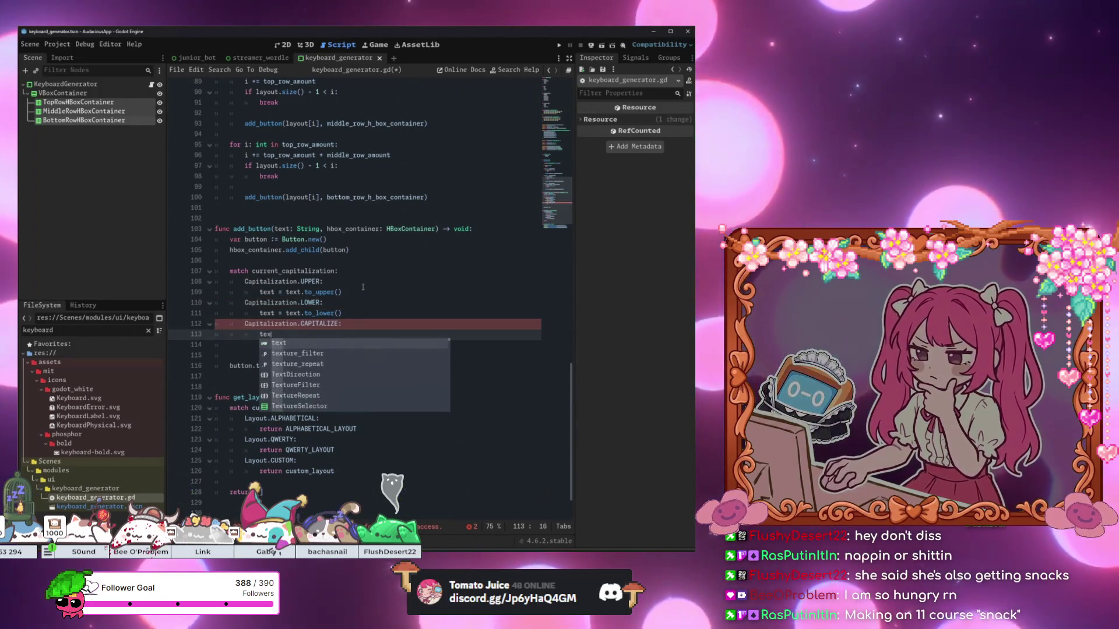
type("t = text.capitalize()")
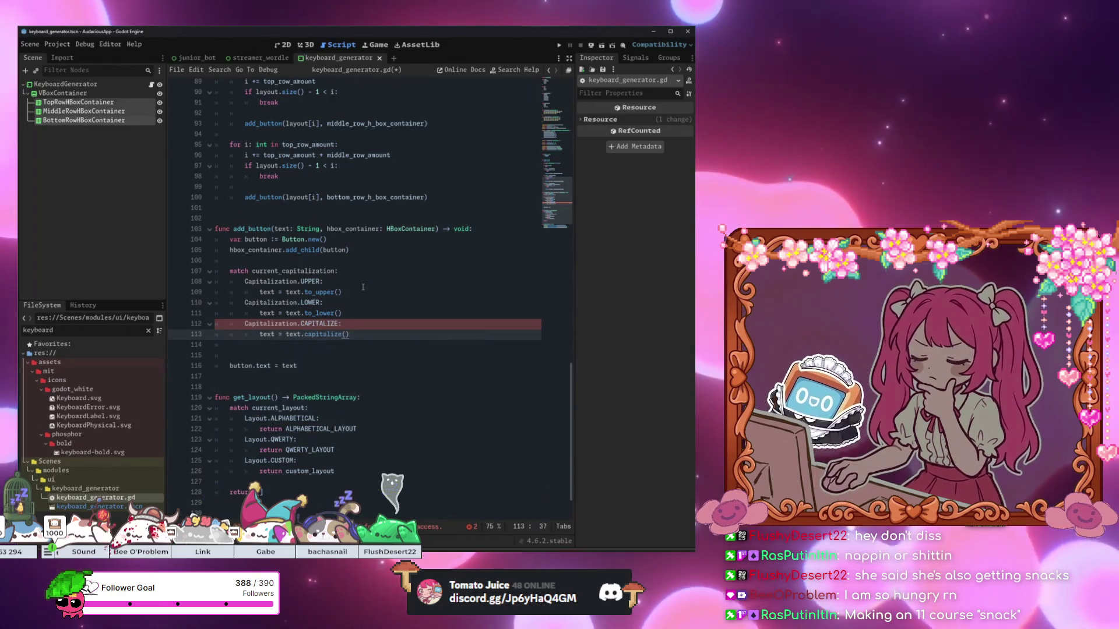
Step: Remove the extra blank line after the match and check the button.text line
left_click(376, 349)
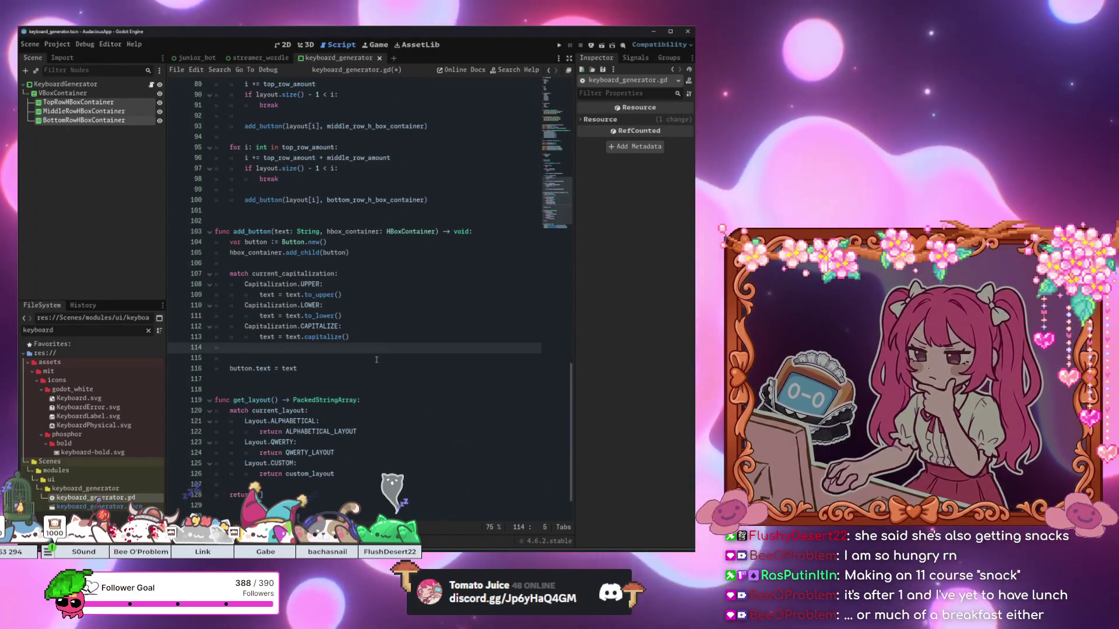
key("BackSpace")
key("BackSpace")
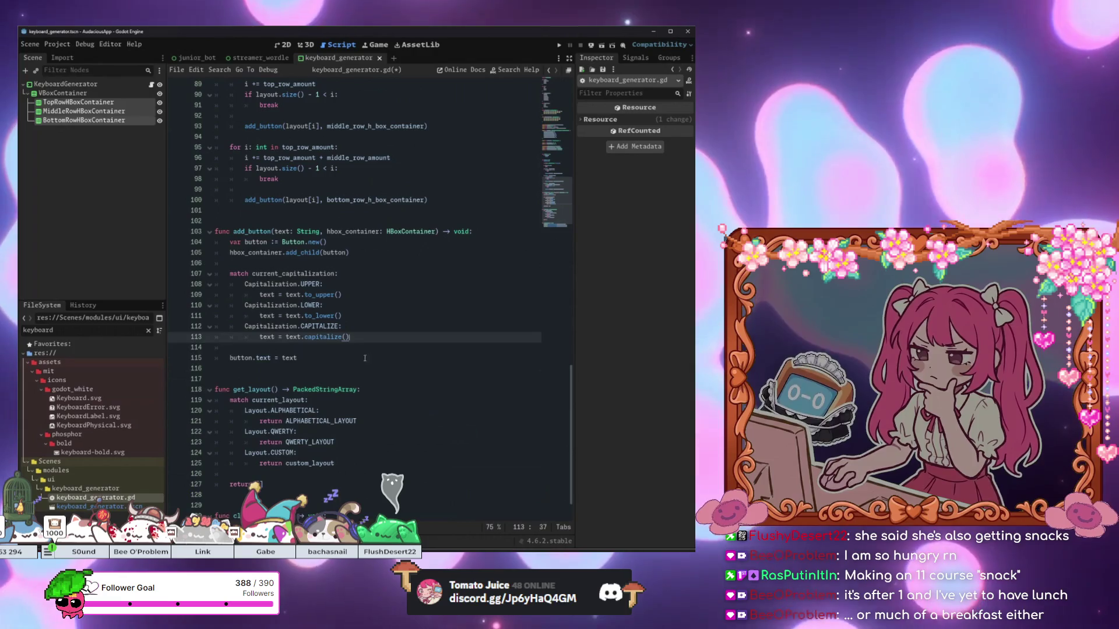
scroll(350, 396, "down", 2)
left_click(318, 422)
left_click(324, 454)
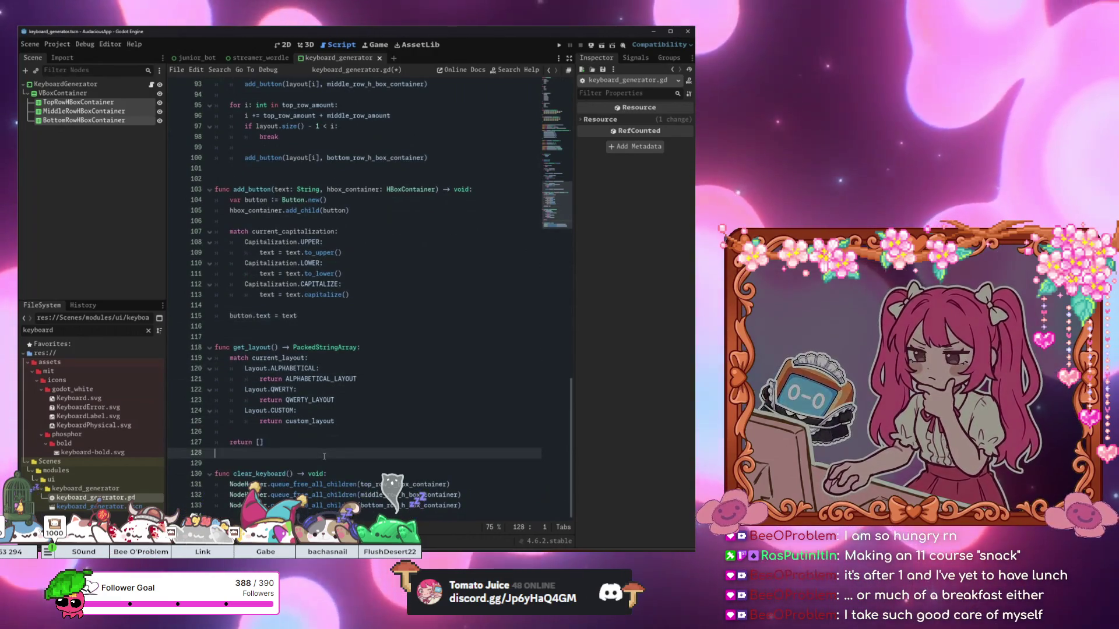
left_click(310, 315)
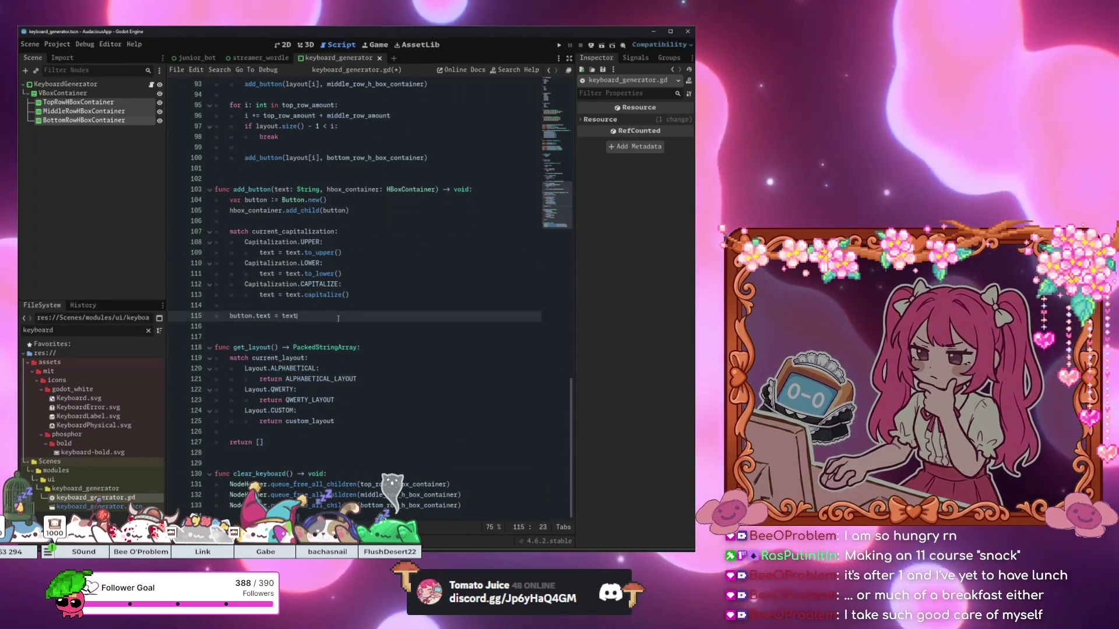
scroll(338, 318, "up", 20)
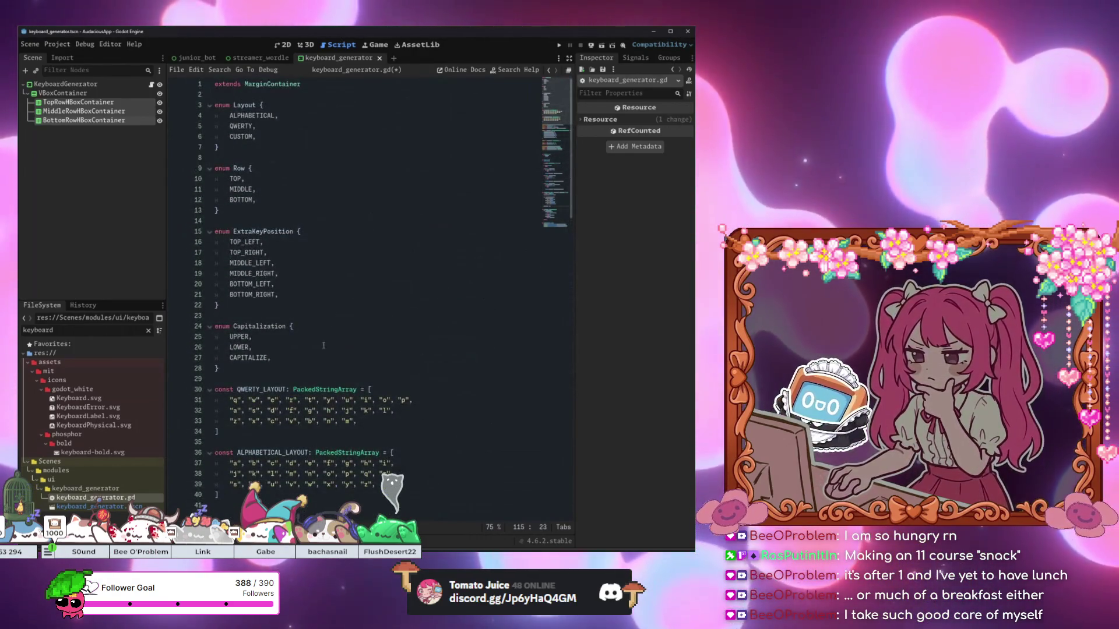
Step: Set KeyboardGenerator's Current Capitalization to Lower and test-run the project to confirm lowercase keys
left_click(327, 347)
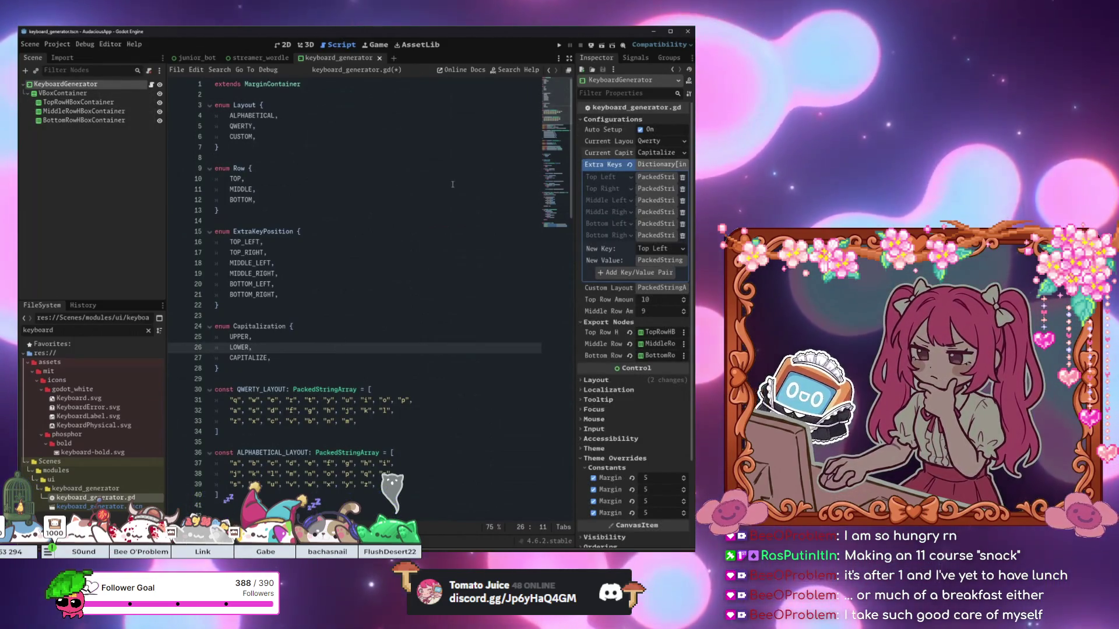
key("F5")
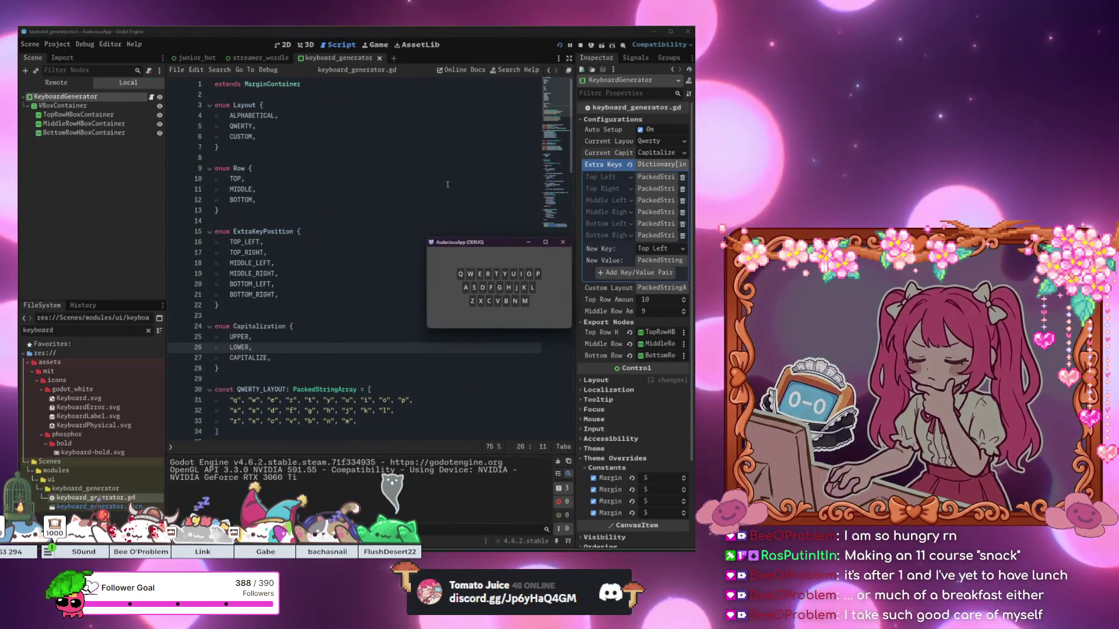
left_click_drag(484, 245, 324, 204)
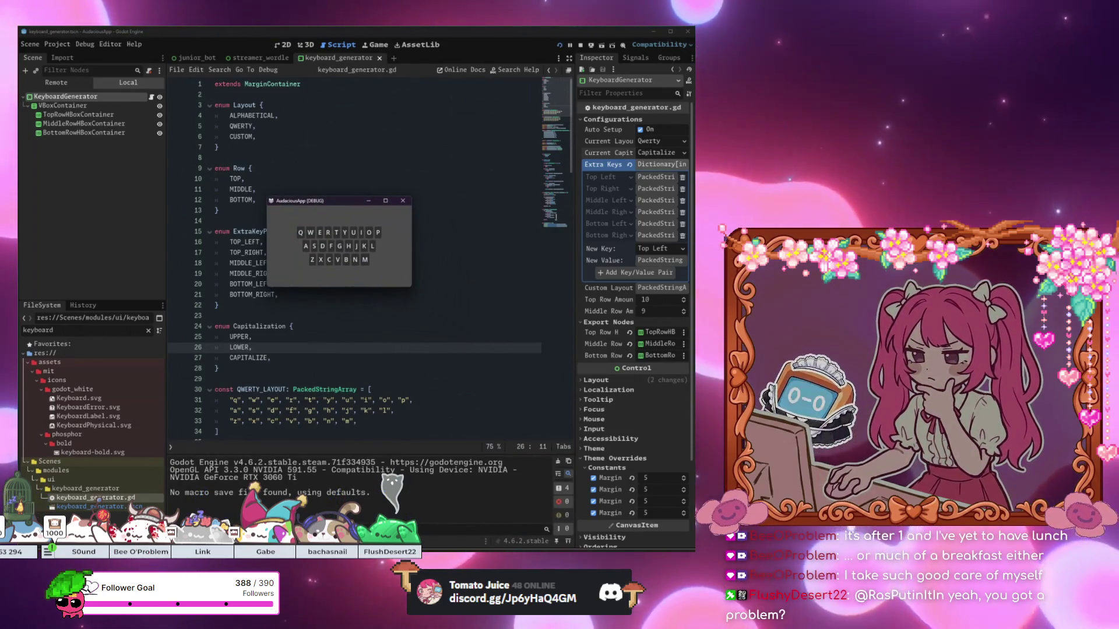
left_click(661, 152)
left_click(649, 177)
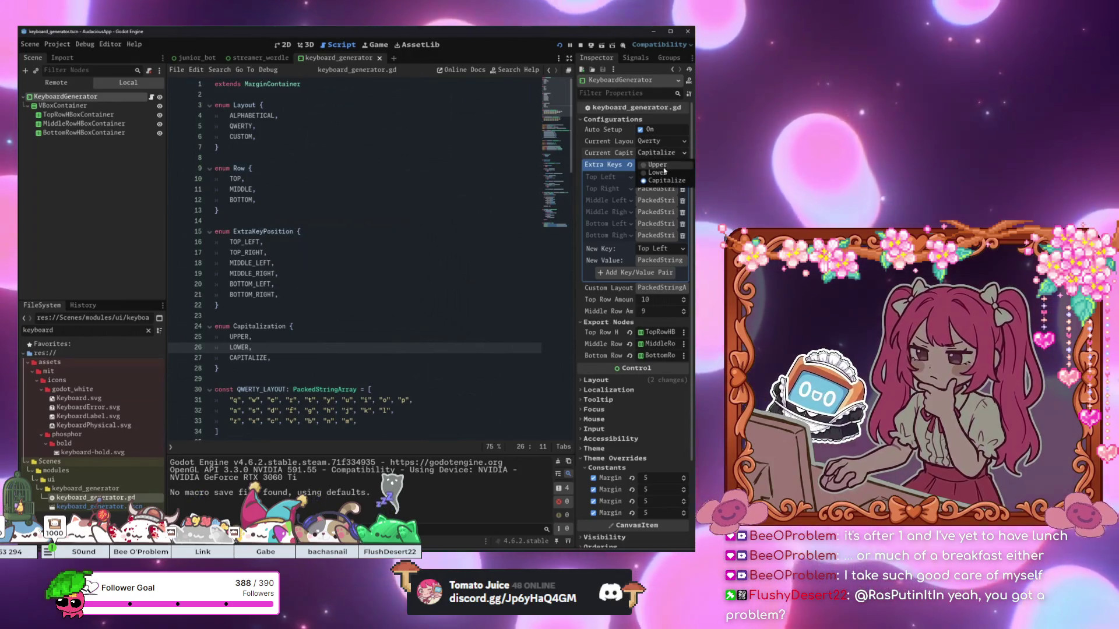
left_click(523, 201)
key("F5")
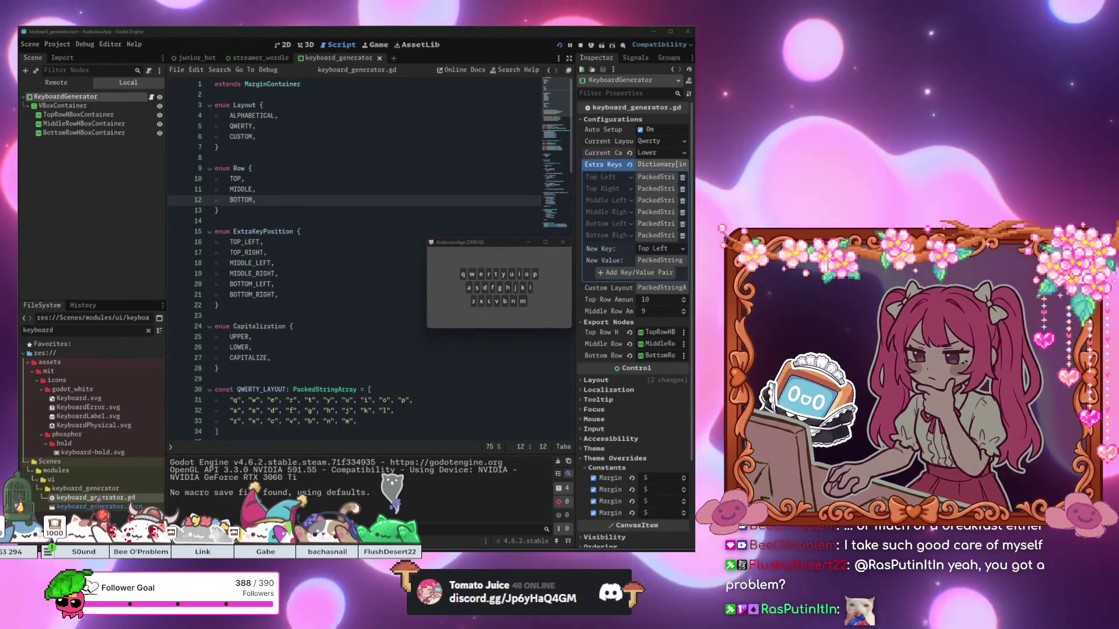
left_click(562, 242)
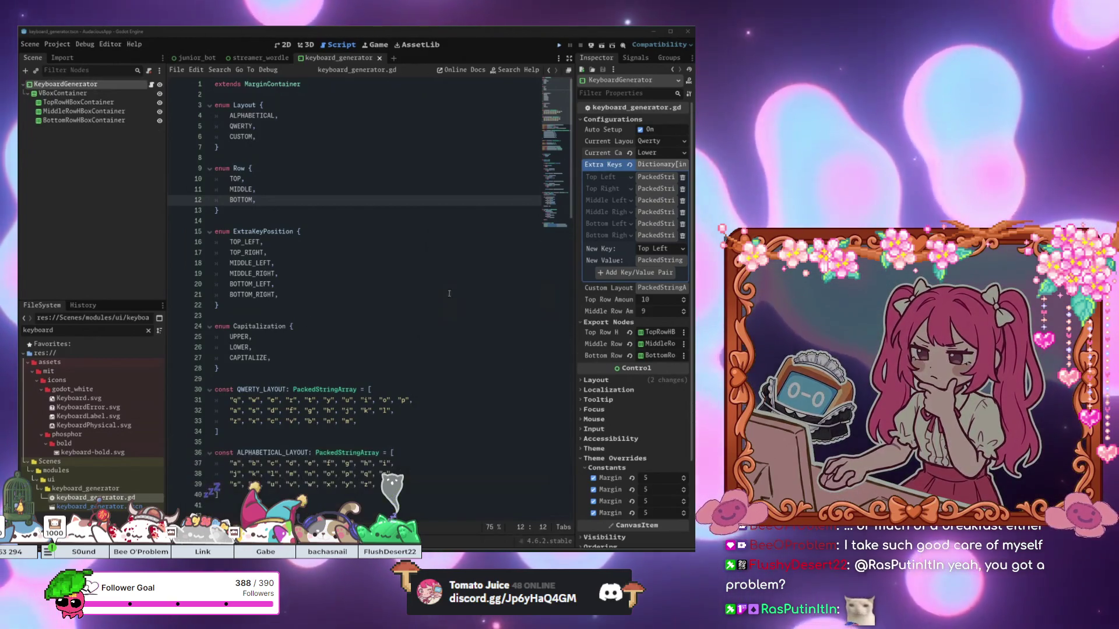
Step: Move down to the blank line by get_layout, then switch to the Brave browser
scroll(335, 308, "down", 15)
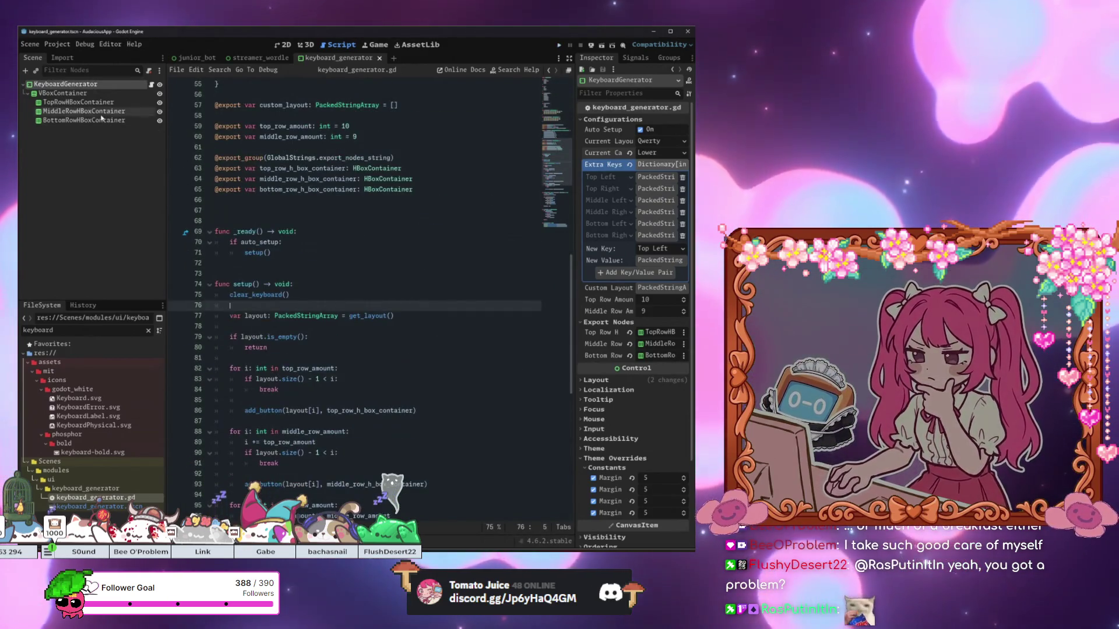
scroll(378, 278, "down", 1)
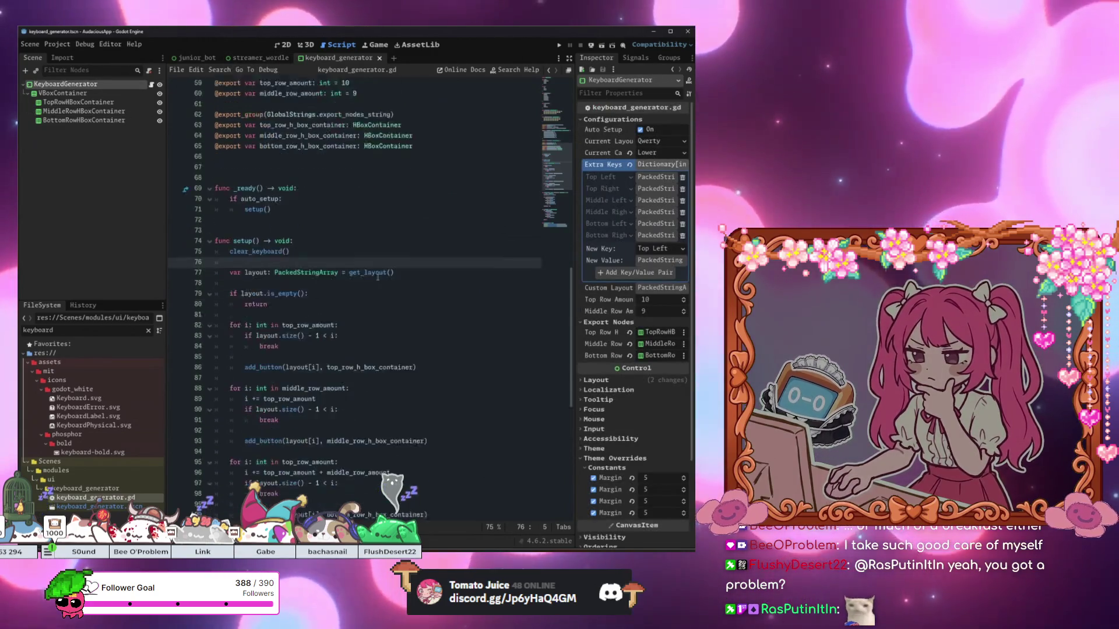
scroll(378, 277, "down", 9)
left_click(364, 443)
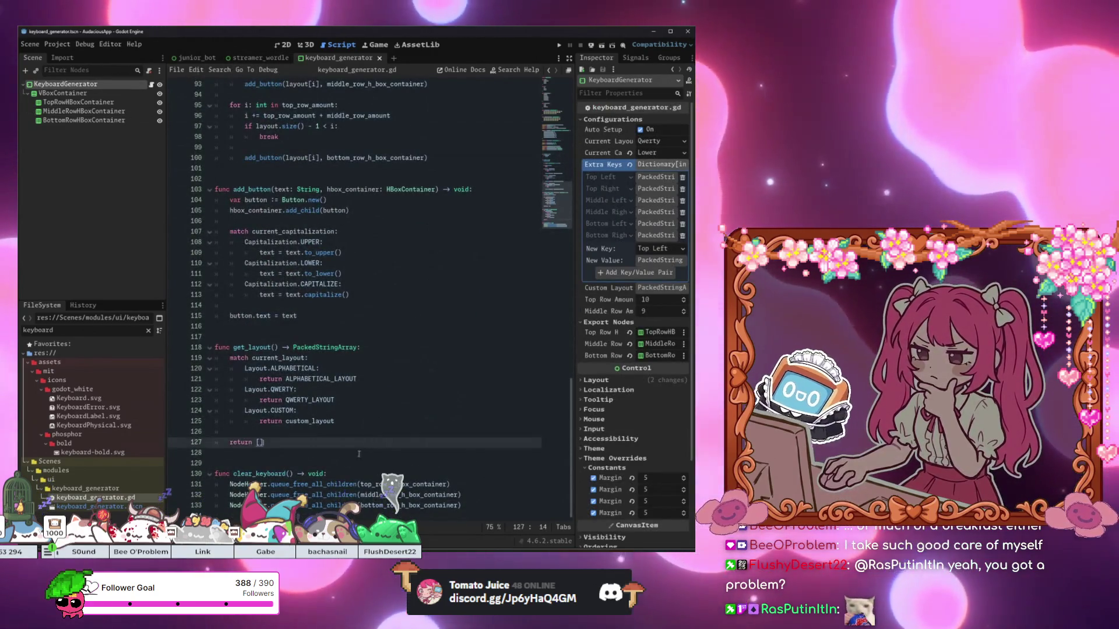
left_click(364, 453)
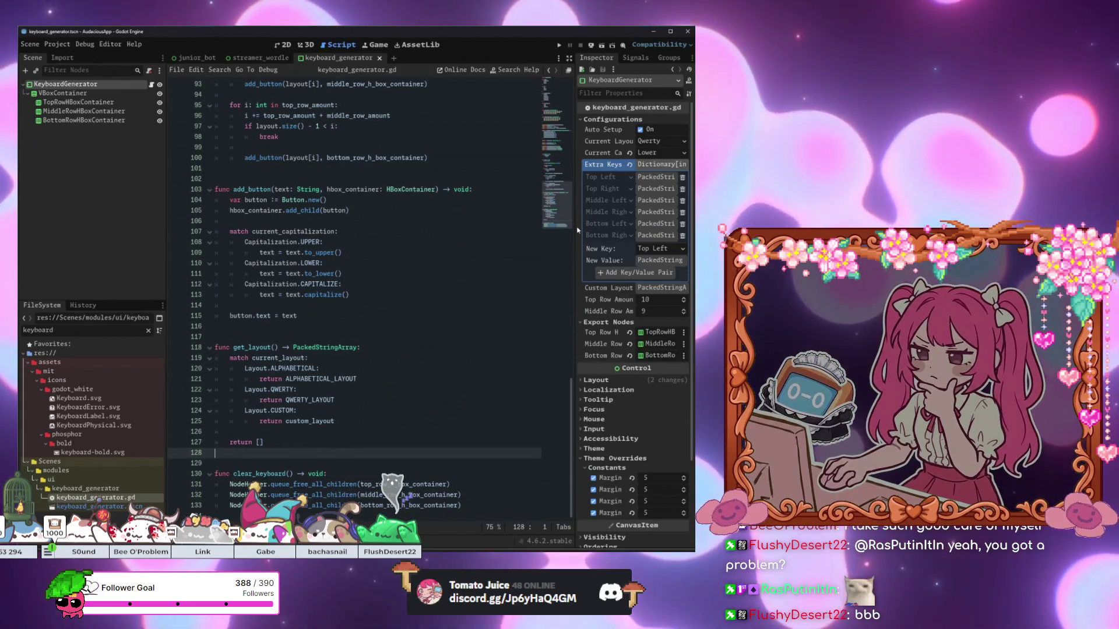
key("Up")
key("Up")
key("Up")
key("Down")
key("Down")
key("Down")
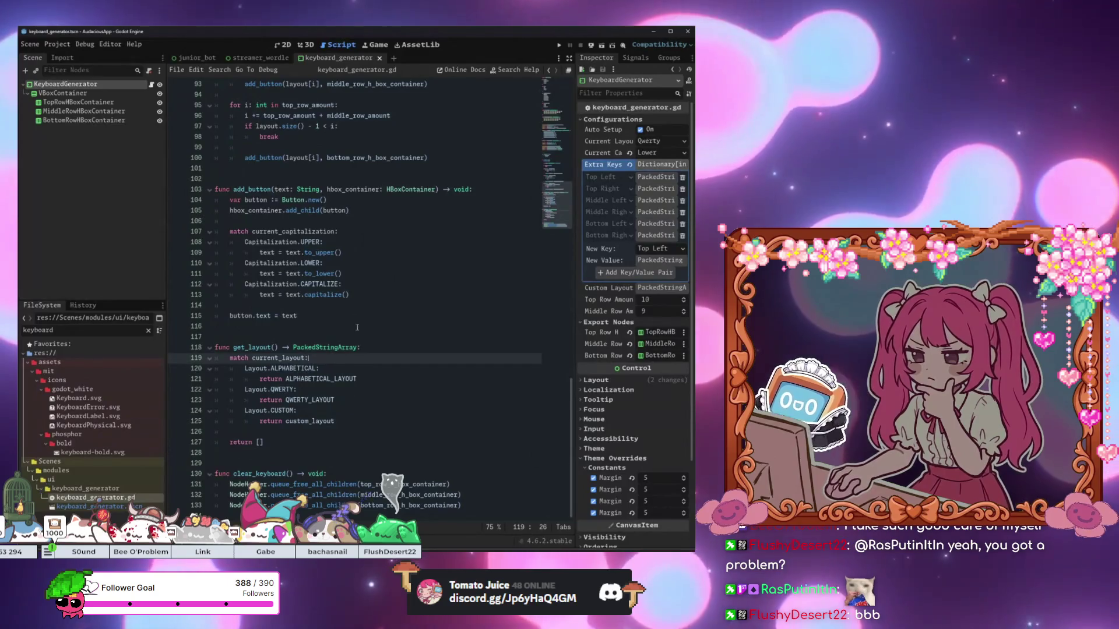
key("Up")
key("Up")
key("Down")
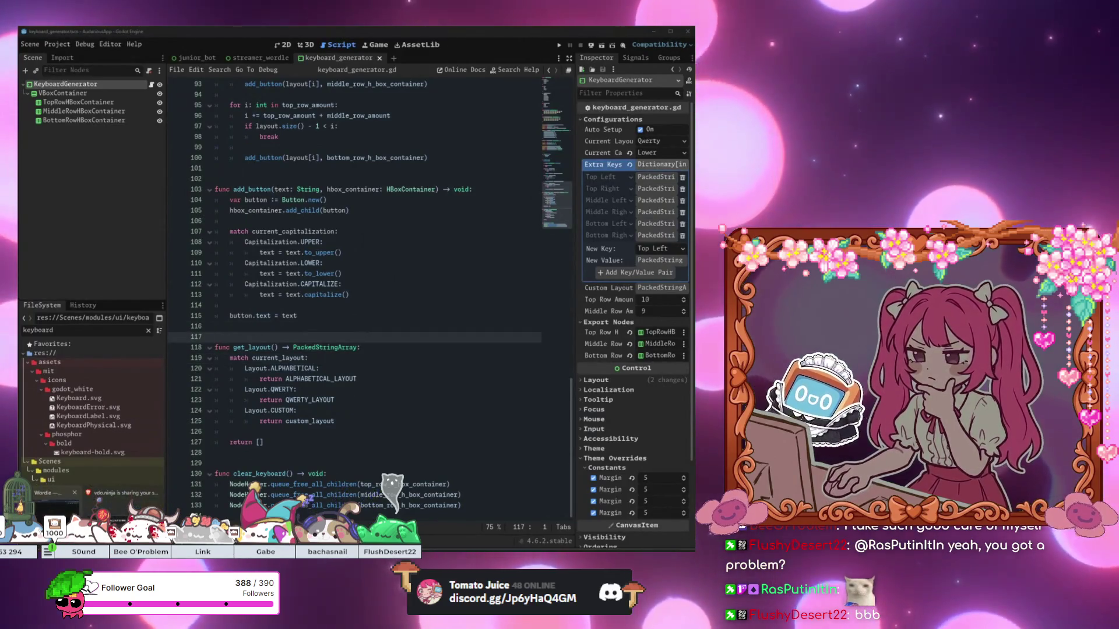
key("alt+Tab")
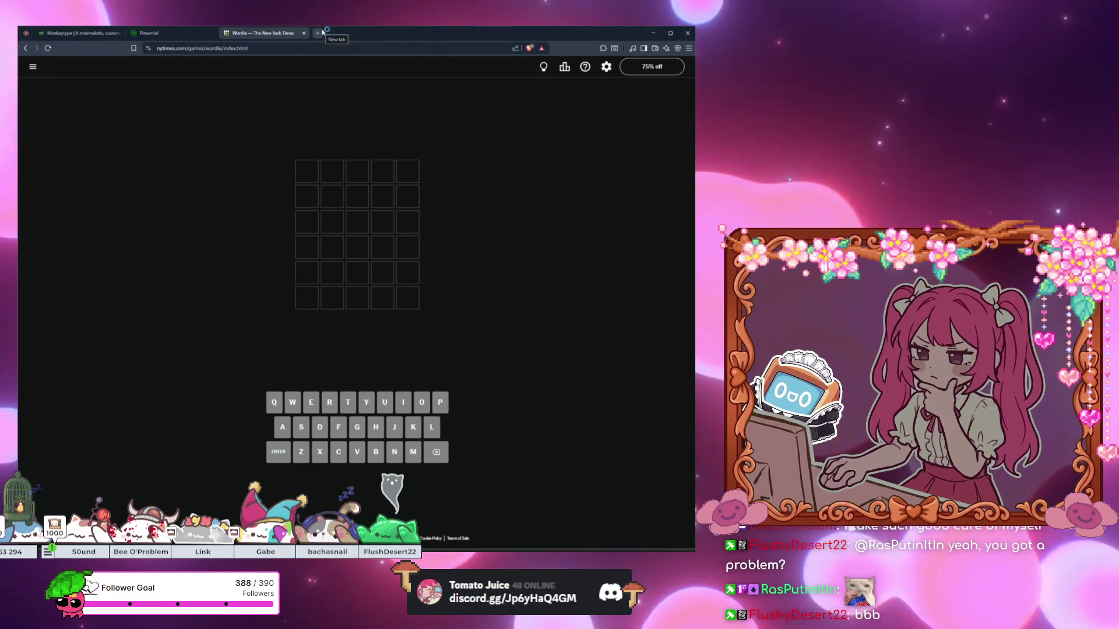
Step: Image-search 'small plastic circle container' in a new tab and preview the michaels.com result
left_click(318, 33)
type("small plastic ci")
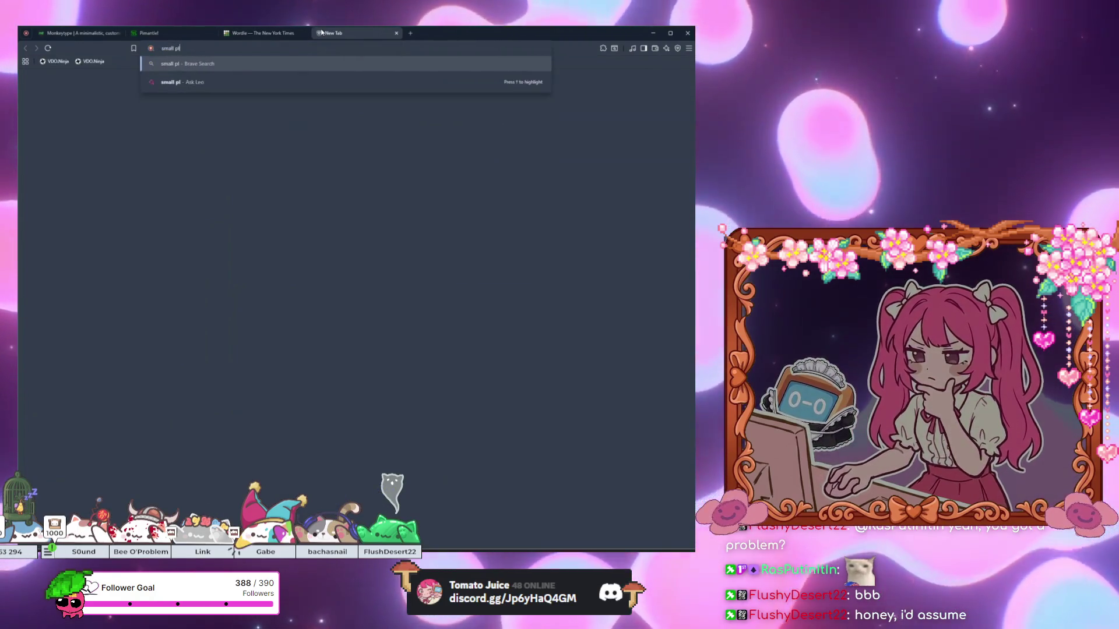
type("rcle container")
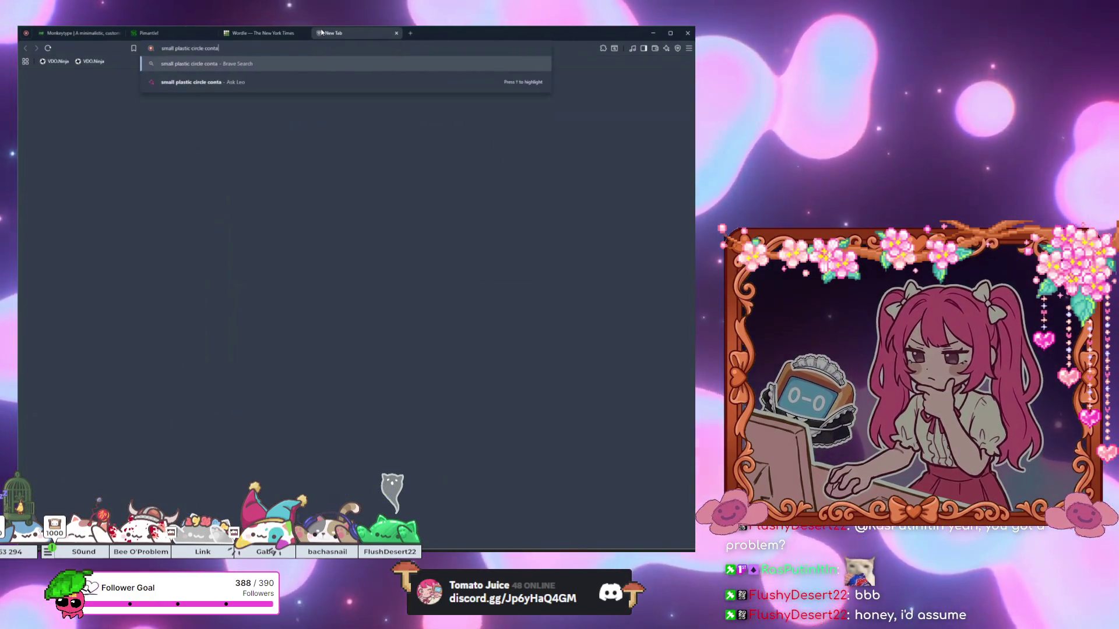
key("Return")
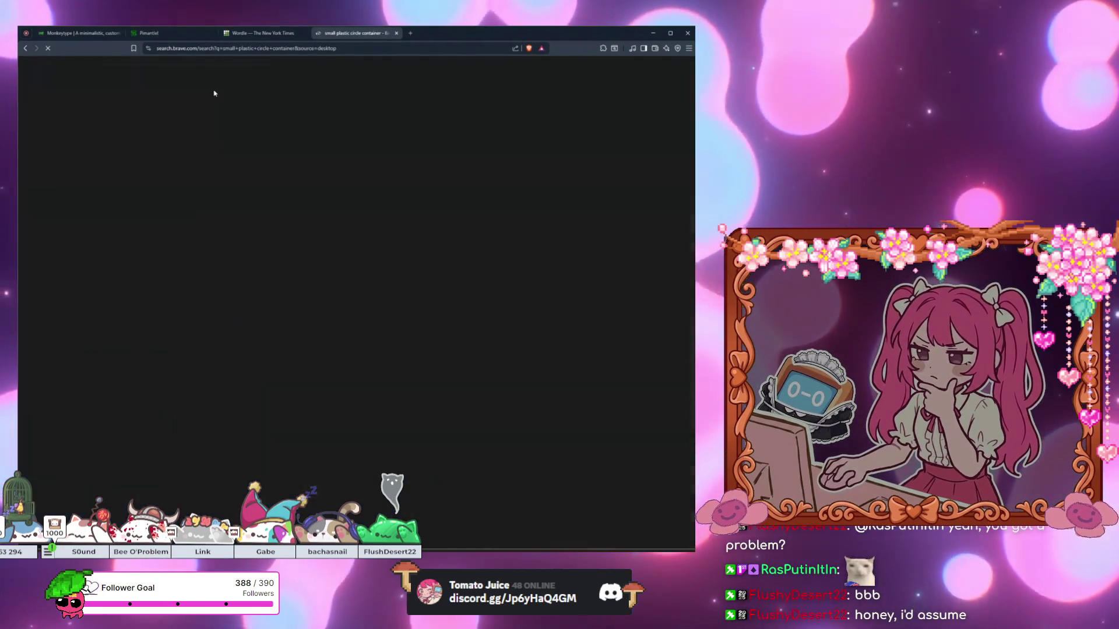
left_click(147, 98)
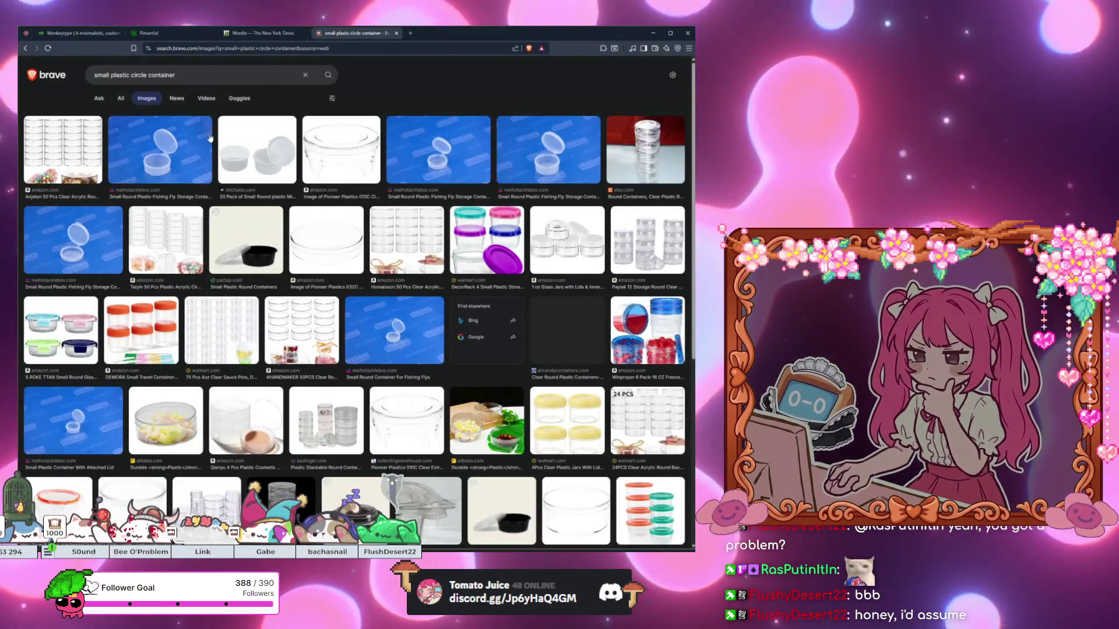
left_click(266, 169)
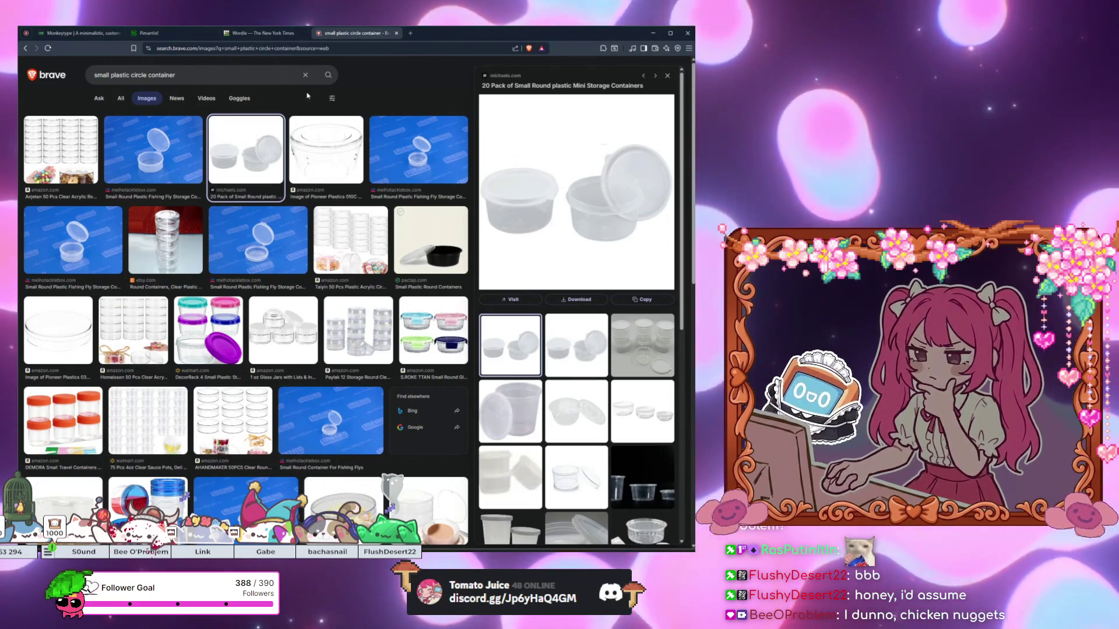
Step: Cycle through the Wordle, Pimantle and image-search tabs, then return to Godot
left_click(291, 33)
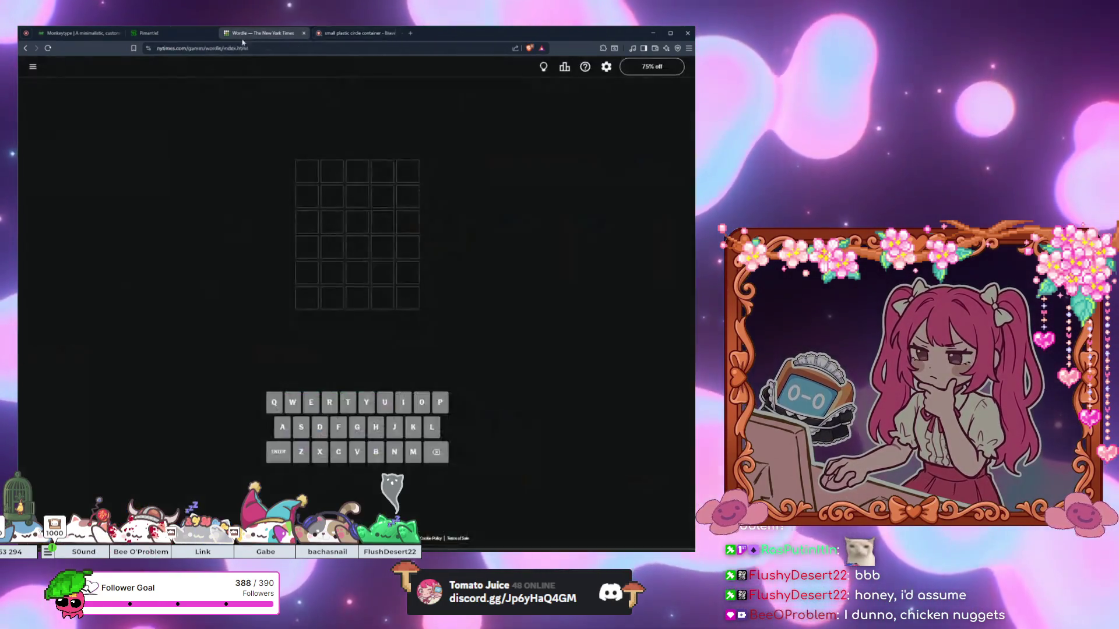
key("ctrl+shift+Tab")
left_click(355, 33)
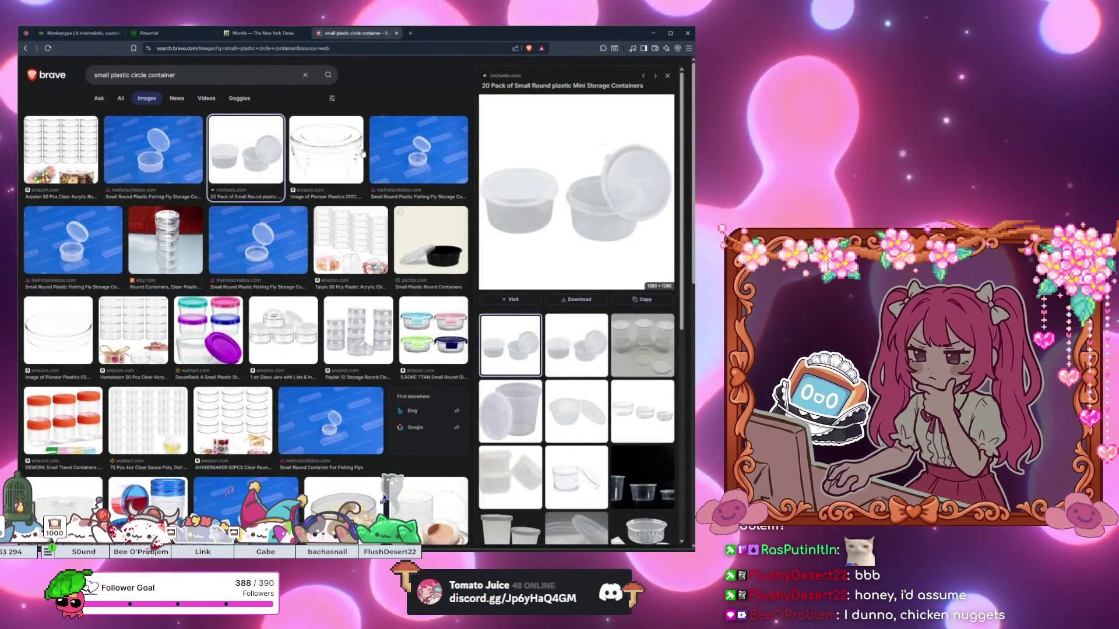
left_click(163, 37)
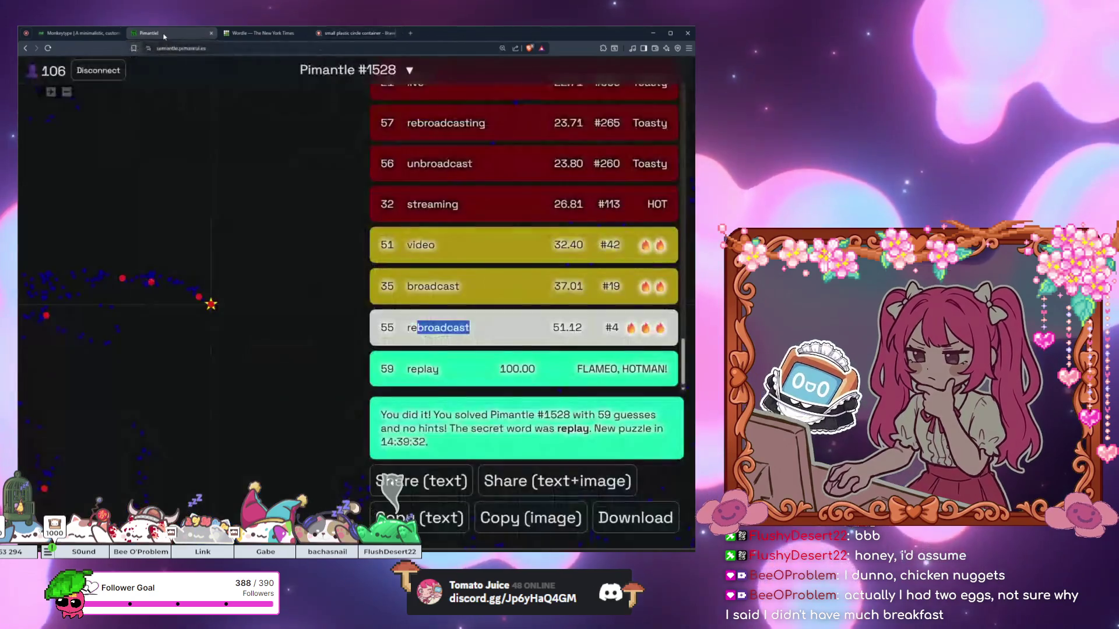
left_click(272, 35)
left_click(357, 33)
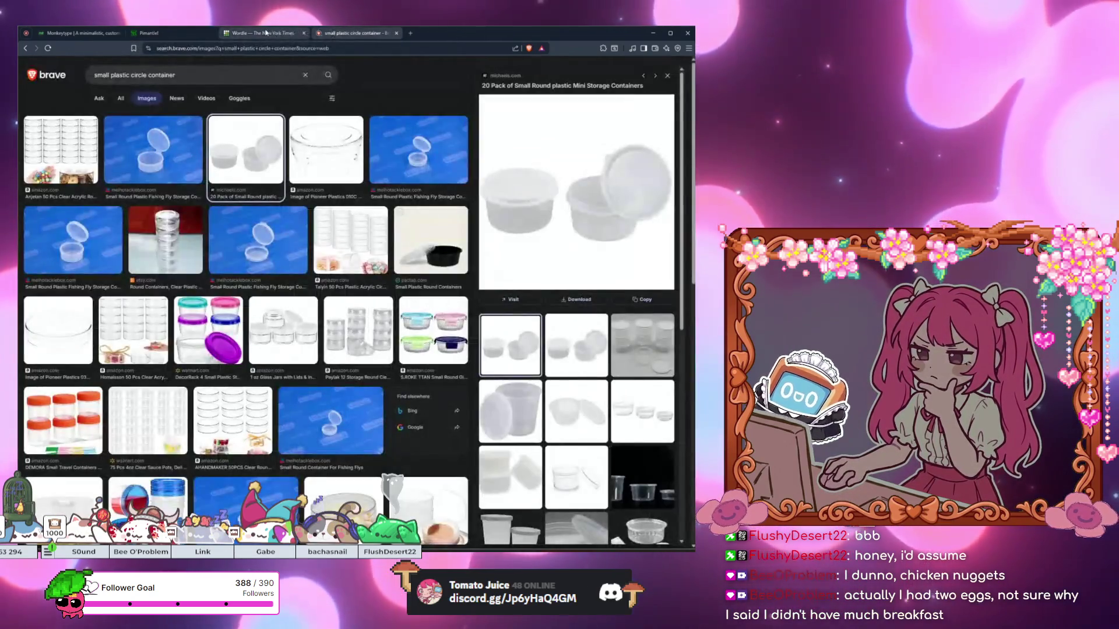
left_click(263, 33)
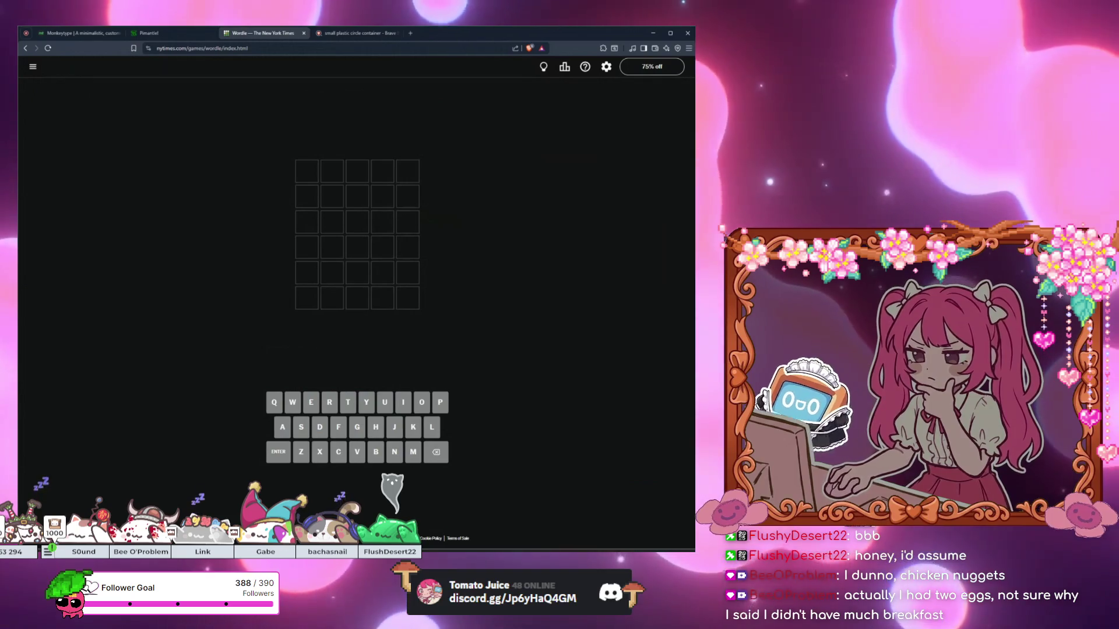
mouse_move(94, 617)
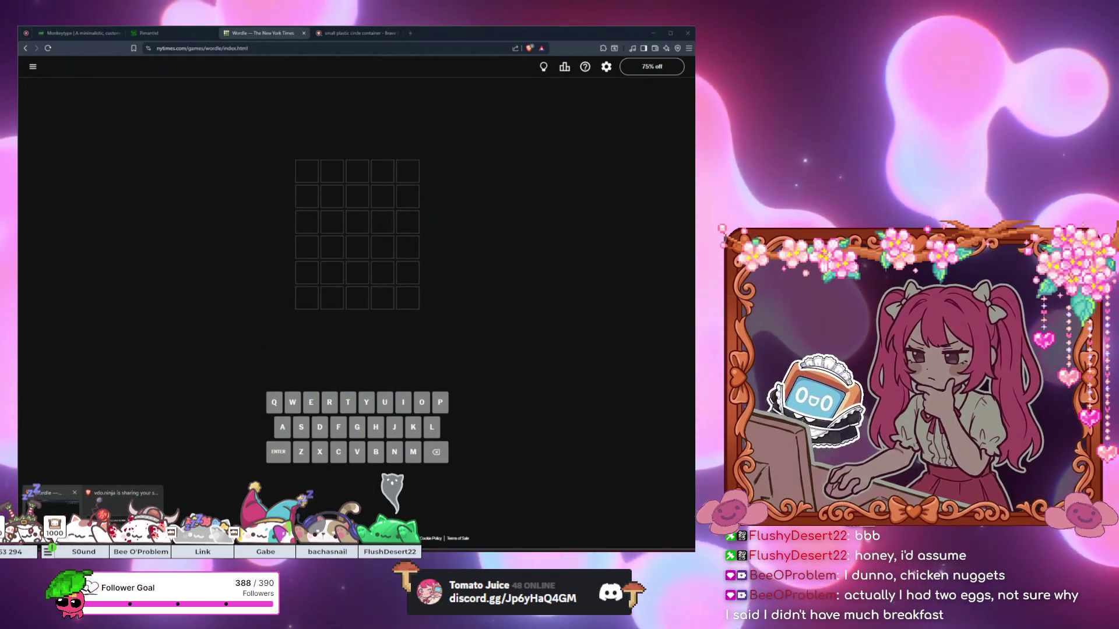
left_click(123, 617)
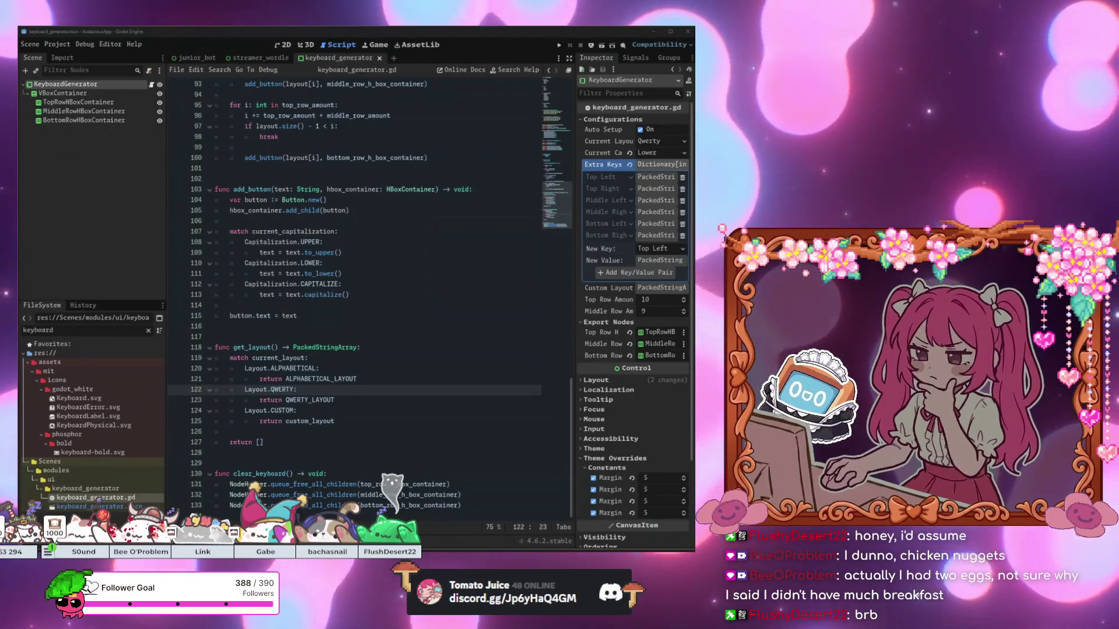
Step: Review the code around lines 112–117 and clear the KeyboardGenerator node selection
left_click(341, 284)
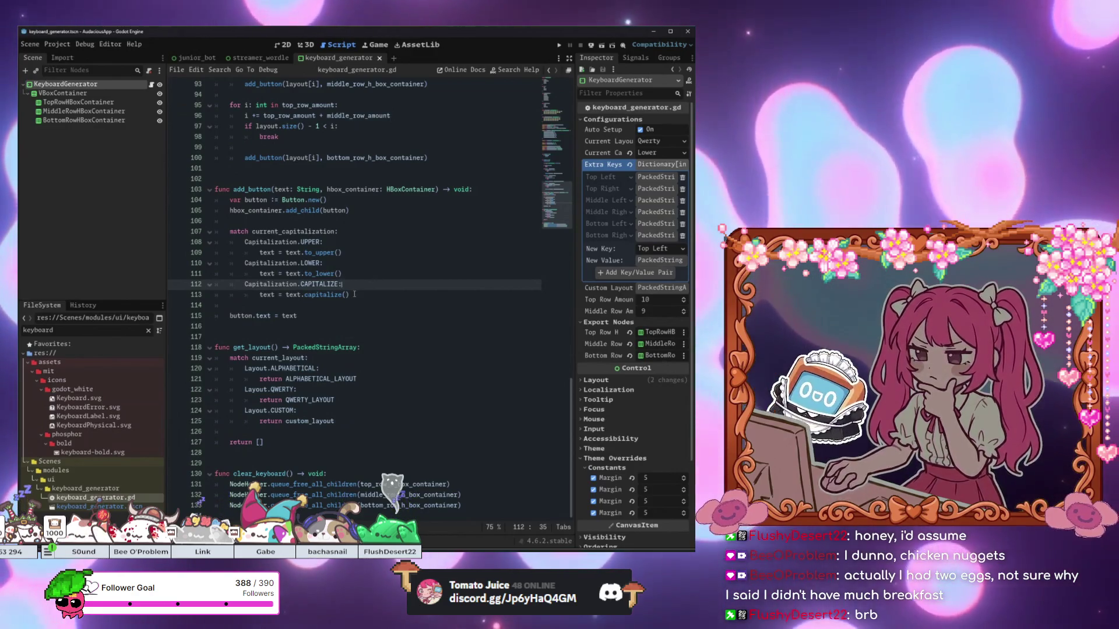
key("Down")
key("Down")
key("Down")
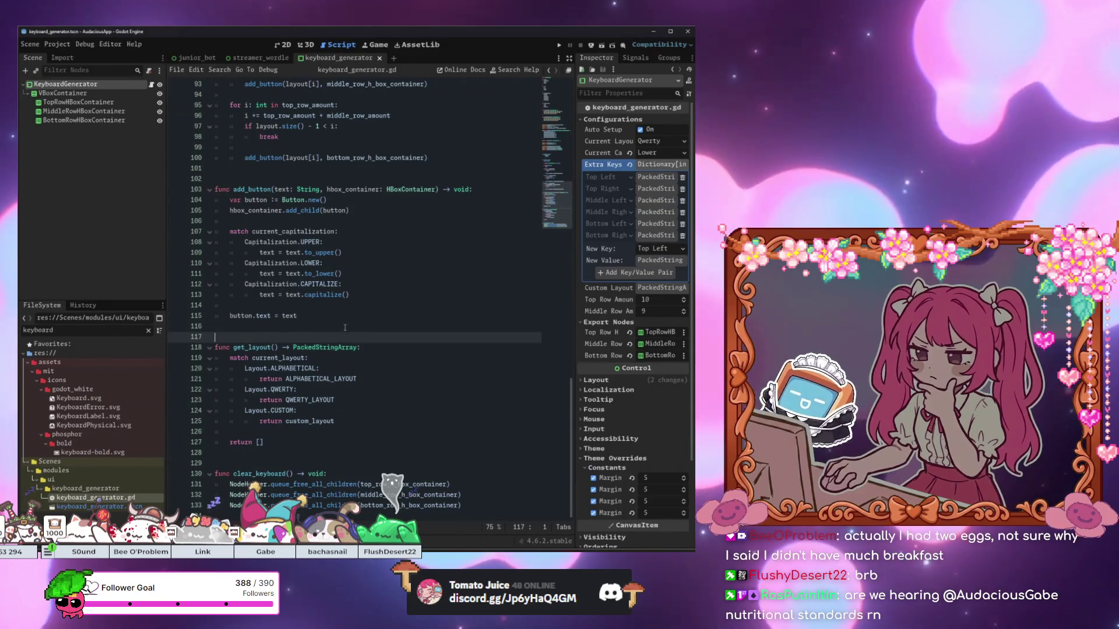
left_click(372, 303)
left_click(370, 336)
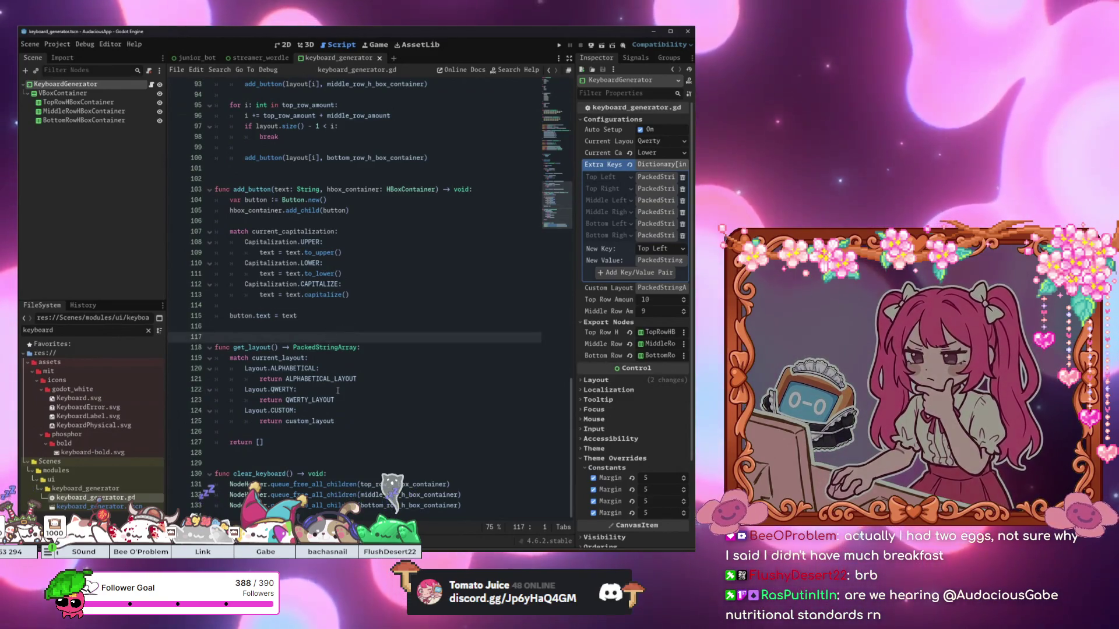
scroll(350, 455, "up", 2)
scroll(350, 455, "down", 2)
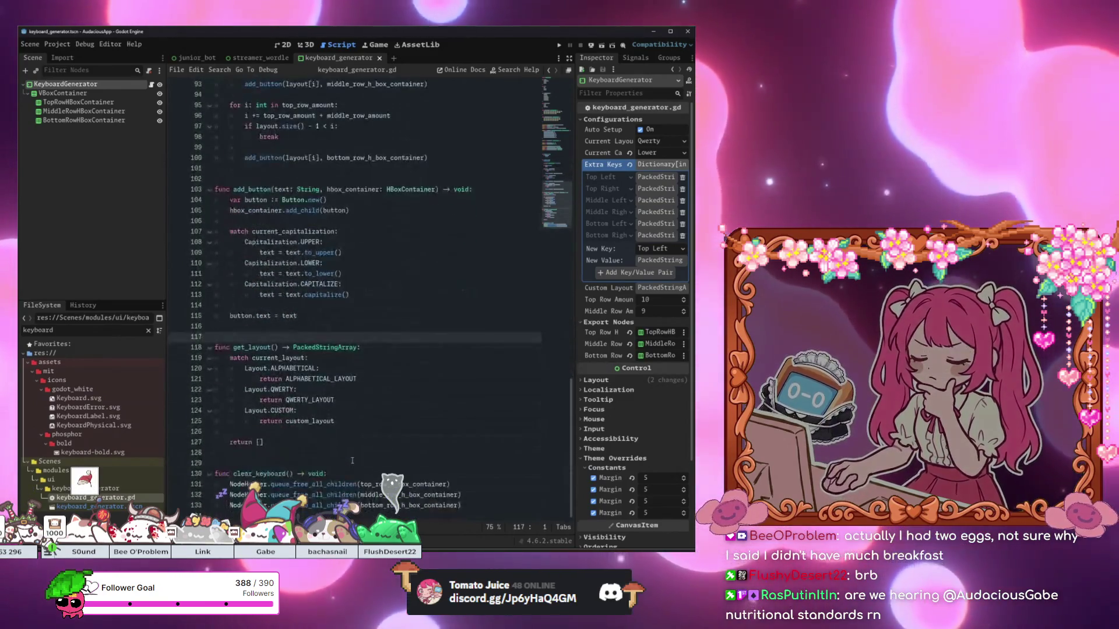
left_click(110, 149)
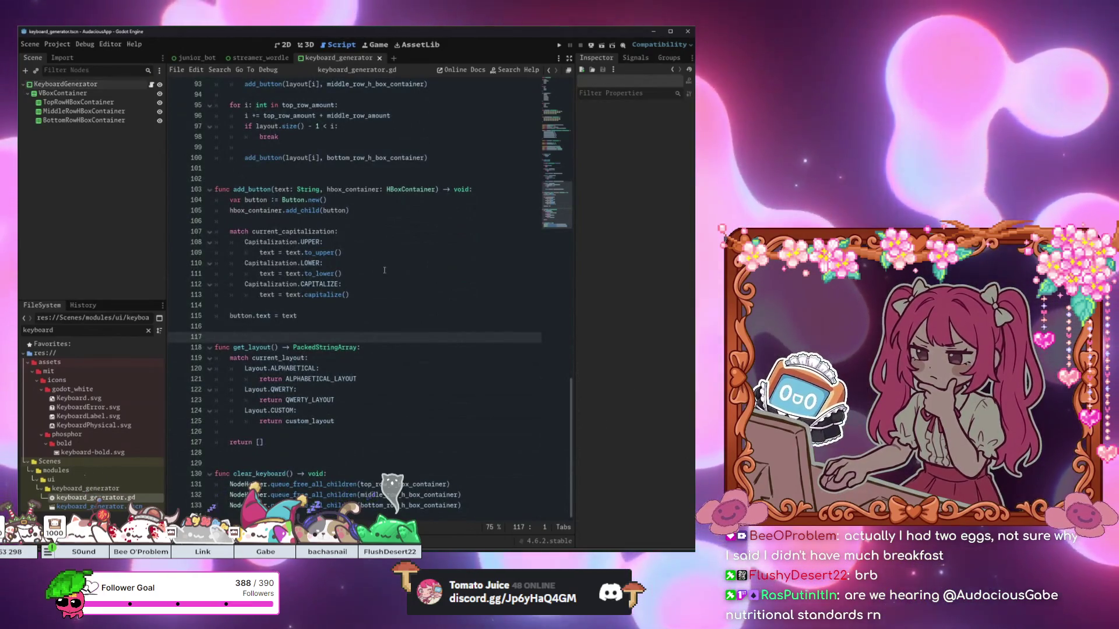
scroll(385, 270, "up", 20)
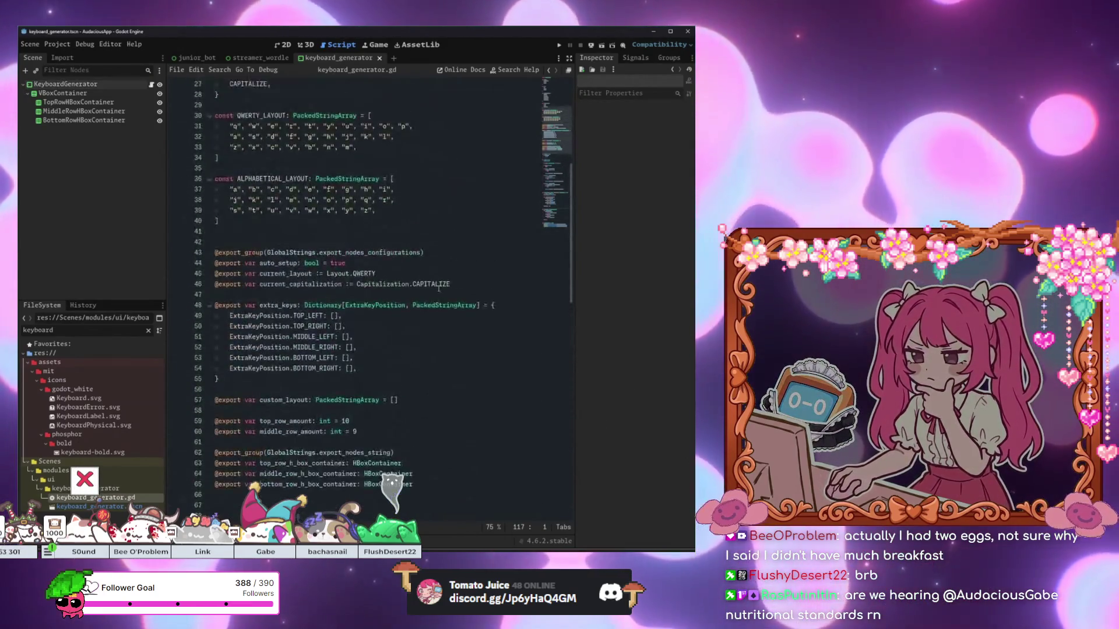
scroll(434, 296, "up", 4)
scroll(430, 305, "down", 2)
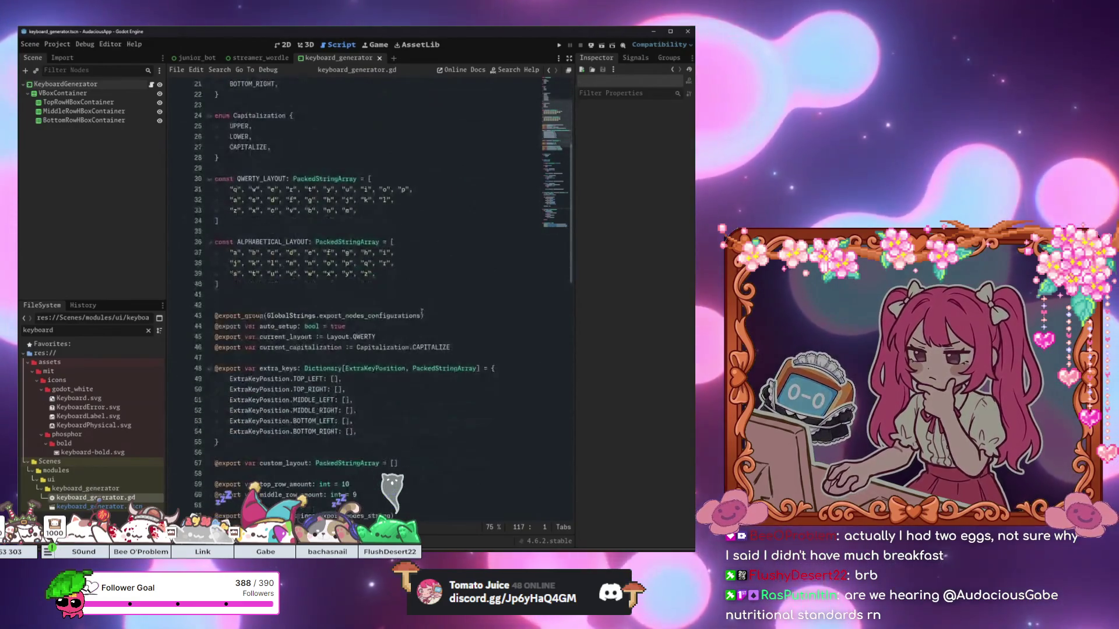
scroll(317, 292, "down", 9)
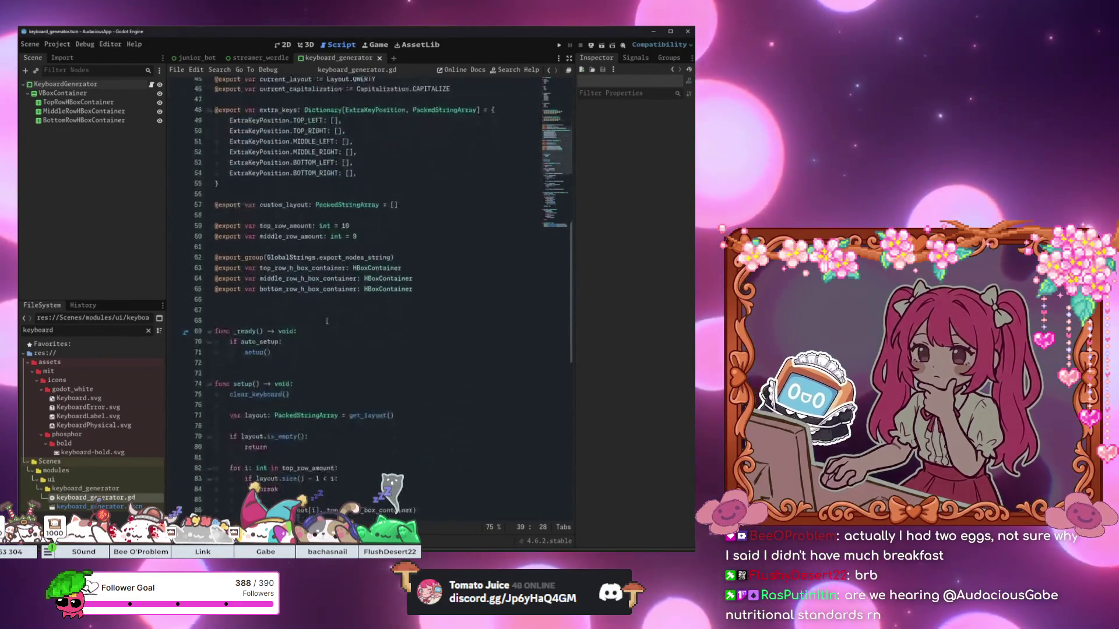
scroll(321, 326, "up", 4)
left_click_drag(271, 211, 315, 284)
scroll(315, 283, "down", 15)
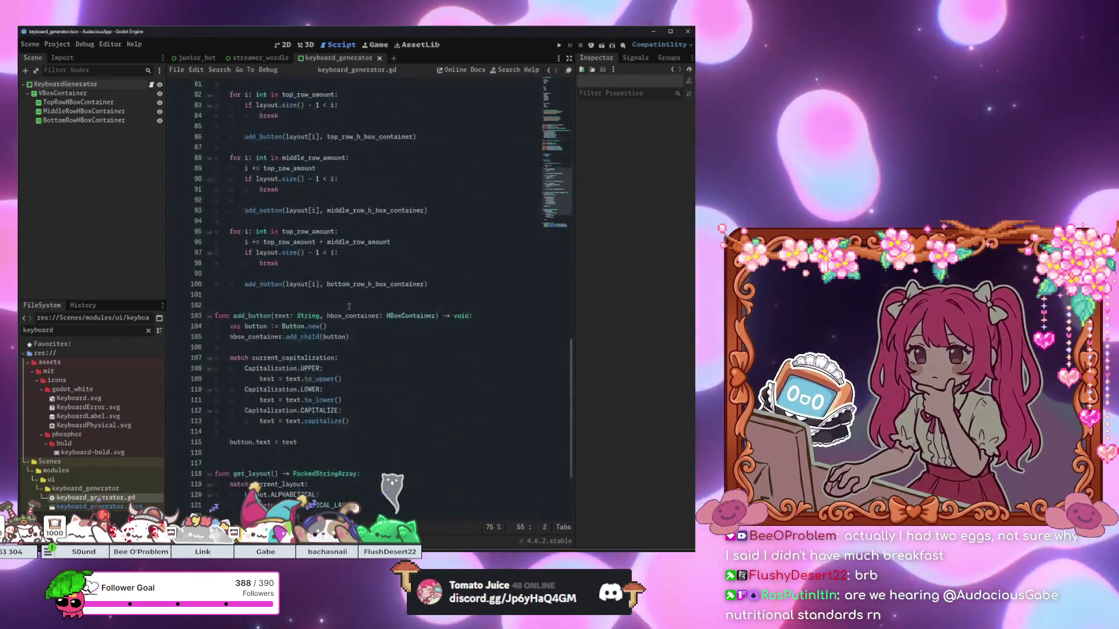
Step: Add blank lines after the bottom-row loop at line 100
left_click(464, 275)
left_click(460, 285)
key("Return")
key("Return")
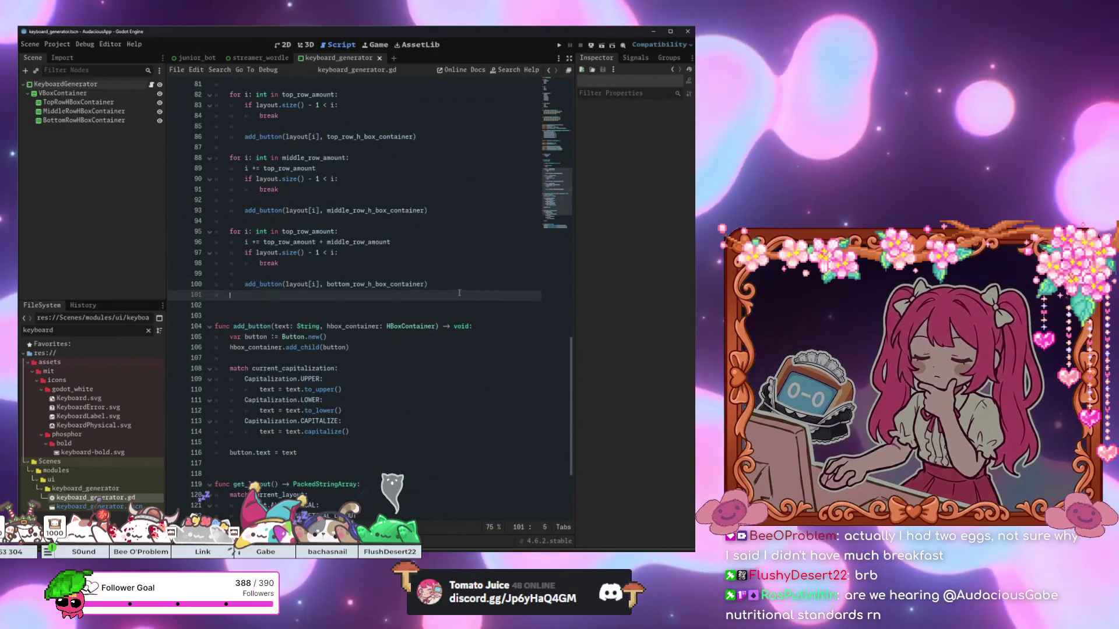
scroll(460, 292, "up", 13)
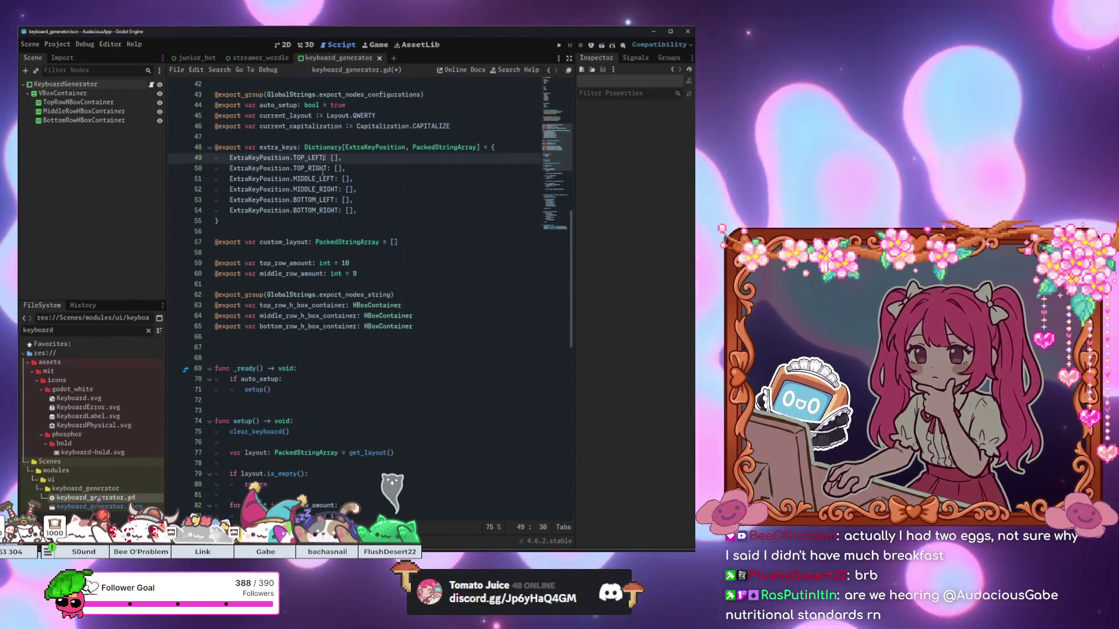
Step: Review the extra_keys entries on lines 49–54 and save the script
left_click(330, 211)
mouse_move(231, 157)
left_mouse_down()
mouse_move(350, 189)
mouse_move(339, 211)
left_mouse_up()
left_click(348, 210)
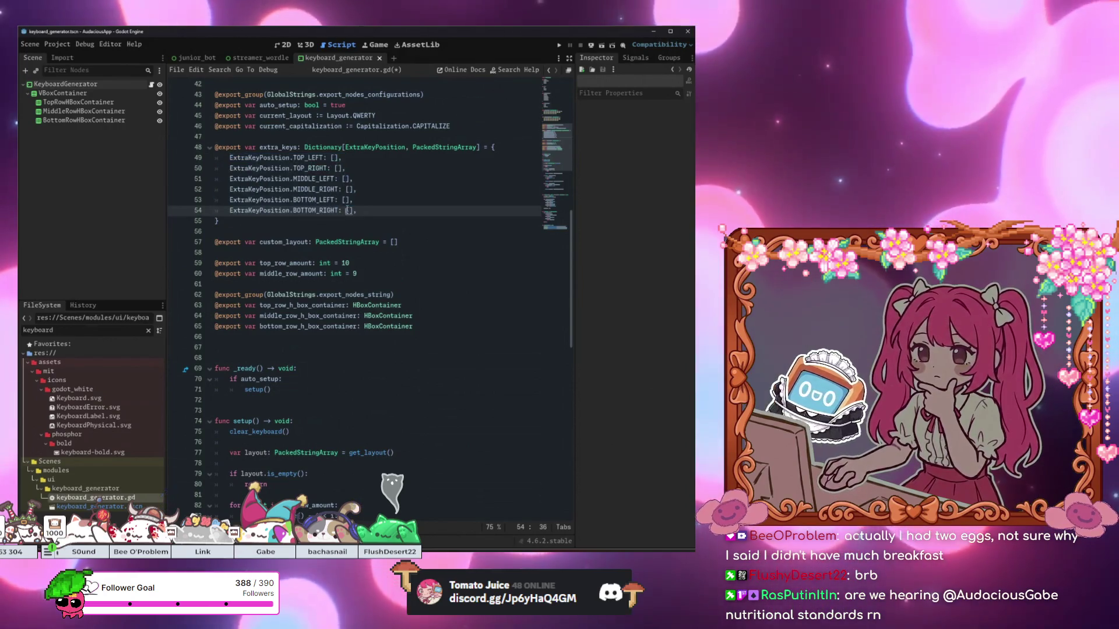
scroll(349, 208, "down", 7)
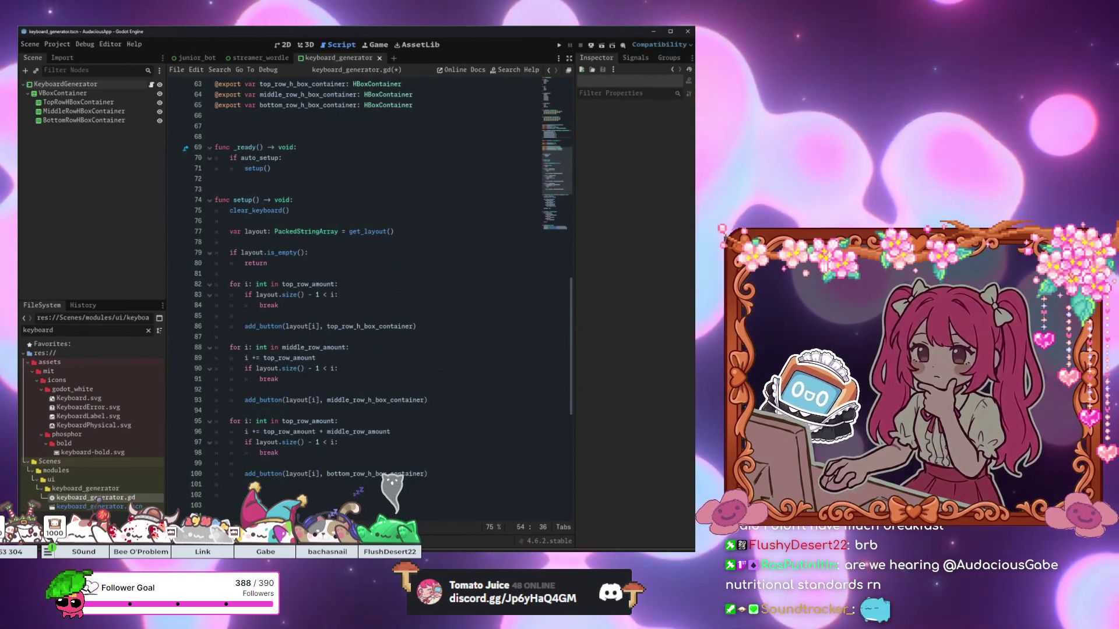
key("ctrl+s")
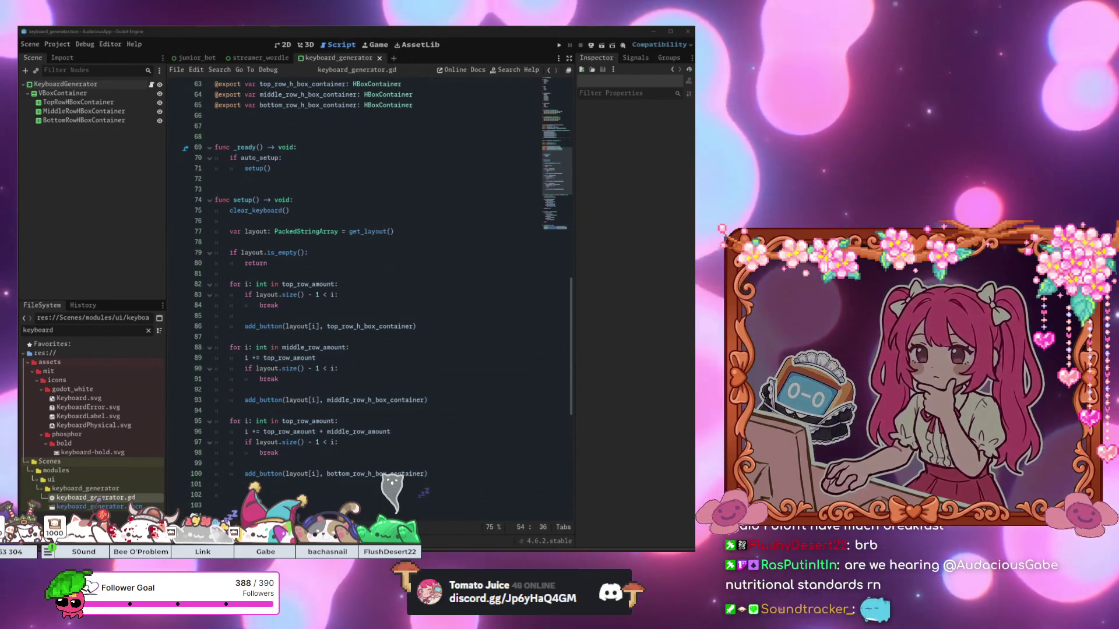
Step: Start another new line after the bottom-row loop on line 100
scroll(491, 83, "down", 4)
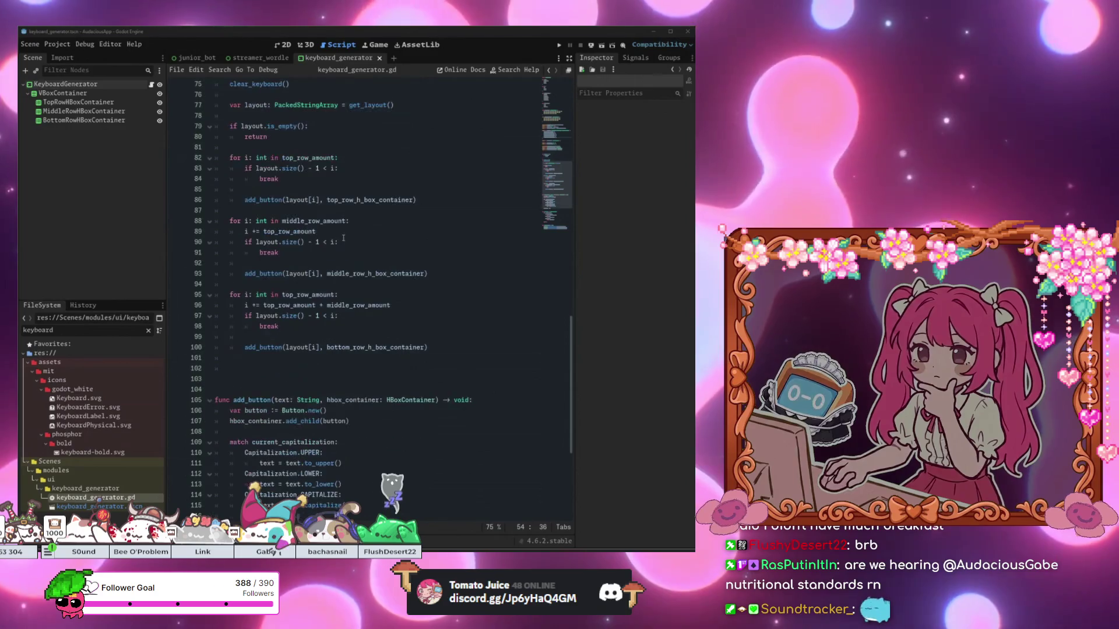
left_click(445, 348)
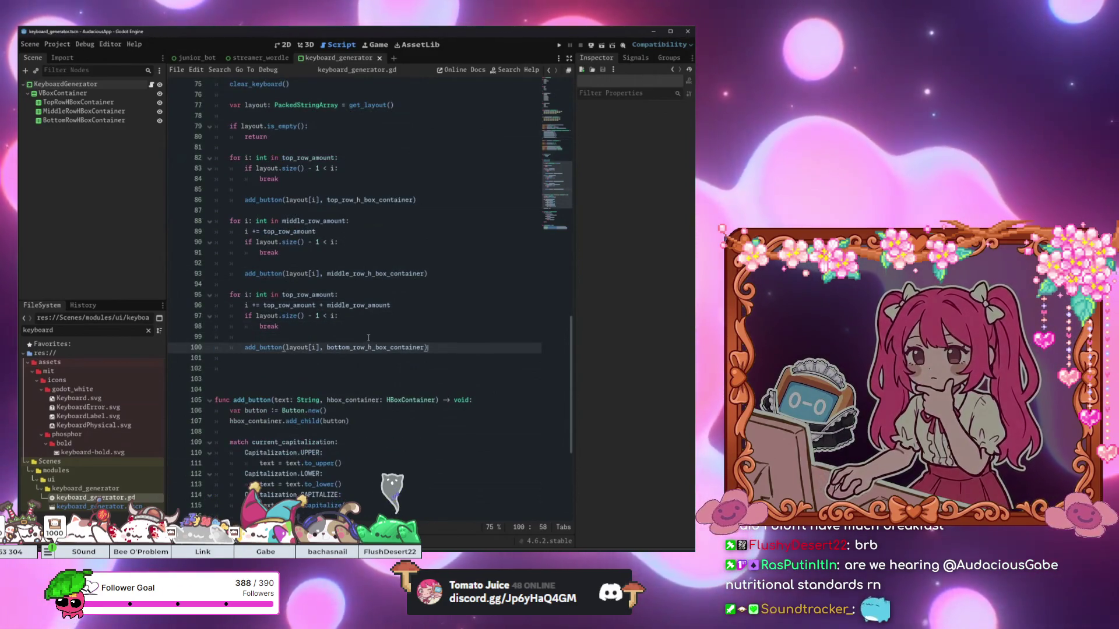
key("Return")
key("Return")
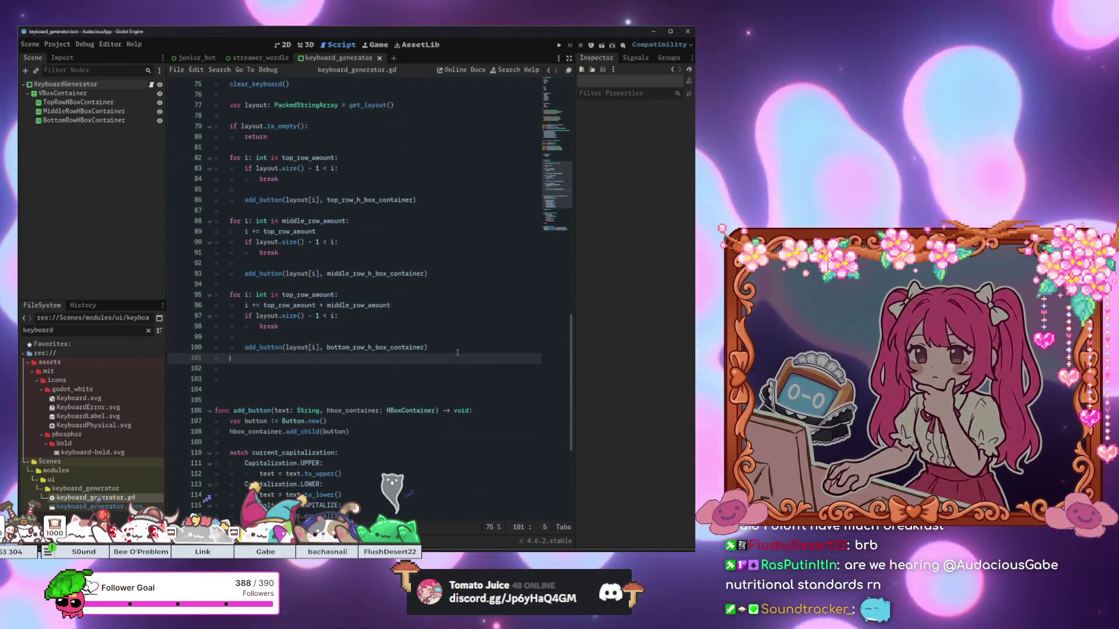
Step: Write the loop header 'for extra_key_position: ExtraKeyPosition in extra_keys.keys():' after the bottom-row buttons
key("BackSpace")
type("for")
scroll(457, 352, "up", 12)
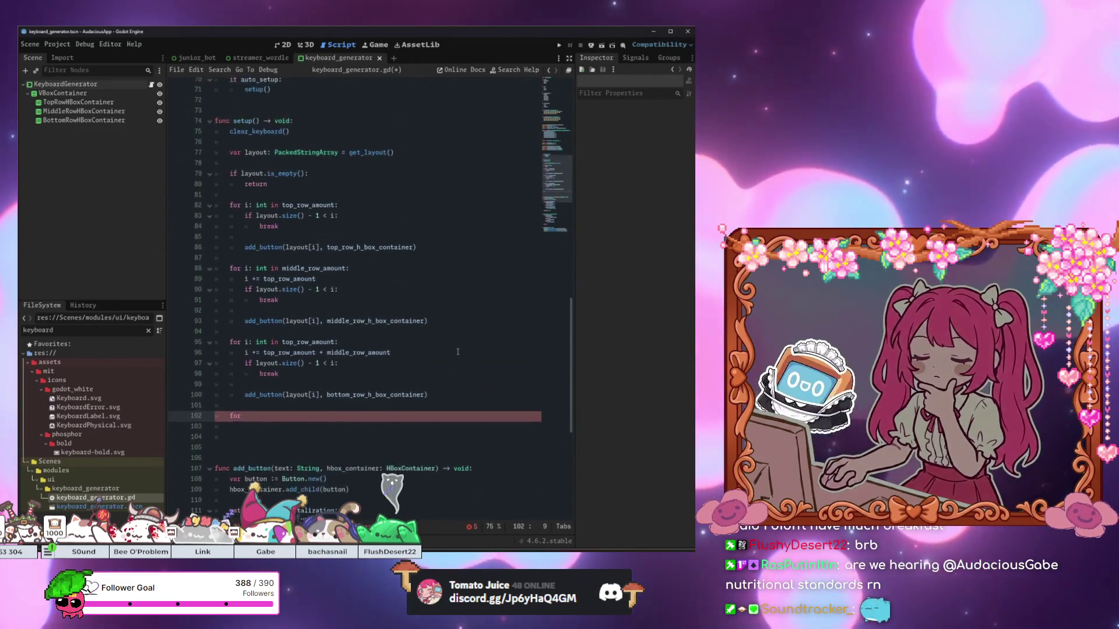
scroll(442, 350, "down", 12)
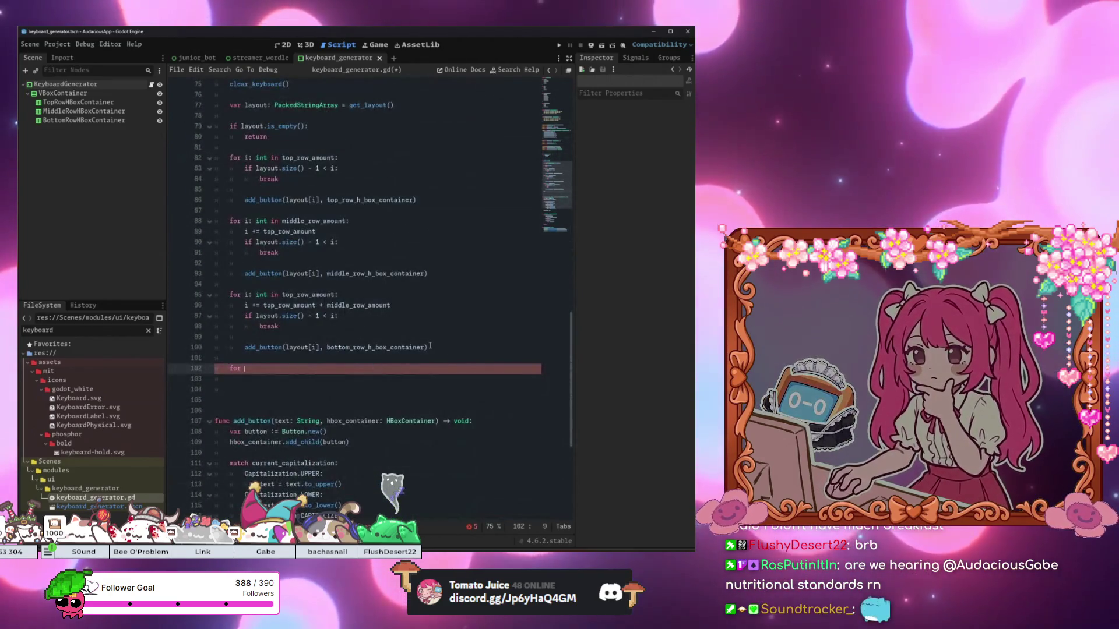
key("ctrl+space")
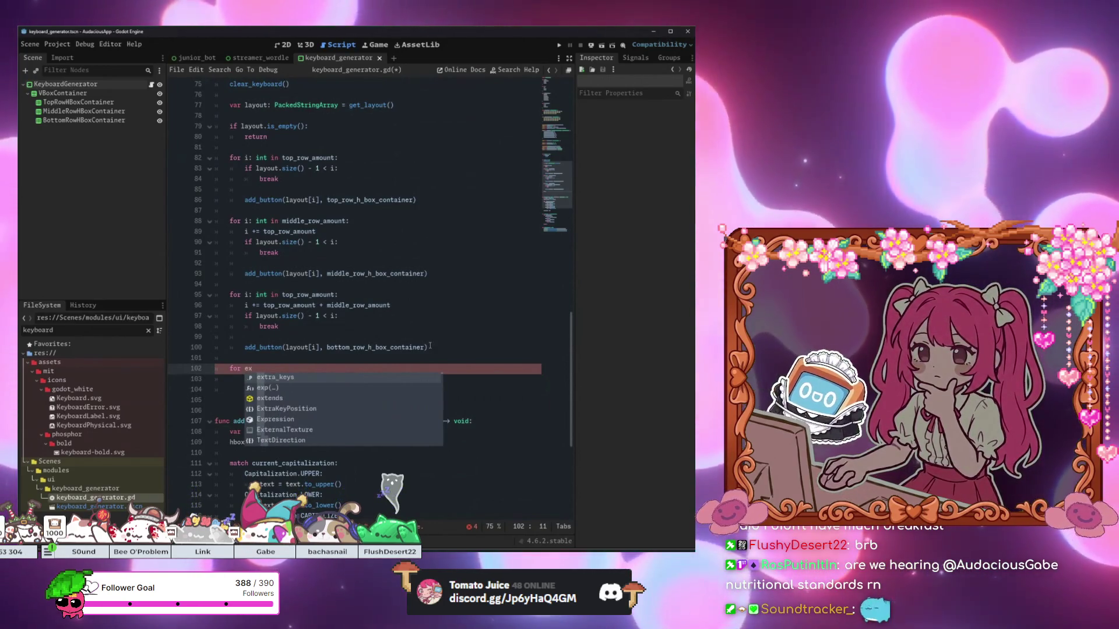
key("Down")
key("Down")
key("Down")
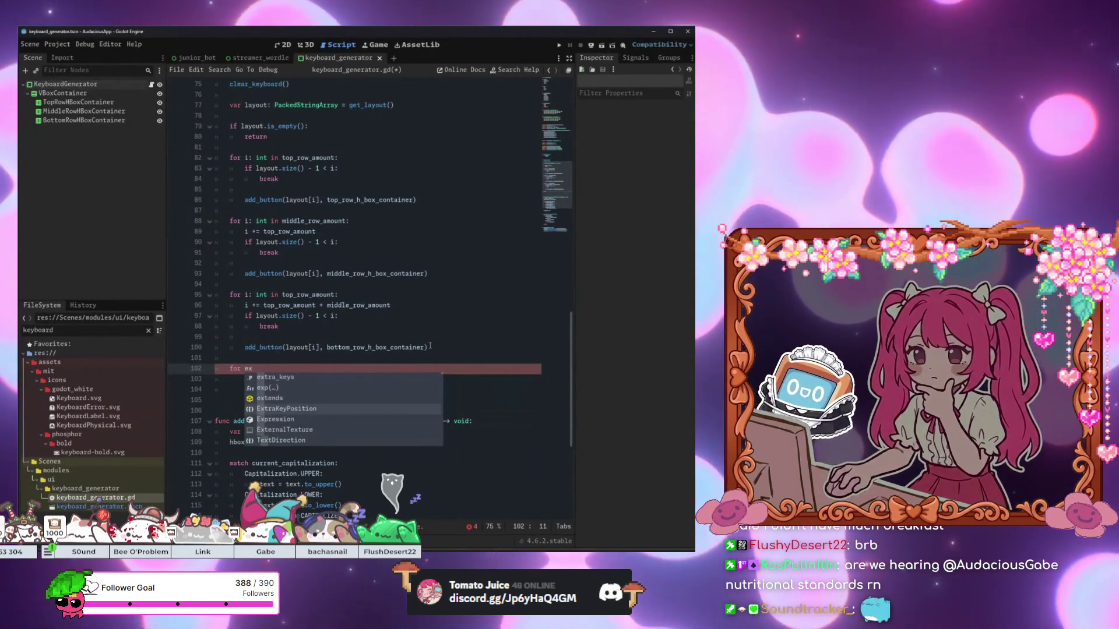
type("tra_key_position")
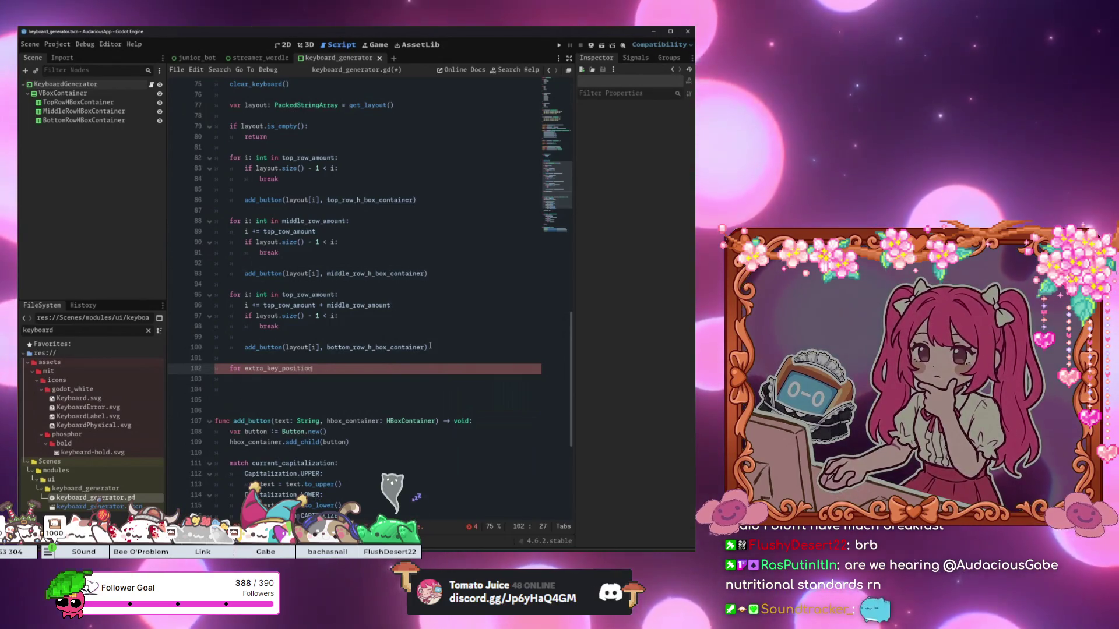
type(": Ext")
key("Return")
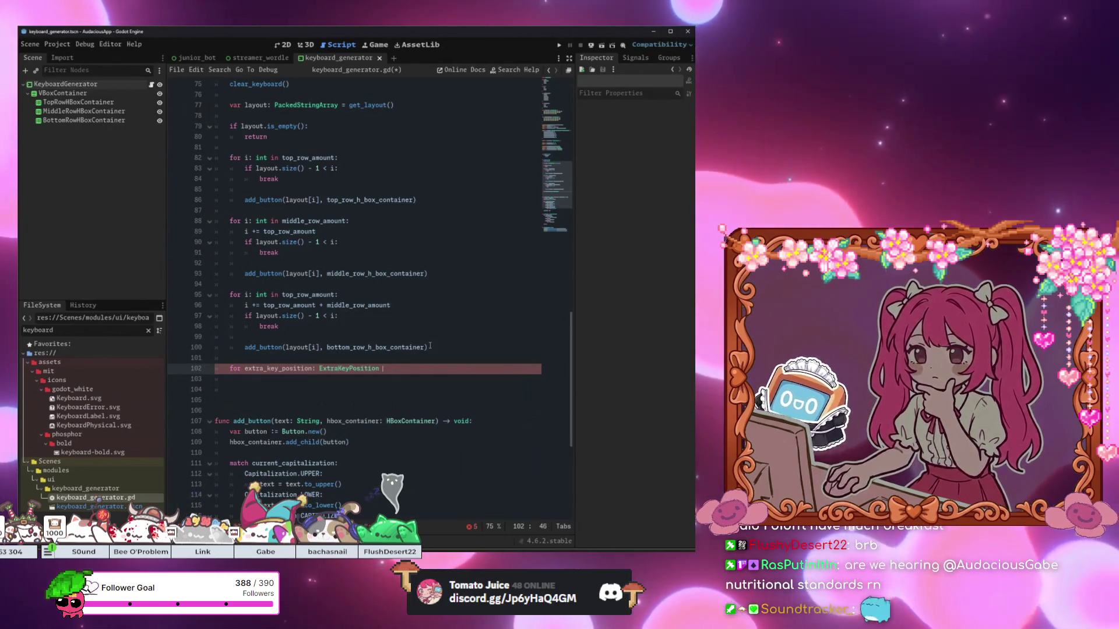
type("in extra_keys")
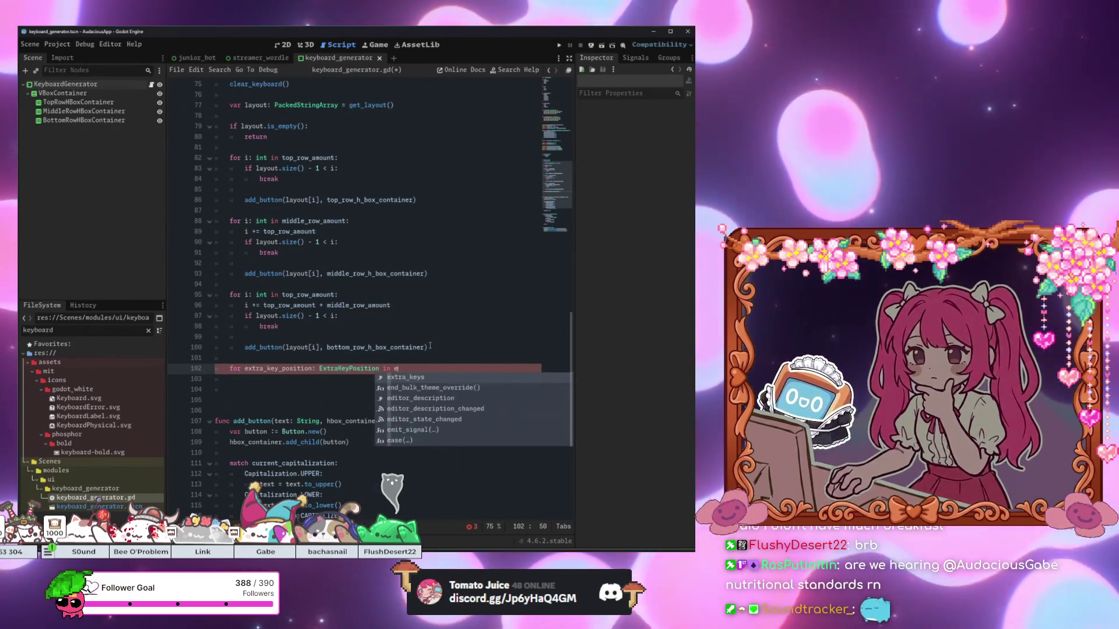
type(".k")
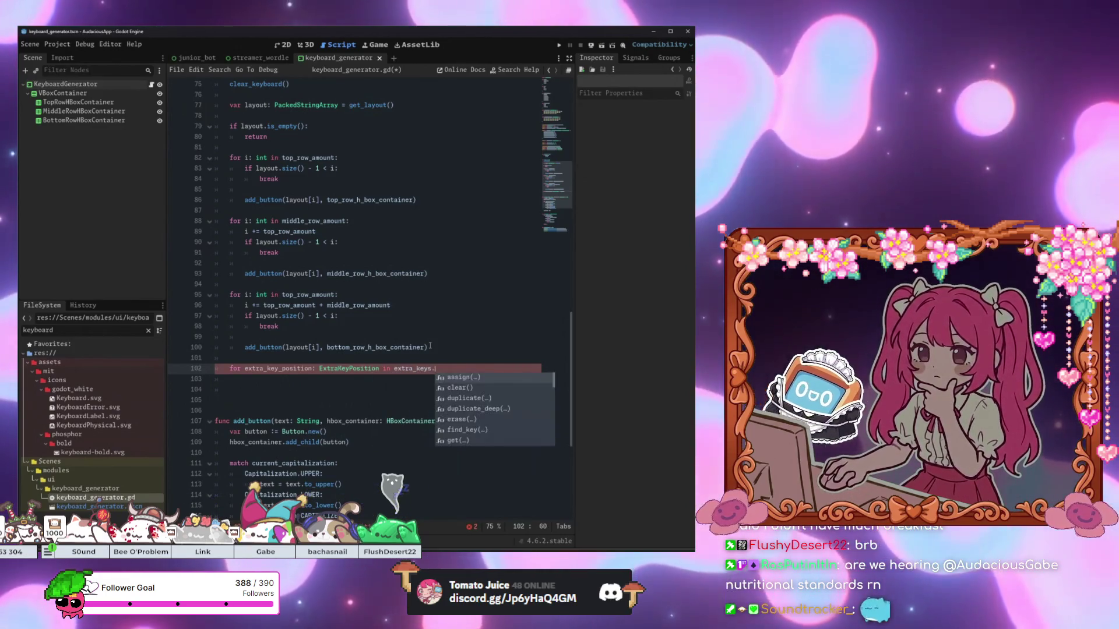
key("Return")
type(":")
key("Return")
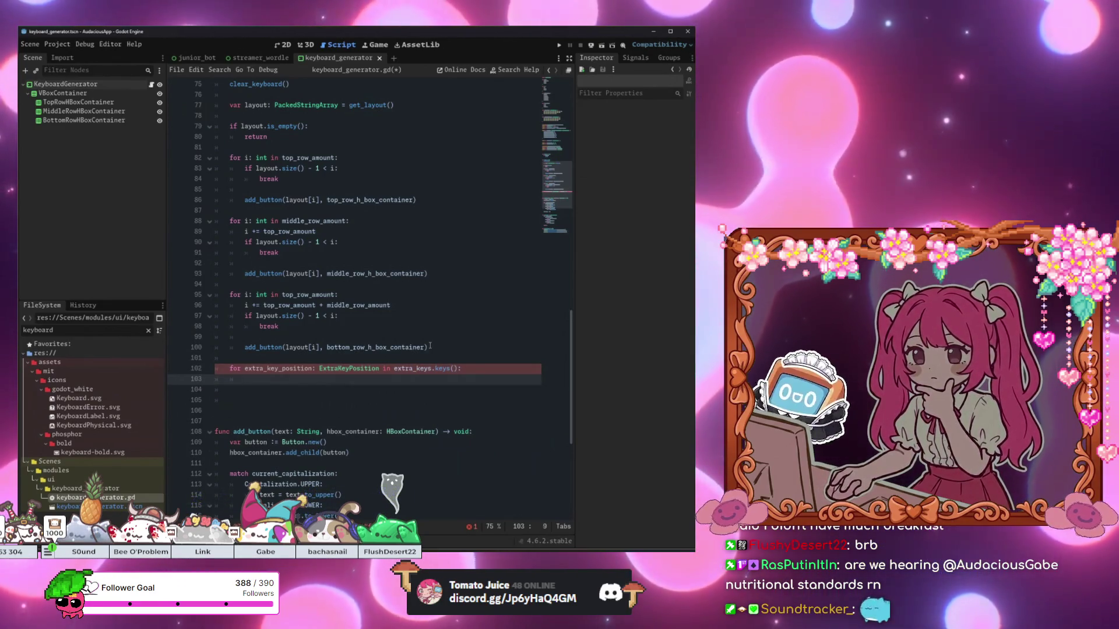
Step: Add 'if extra_keys[extra_key_position].is_empty(): continue' as the loop body
type("for")
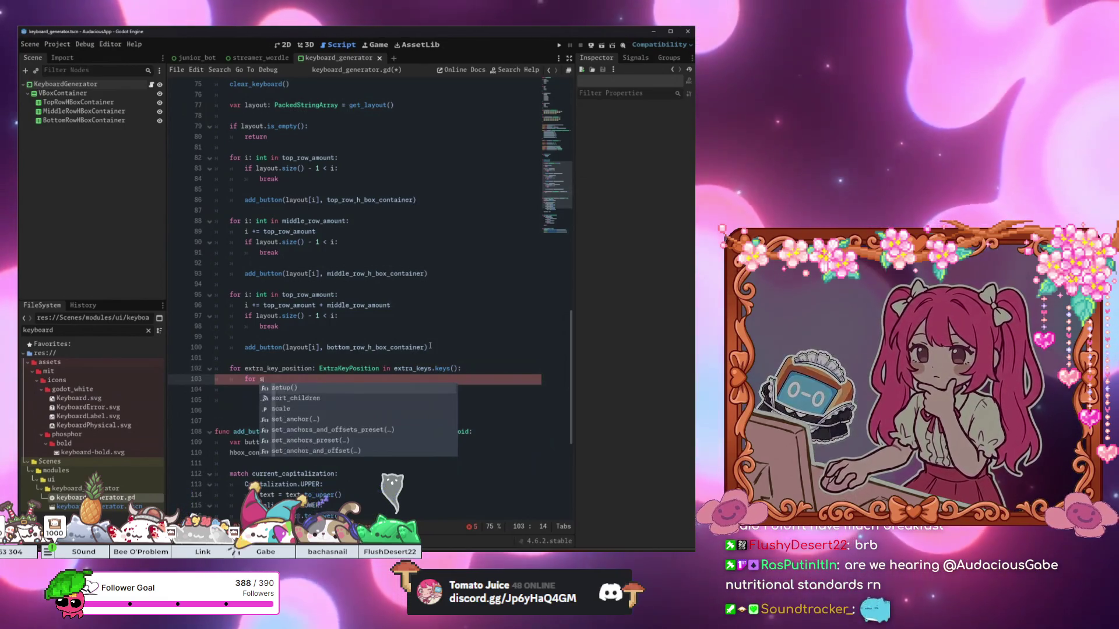
type("stri")
key("Escape")
key("ctrl+BackSpace")
key("ctrl+BackSpace")
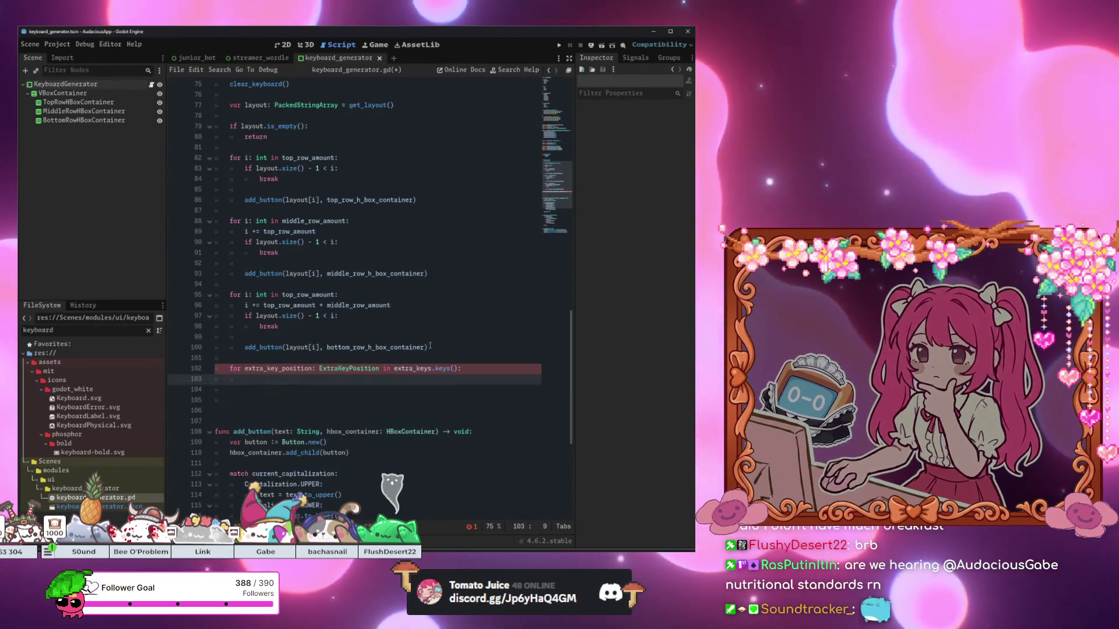
type("if ")
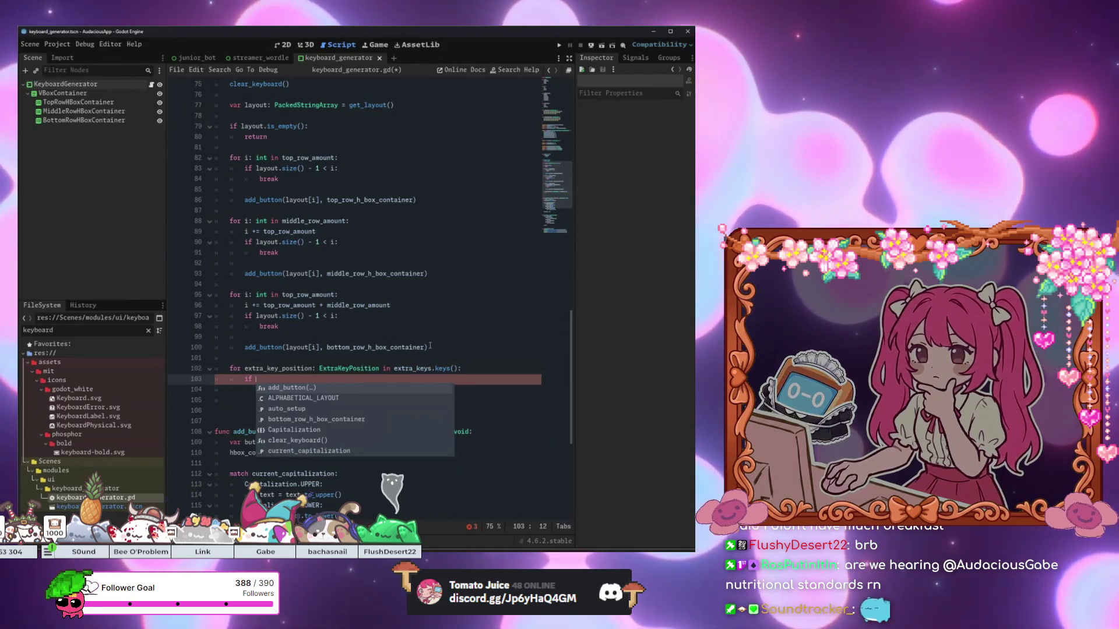
type("extra_keys[")
type("ex")
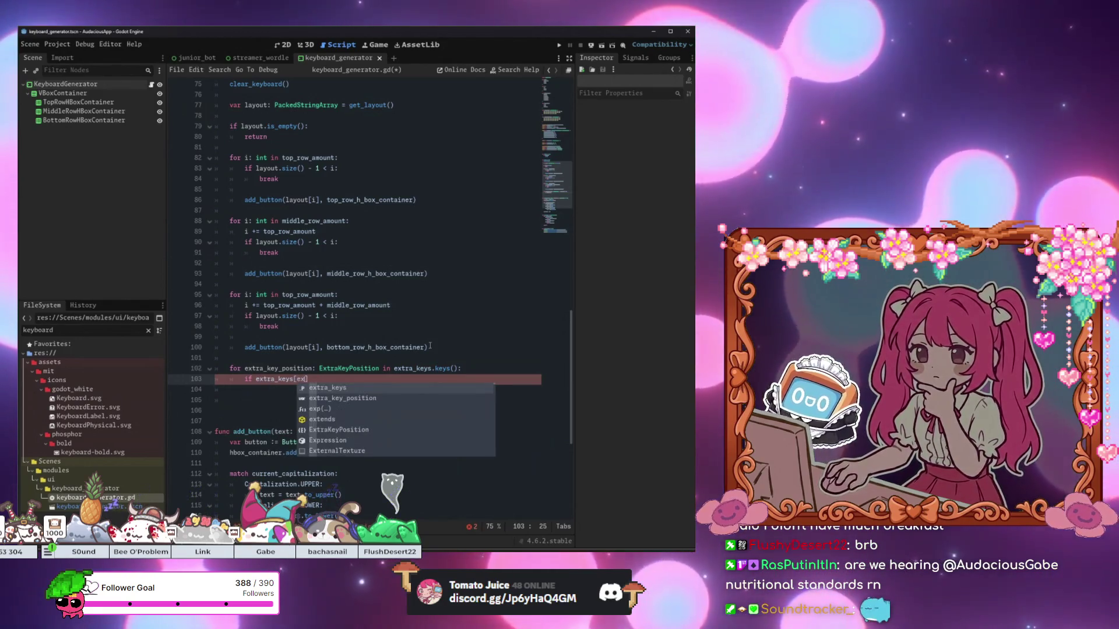
key("Down")
key("Return")
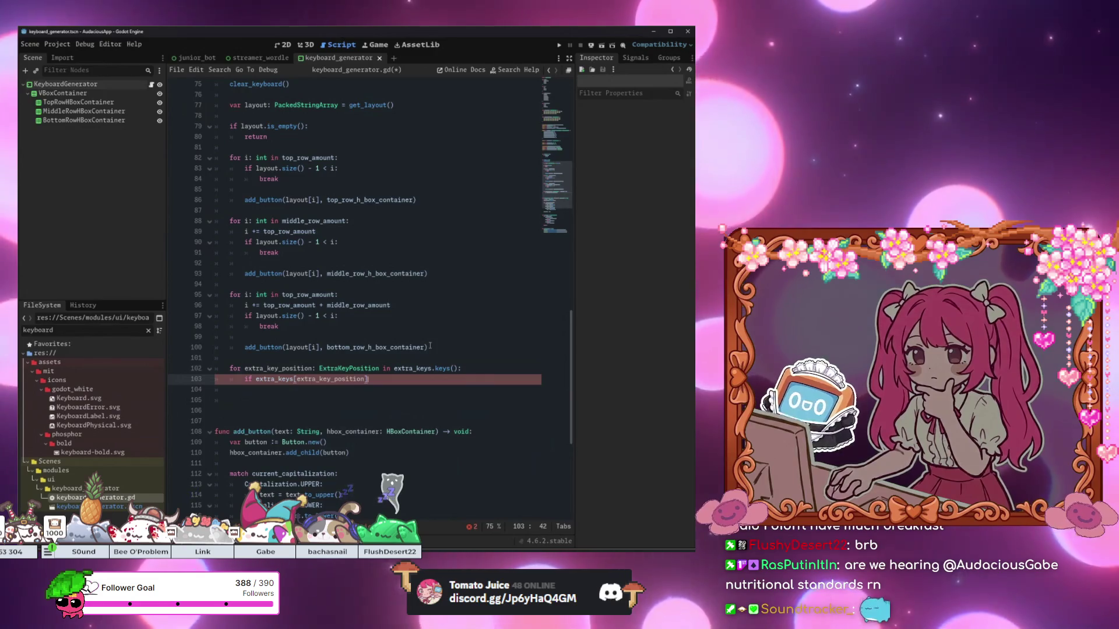
type(".is_empty(")
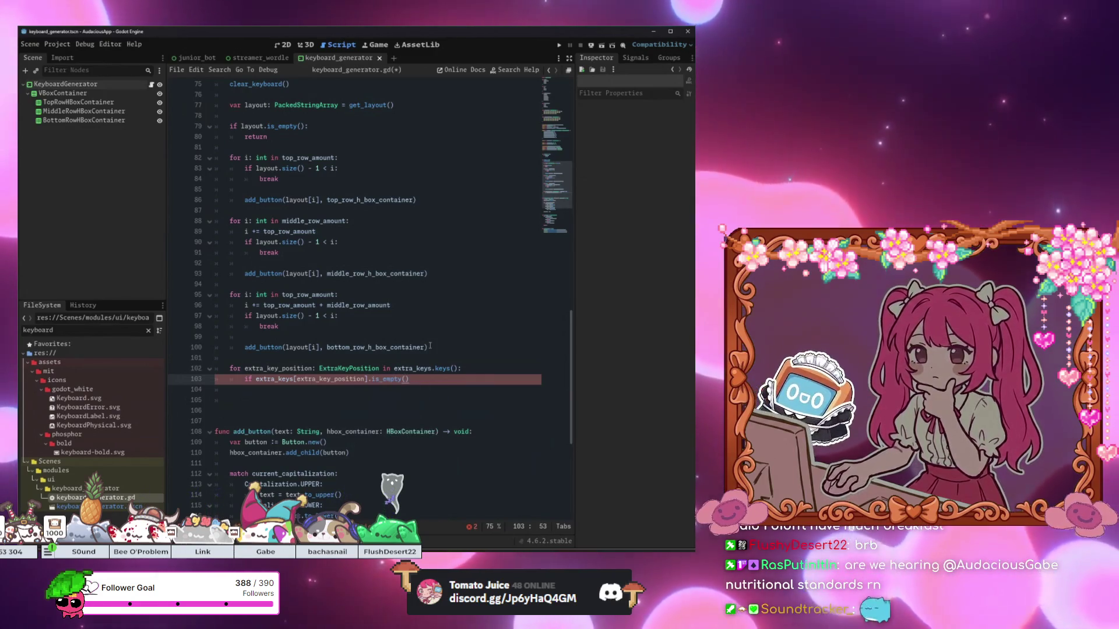
type(":")
key("Return")
type("re")
key("Escape")
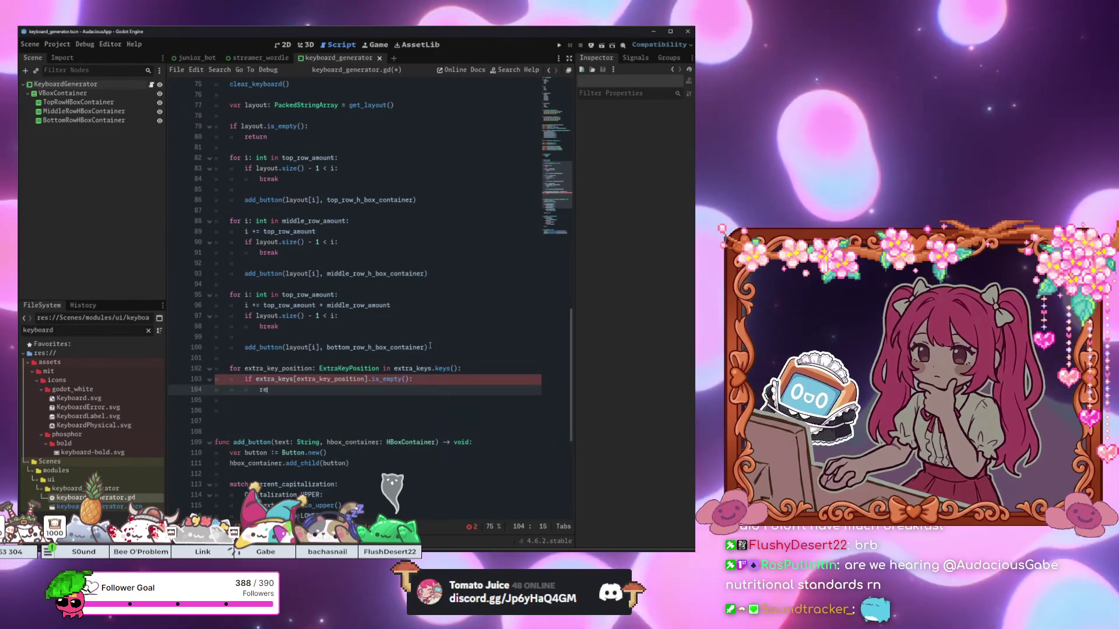
key("BackSpace")
key("BackSpace")
type("continu")
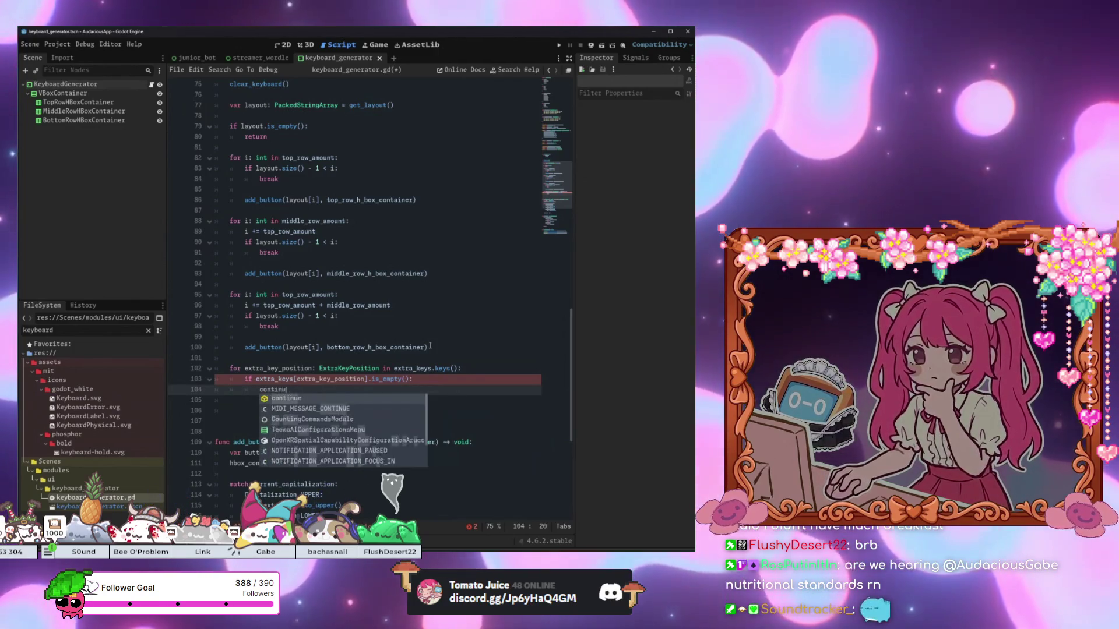
key("Return")
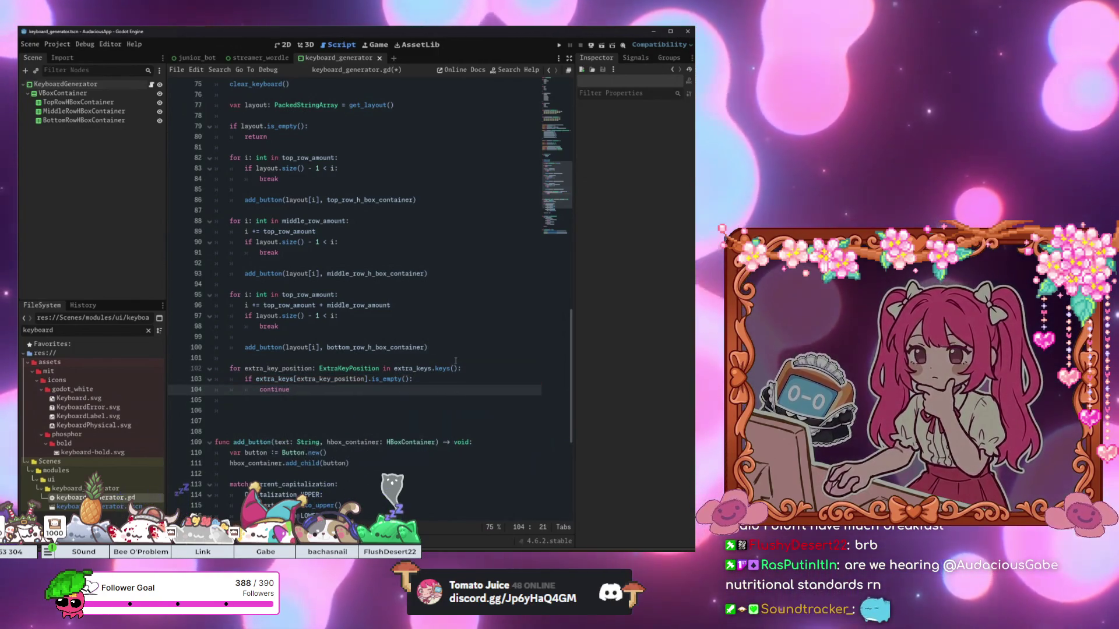
Step: Start a new 'var' line directly under the loop header
left_click(481, 368)
key("Return")
key("Return")
key("Up")
type("var")
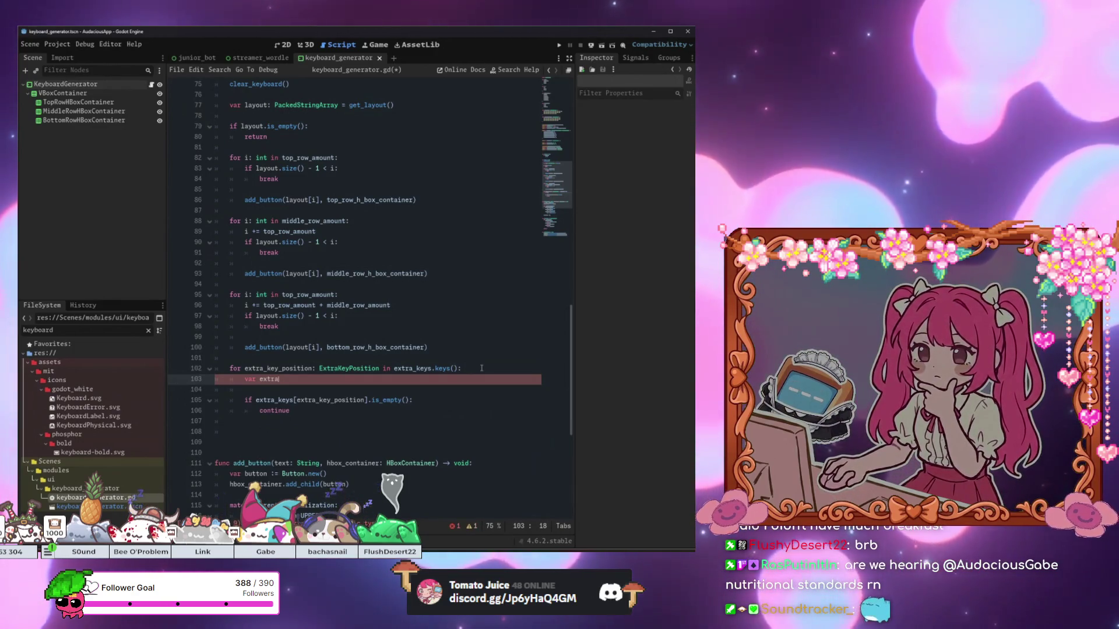
Step: Declare 'var keys: PackedStringArray = extra_keys[extra_key_position]' at the start of the loop
key("BackSpace")
key("BackSpace")
key("BackSpace")
type("keys: ")
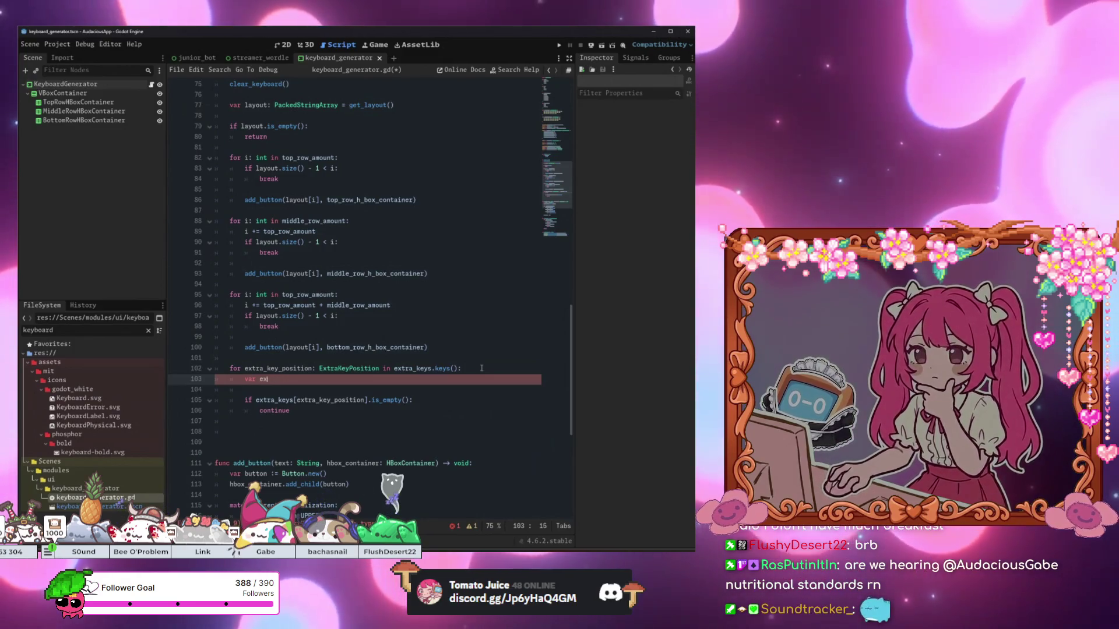
type("PackedStringArray")
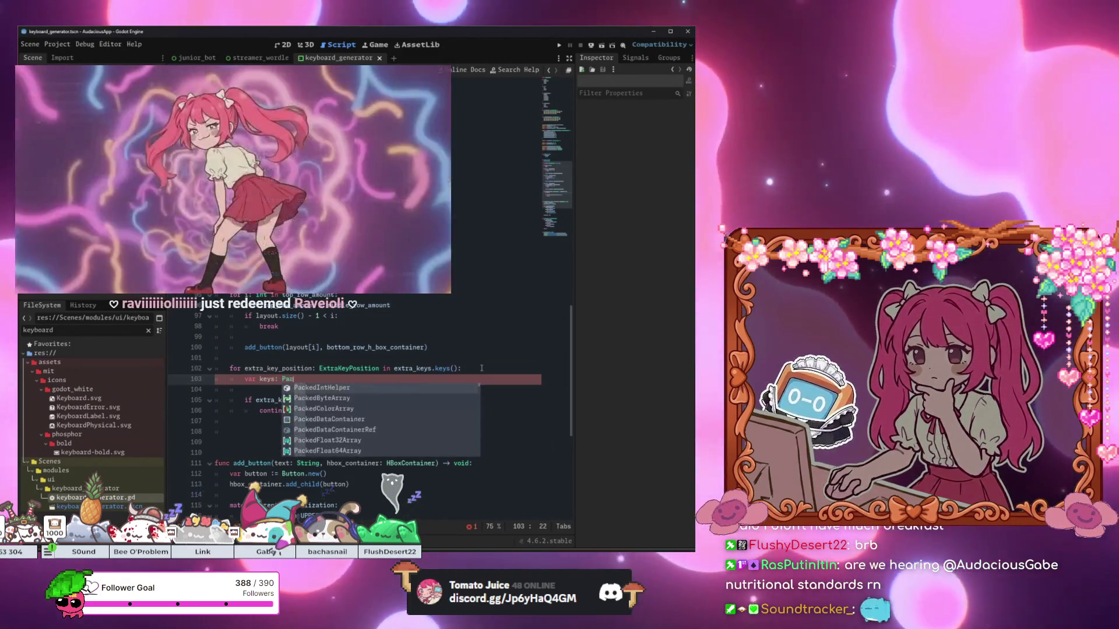
type(" :=")
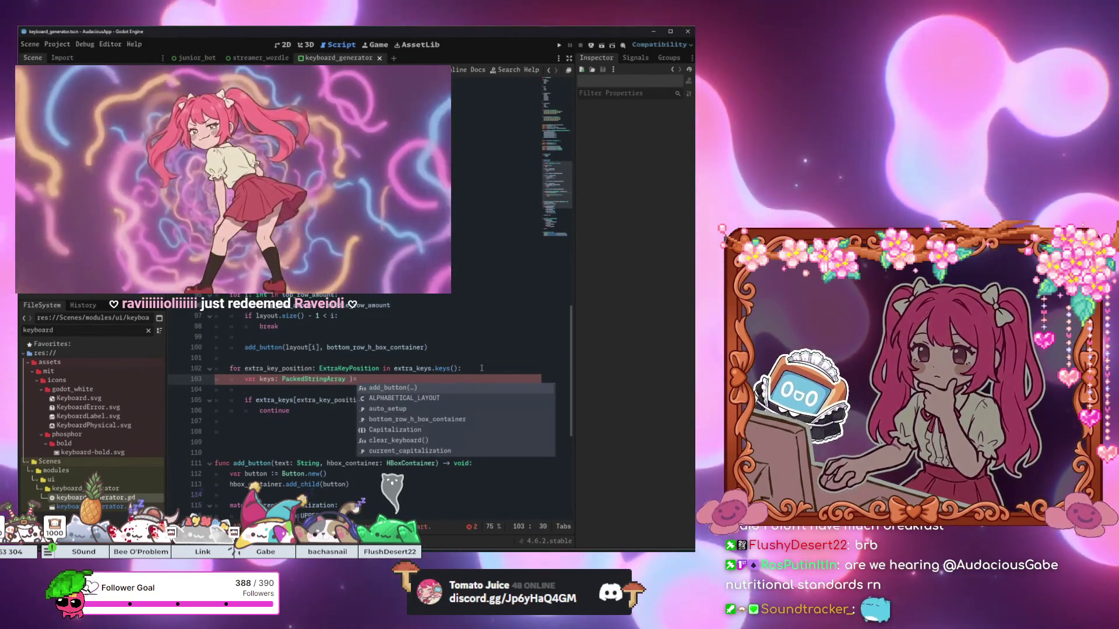
key("BackSpace")
key("BackSpace")
key("BackSpace")
type("=")
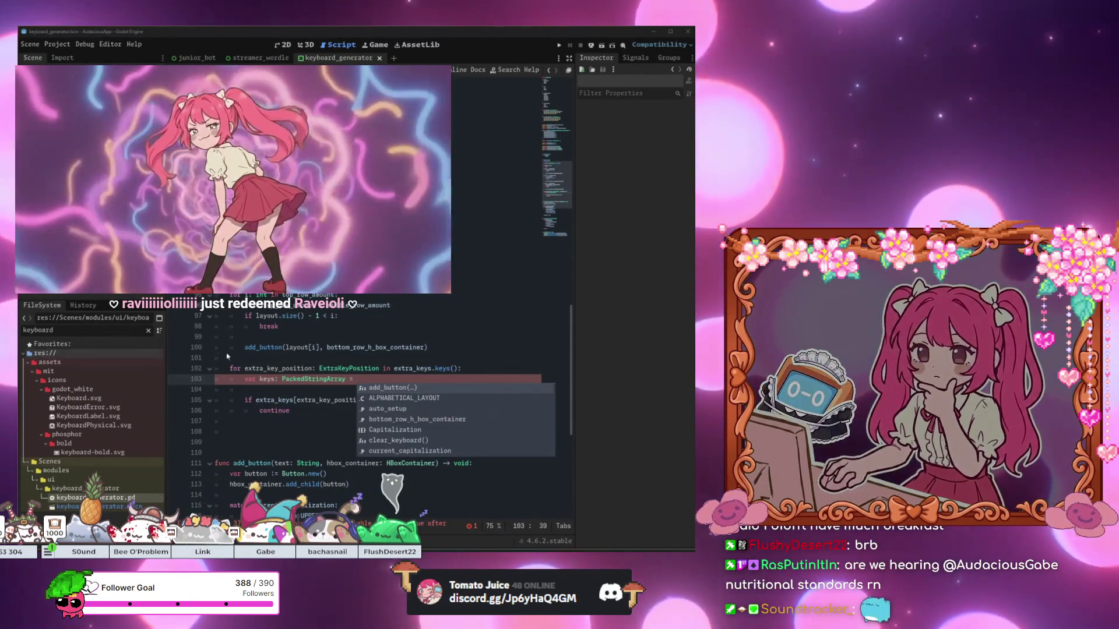
key("Escape")
left_click(334, 401)
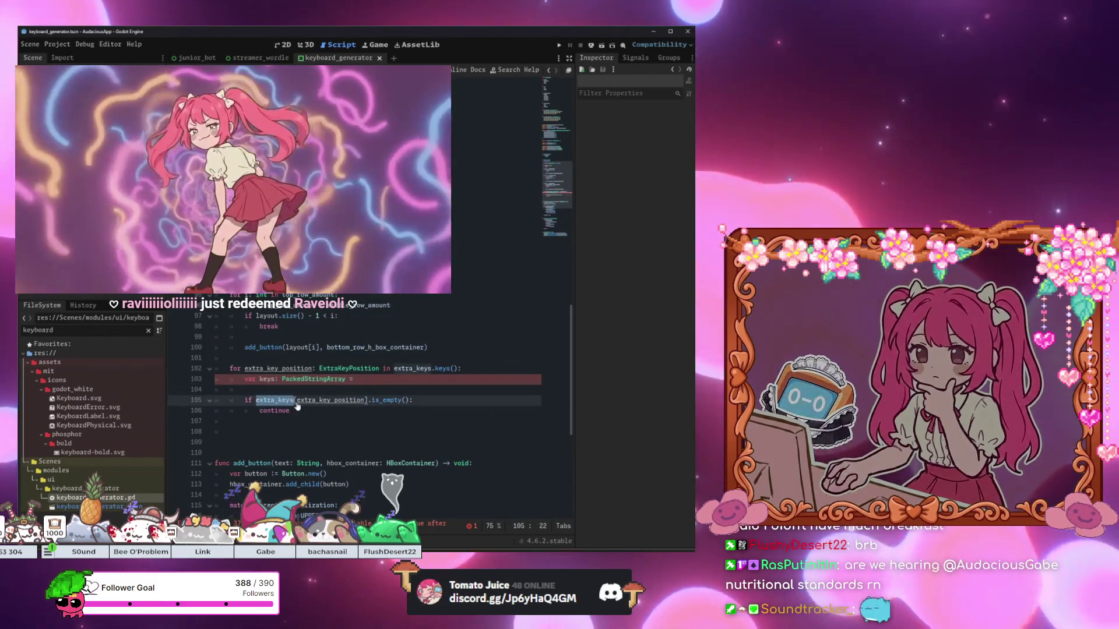
left_click_drag(367, 401, 256, 401)
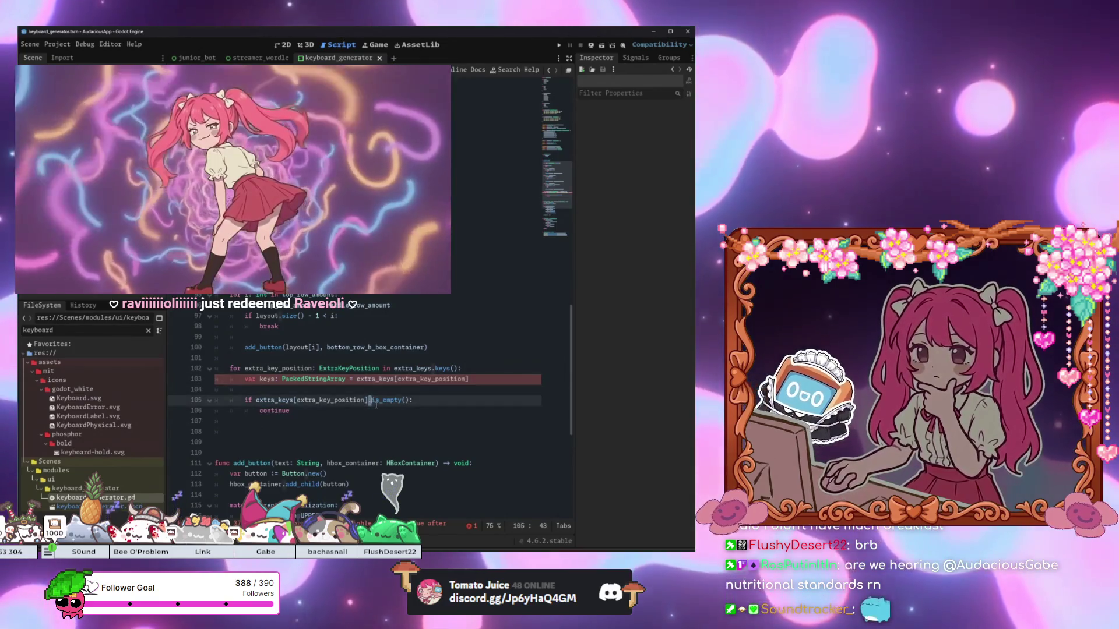
type("extra_keys[extra_key_position]")
Step: Change the skip condition to 'if keys.is_empty():' and open a new line in the loop body
left_click(340, 400)
key("ctrl+BackSpace")
key("ctrl+BackSpace")
key("ctrl+BackSpace")
key("ctrl+Delete")
key("ctrl+Delete")
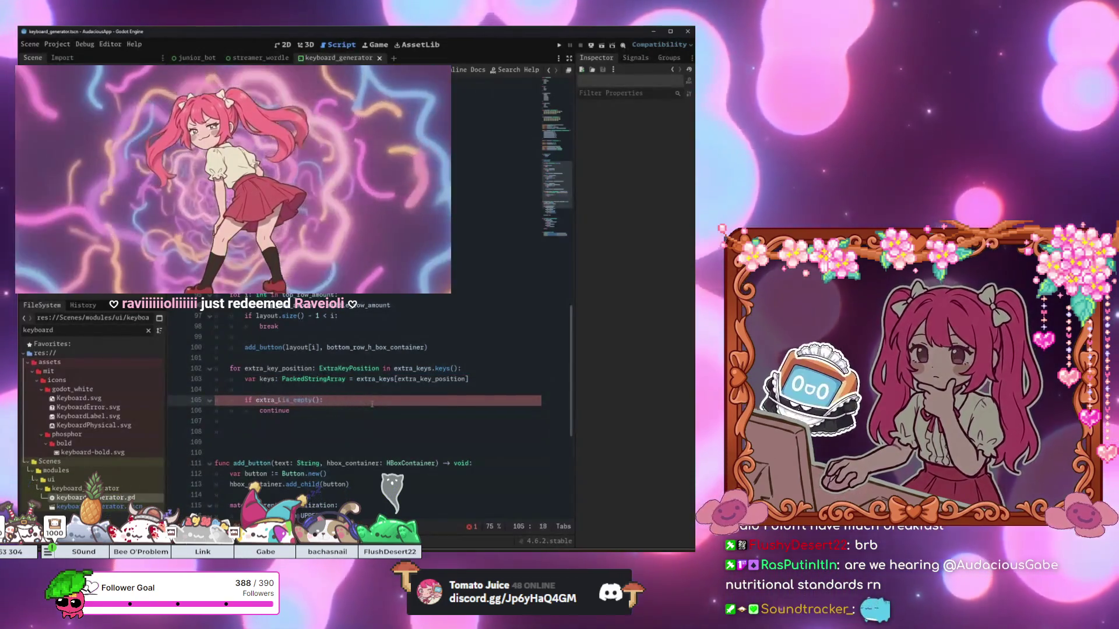
type("keys")
left_click(378, 411)
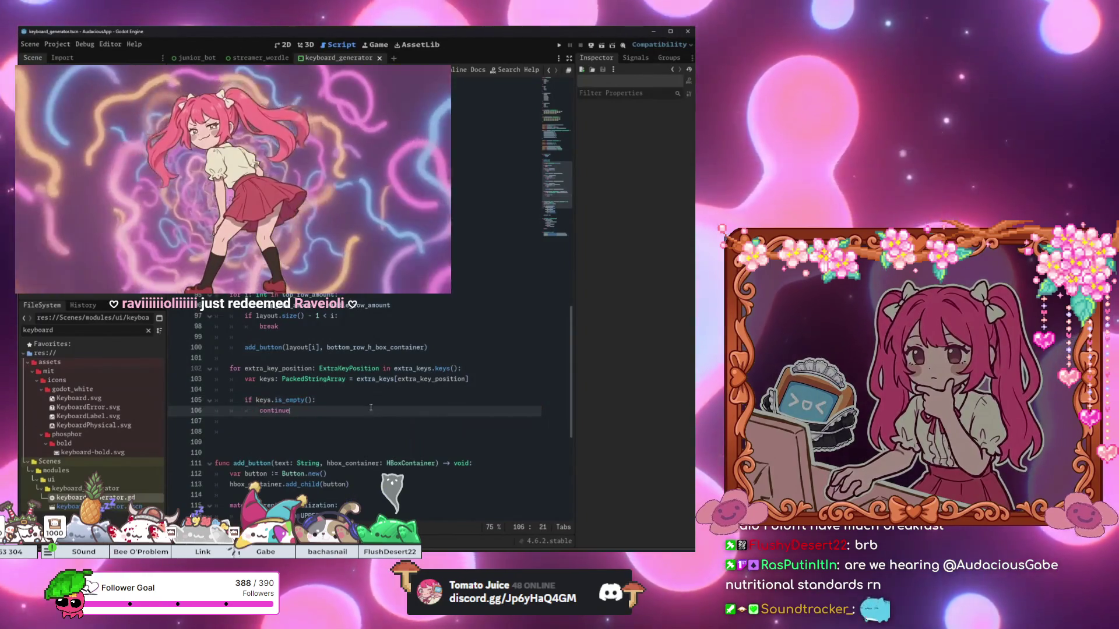
key("Return")
key("Return")
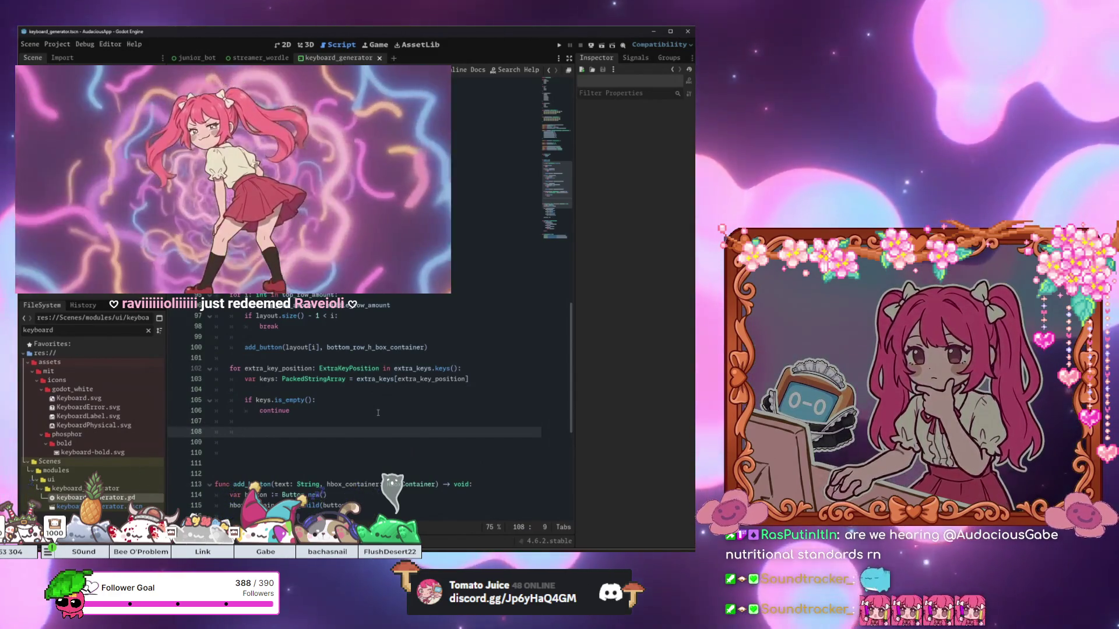
key("Up")
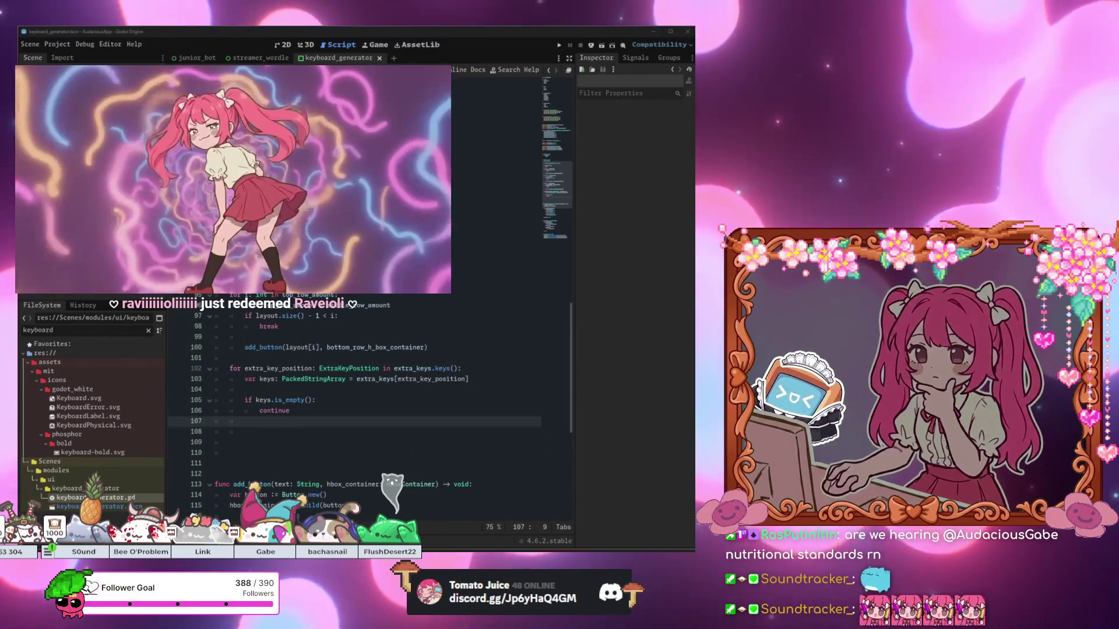
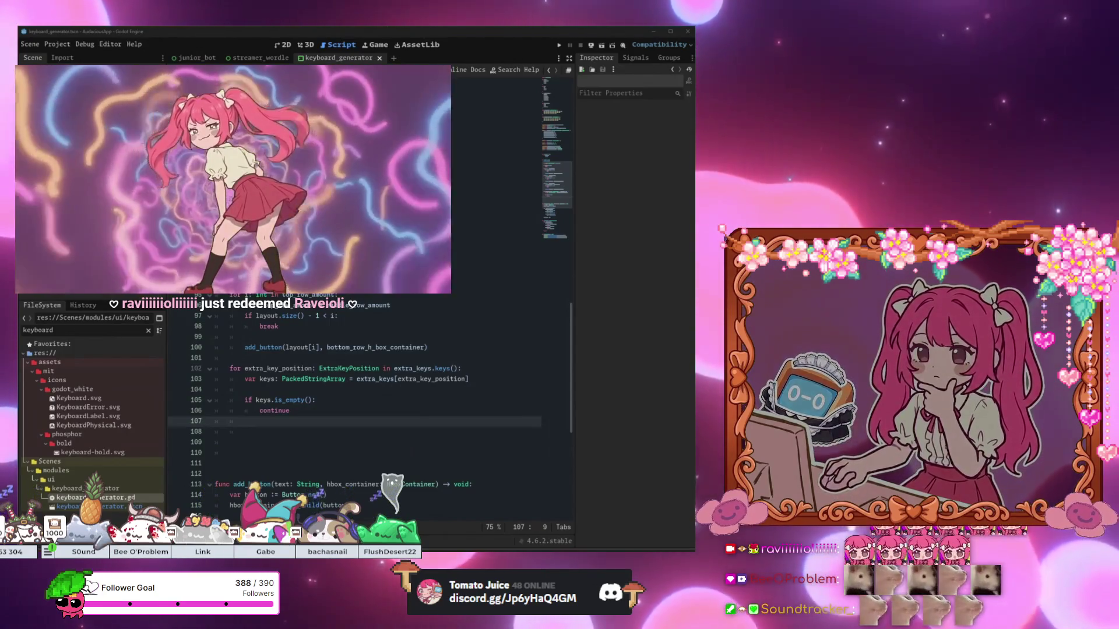
Step: Add a `for key: String in keys:` loop header on line 108 and save the script
key("Down")
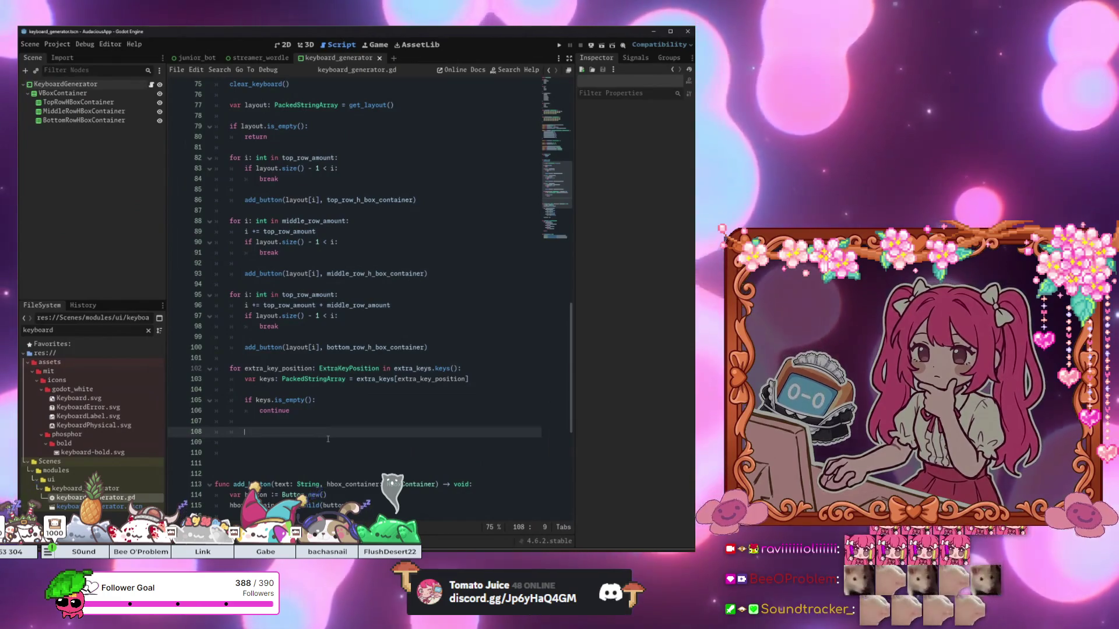
type("for ")
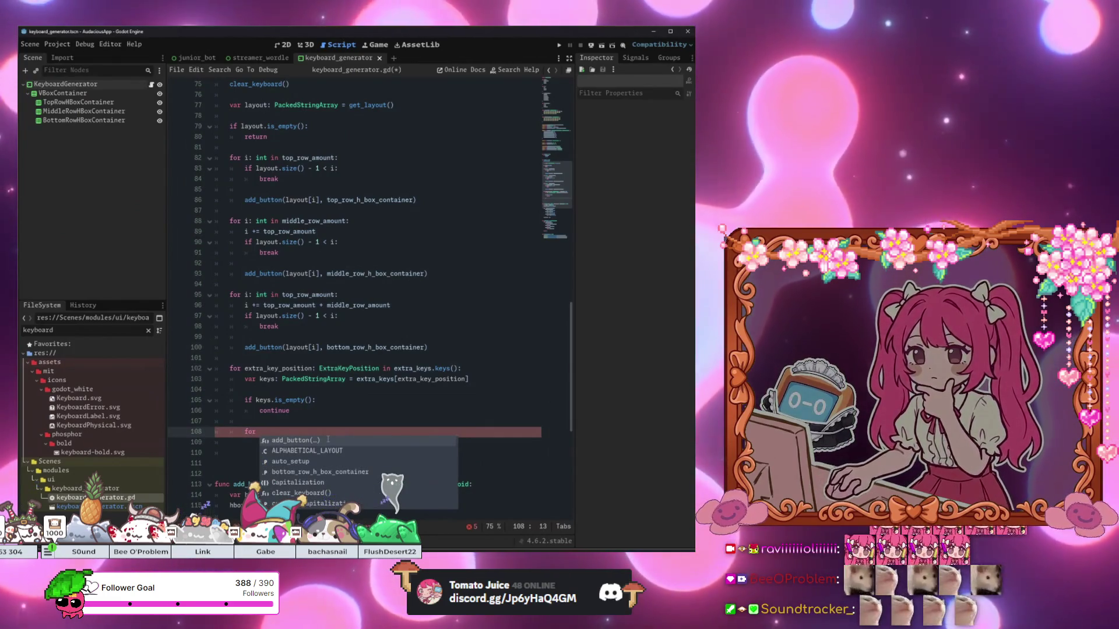
type("key: P")
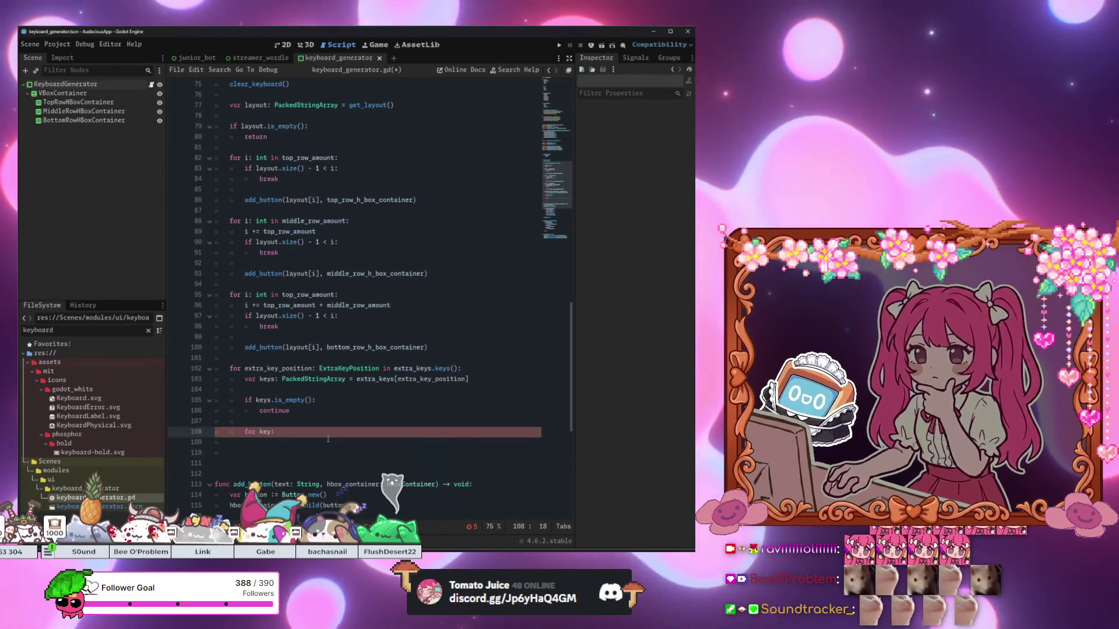
key("BackSpace")
type("String in keys")
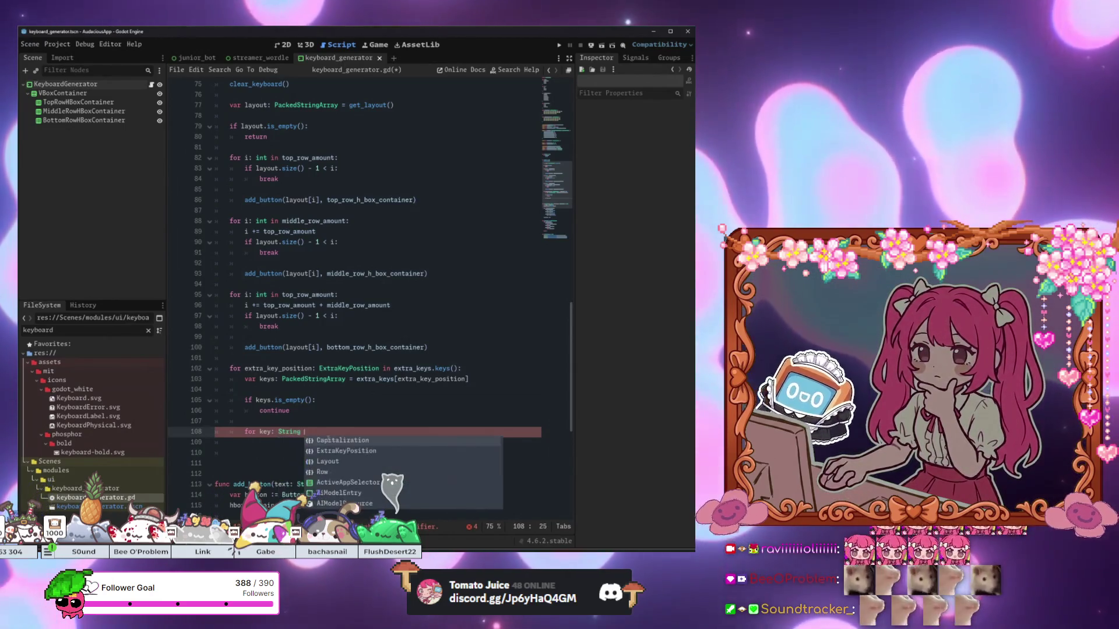
type(":")
key("Return")
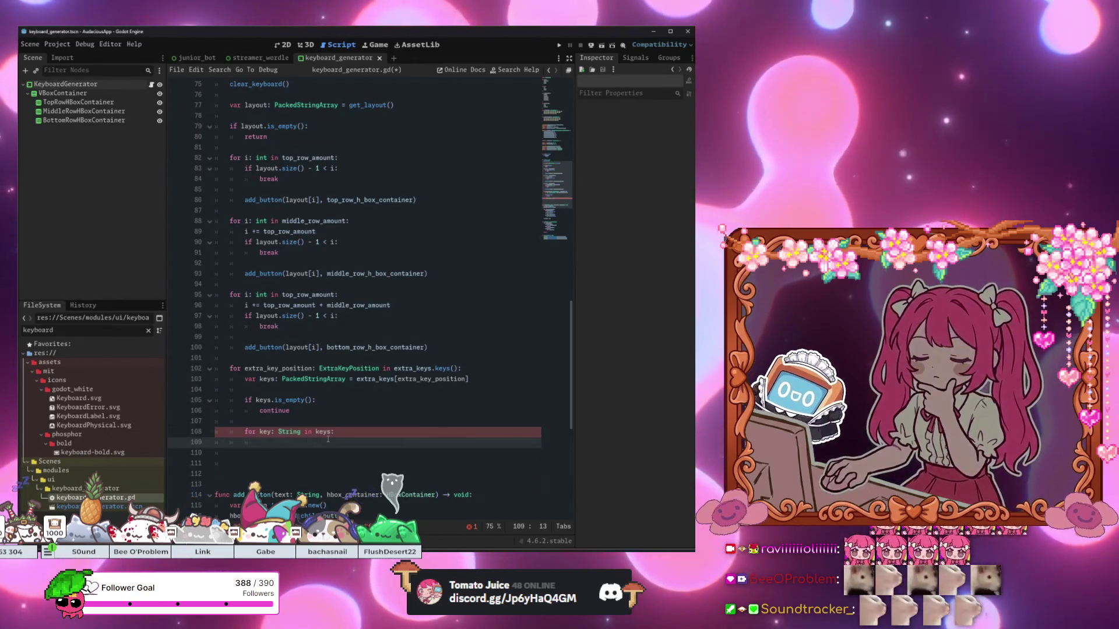
key("ctrl+s")
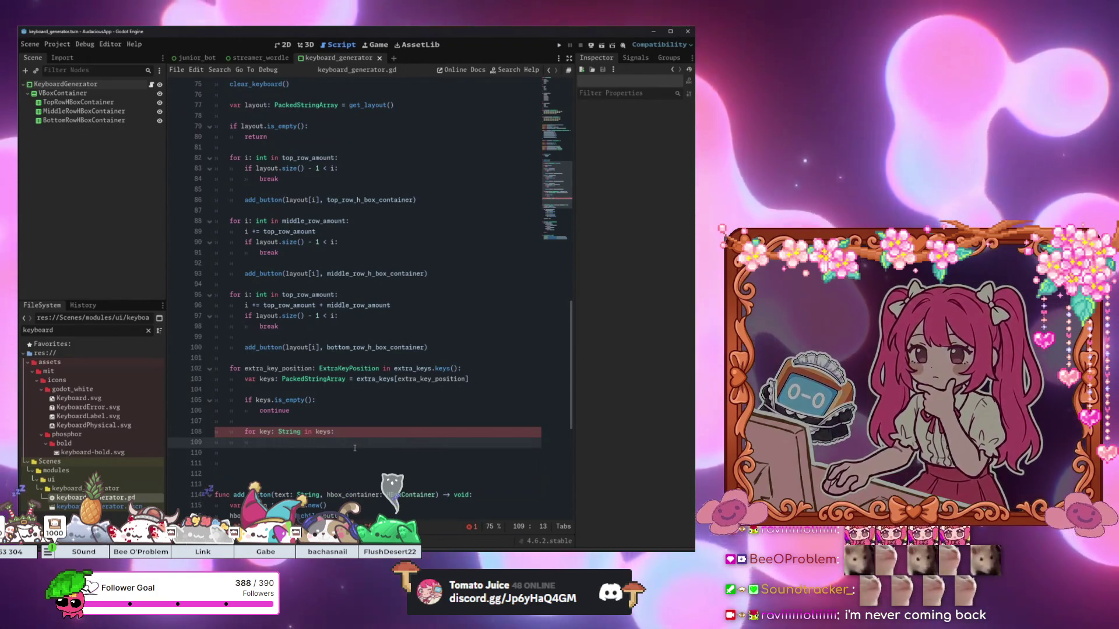
Step: Give the inner loop a `pass` placeholder body and clear the FileSystem filter
type("add_button(")
key("Return")
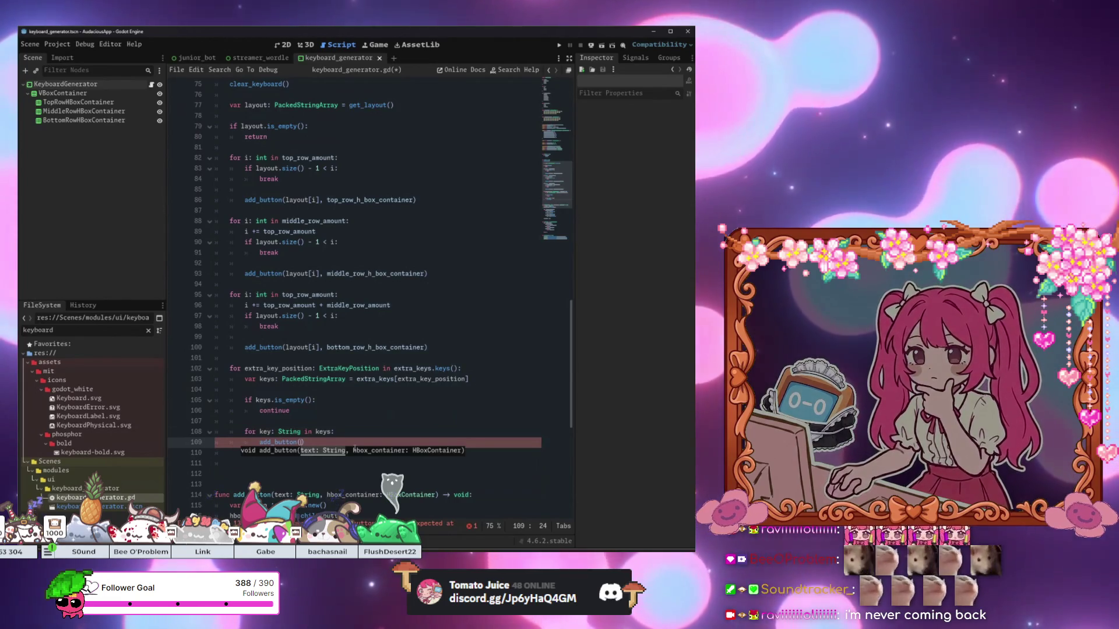
key("BackSpace")
type("pass")
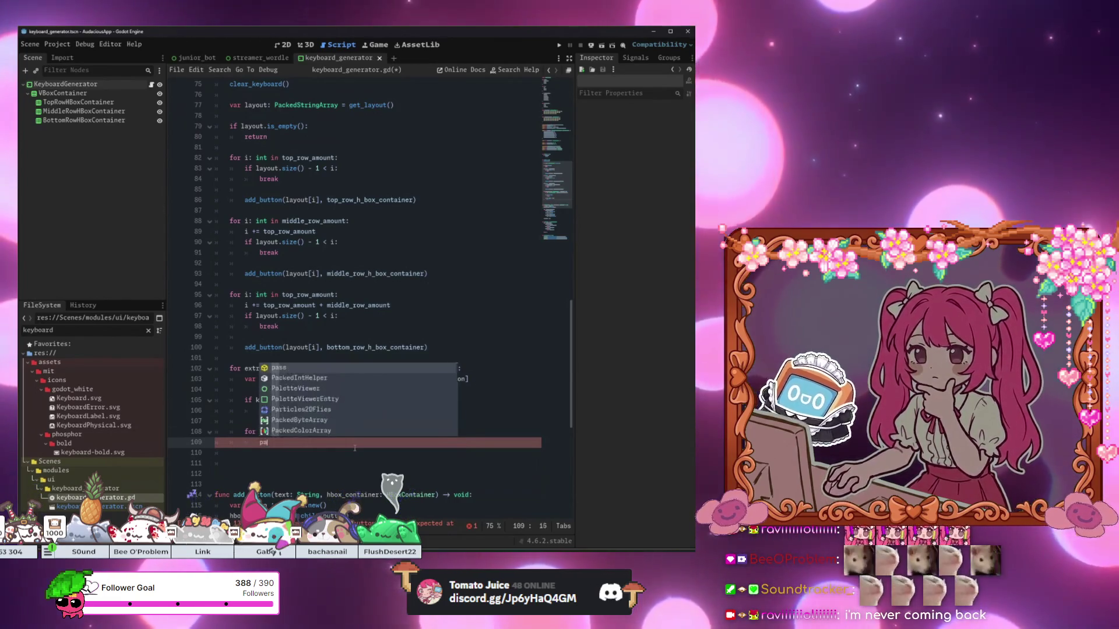
double_click(132, 328)
key("BackSpace")
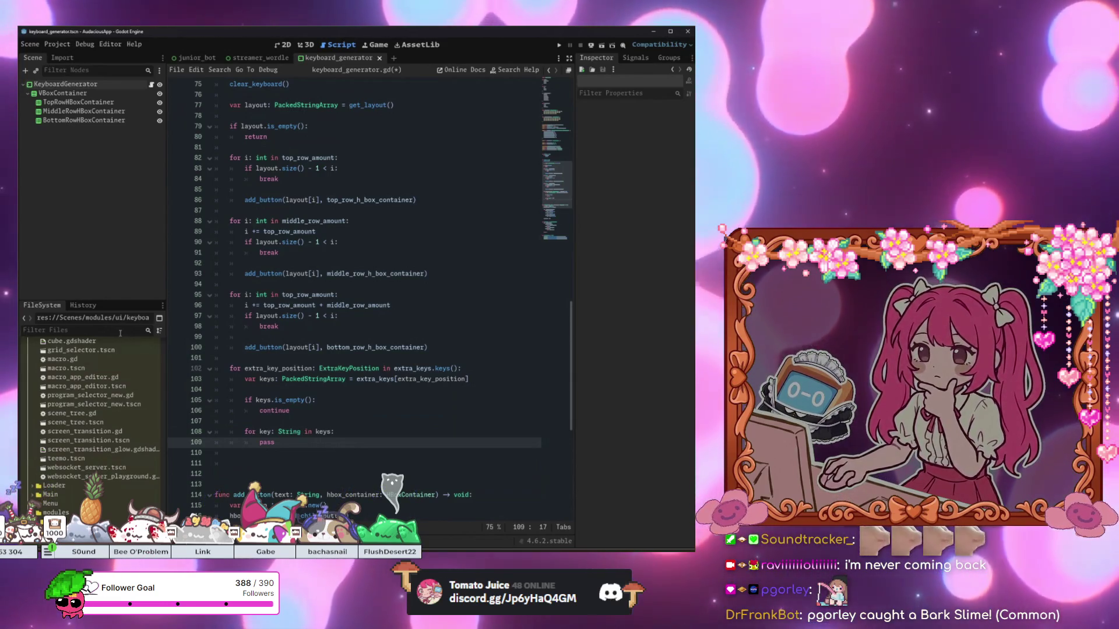
Step: Filter the FileSystem for door files and do a quick test run of the project
left_click(120, 330)
type("door_g")
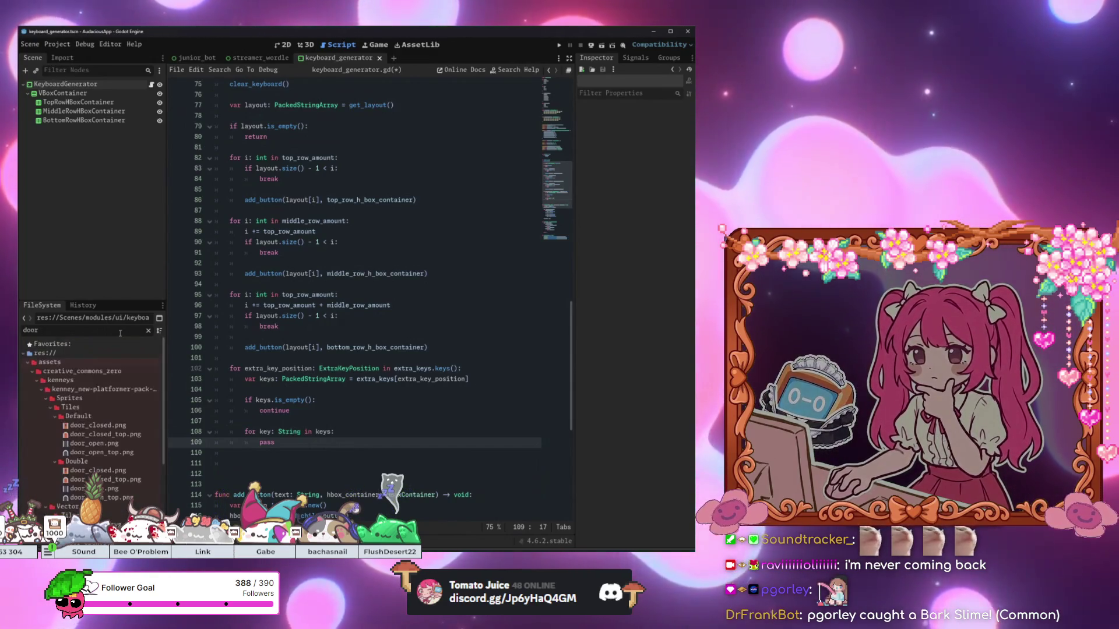
key("BackSpace")
key("BackSpace")
key("BackSpace")
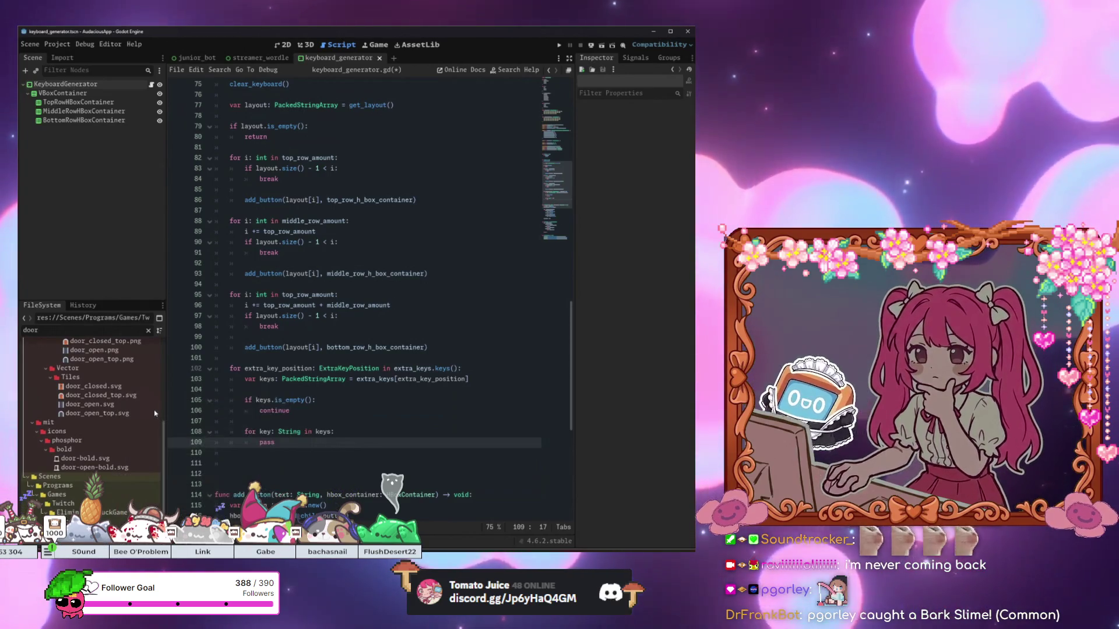
left_click(336, 189)
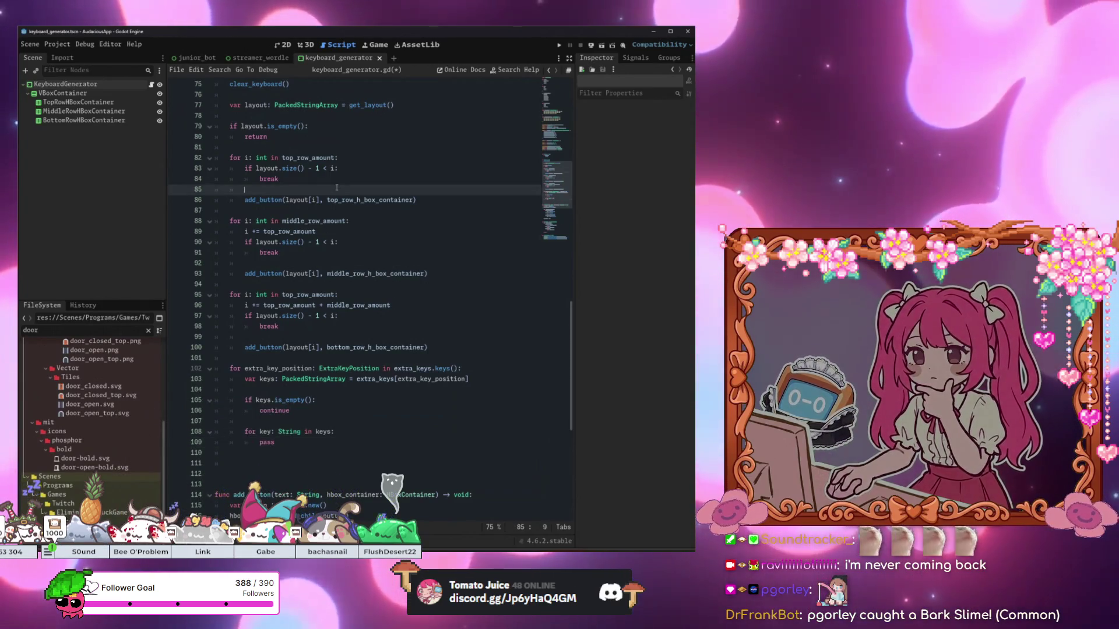
key("F5")
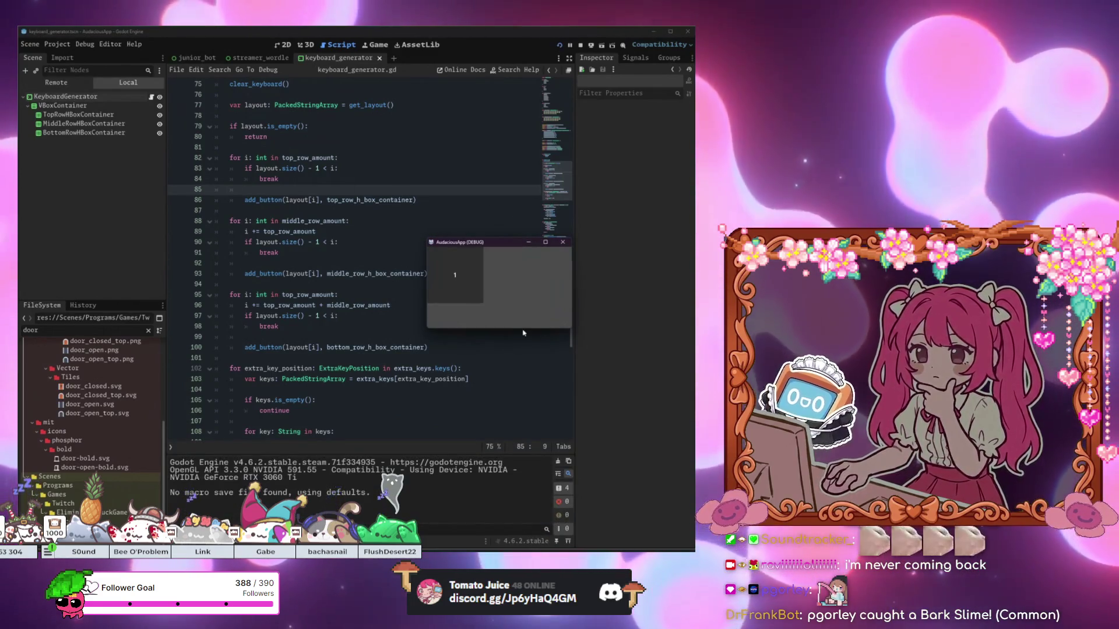
left_click(562, 243)
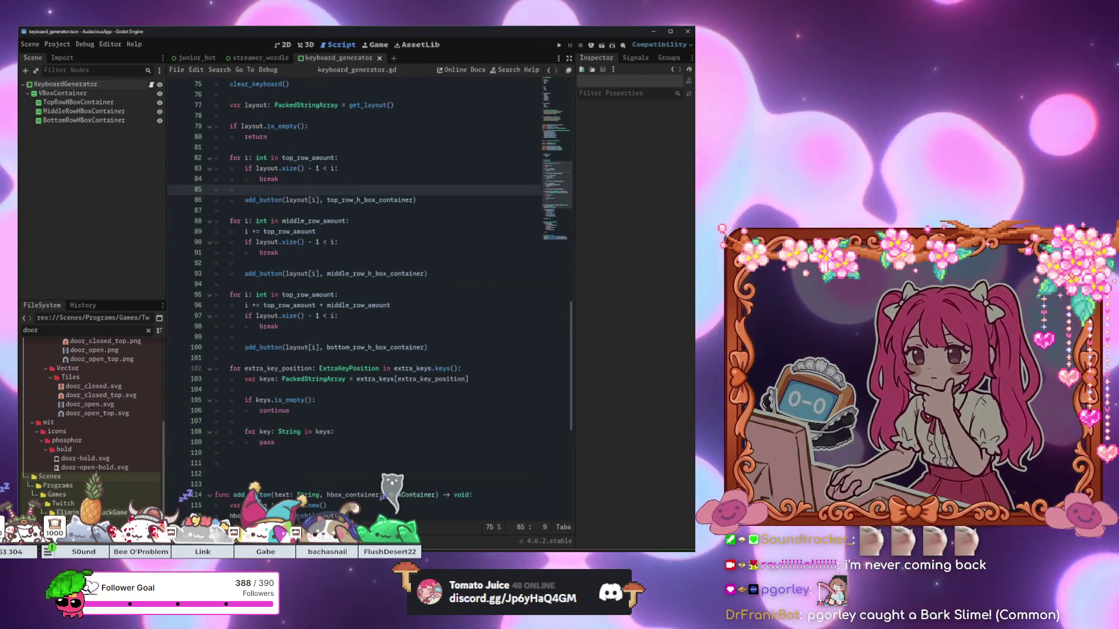
Step: Clear the door filter and run the project again with F5
left_click(148, 330)
scroll(115, 424, "down", 5)
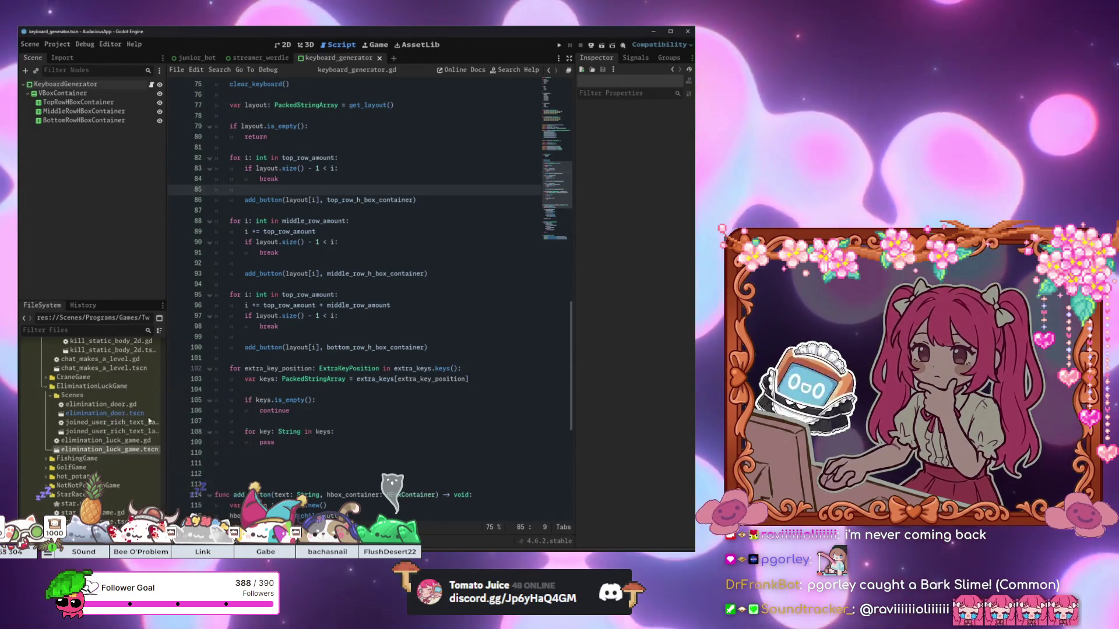
left_click(344, 347)
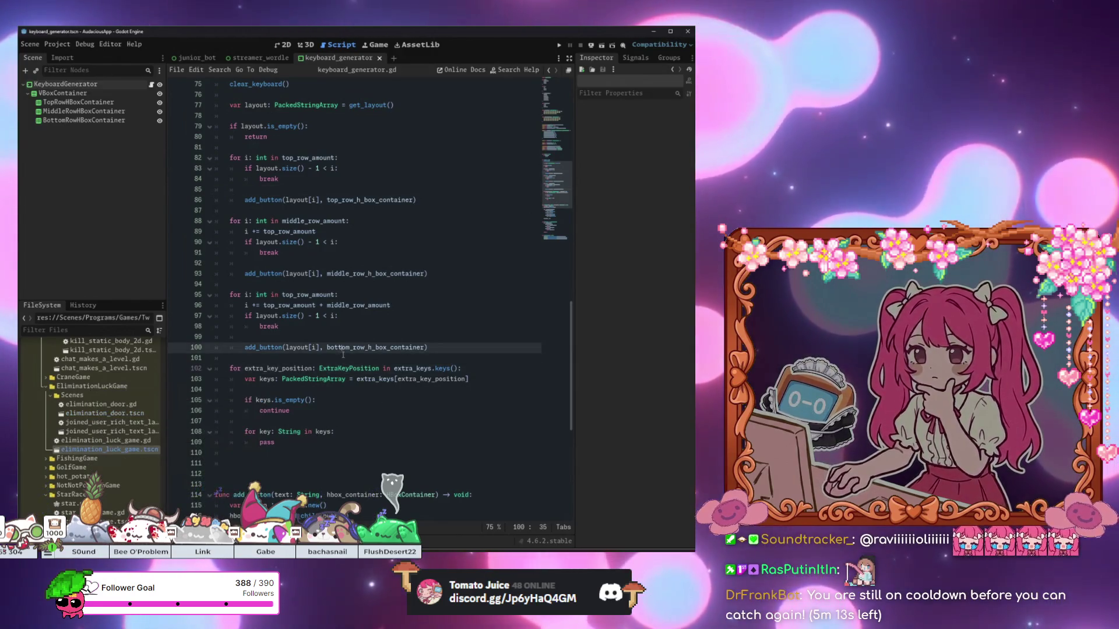
key("F5")
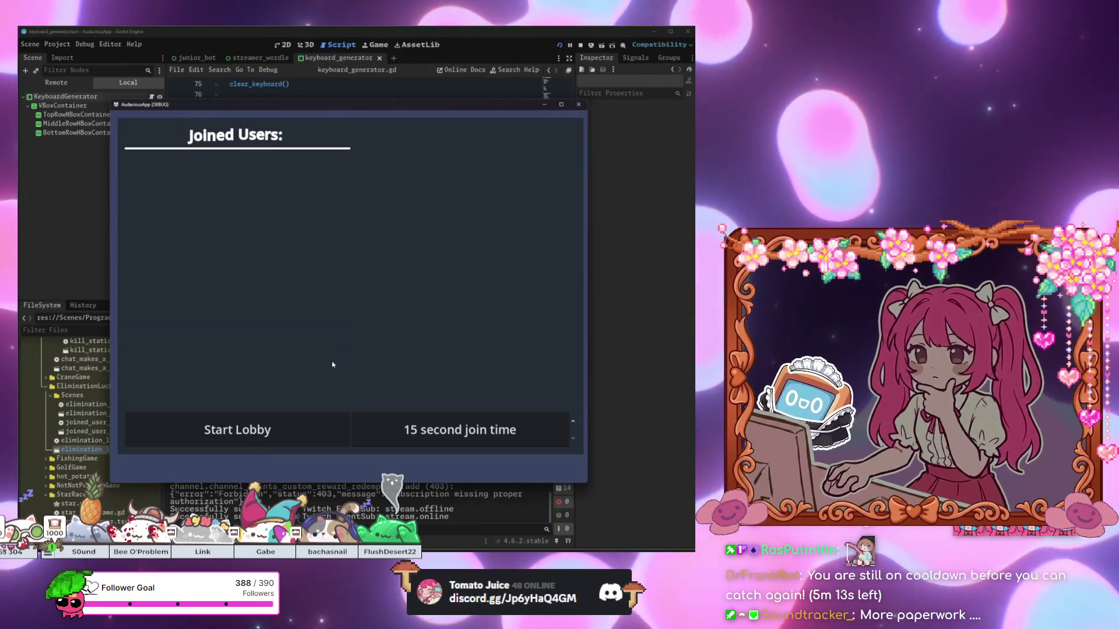
Step: Press Start Lobby in the running game so chat users can !join
left_click(278, 430)
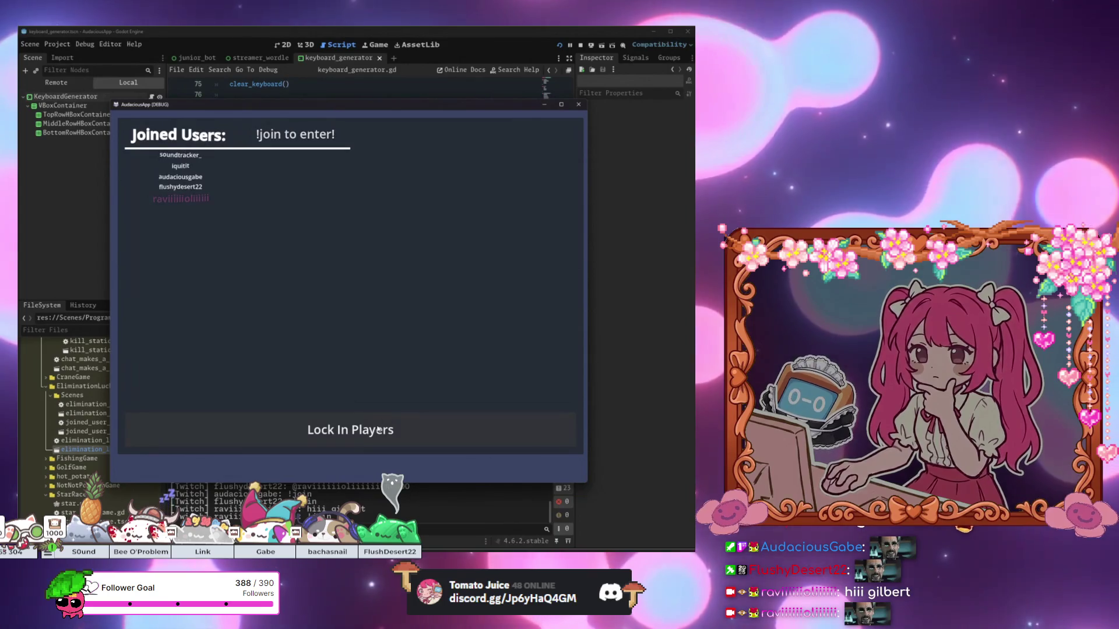
Step: Move the game window aside and press Lock In Players to spawn the doors
left_click_drag(323, 115, 302, 82)
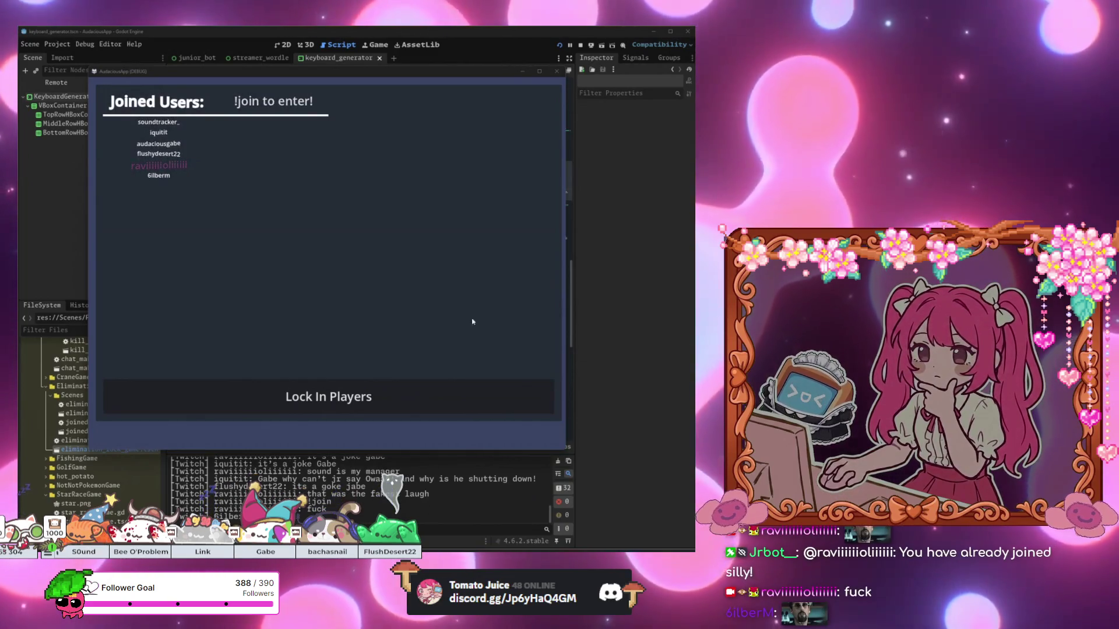
left_click(324, 392)
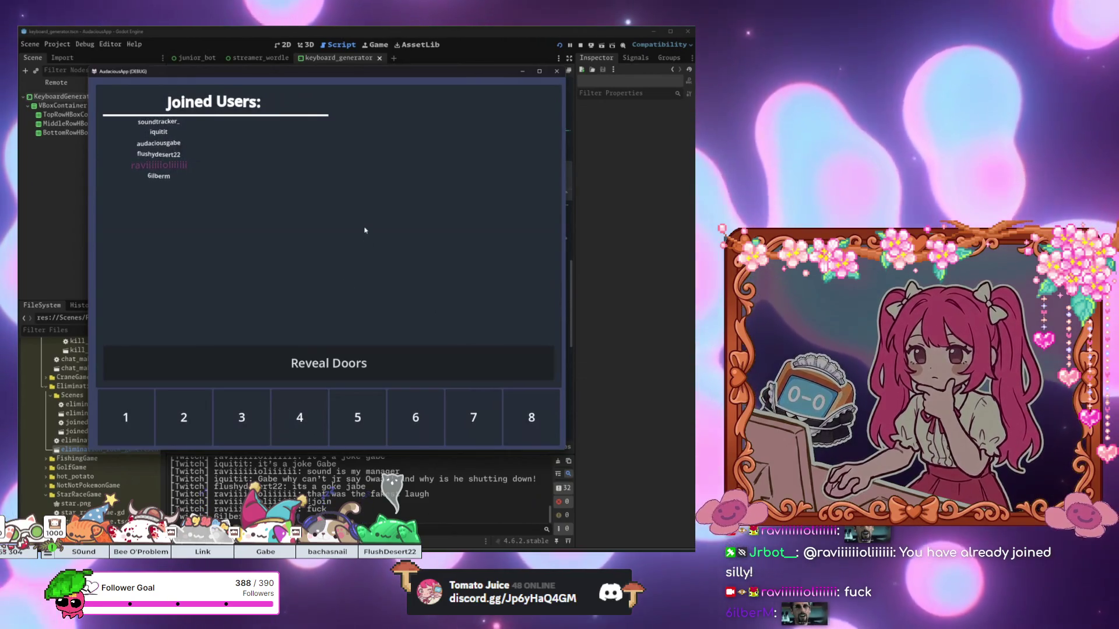
Step: Shift the game window right and press Next Round to continue with seven doors
left_click_drag(399, 80, 558, 81)
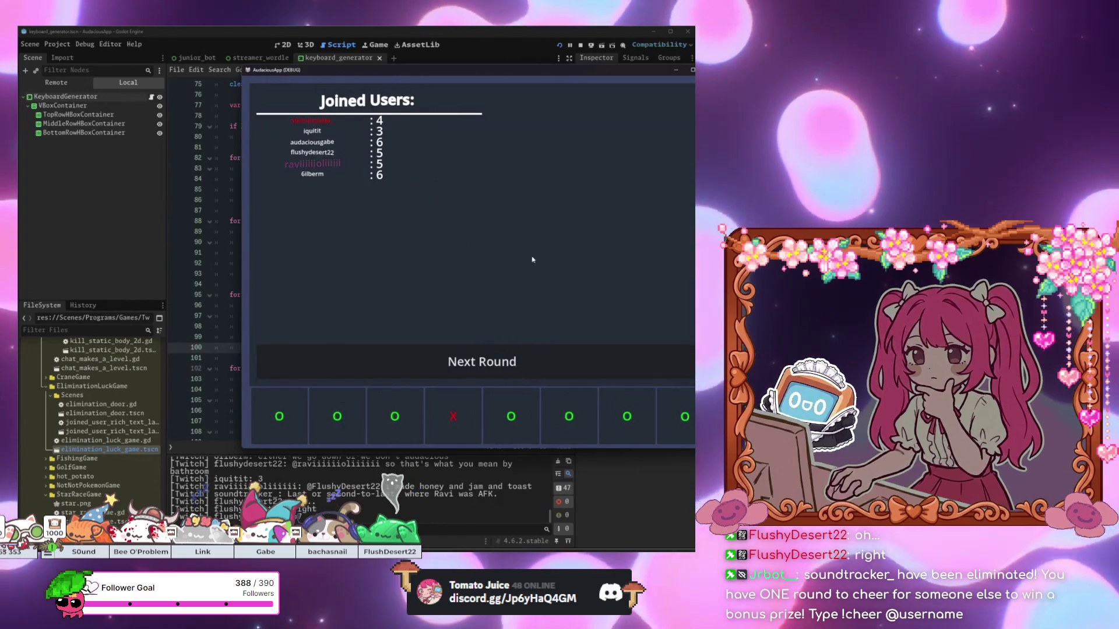
left_click(515, 367)
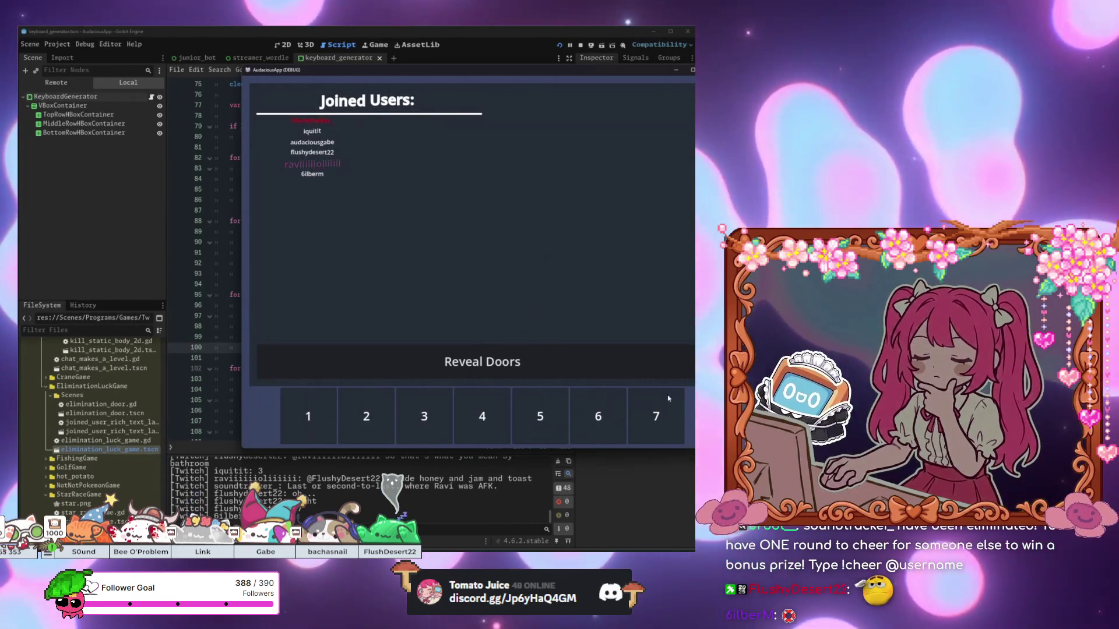
mouse_move(420, 73)
left_mouse_down()
mouse_move(604, 75)
mouse_move(514, 81)
left_mouse_up()
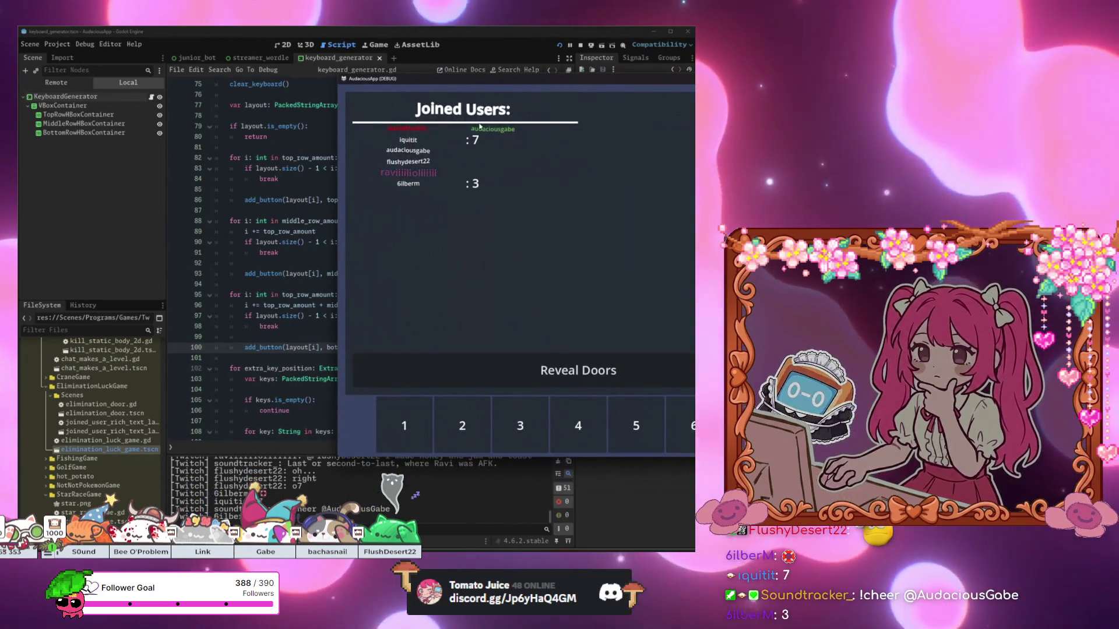
Step: Open elimination_luck_game.gd and go to the end of the next-round handler
left_click(297, 229)
scroll(233, 175, "down", 9)
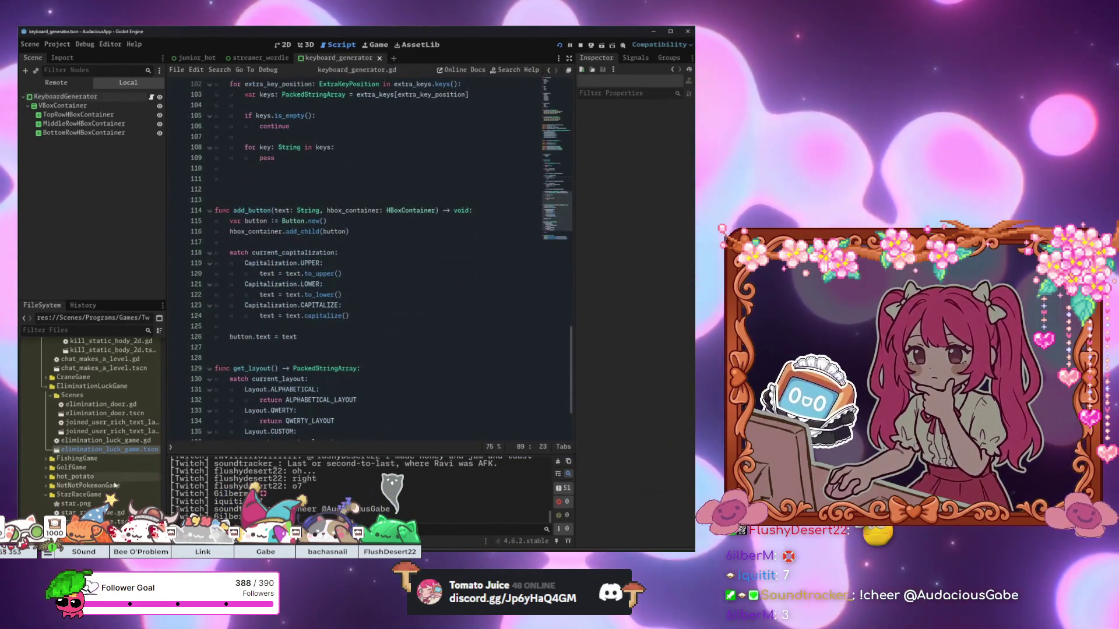
double_click(109, 449)
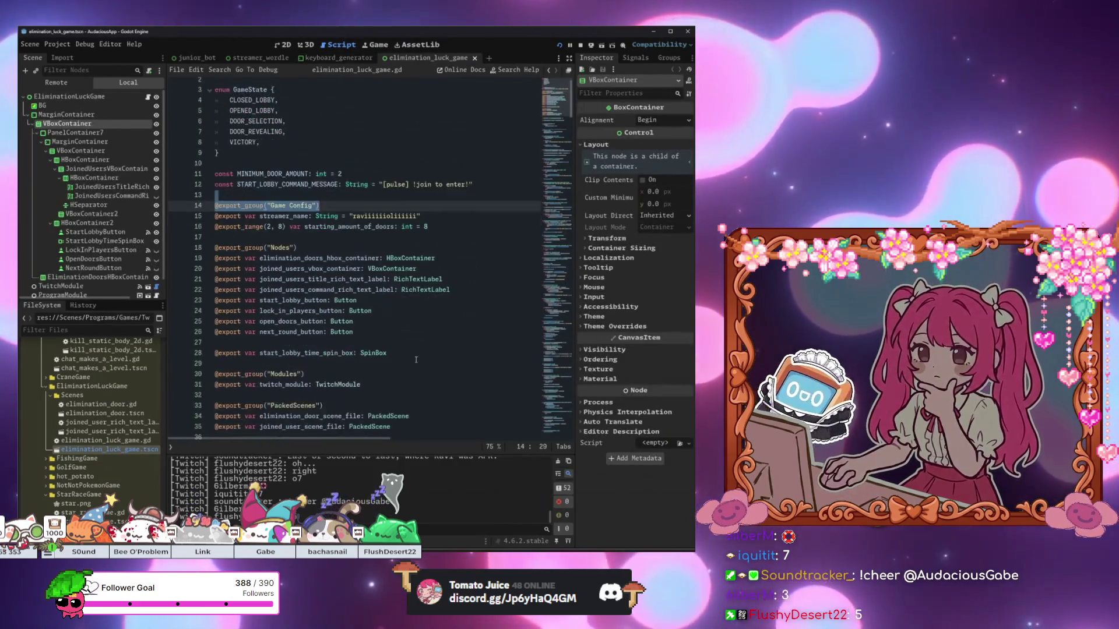
scroll(416, 360, "down", 10)
left_click_drag(549, 150, 548, 414)
left_click(430, 367)
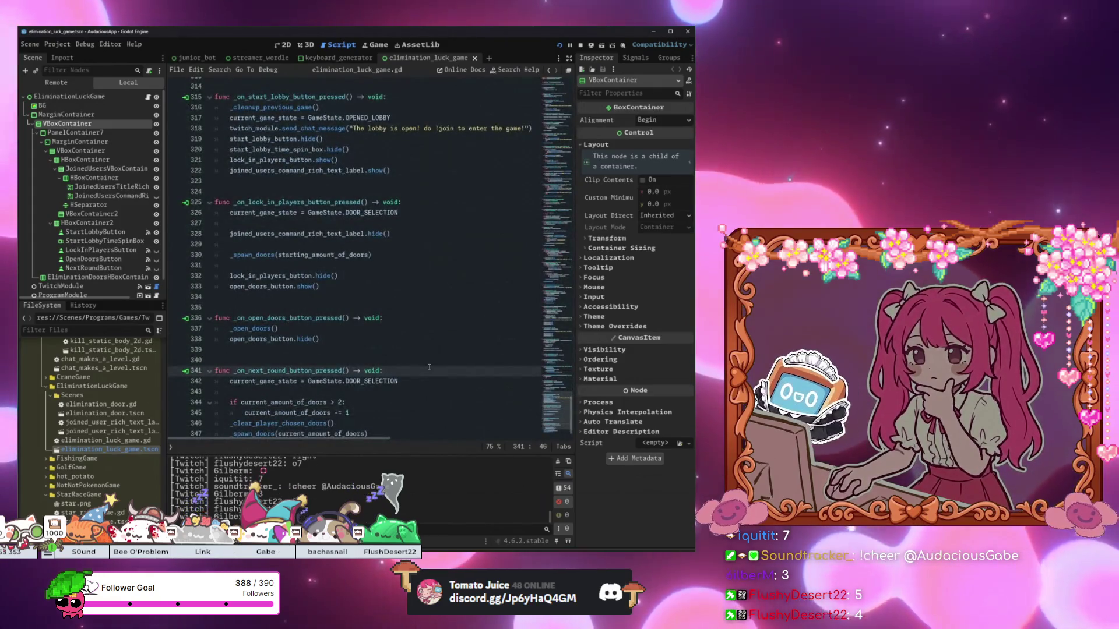
key("alt+Tab")
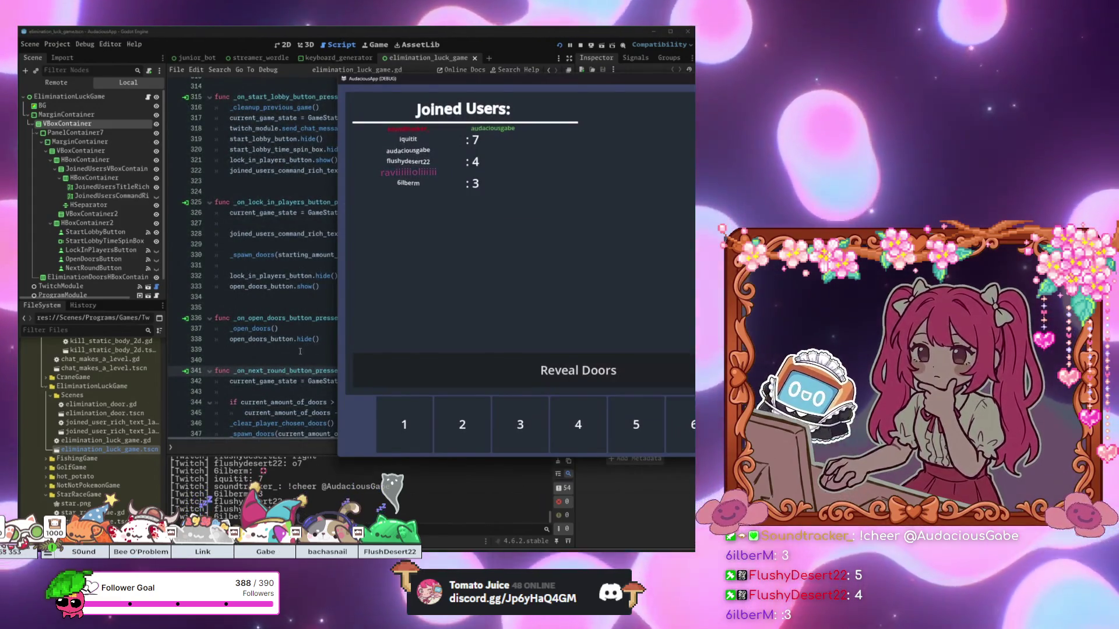
key("alt+Tab")
left_click(349, 410)
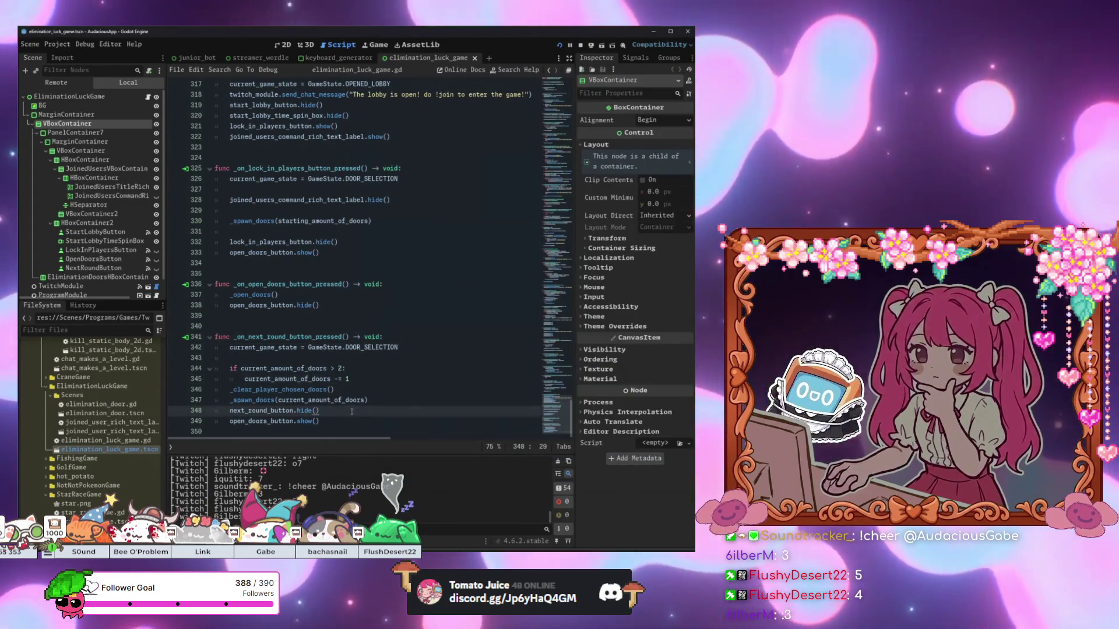
key("Up")
key("Up")
key("Up")
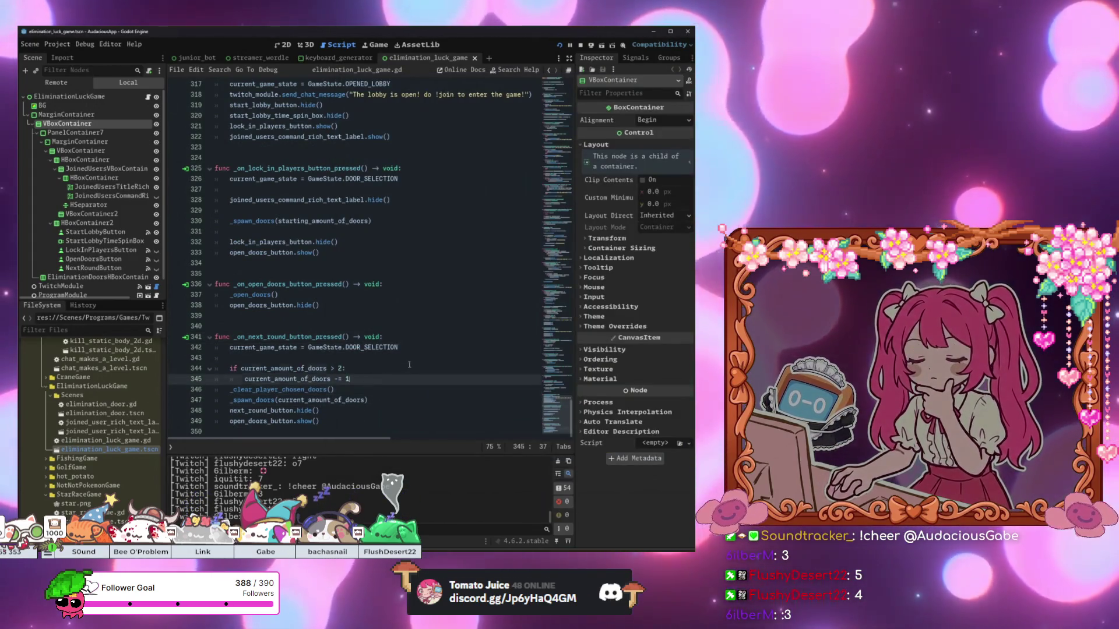
key("Up")
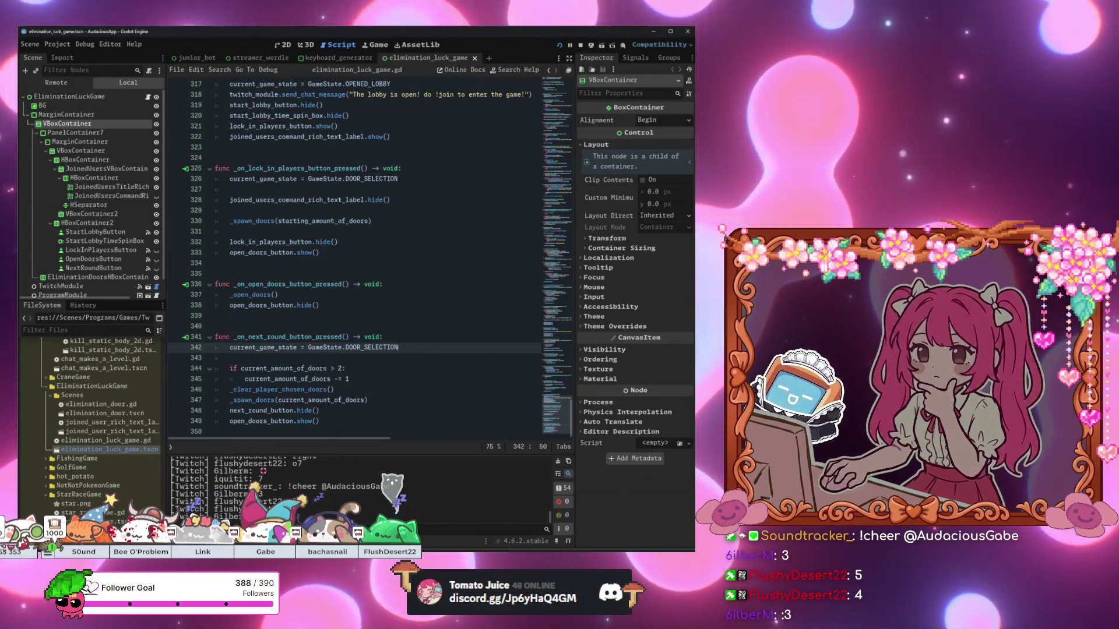
key("alt+Tab")
key("alt+Tab")
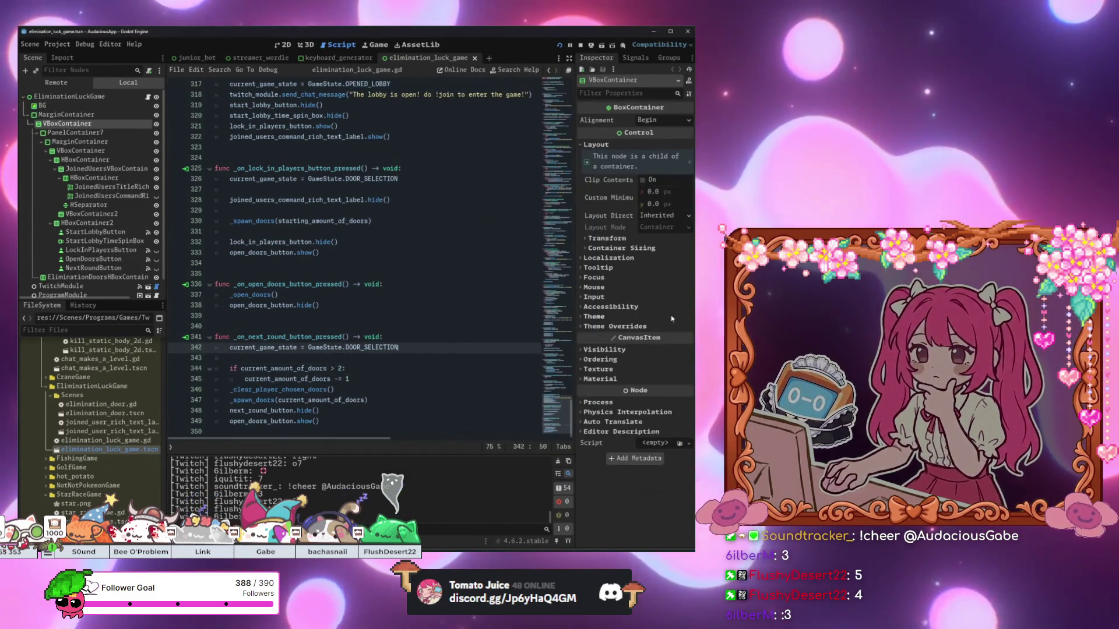
left_click(319, 420)
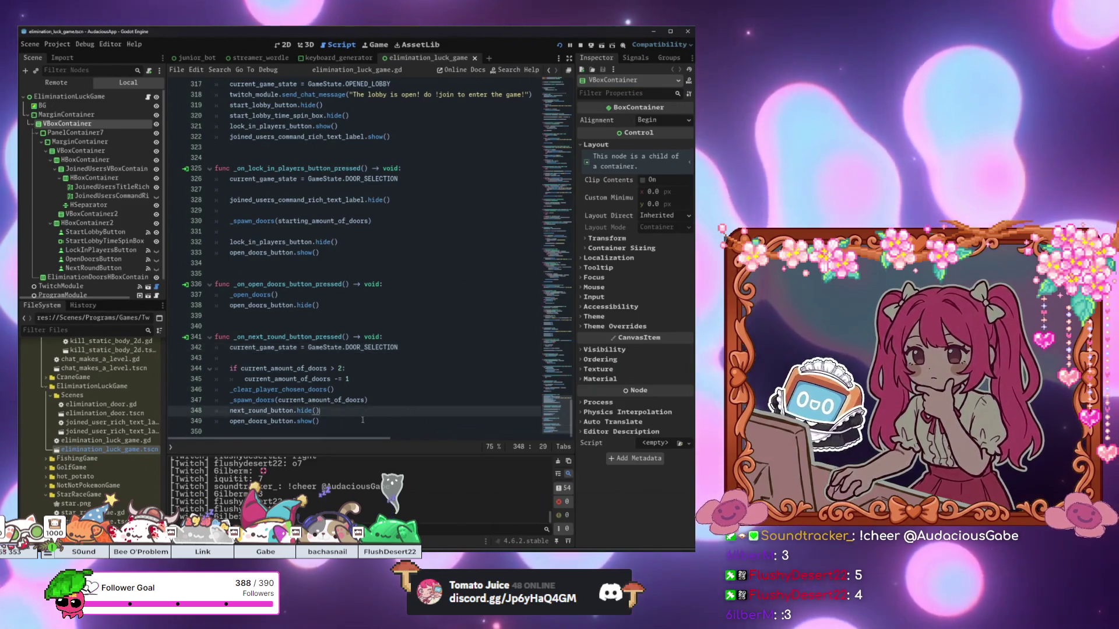
Step: Test-run the game, stop it, and start a twitch_module.send_chat_message line after line 349
key("F5")
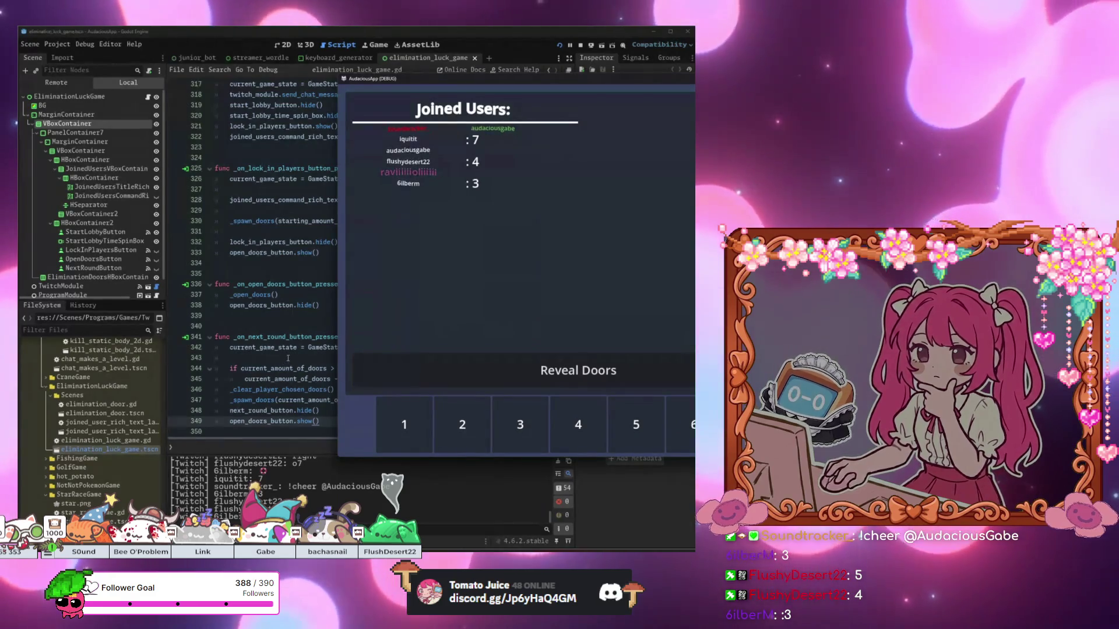
key("F8")
key("Return")
type("twitch_module.")
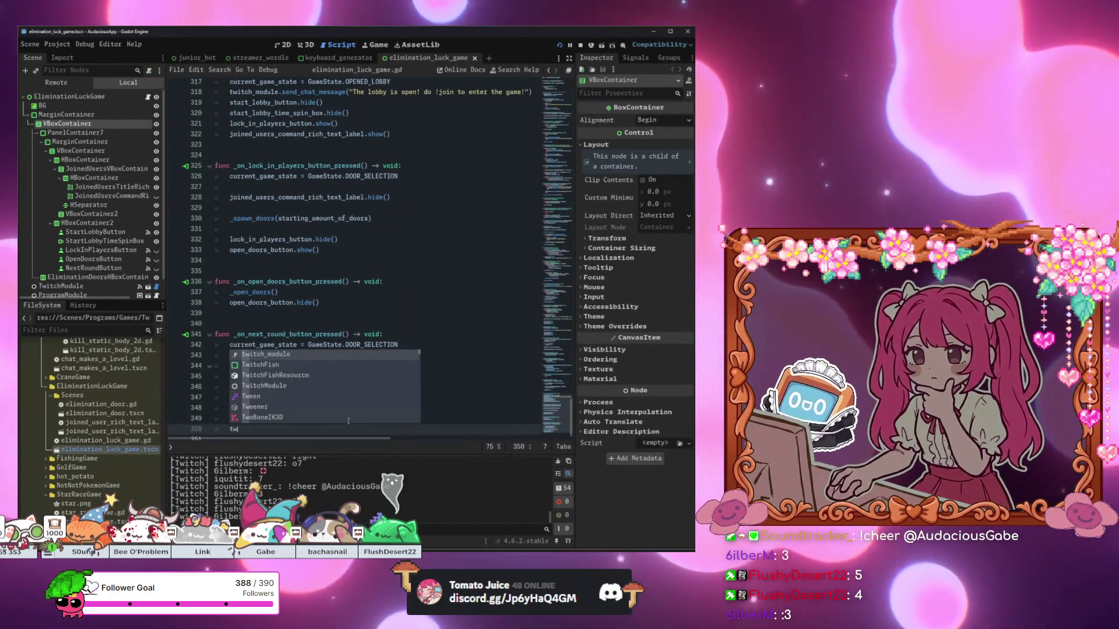
type("send_chat_message(\"")
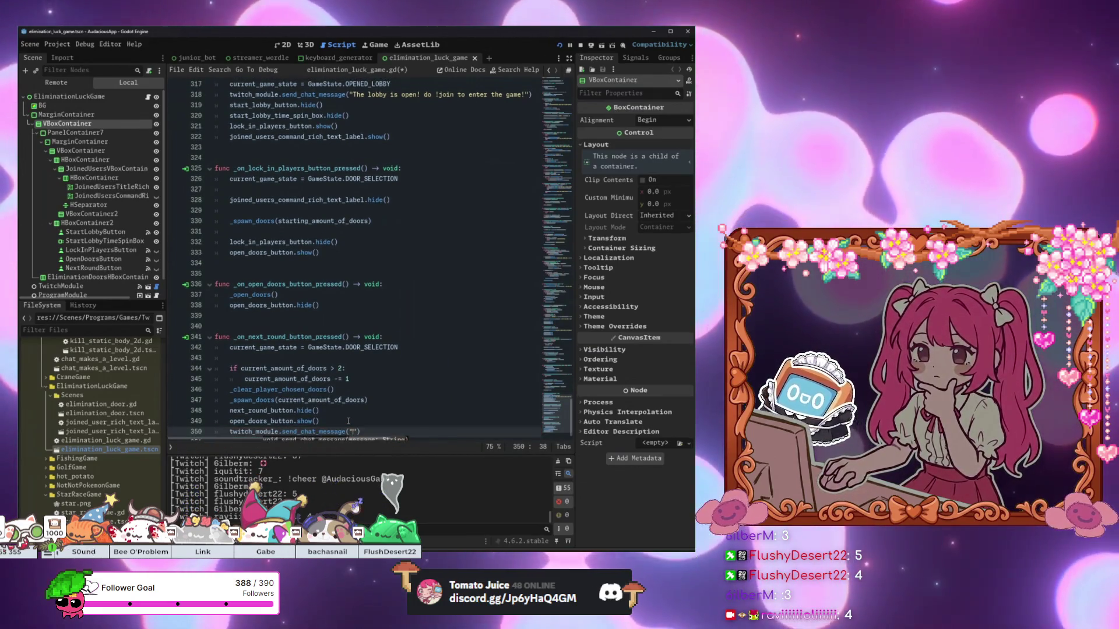
type("Next round has star")
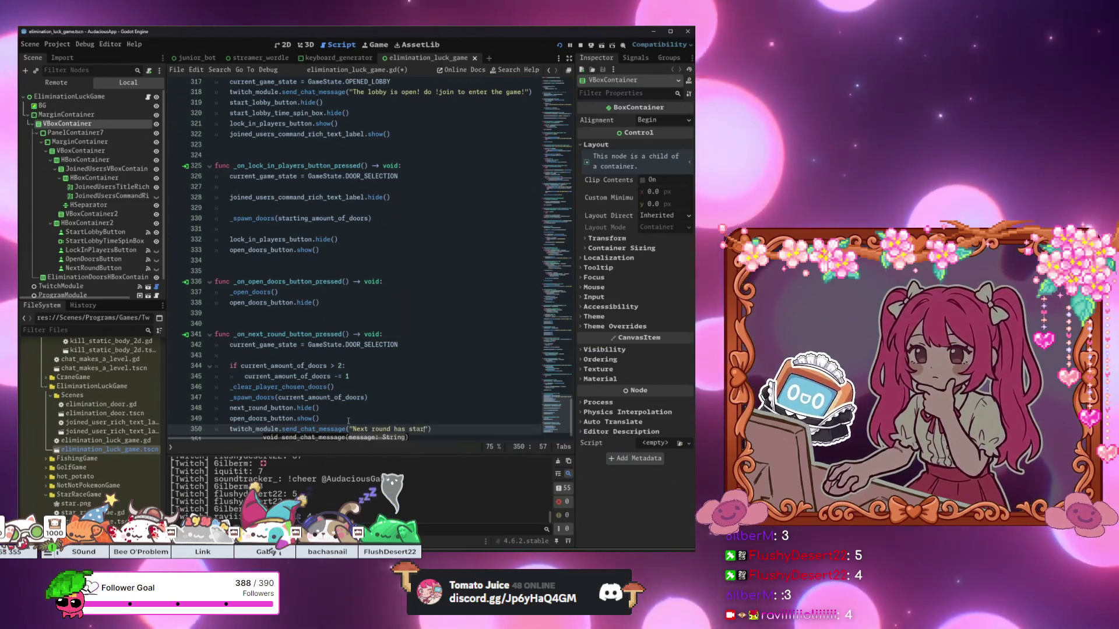
type("ted! with")
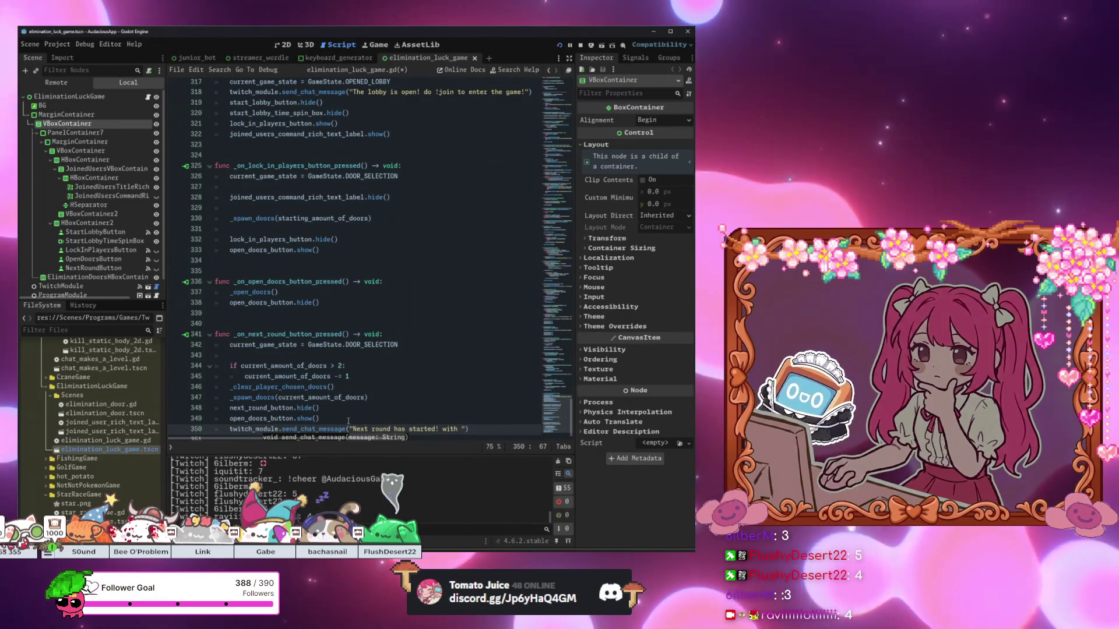
Step: Finish the message as "...started with %s doors left!" % current_amount_of_doors
key("BackSpace")
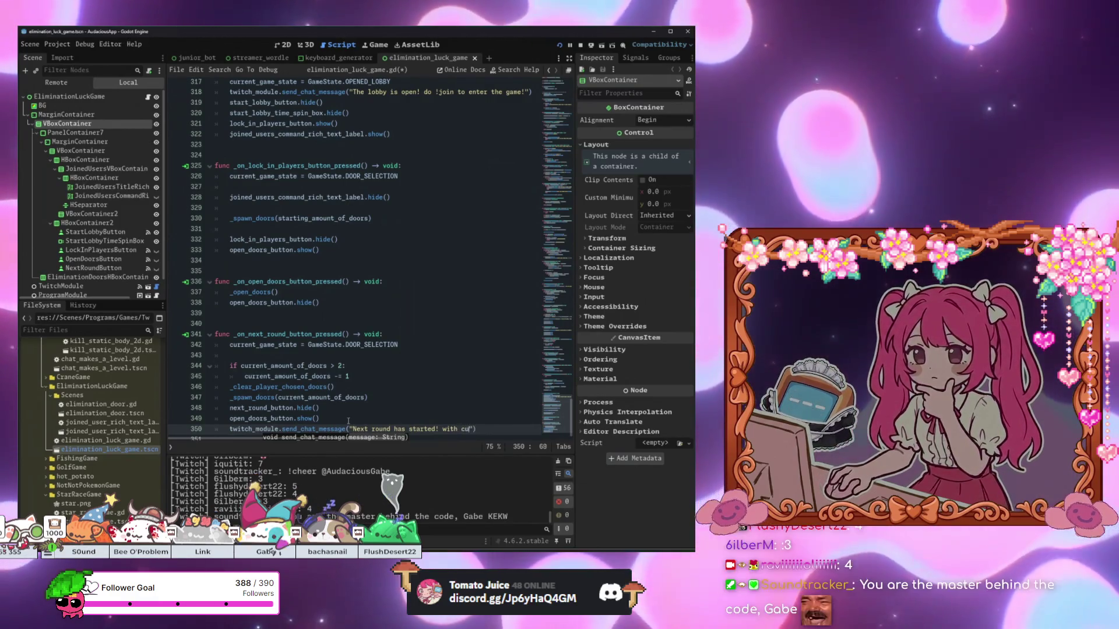
type("@")
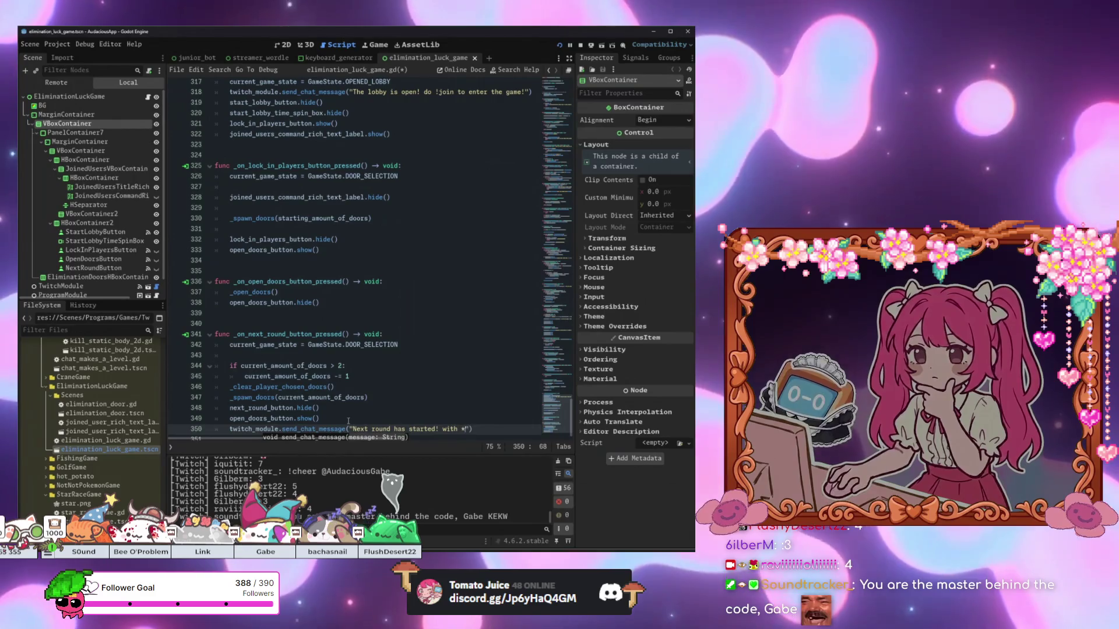
key("BackSpace")
type("%s")
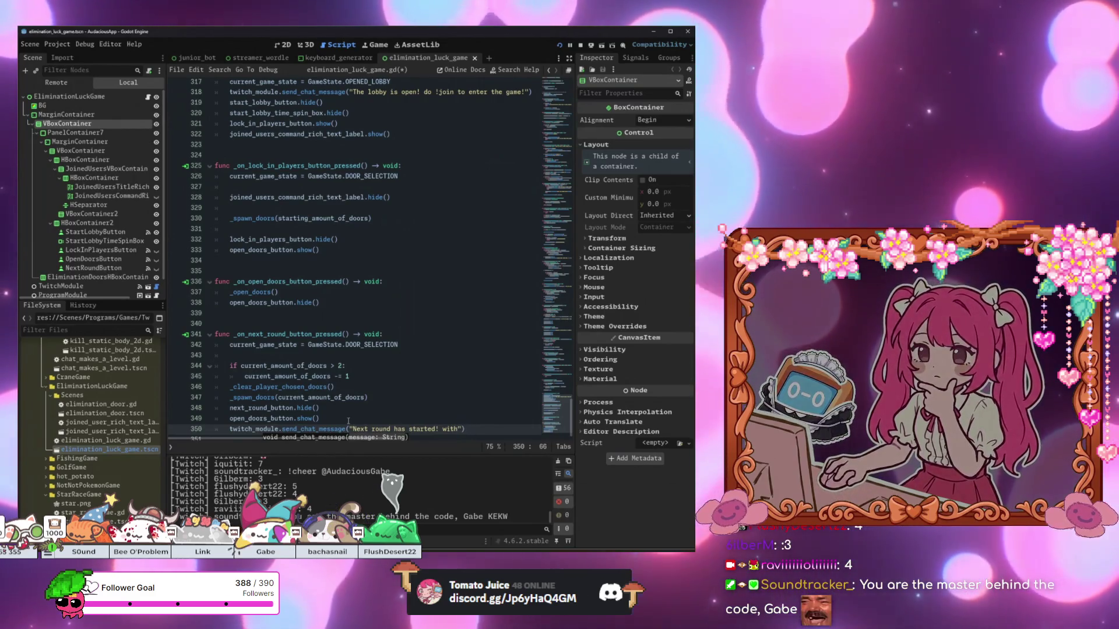
key("BackSpace")
type("\"")
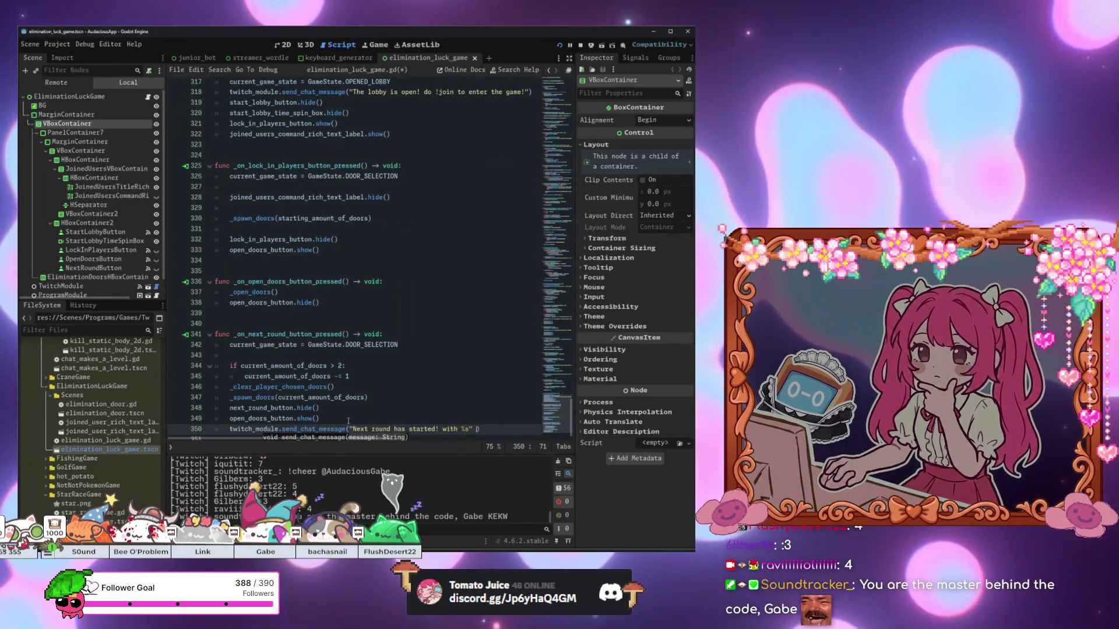
type("current_amount_of_doors")
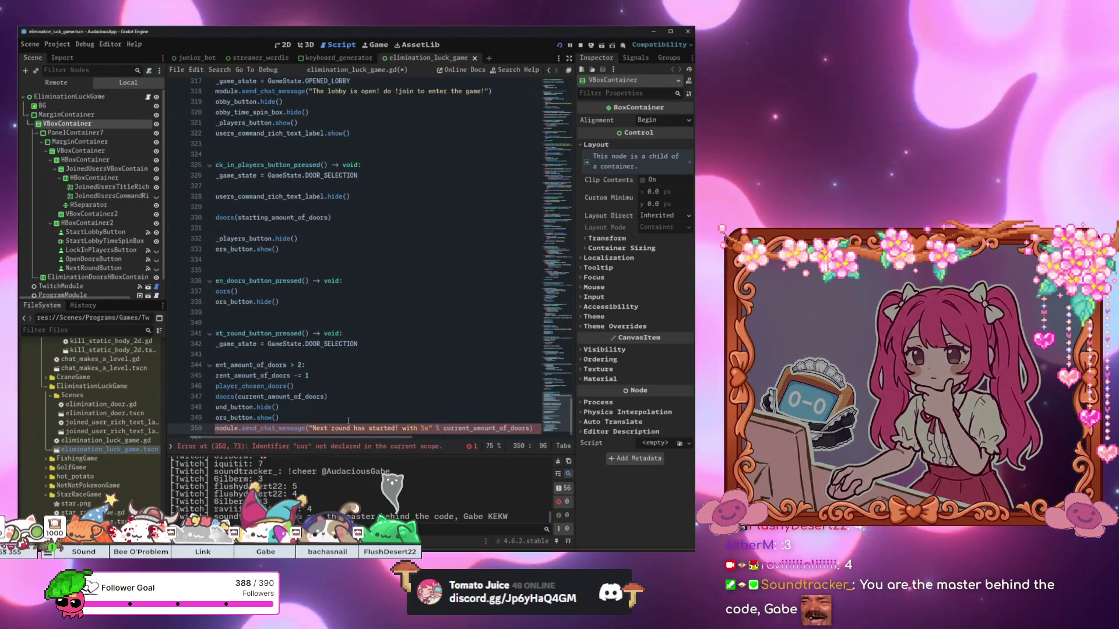
key("Return")
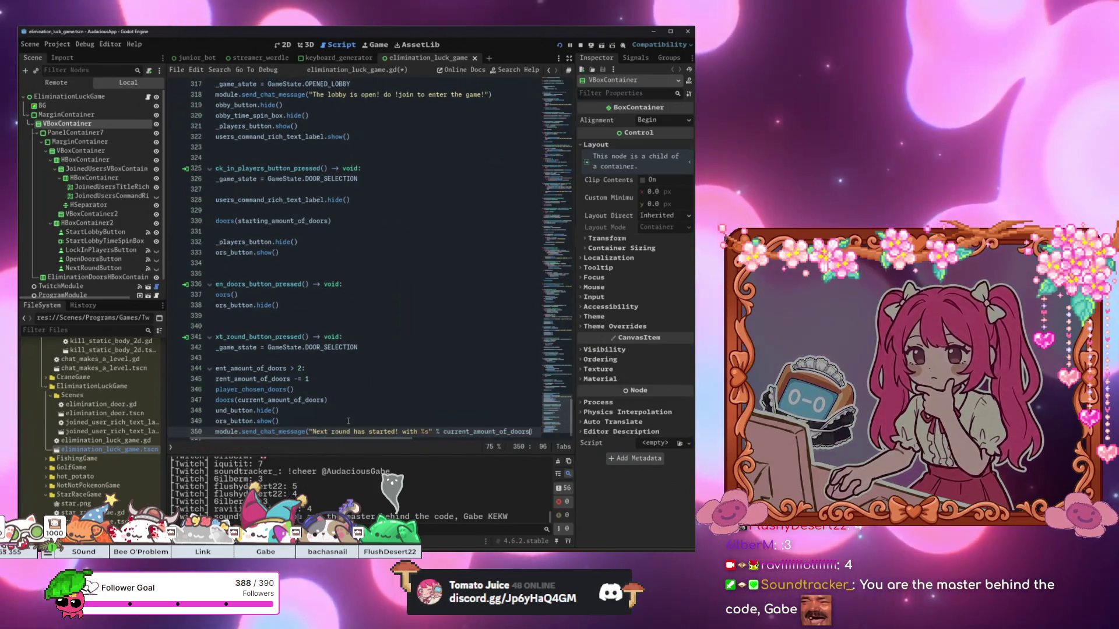
Step: Check the message wording on line 350, then save and launch the game with F6
left_click(428, 430)
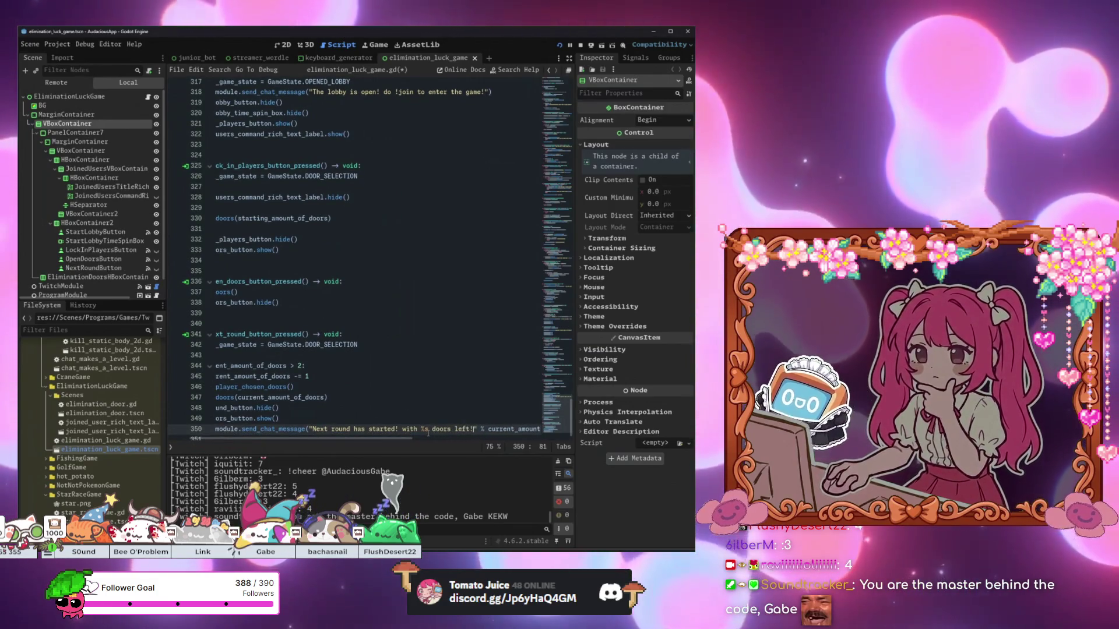
left_click(401, 430)
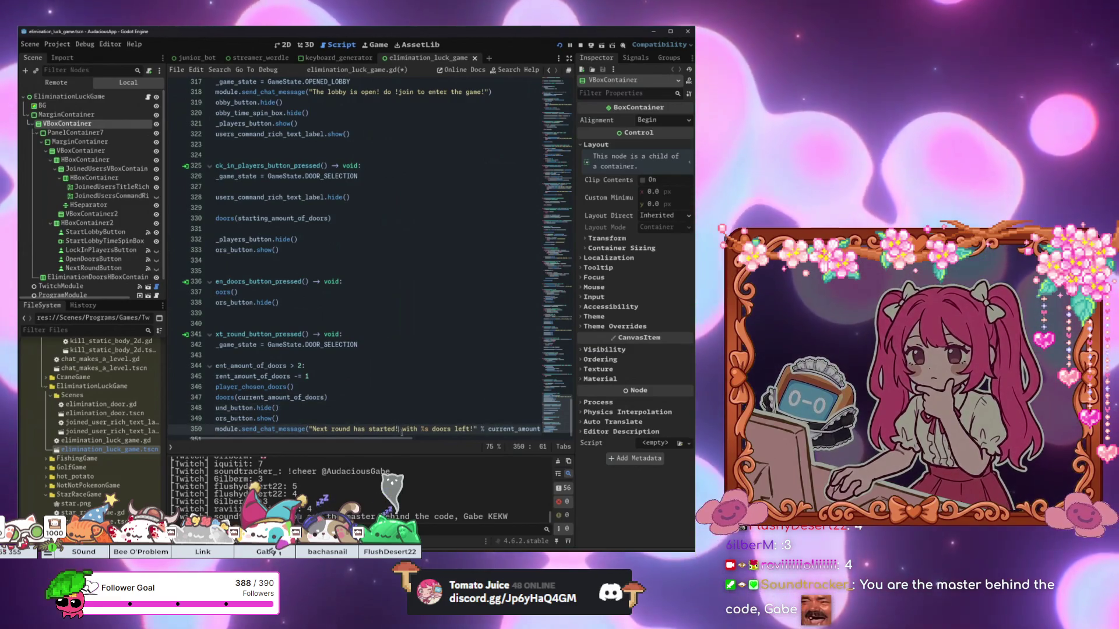
left_click_drag(401, 432, 177, 422)
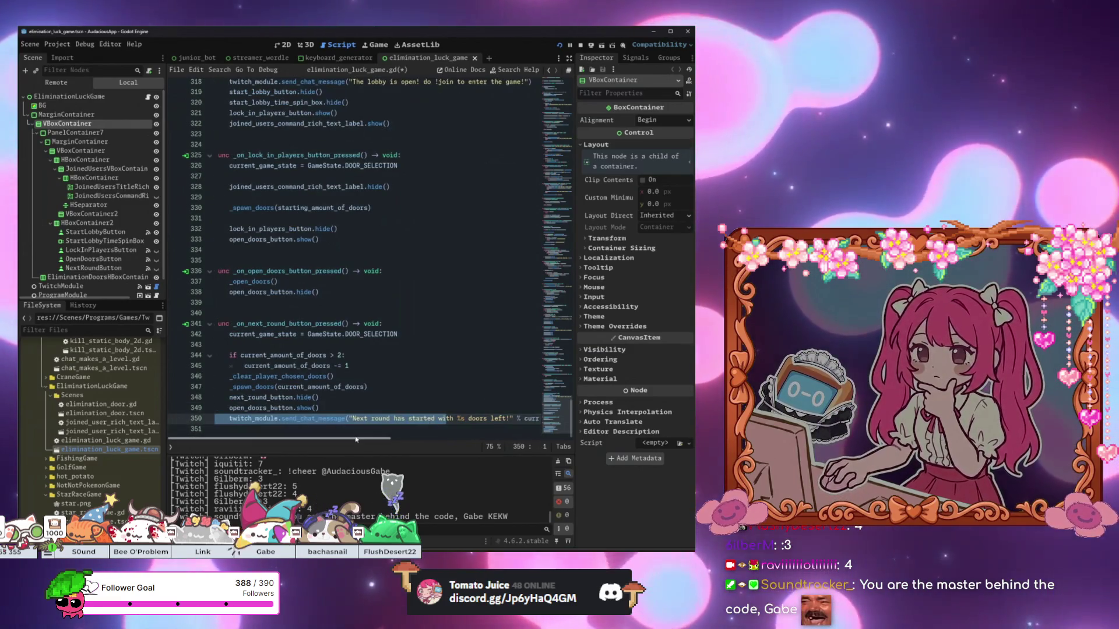
left_click(472, 420)
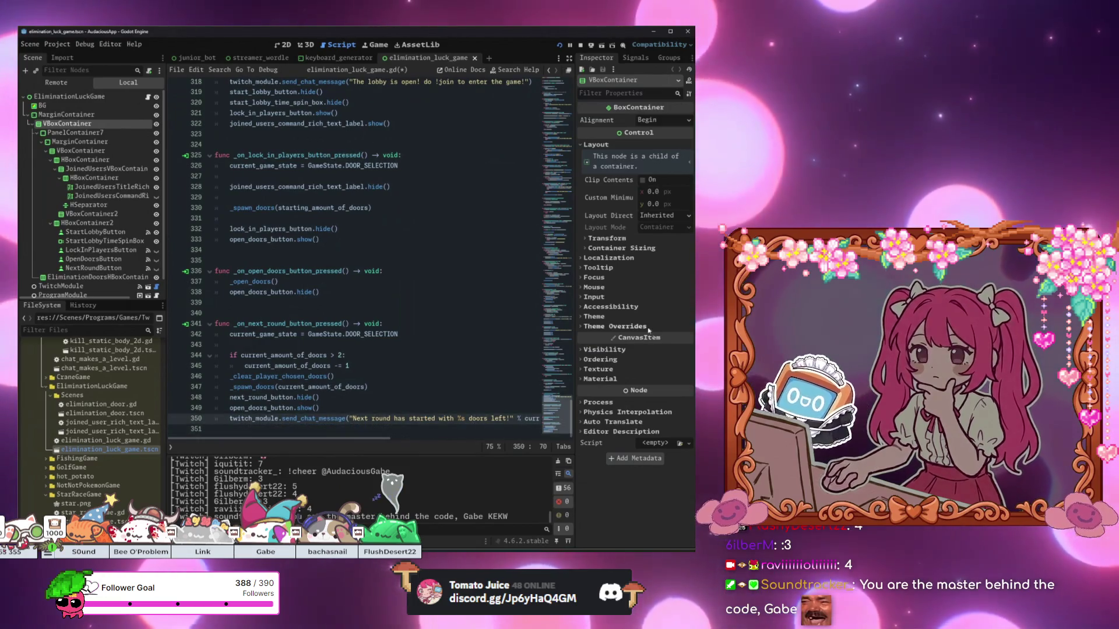
key("F6")
key("F6")
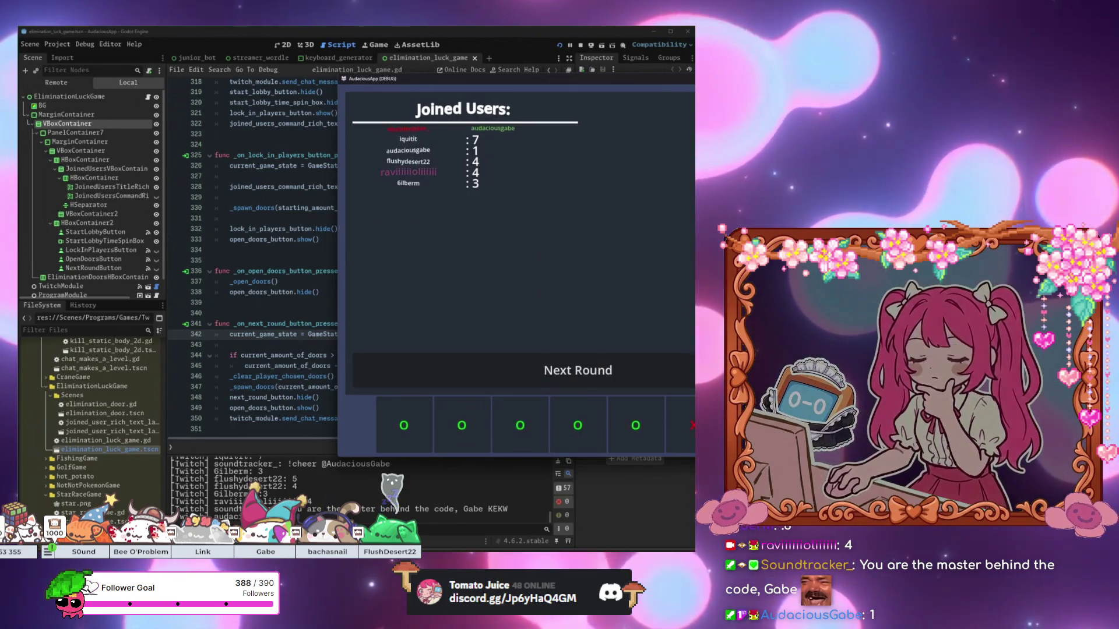
Step: Press Next Round and confirm chat posts "Next round has started with 6 doors left!", then leave the game
left_click(634, 374)
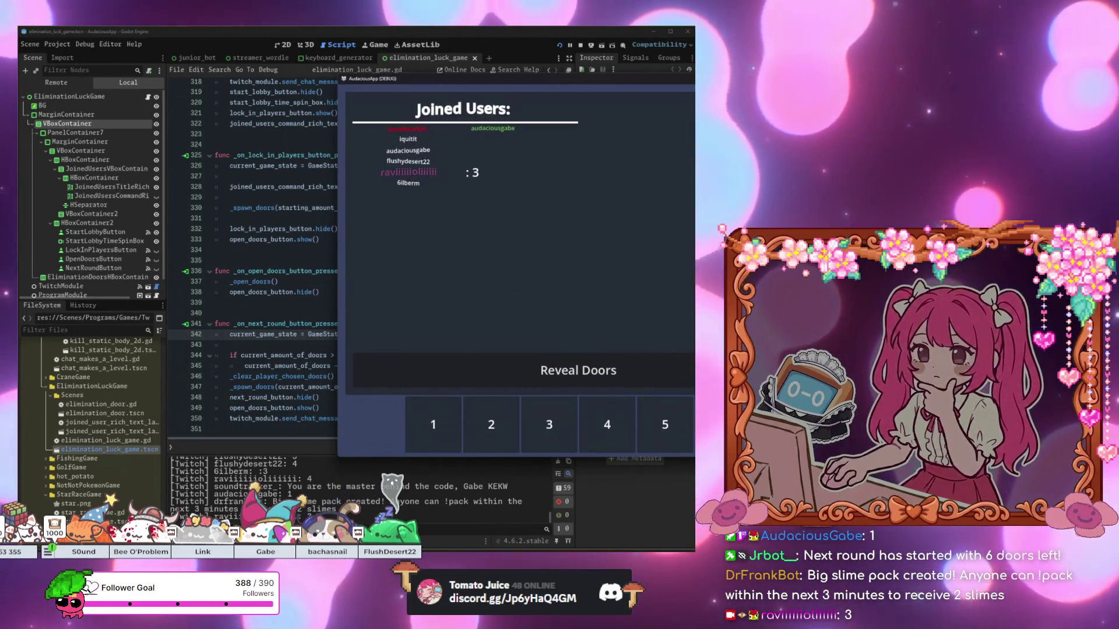
key("alt+Tab")
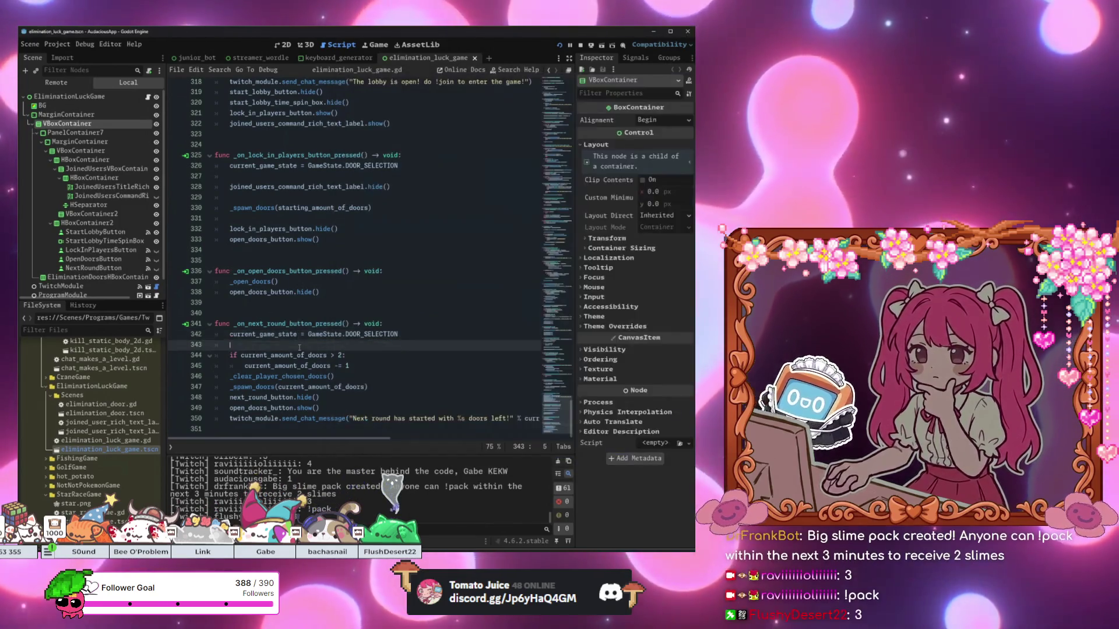
Step: Search the script for _get and jump to the _get_joined_users_user_names definition
left_click(356, 420)
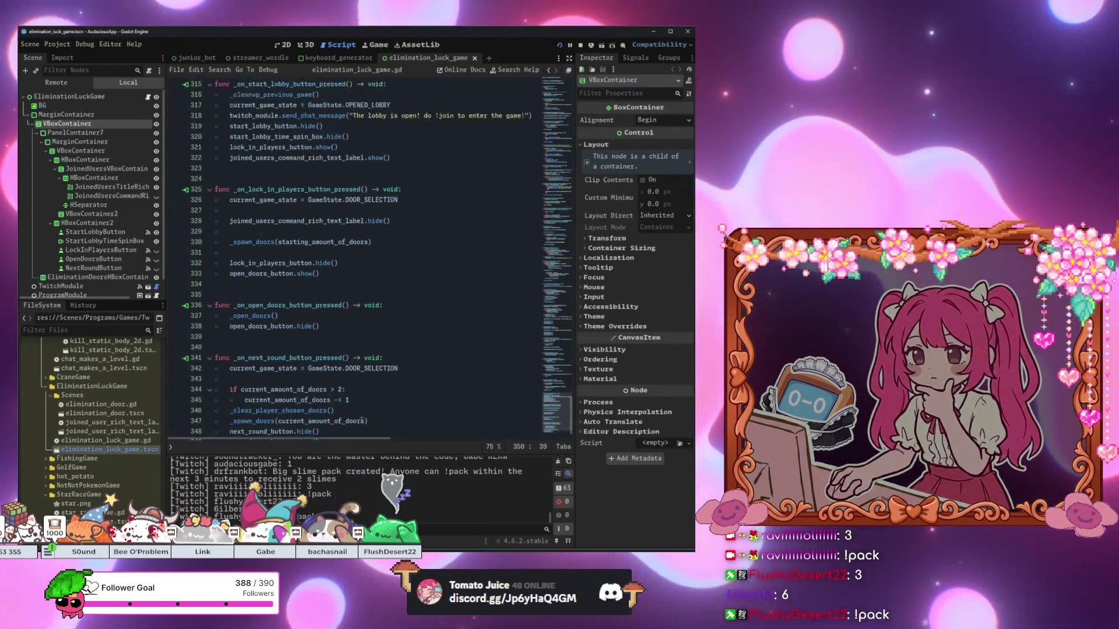
scroll(445, 398, "up", 3)
scroll(445, 398, "up", 12)
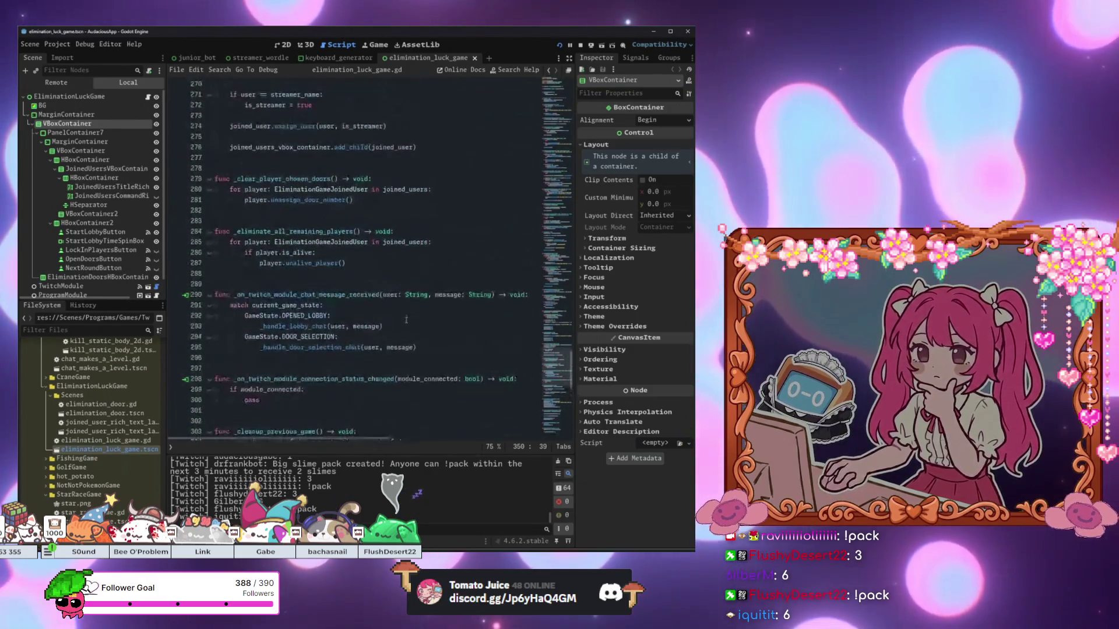
scroll(406, 320, "up", 12)
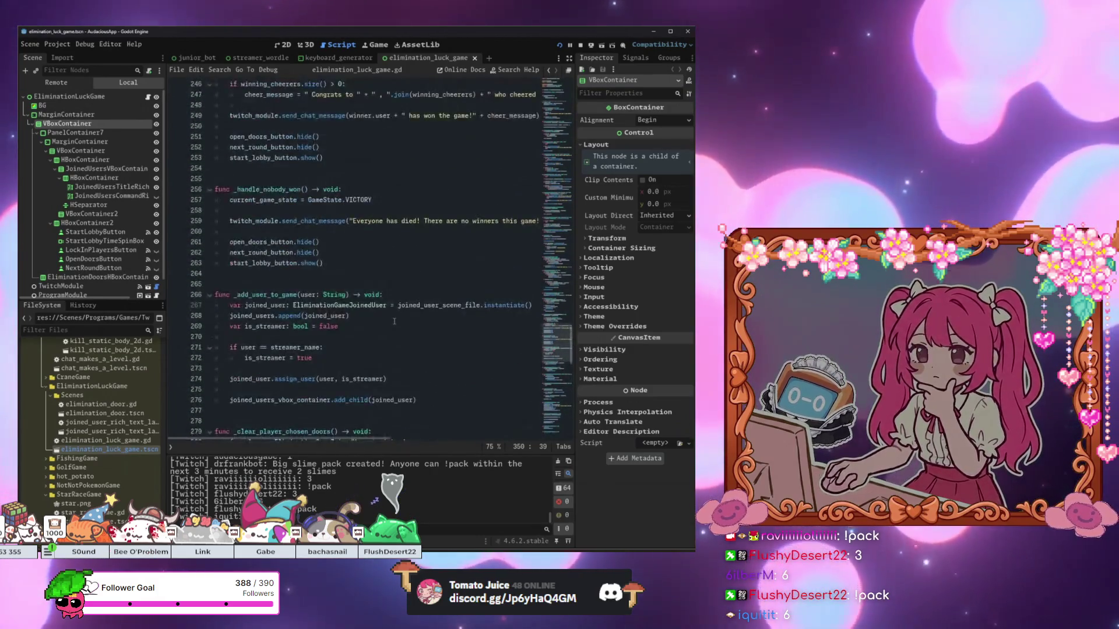
scroll(394, 321, "up", 12)
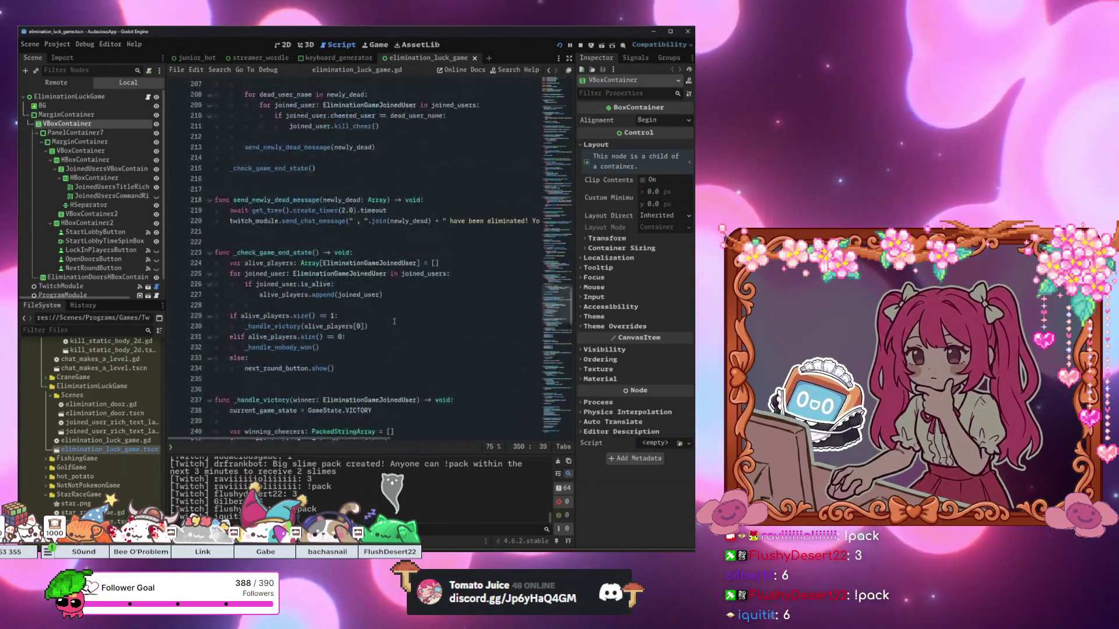
scroll(385, 319, "up", 13)
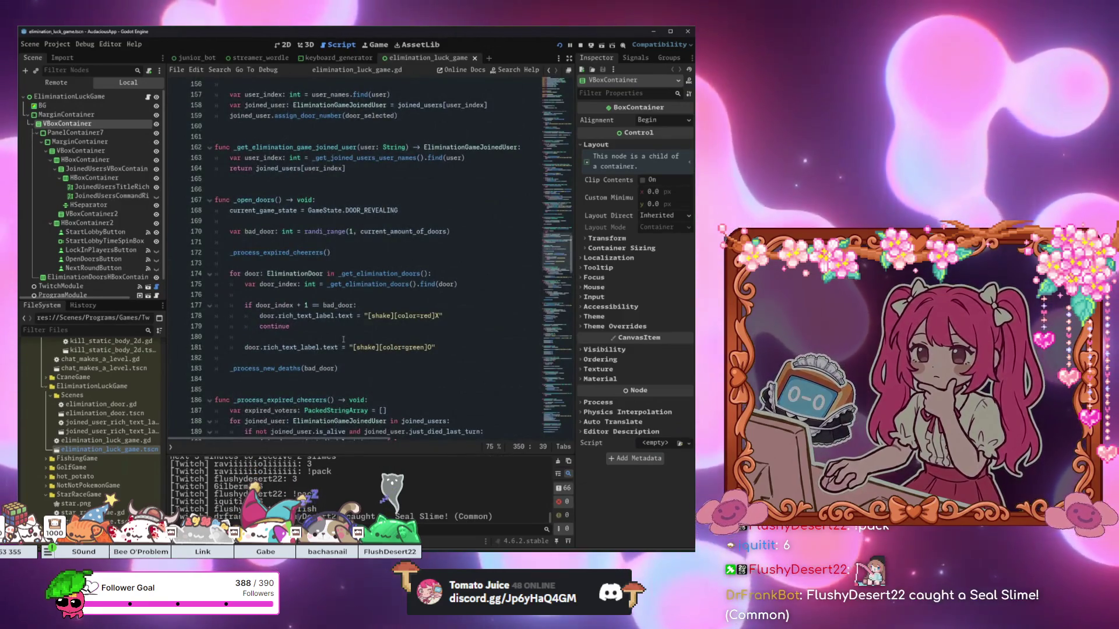
left_click(343, 339)
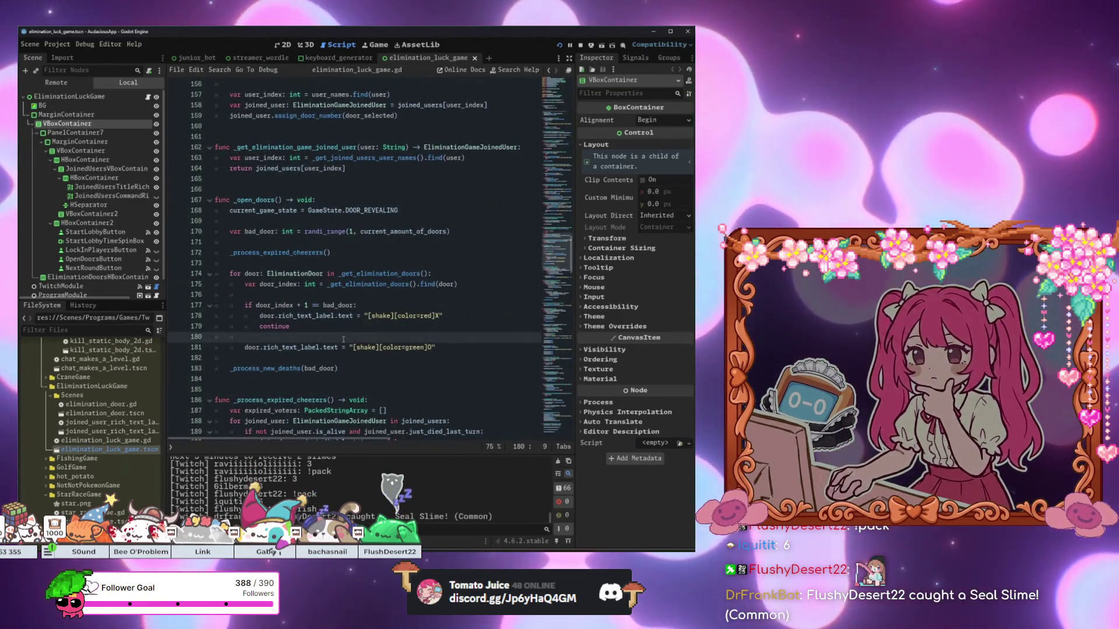
type("get")
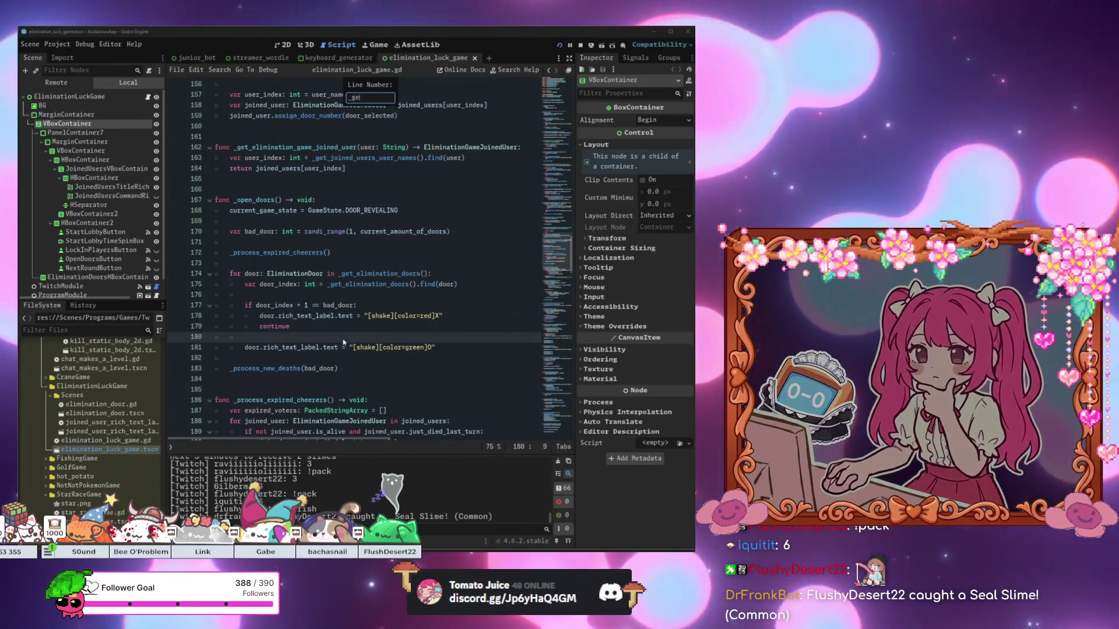
left_click(390, 169)
key("ctrl+f")
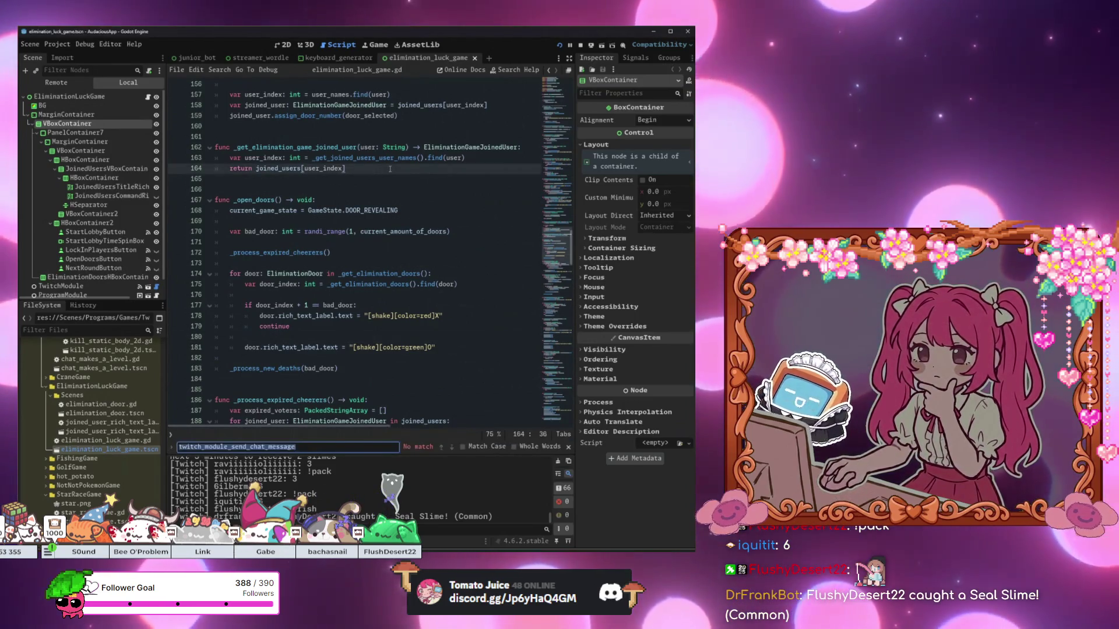
key("Return")
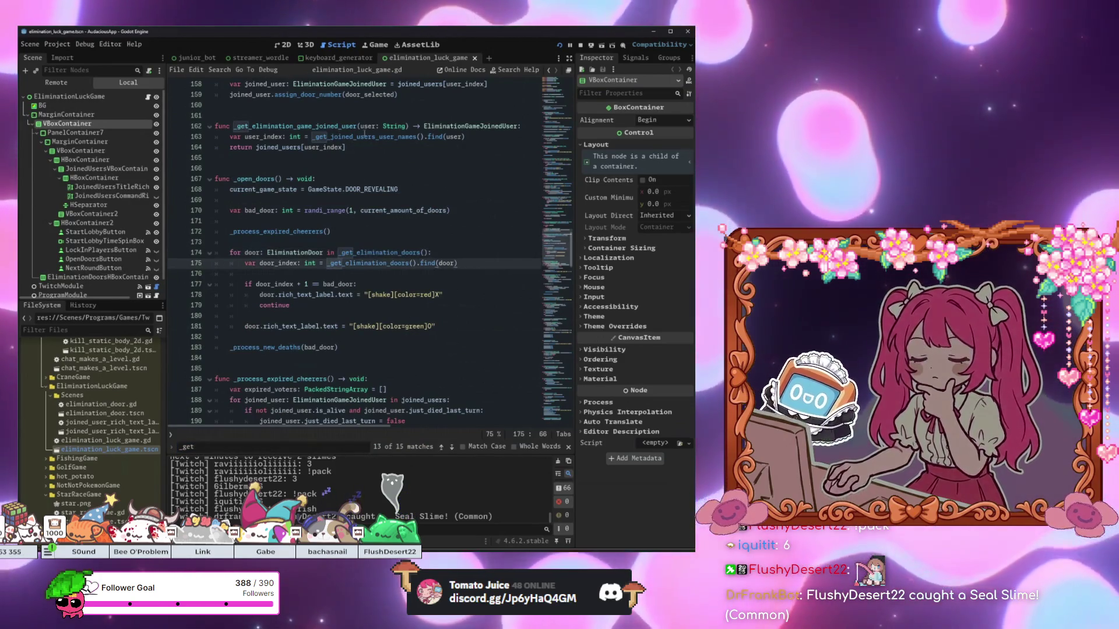
left_click(355, 137, "ctrl")
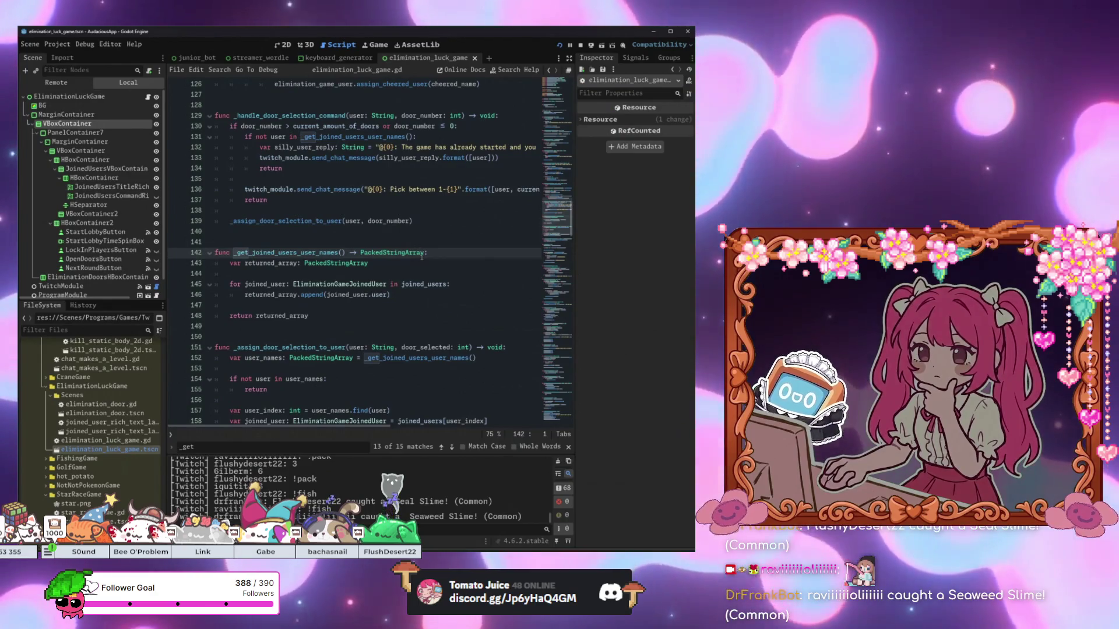
Step: Return to the next-round handler's announcement line, save the script, and launch the game with F6
left_click(408, 263)
left_click(557, 356)
scroll(557, 357, "down", 15)
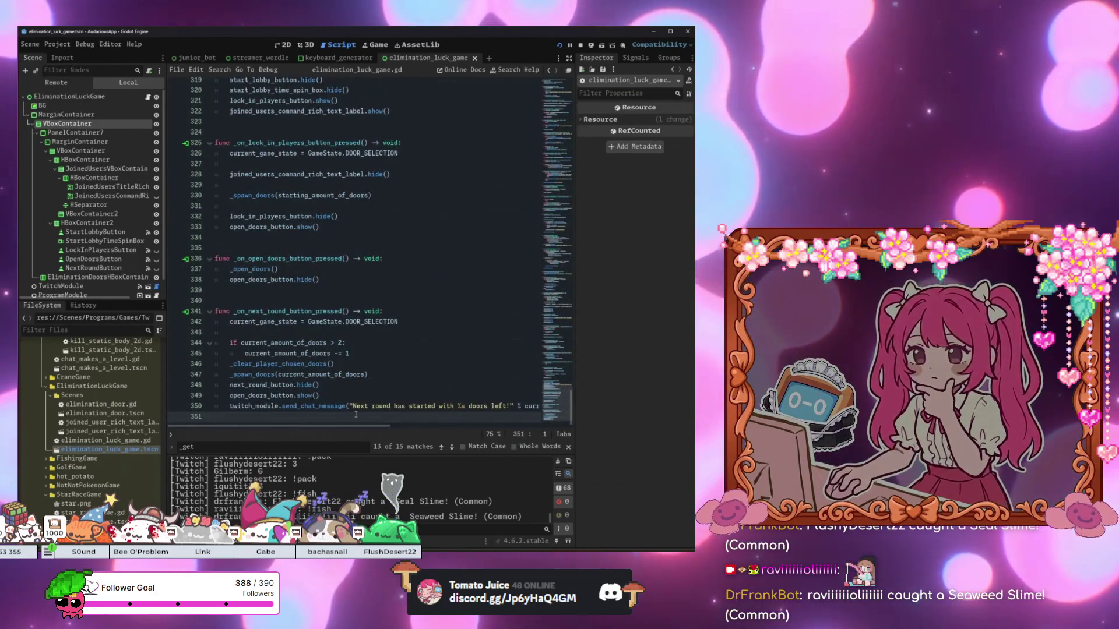
left_click(388, 407)
key("End")
left_click(268, 406)
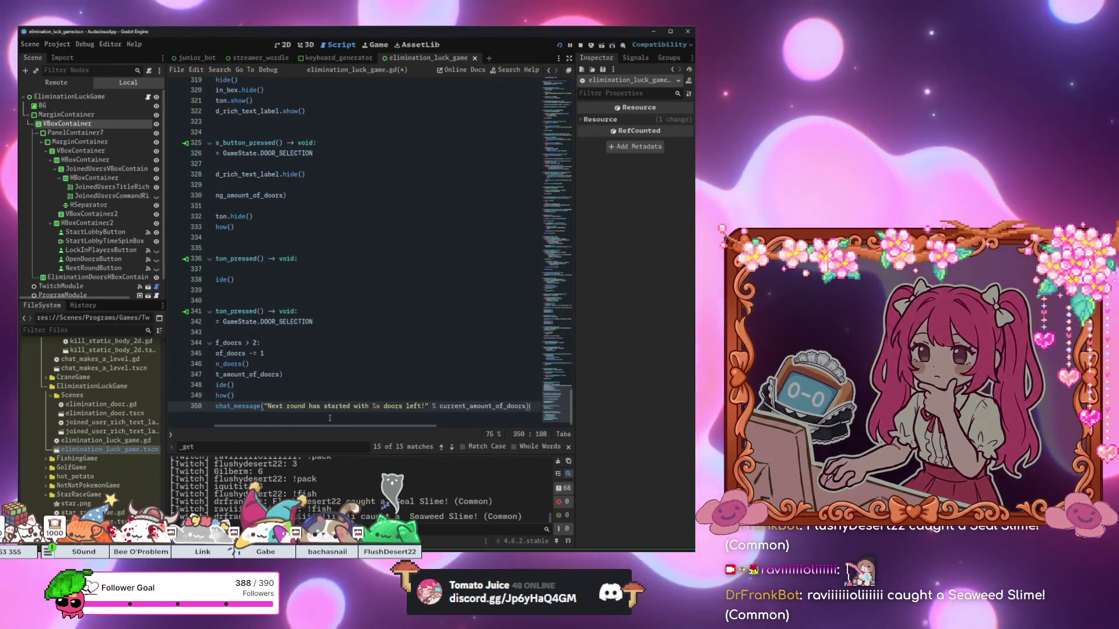
left_click(346, 411)
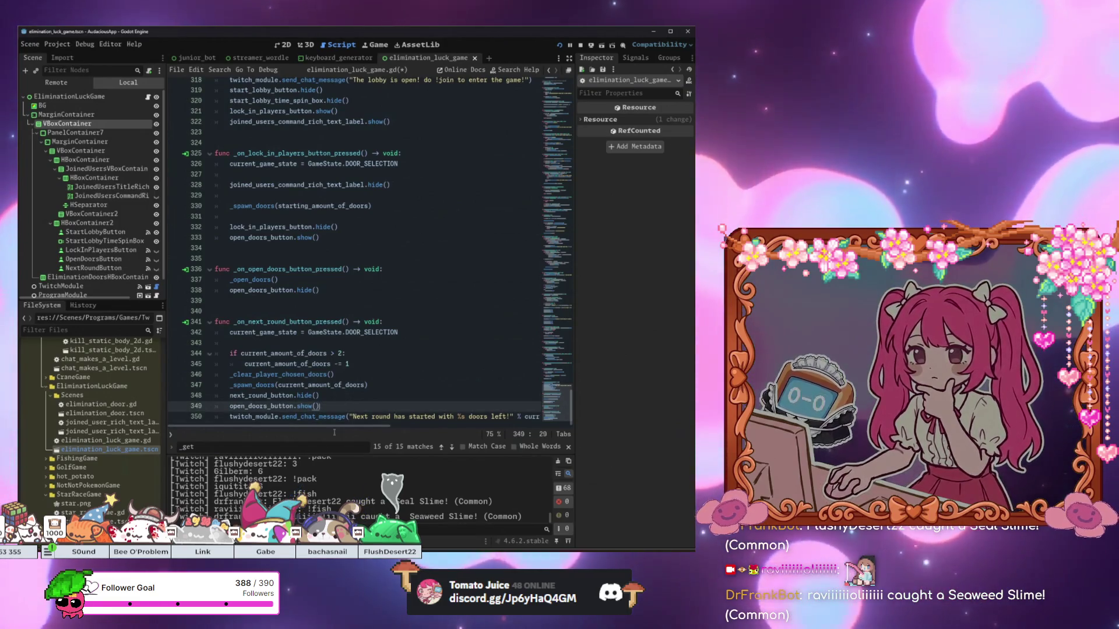
key("ctrl+s")
key("F6")
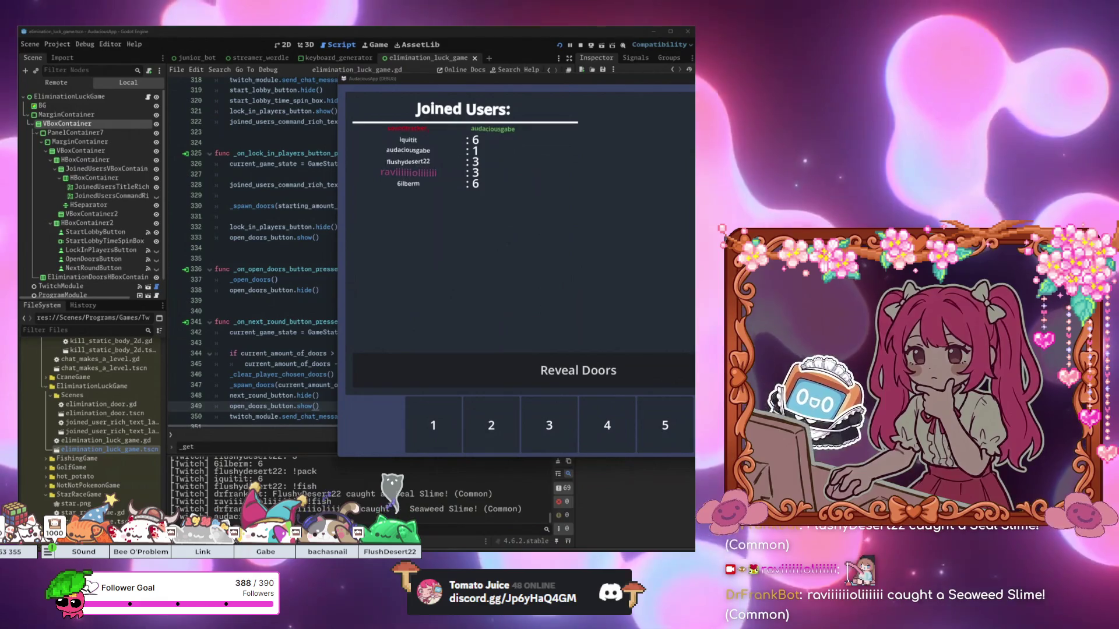
Step: Reveal the doors, start the next round, then click back to line 349 of the script
left_click(622, 377)
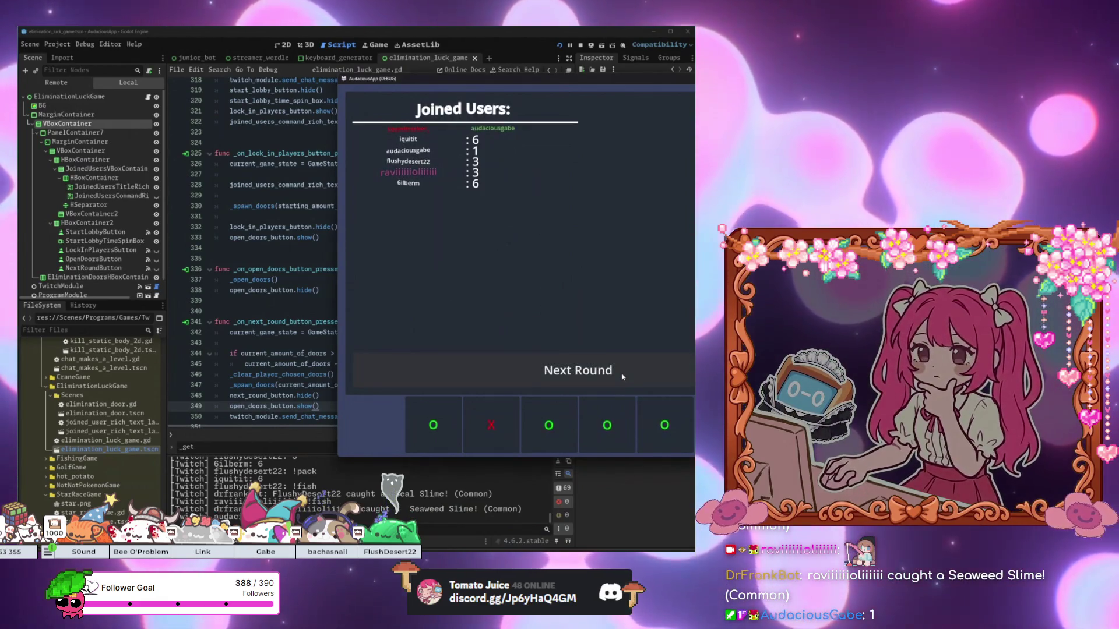
left_click(622, 377)
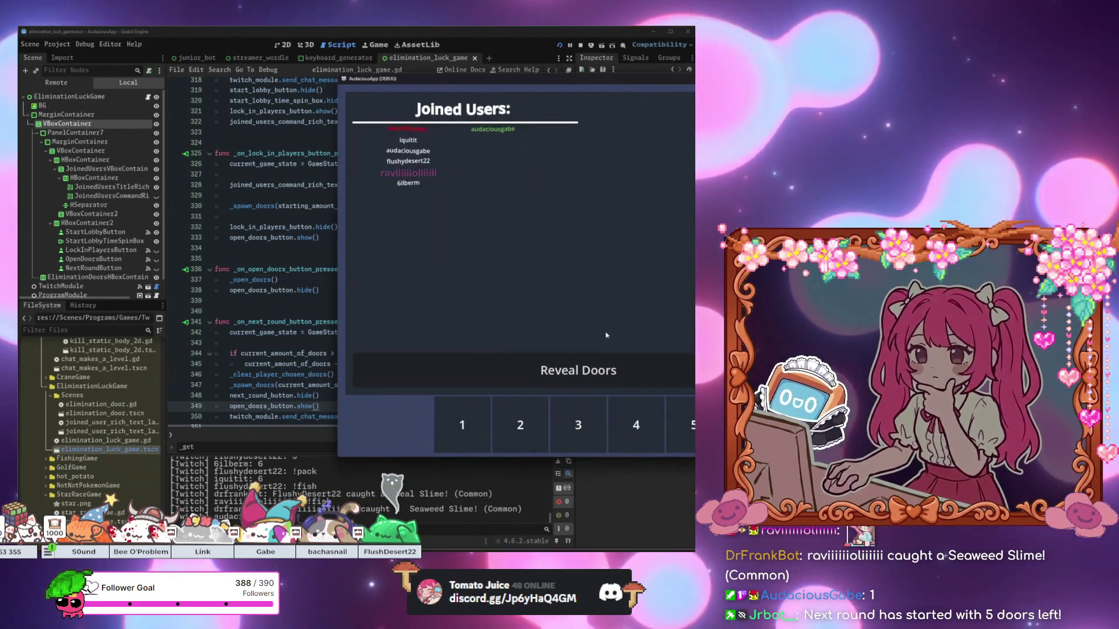
left_click(274, 375)
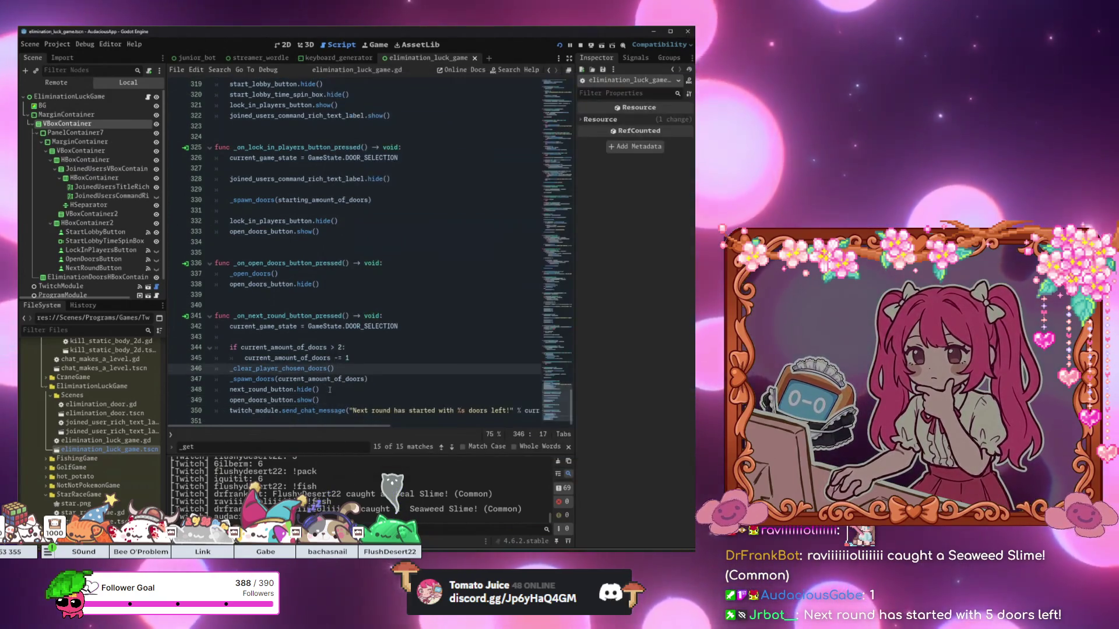
left_click(410, 399)
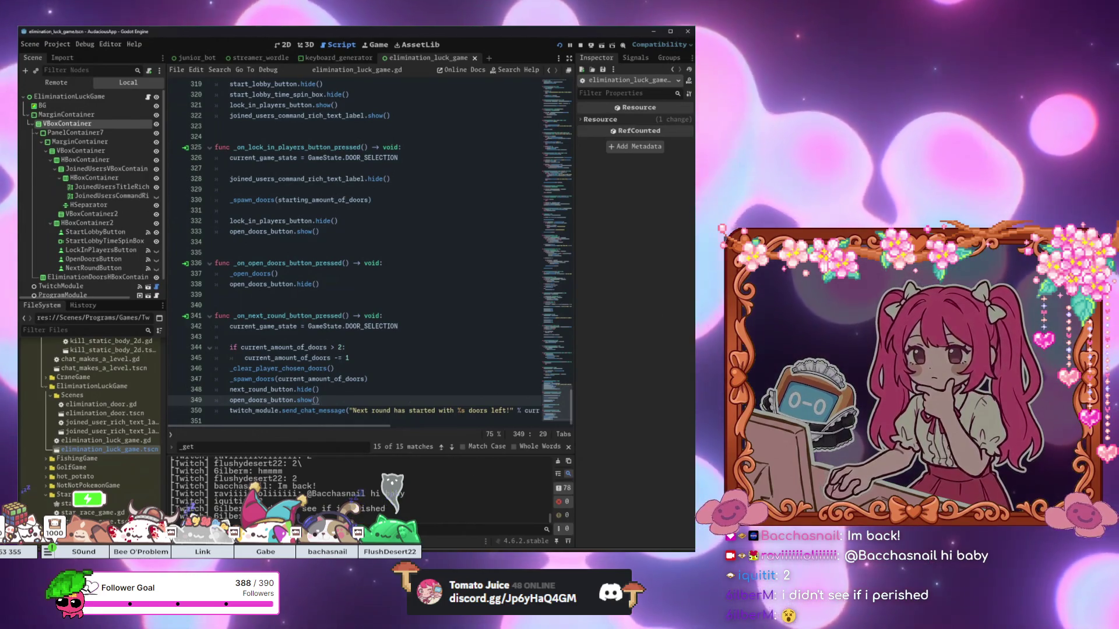
Step: Switch back to the running AudaciousApp (DEBUG) door game window
key("alt+Tab")
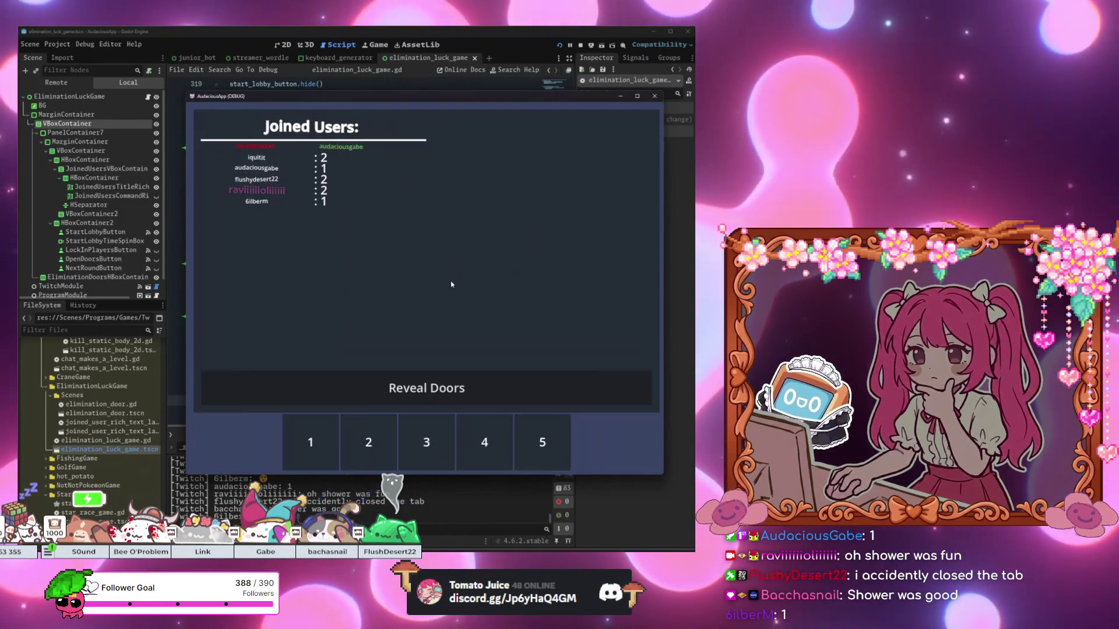
Step: Reveal each round's doors and advance from five doors to four, three, then the final two
left_click(482, 393)
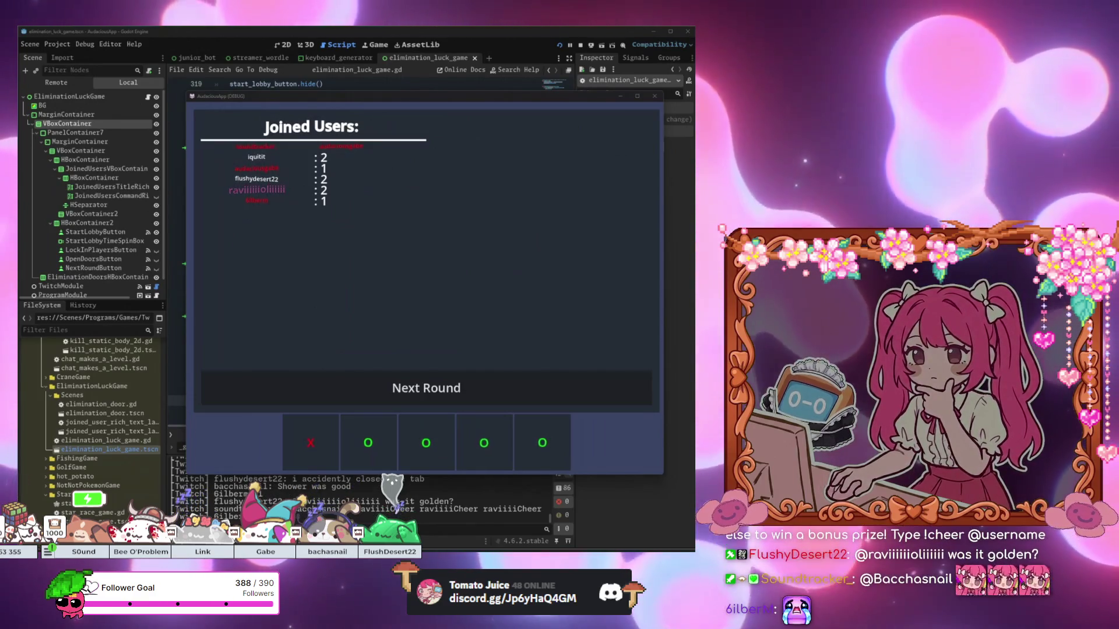
left_click(569, 387)
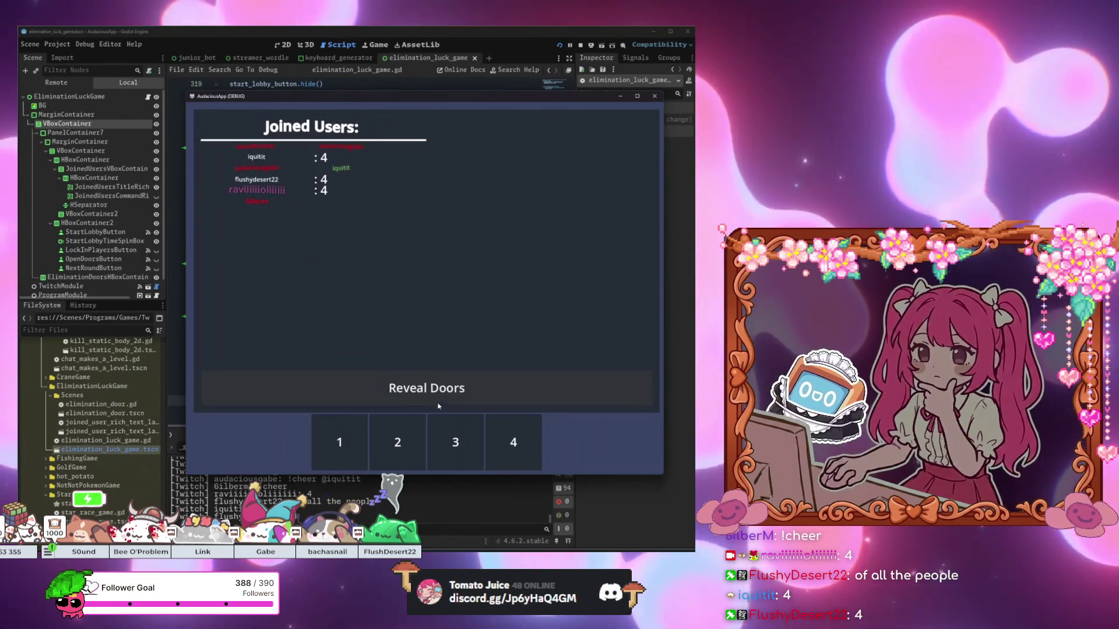
left_click(429, 388)
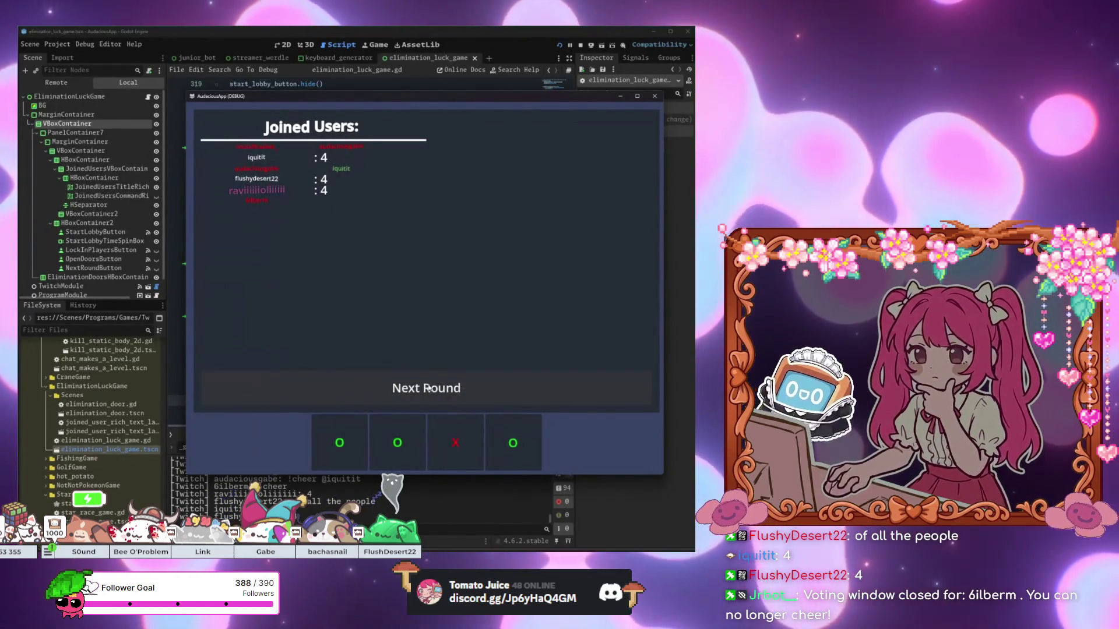
left_click(429, 388)
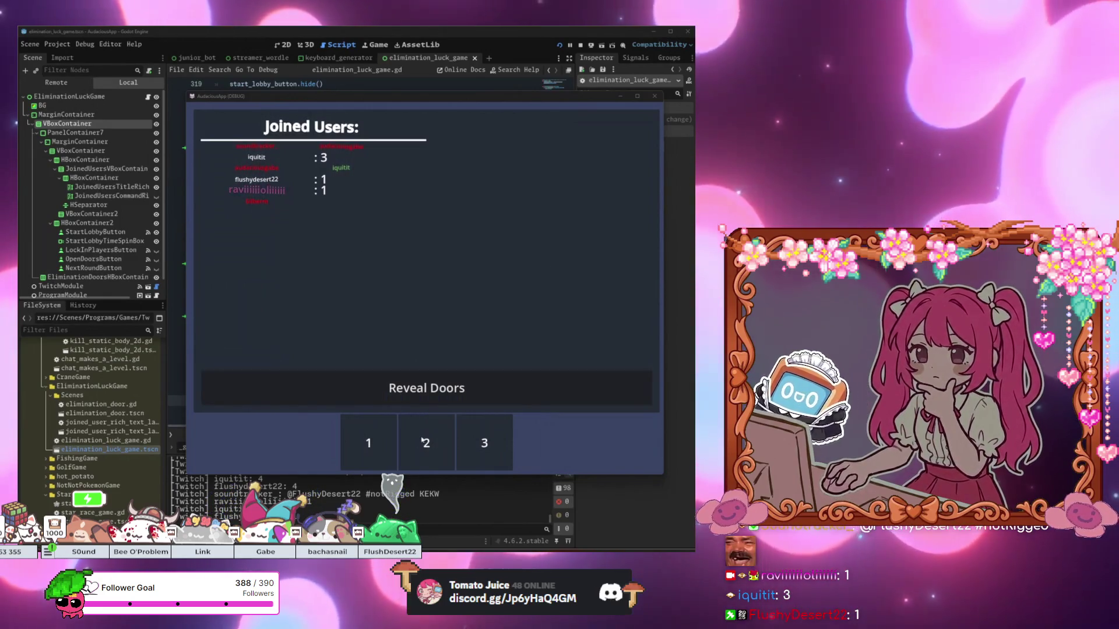
left_click(458, 401)
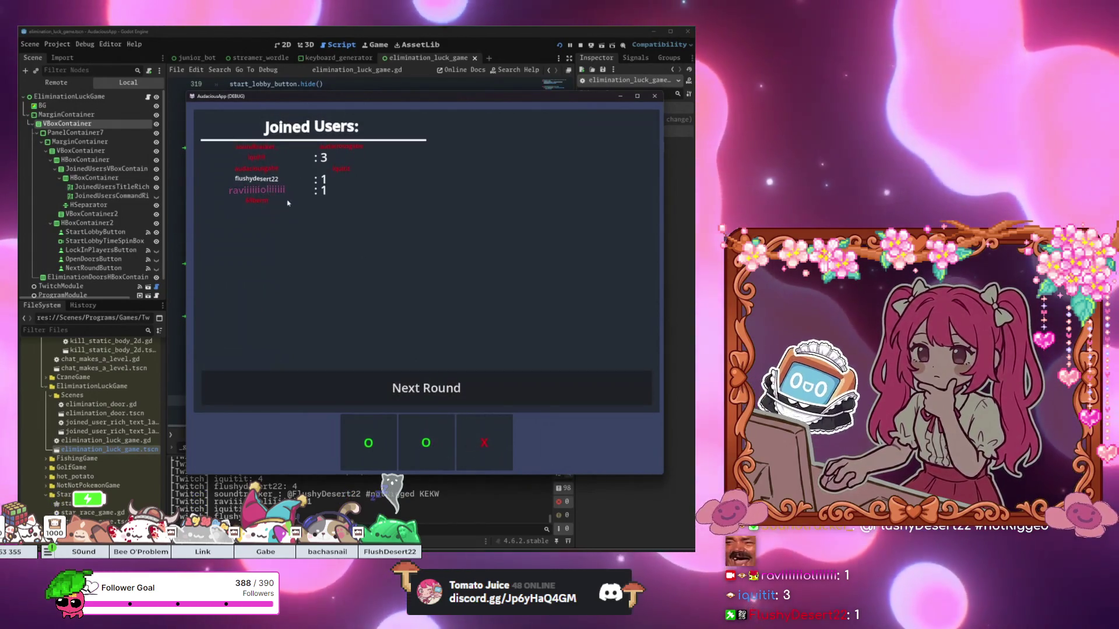
left_click(414, 397)
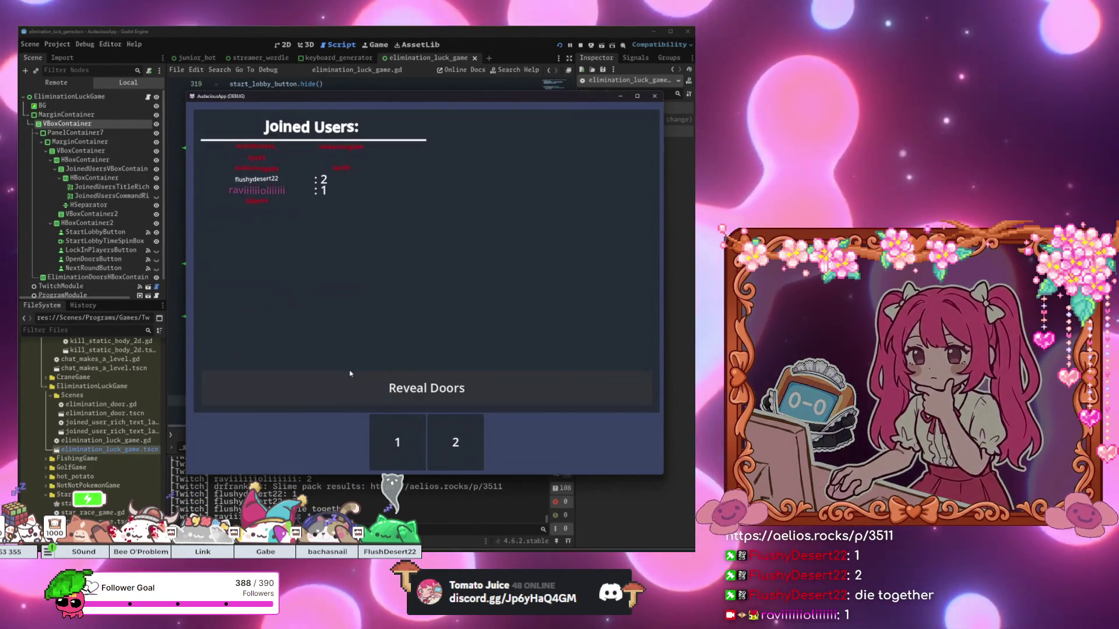
left_click(351, 376)
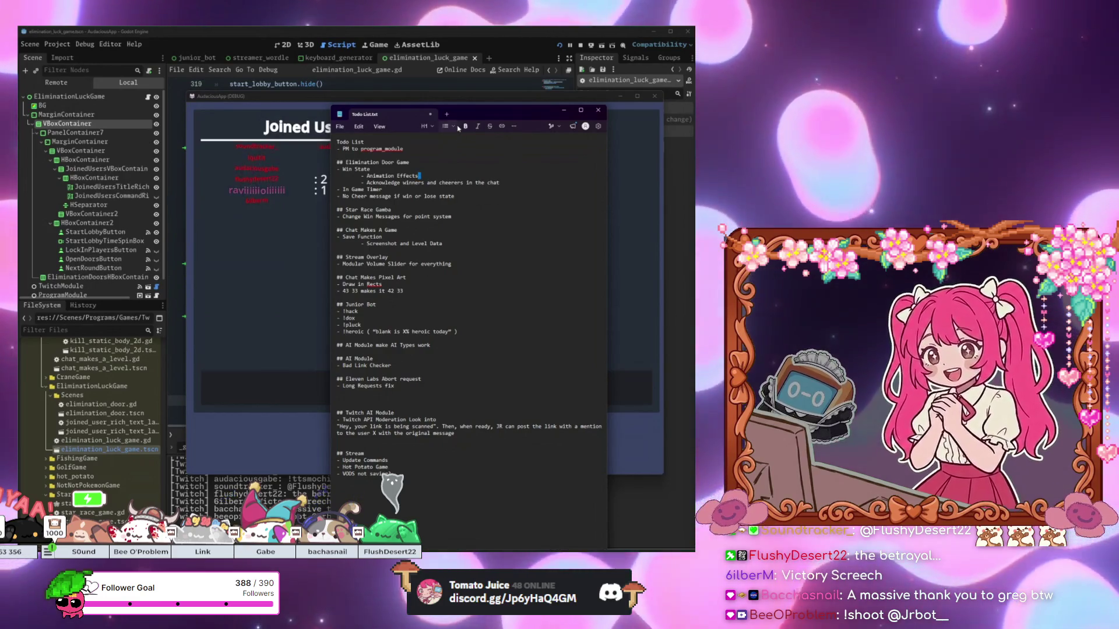
Step: Close the Todo List and open a new empty tab in Brave
key("alt+F4")
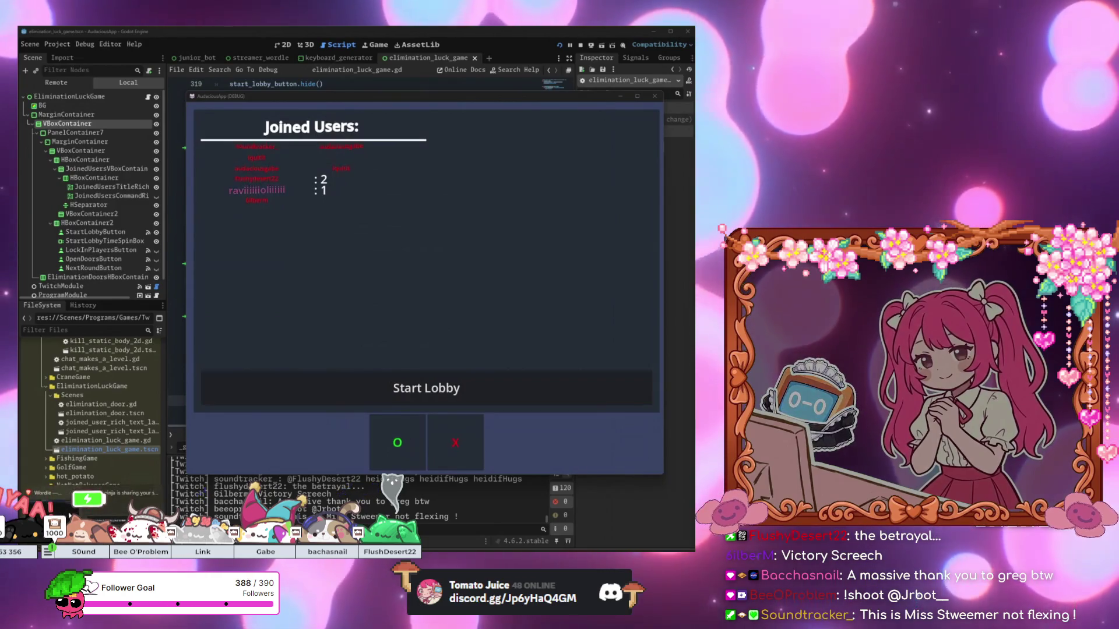
key("alt+Tab")
key("ctrl+t")
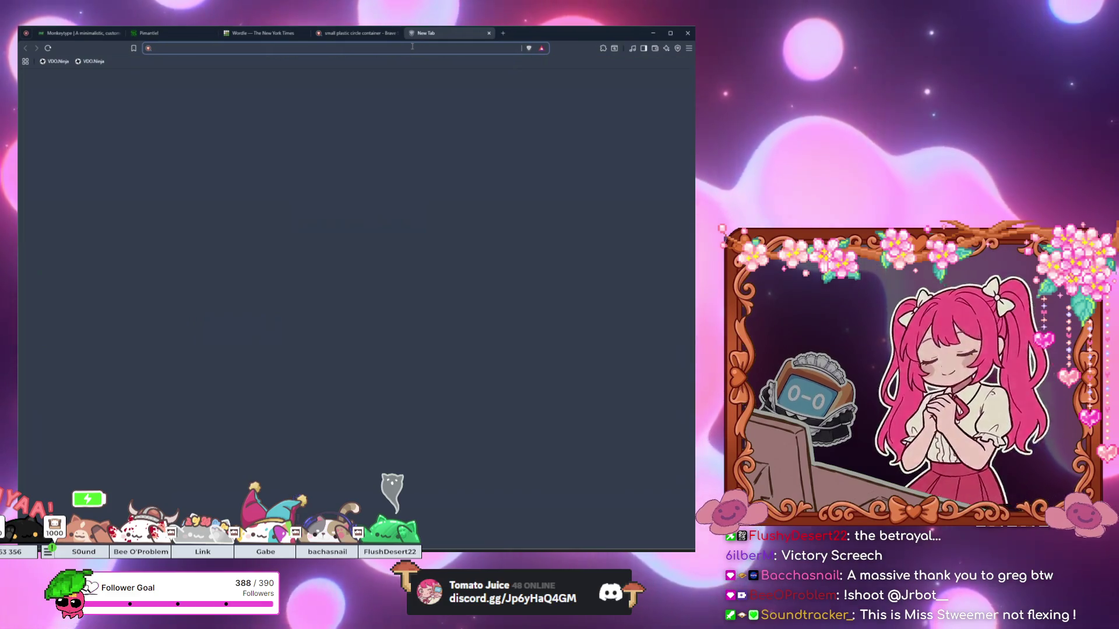
Step: Load wheelofnames.com in the new browser tab
type("wheelofnames.com")
key("Return")
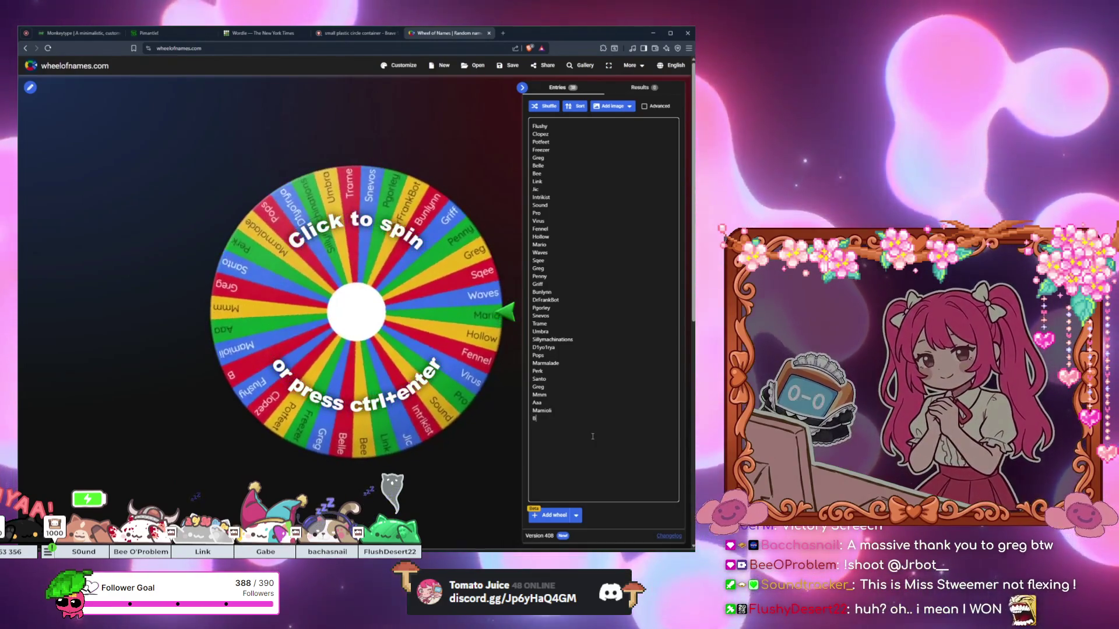
Step: Enter four more viewer chat usernames as separate entries, then spin the wheel
type("cchasnail")
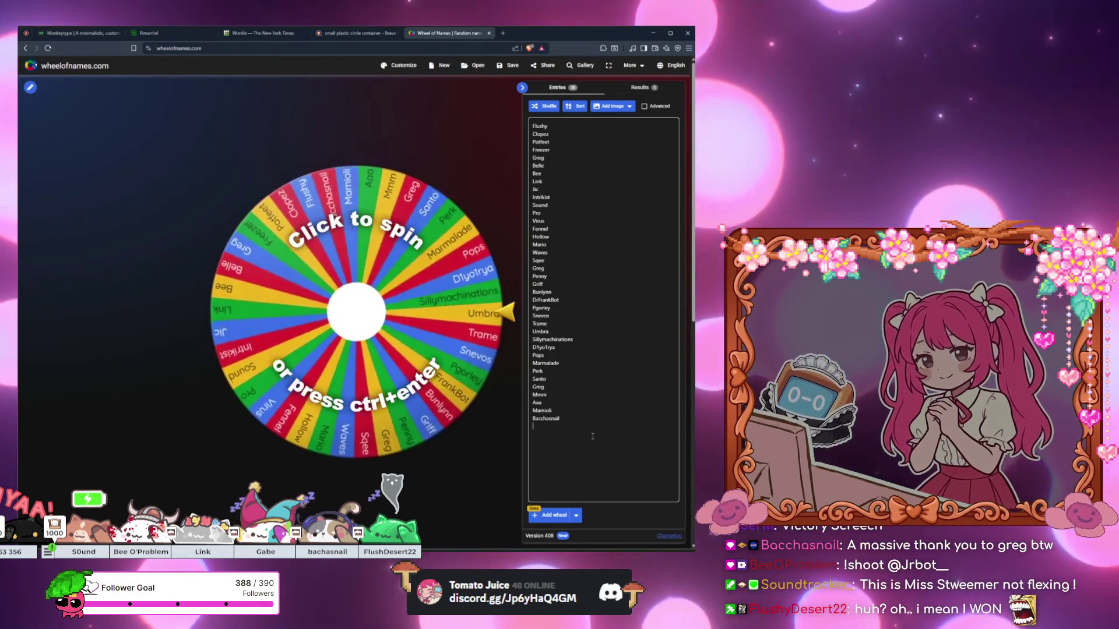
type("6")
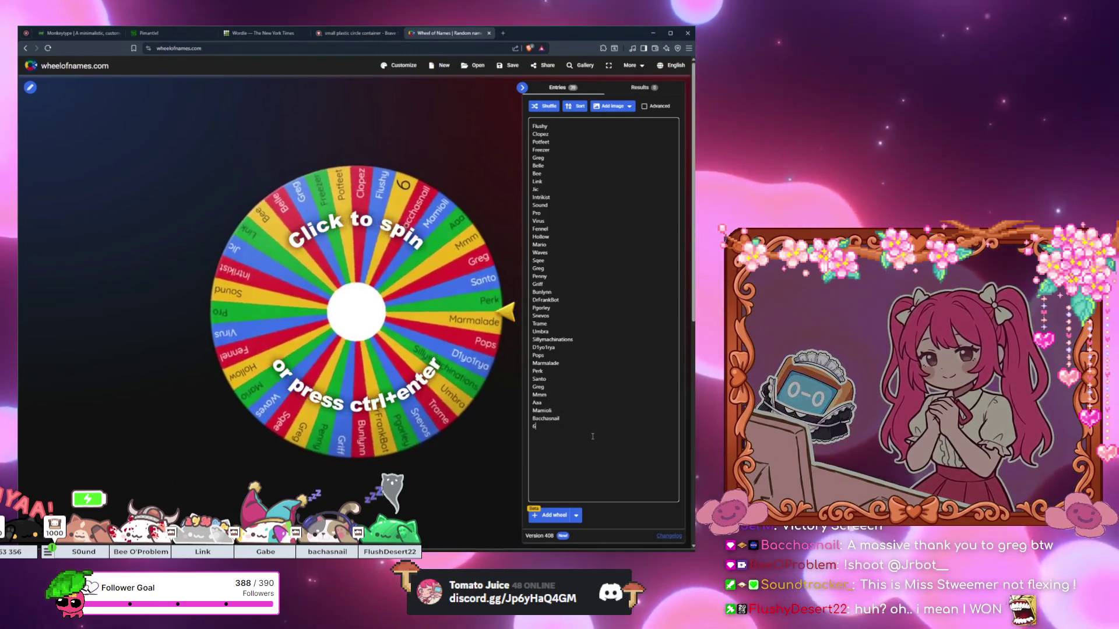
type("ilberM")
key("Return")
type("P")
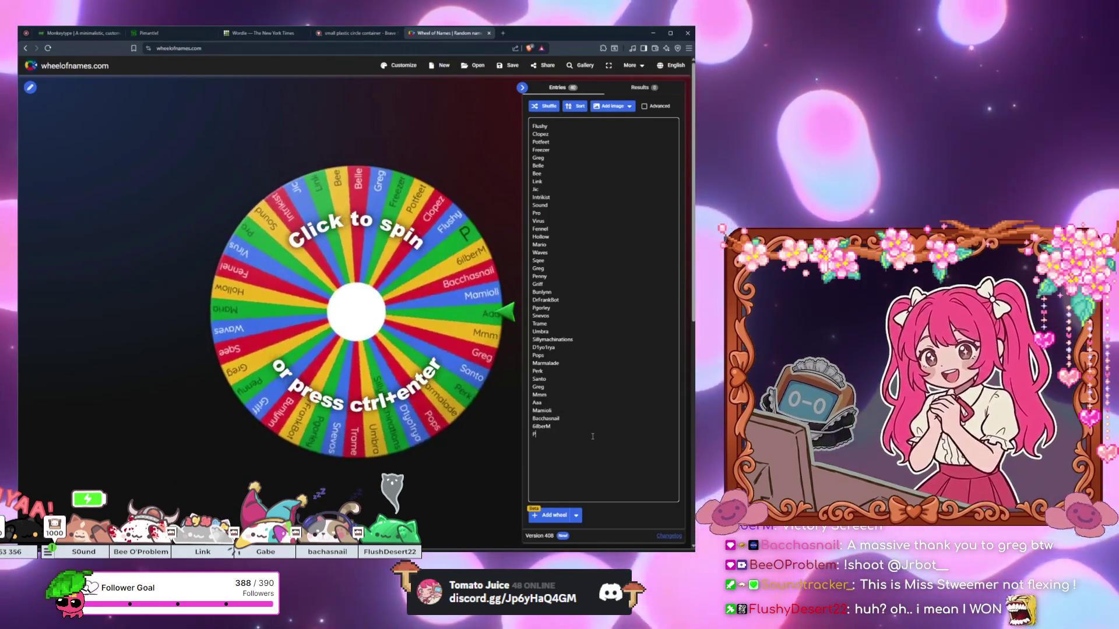
type("otfeet")
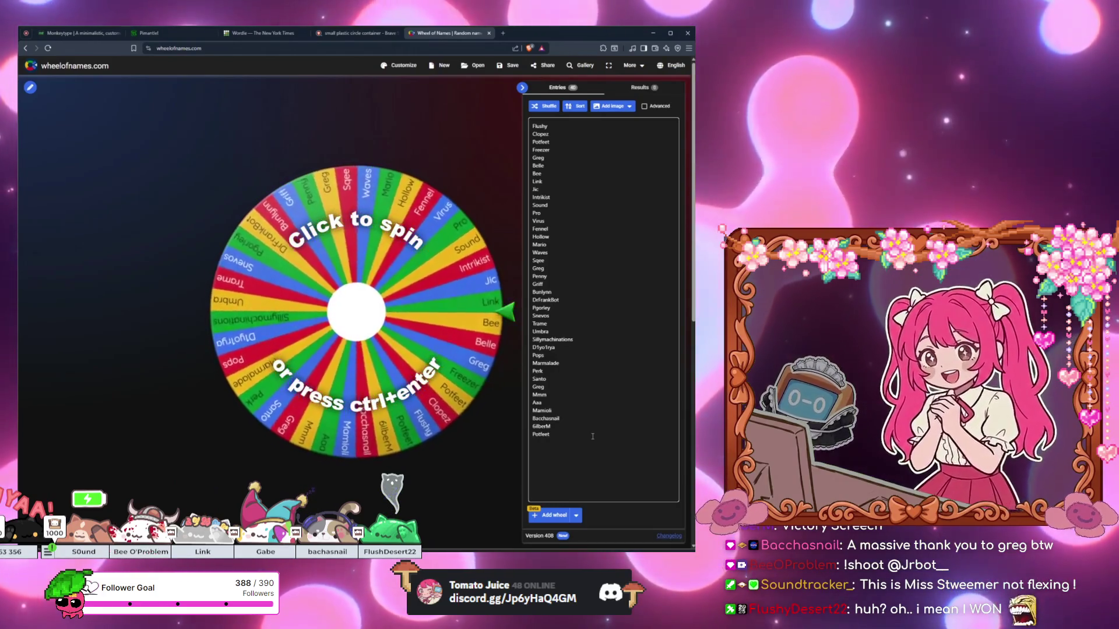
key("Return")
type("DevHouse")
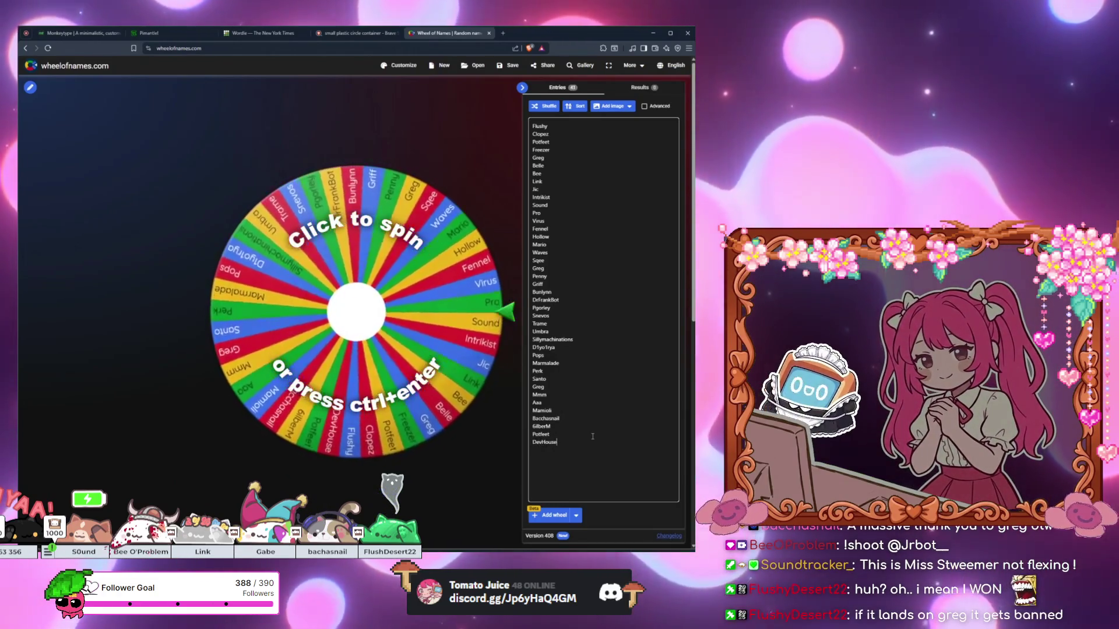
key("Return")
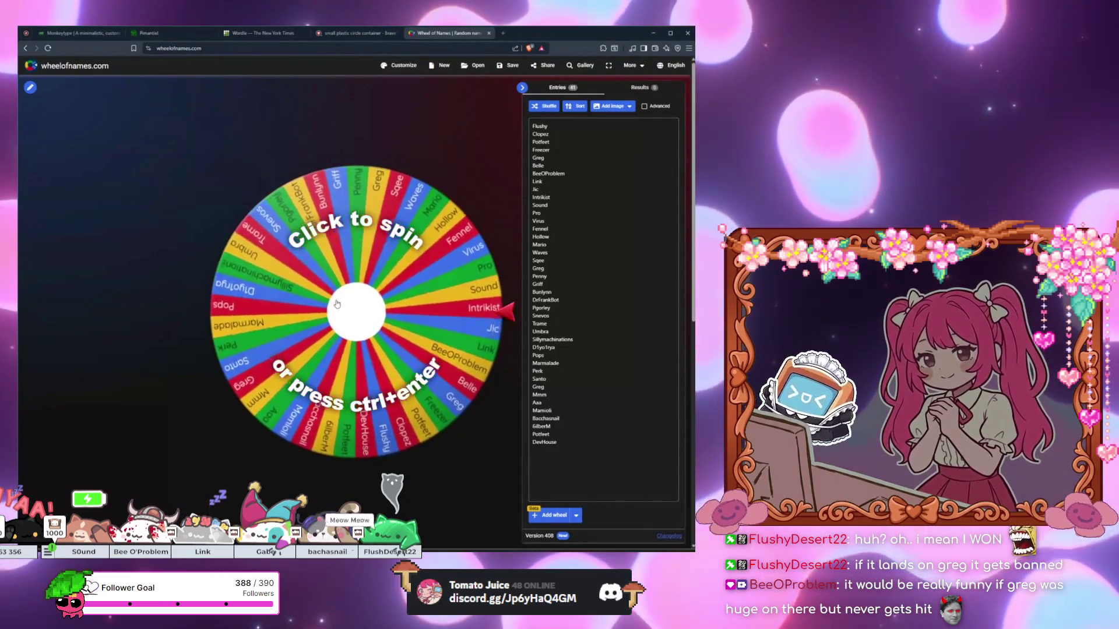
left_click(342, 306)
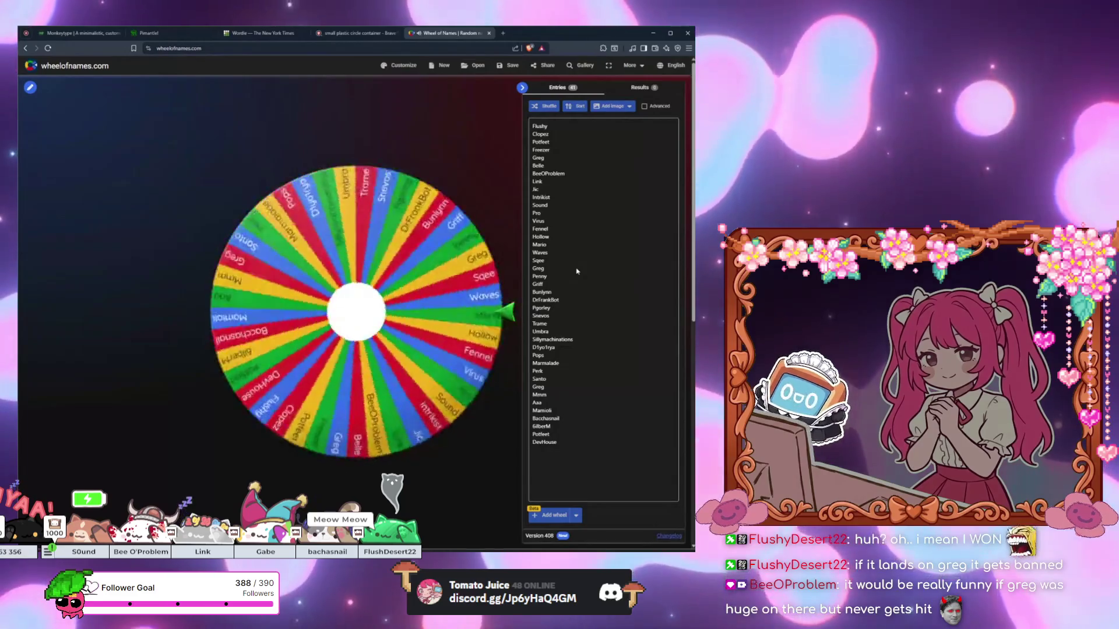